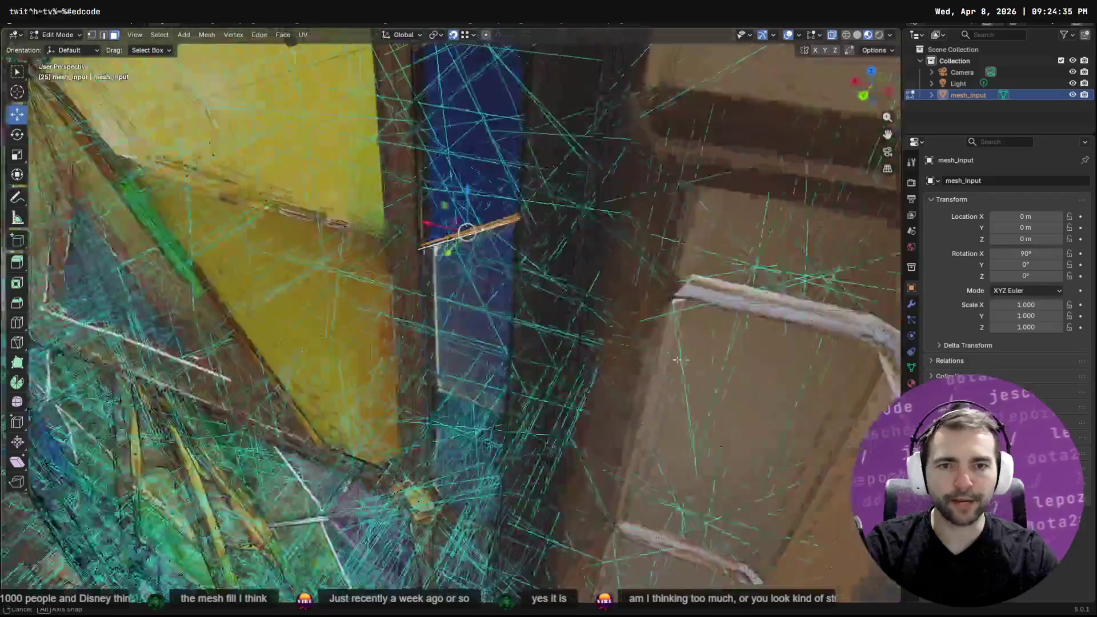
Fill a new face from the selected edge and delete a stray triangular face
key("f")
key("f")
mouse_move(563, 247)
middle_mouse_down()
mouse_move(571, 285)
mouse_move(679, 267)
mouse_move(467, 279)
middle_mouse_up()
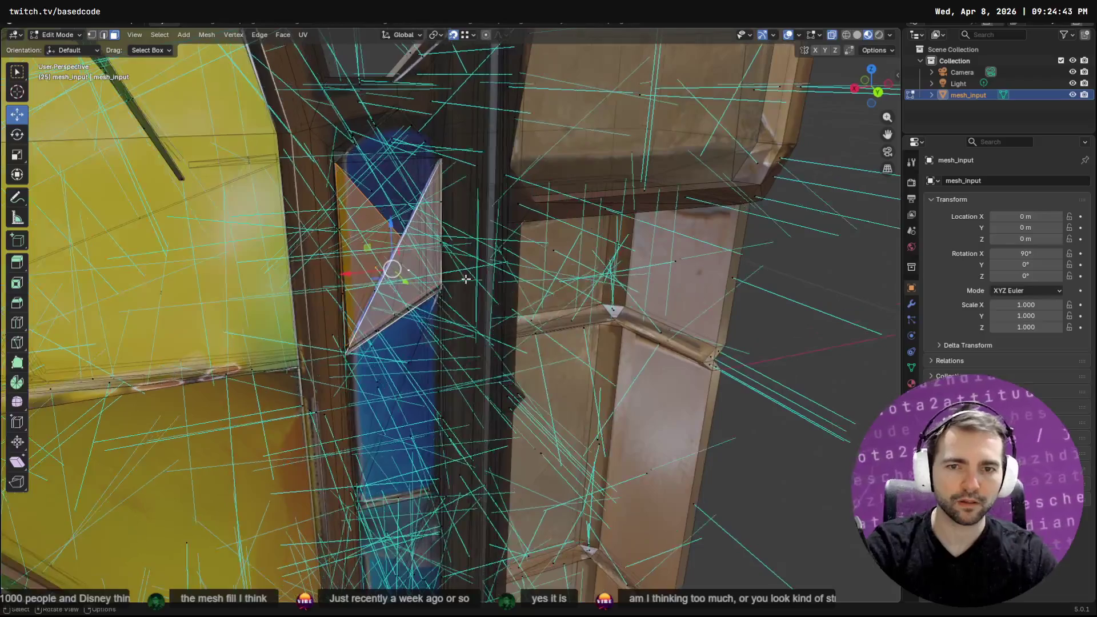
key("x")
left_click(462, 279)
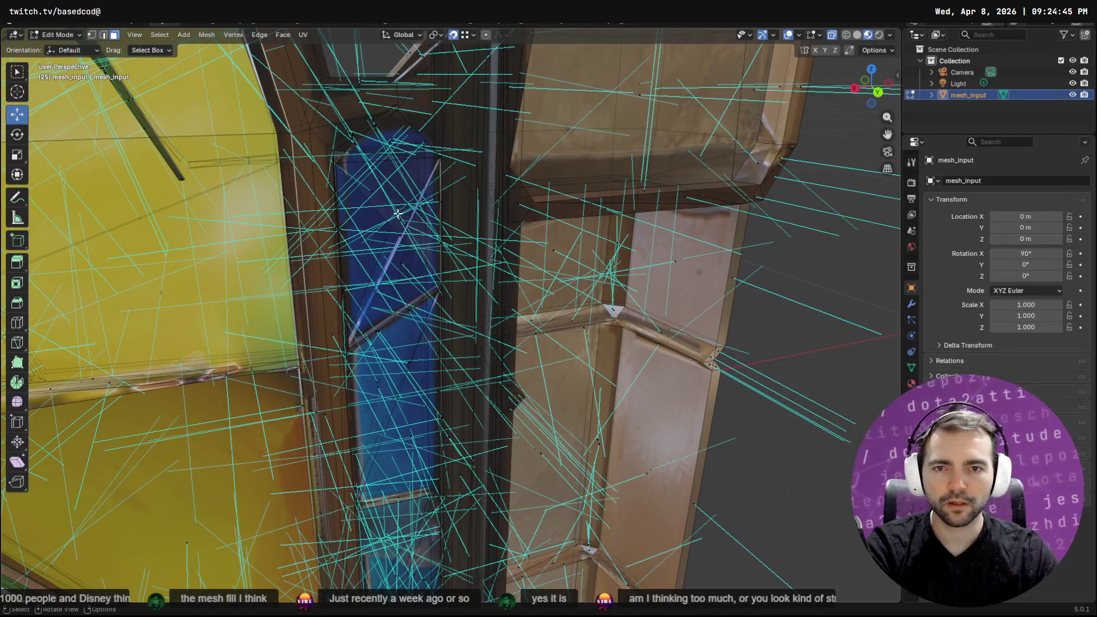
Fill a triangle across the window gap, trying and undoing two face deletions
key("f")
middle_click_drag(402, 265, 553, 276)
key("x")
left_click(553, 270)
key("ctrl+z")
key("x")
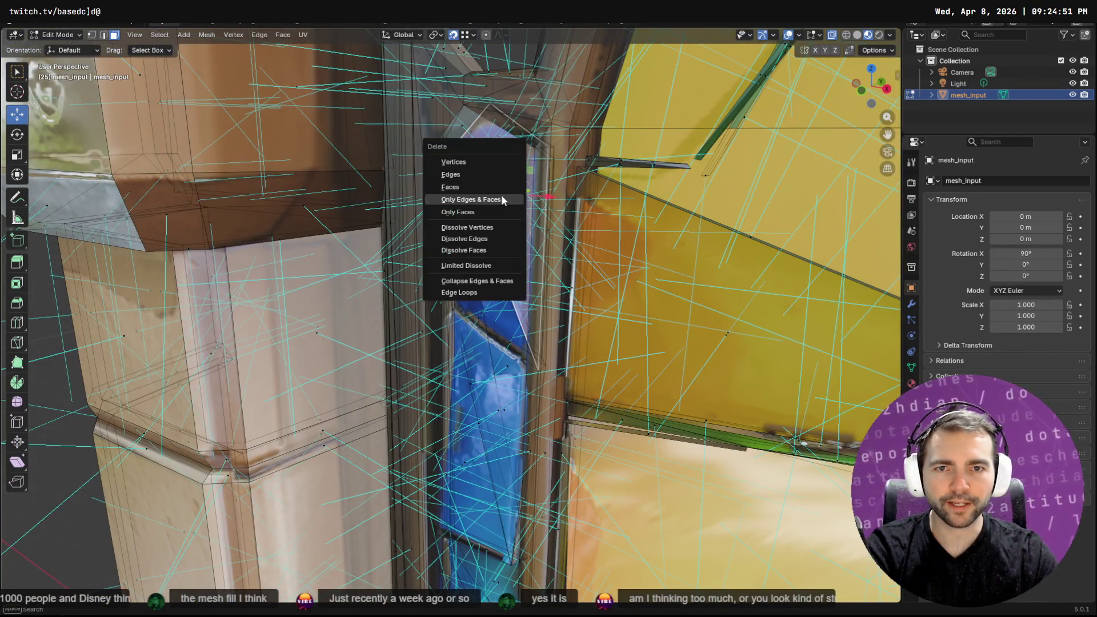
left_click(493, 186)
key("ctrl+z")
Use the right-click face menu to fill a new face at the window top
middle_click_drag(506, 186, 360, 192)
middle_click_drag(395, 155, 378, 233)
right_click(379, 233)
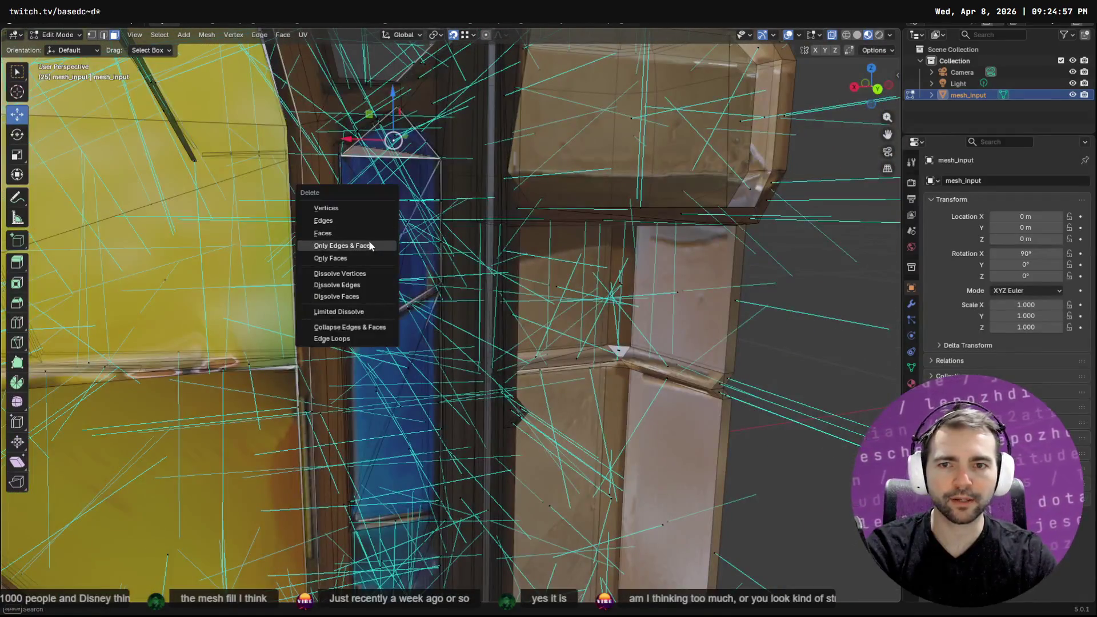
left_click(366, 230)
left_click(371, 188)
left_click(412, 142)
right_click(399, 136)
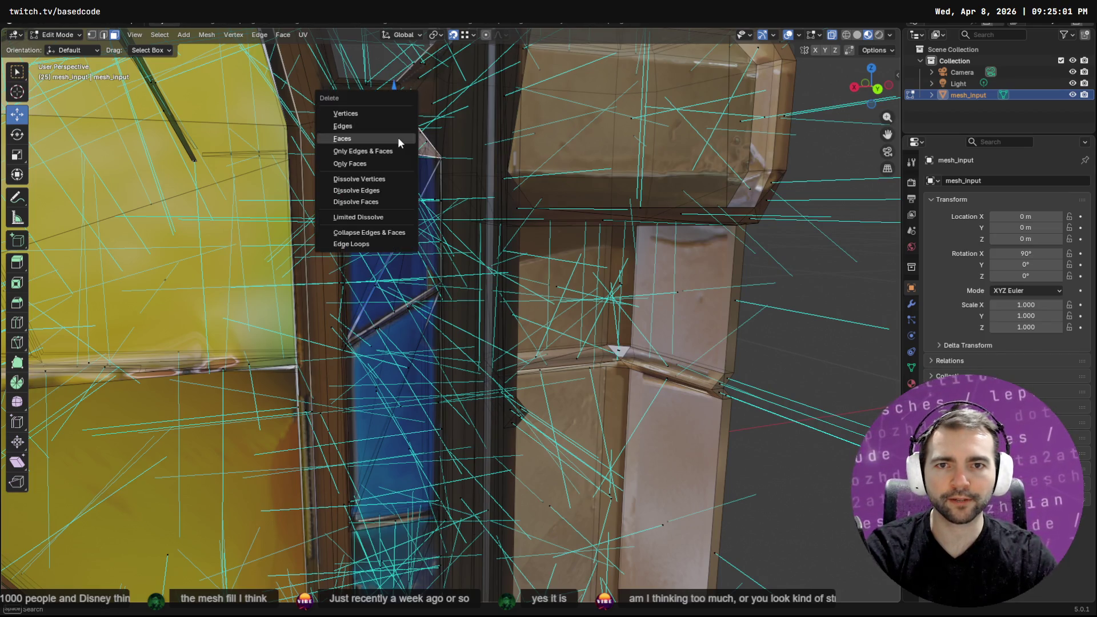
left_click(396, 138)
Apply a face-menu operation to the window face, then delete the selected window faces
mouse_move(395, 138)
middle_mouse_down()
mouse_move(430, 236)
mouse_move(458, 247)
middle_mouse_up()
right_click(458, 247)
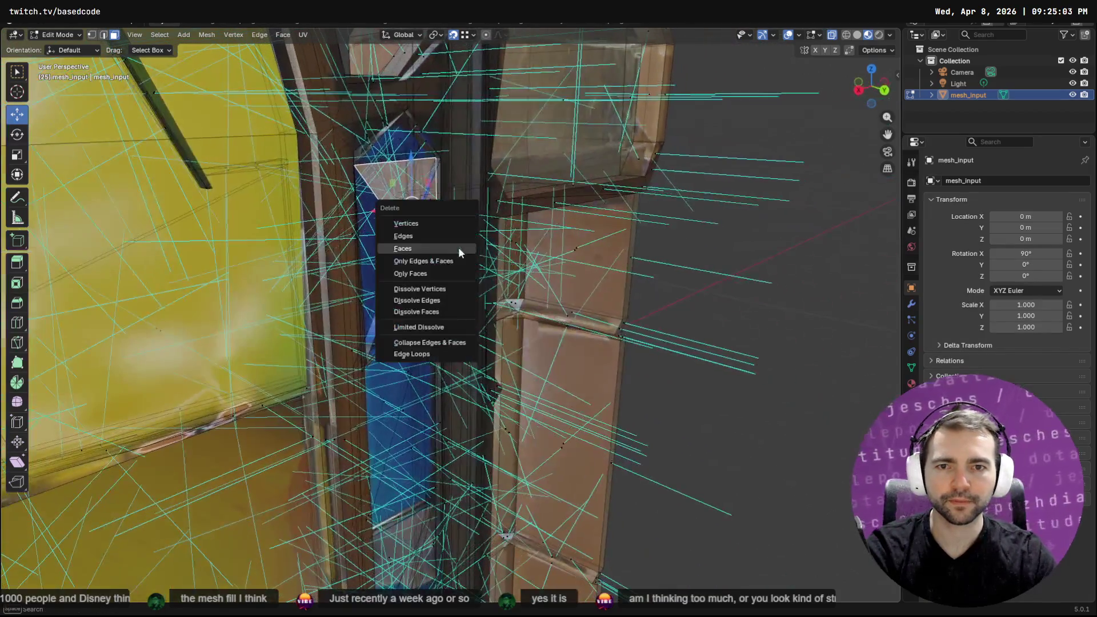
left_click(450, 249)
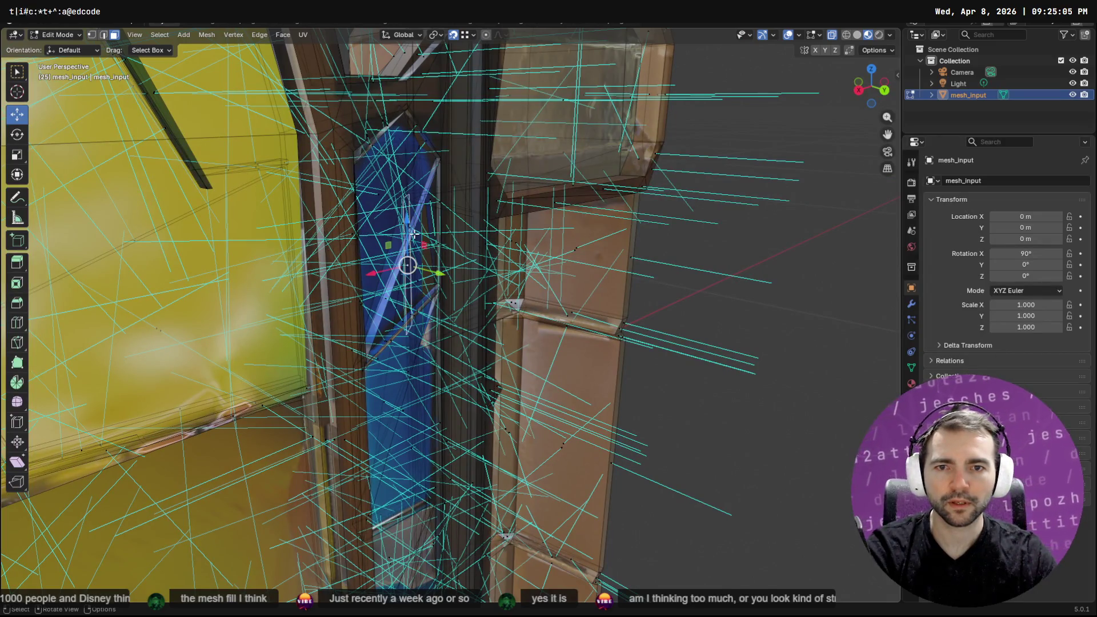
key("x")
left_click(359, 234)
Select the remaining window edges and delete a leftover edge
left_click(407, 251)
left_click(384, 304)
key("x")
left_click(384, 302)
Select the thin triangle face of the window strip
mouse_move(384, 301)
middle_mouse_down()
mouse_move(508, 314)
mouse_move(529, 182)
middle_mouse_up()
left_click(525, 179)
left_click(495, 218)
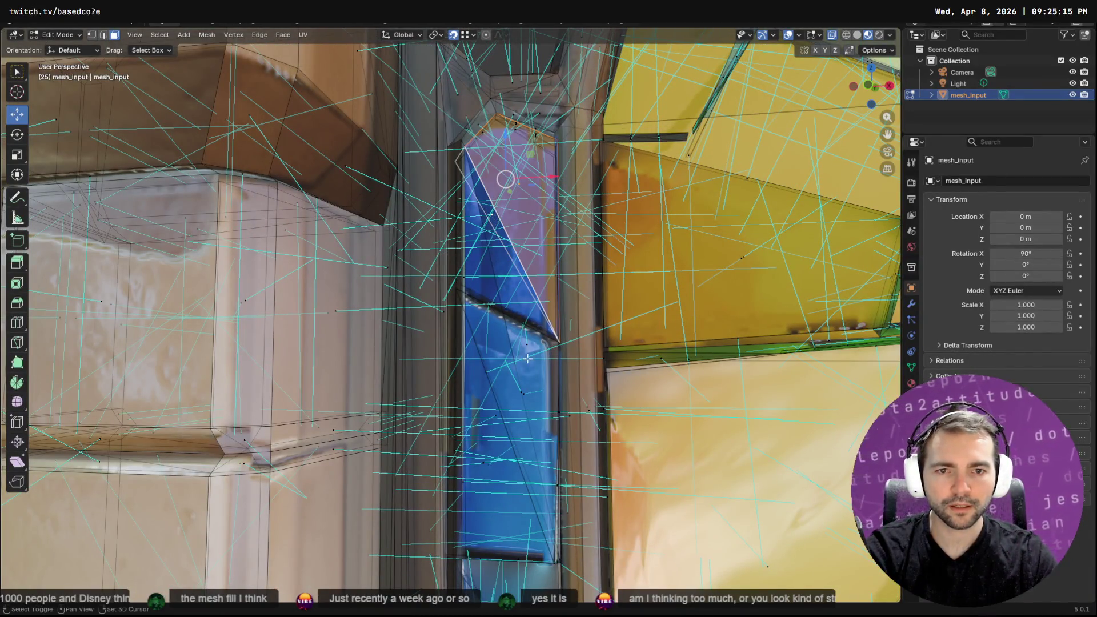
mouse_move(497, 218)
middle_mouse_down()
mouse_move(368, 323)
mouse_move(393, 309)
middle_mouse_up()
left_click(408, 222)
key("F3")
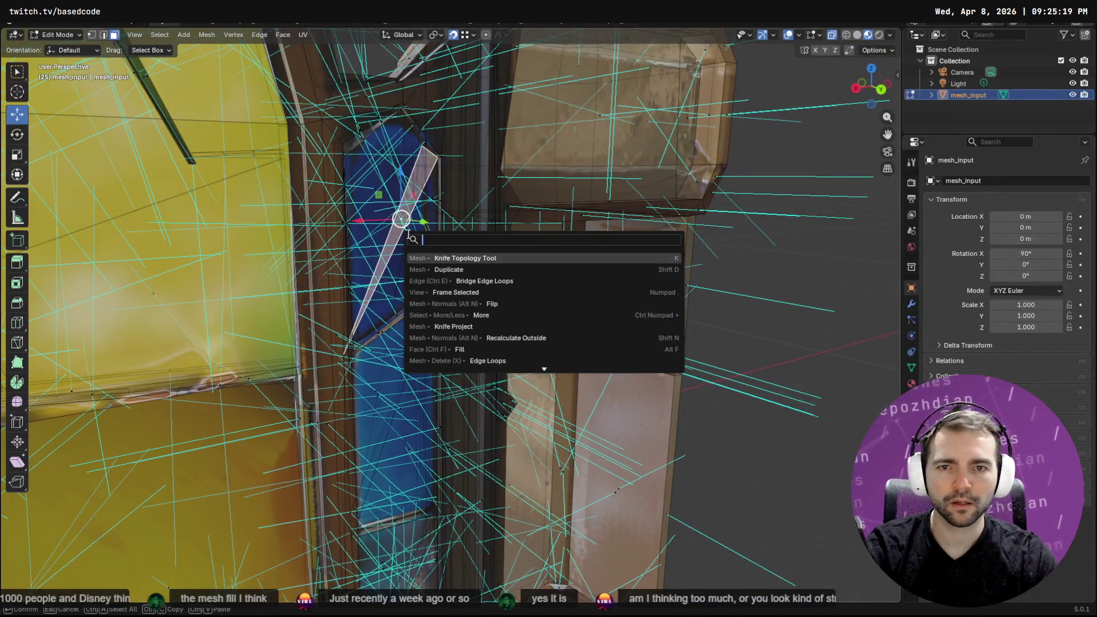
Flip the thin triangle's normals with the F3 'flip' command
type("flip")
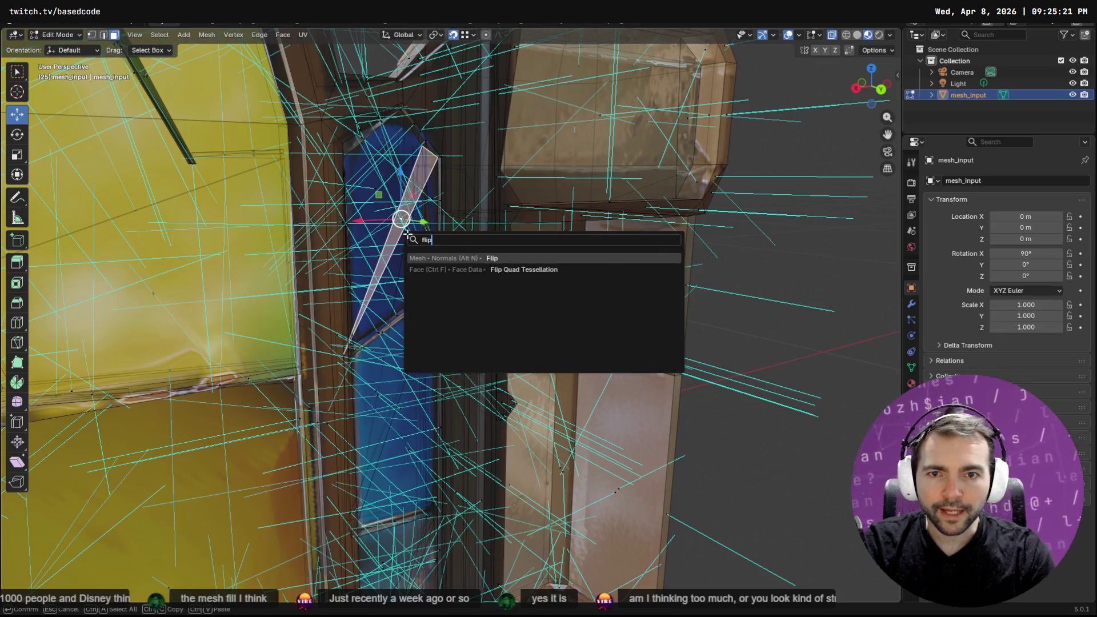
key("Return")
middle_click_drag(418, 236, 630, 233)
key("F3")
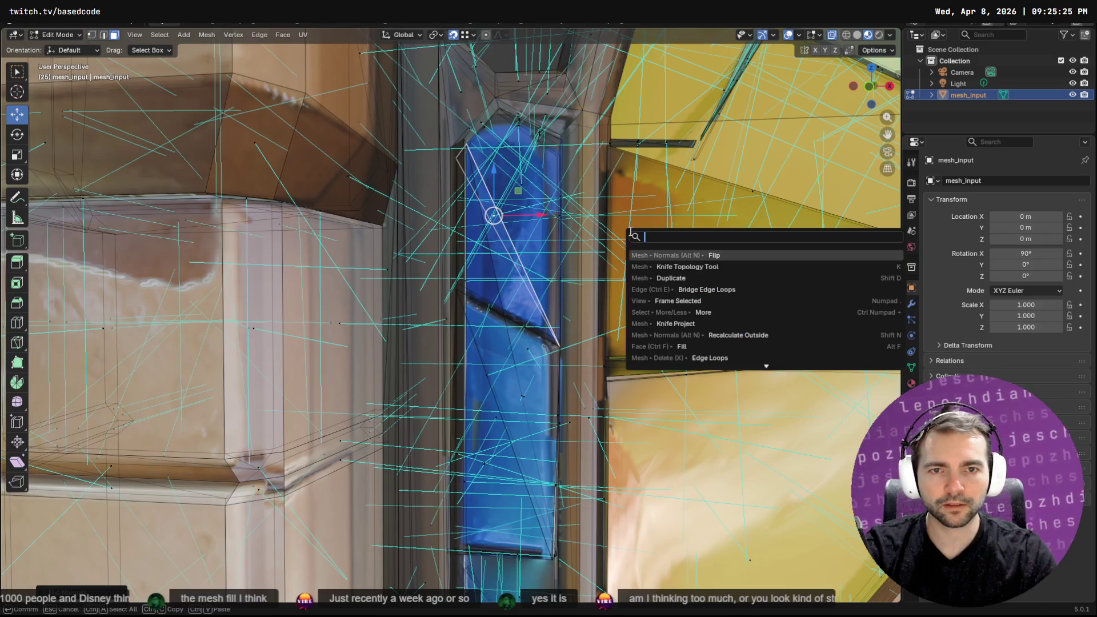
key("Escape")
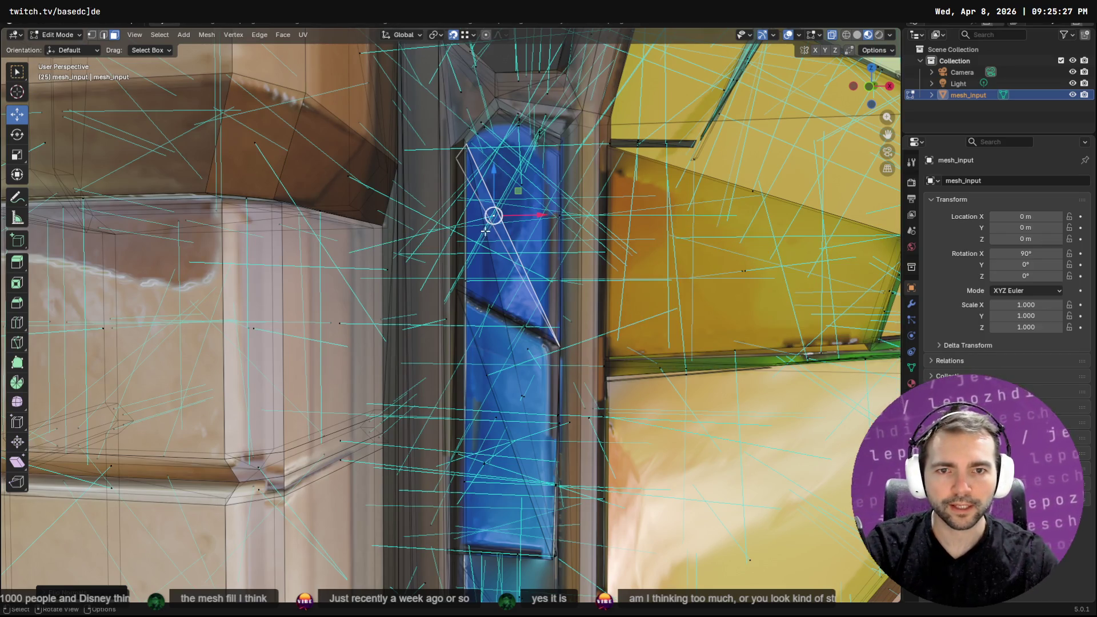
Select the tall triangle and its neighbouring face, then duplicate both and place the copy upward
left_click(489, 269)
middle_click_drag(502, 276, 537, 378)
left_click(510, 409)
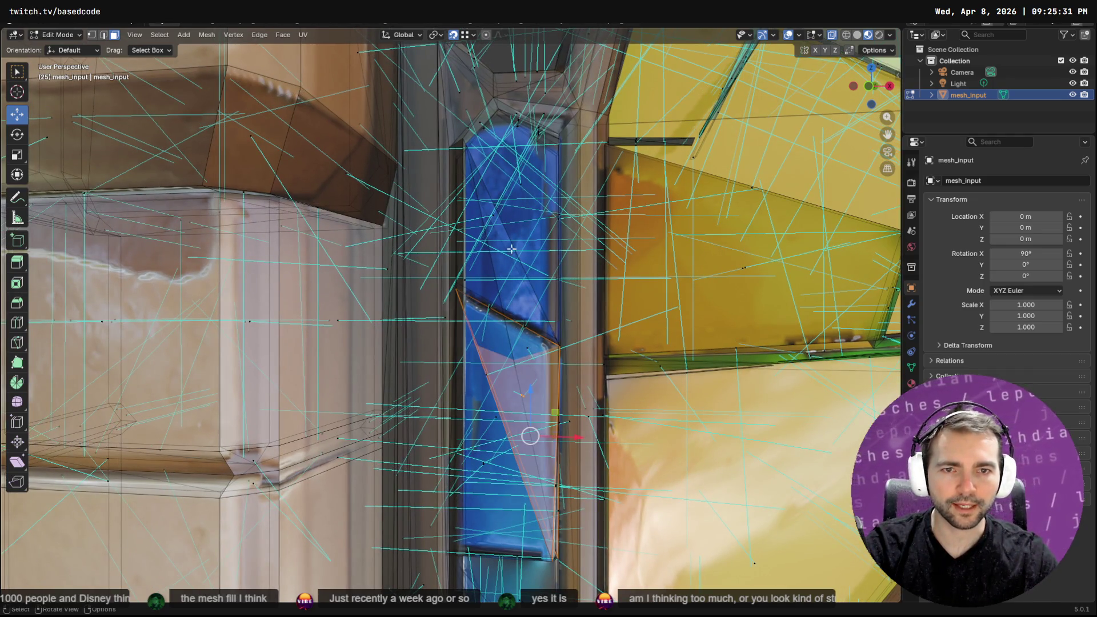
left_click(494, 457, "shift")
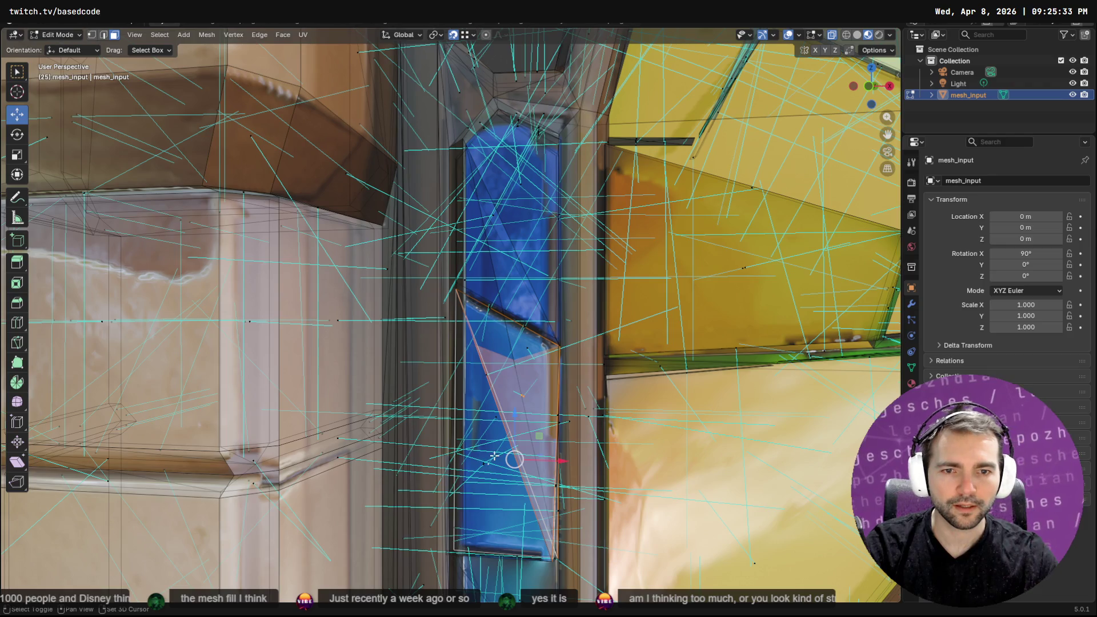
mouse_move(527, 405)
middle_mouse_down()
mouse_move(514, 418)
mouse_move(536, 407)
middle_mouse_up()
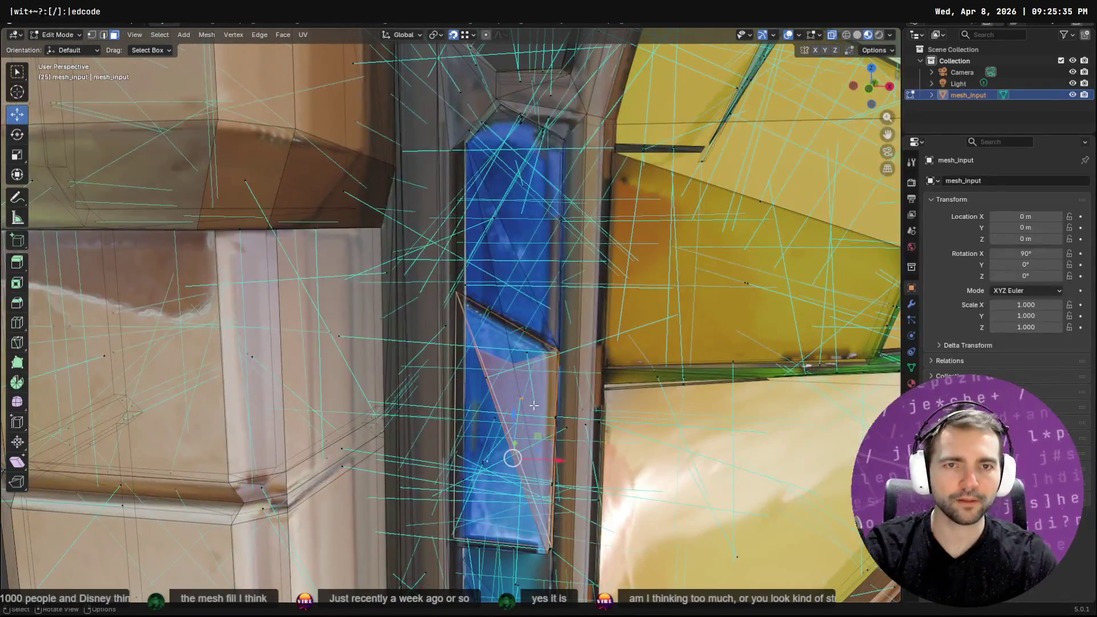
key("F3")
type("dup")
key("Return")
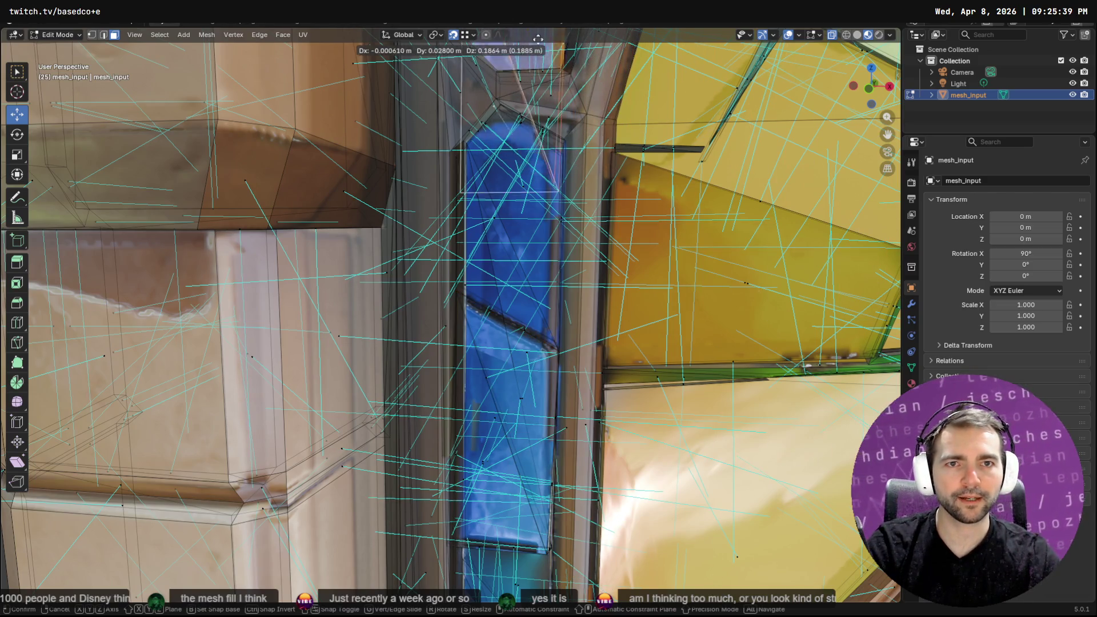
left_click(560, 64)
middle_click_drag(560, 64, 539, 355)
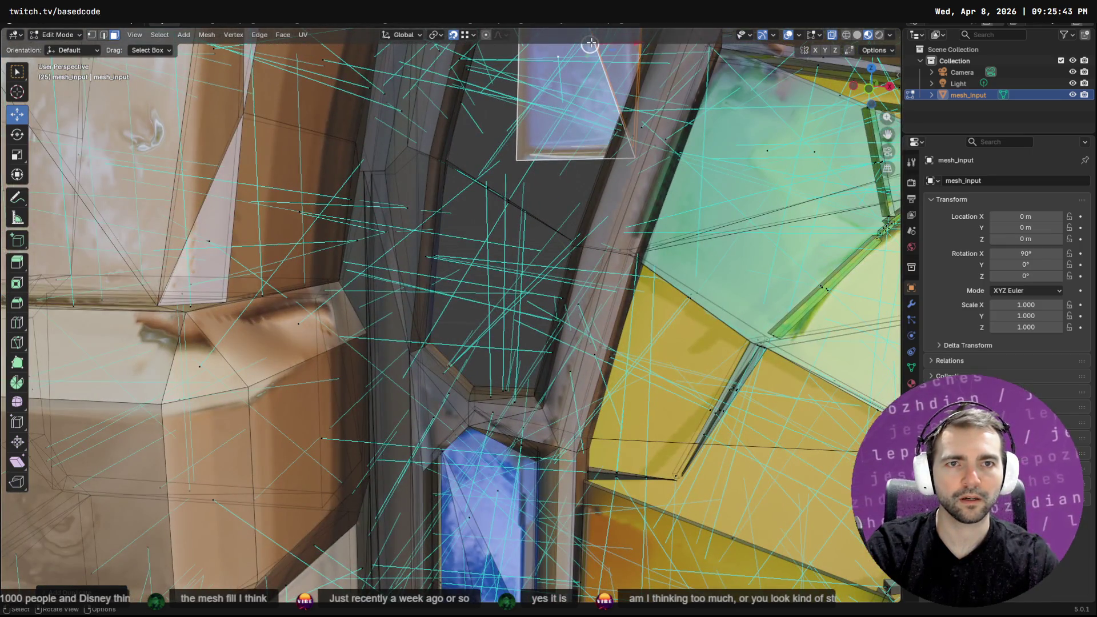
Move the duplicated faces with G into the upper window opening
key("g")
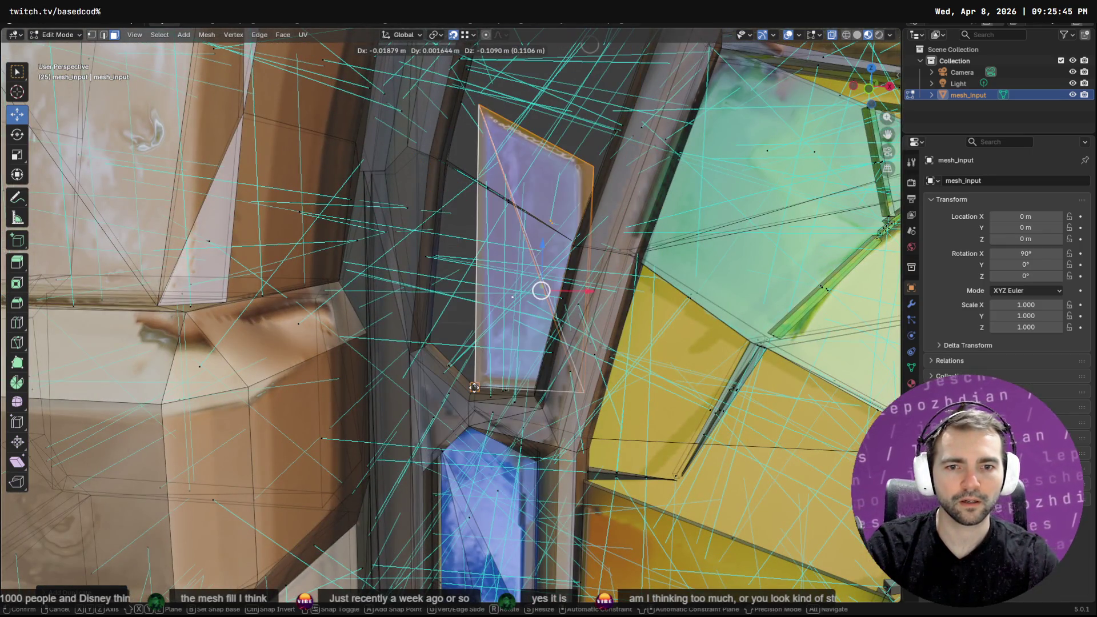
left_click(433, 339)
mouse_move(432, 339)
middle_mouse_down()
mouse_move(589, 194)
mouse_move(497, 229)
middle_mouse_up()
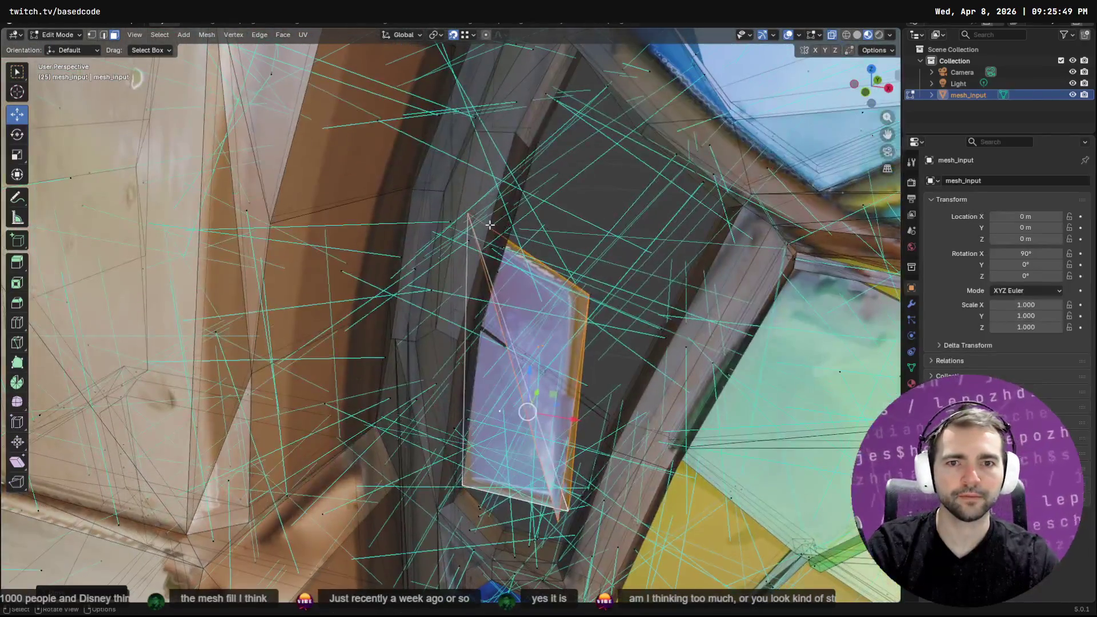
key("alt+a")
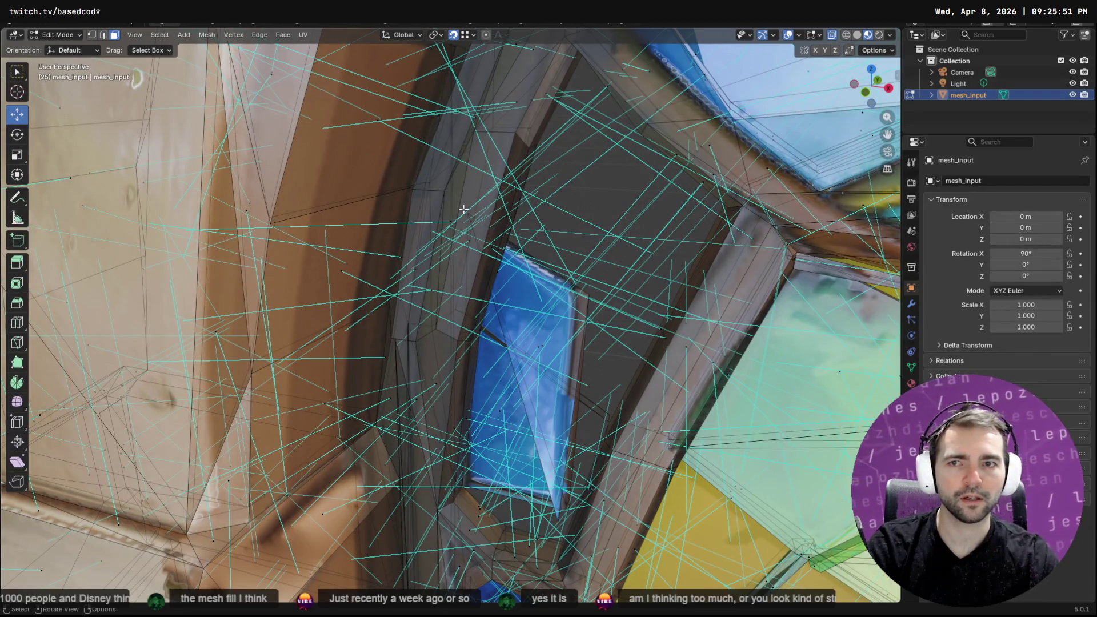
In vertex select, drag the top corner up and pull another vertex outward
key("1")
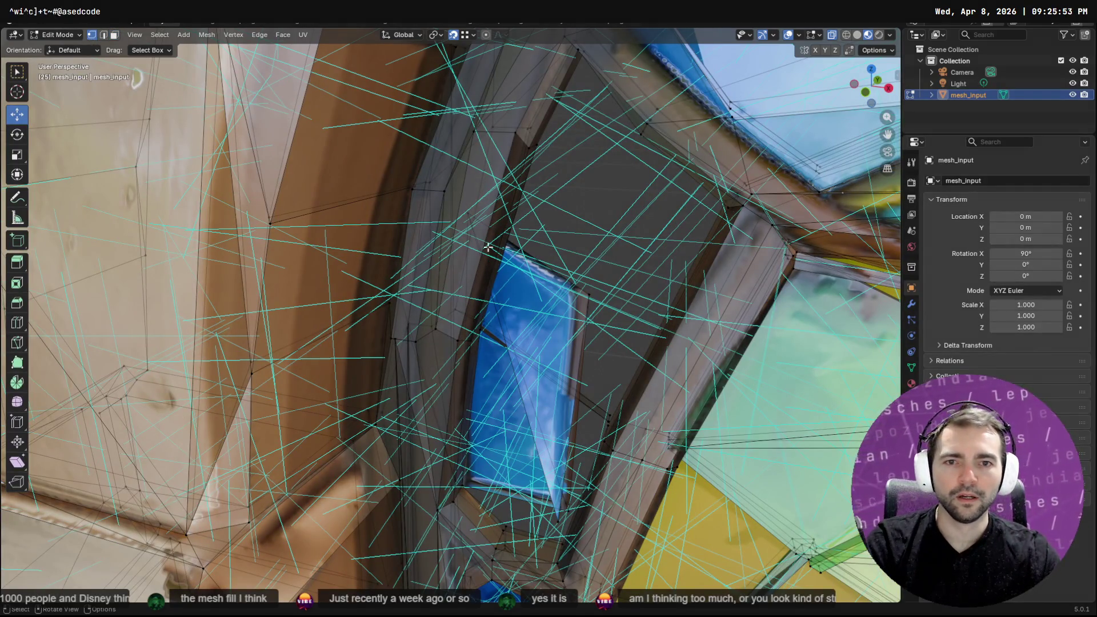
mouse_move(467, 212)
left_mouse_down()
mouse_move(565, 51)
mouse_move(584, 51)
left_mouse_up()
left_click_drag(588, 293, 746, 186)
mouse_move(573, 354)
middle_mouse_down()
mouse_move(616, 321)
mouse_move(618, 464)
mouse_move(600, 442)
mouse_move(624, 438)
mouse_move(612, 455)
middle_mouse_up()
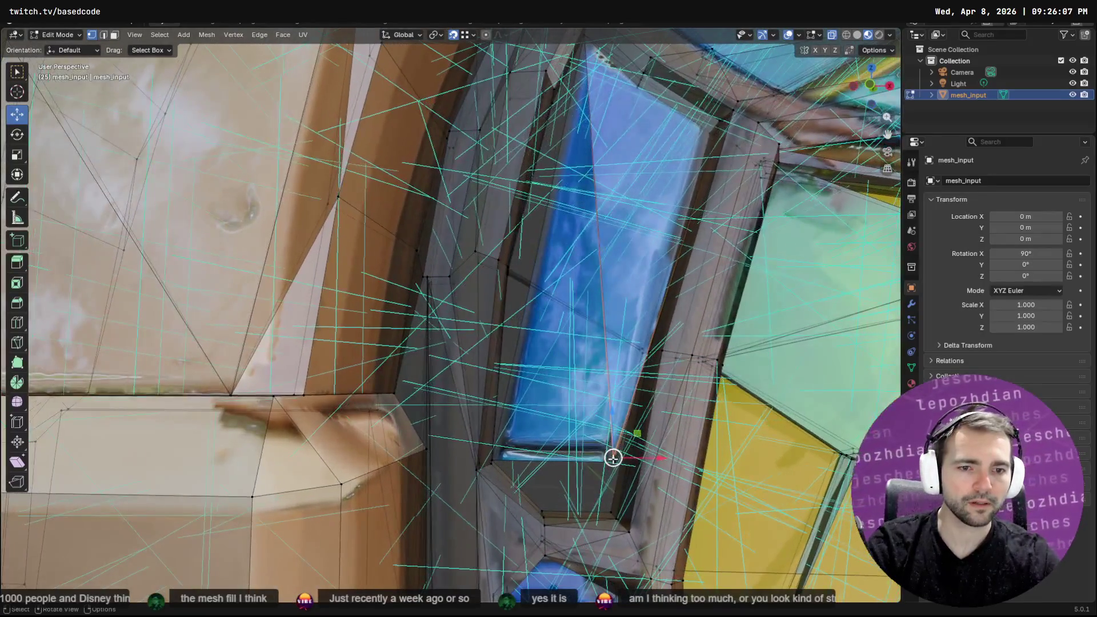
Apply a face-menu operation to the window face and return to Object Mode
key("F3")
left_click(613, 458)
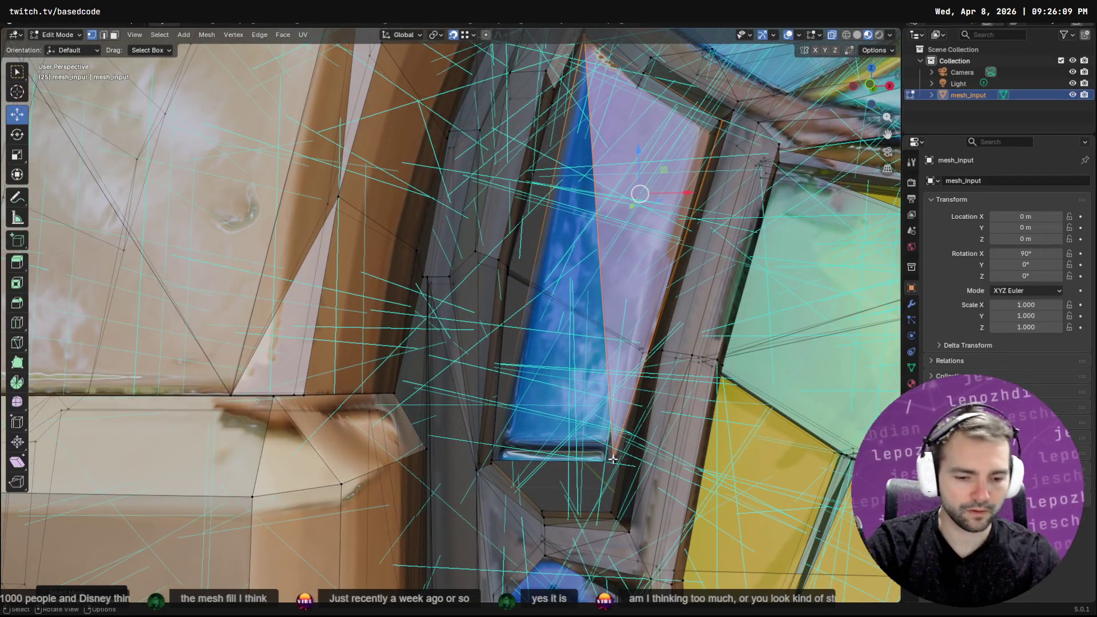
right_click(612, 459)
left_click(613, 458)
mouse_move(653, 335)
middle_mouse_down()
mouse_move(671, 315)
mouse_move(581, 441)
mouse_move(502, 278)
middle_mouse_up()
key("Tab")
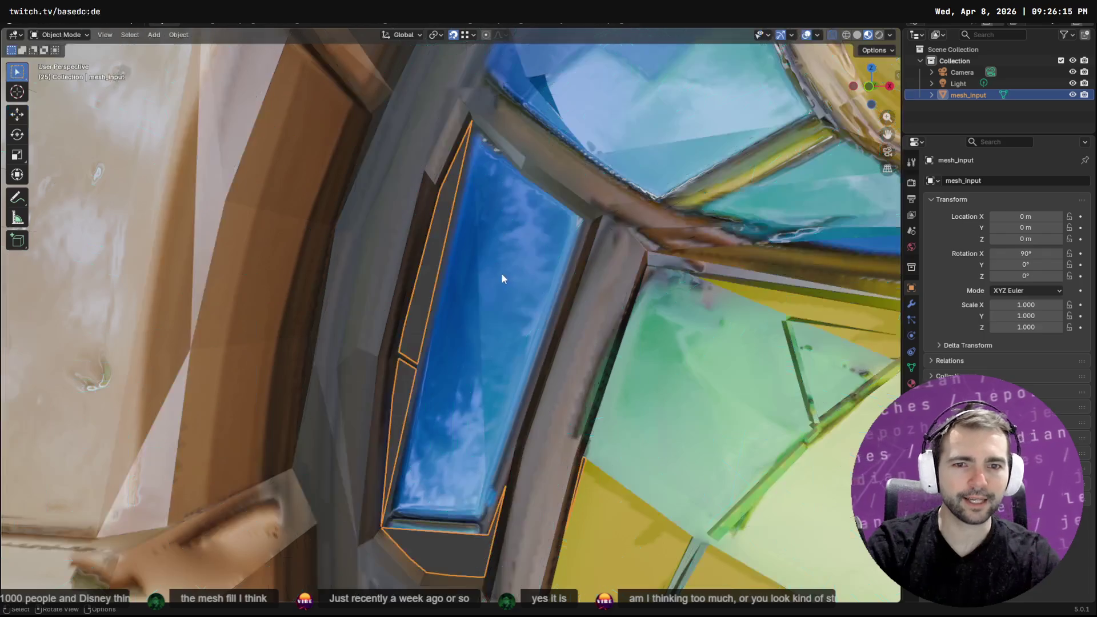
Return to Edit Mode in face select and pick the window face
key("Tab")
key("F3")
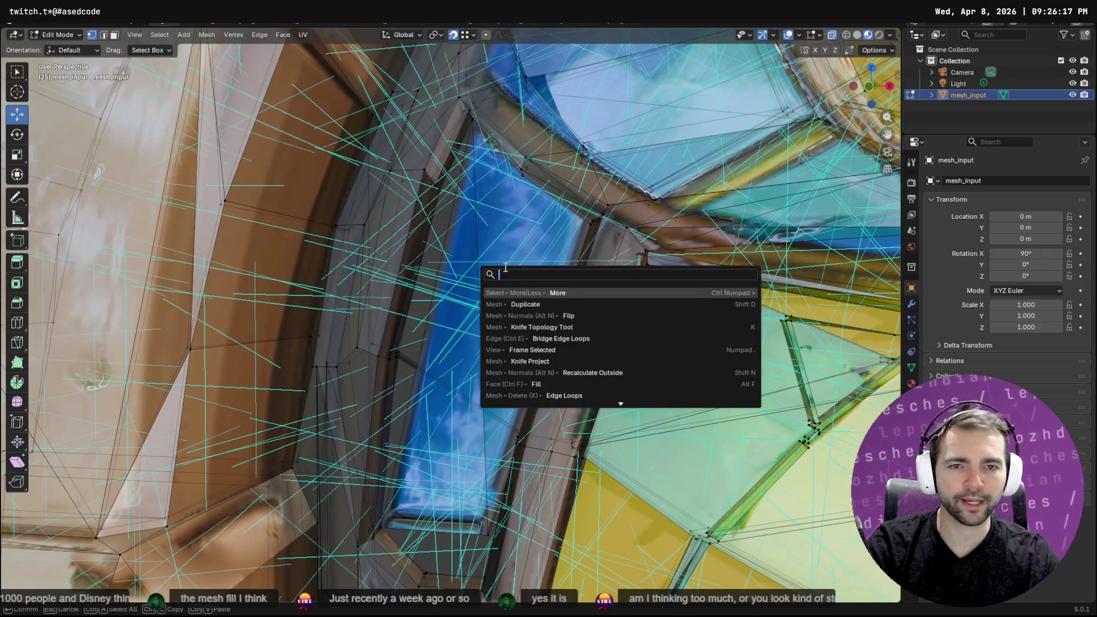
key("Escape")
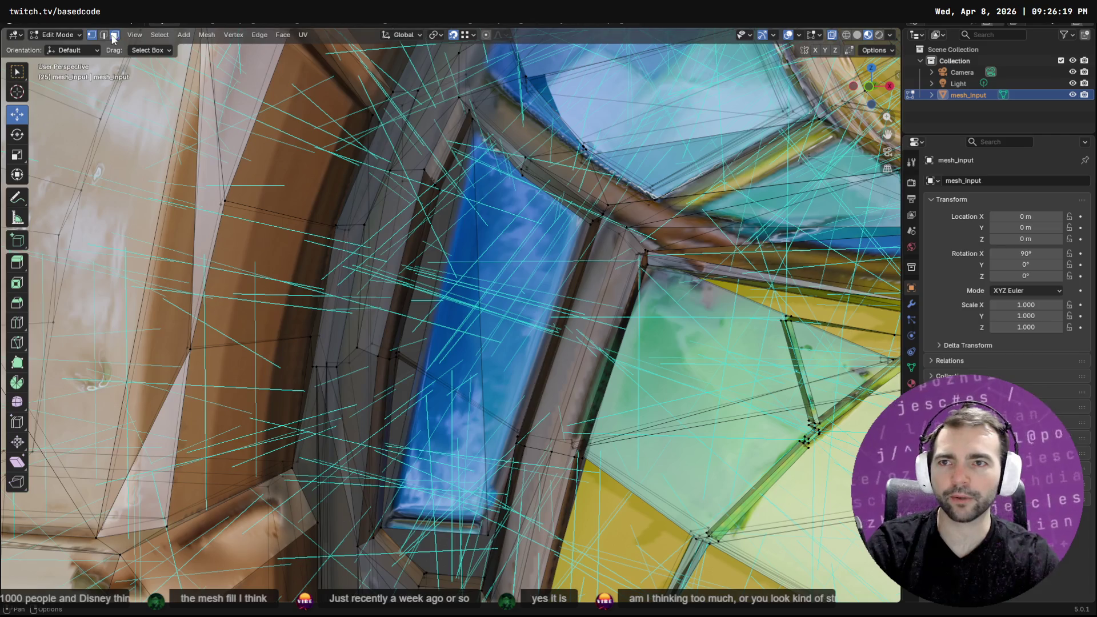
left_click(114, 36)
left_click(521, 285)
mouse_move(522, 285)
middle_mouse_down()
mouse_move(538, 461)
mouse_move(424, 358)
middle_mouse_up()
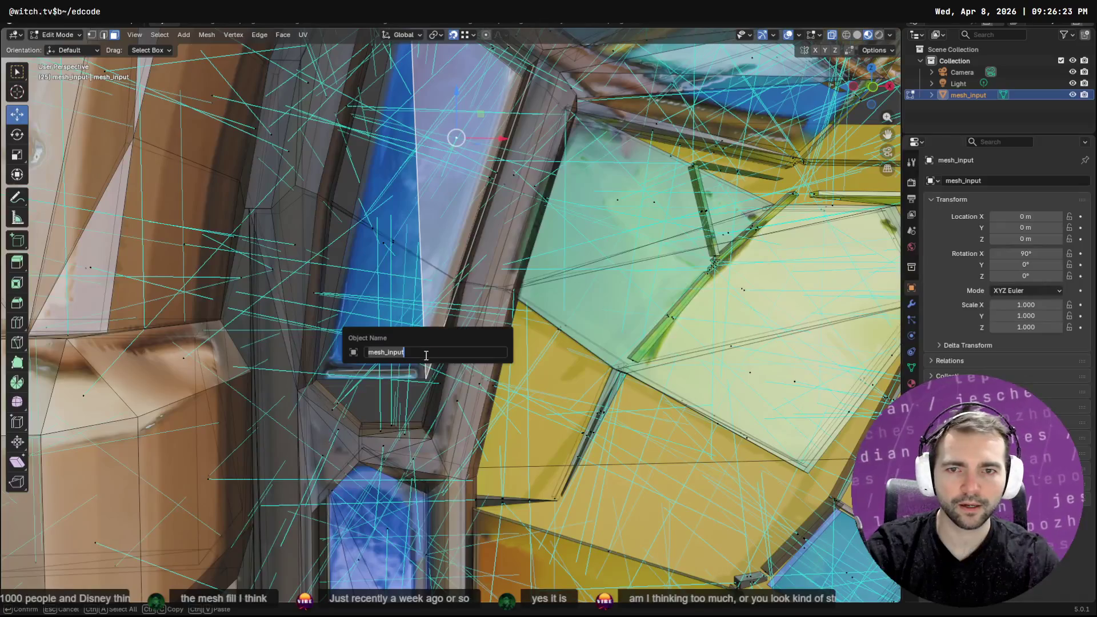
Move the window's lower corner vertex down to reshape the pane
key("1")
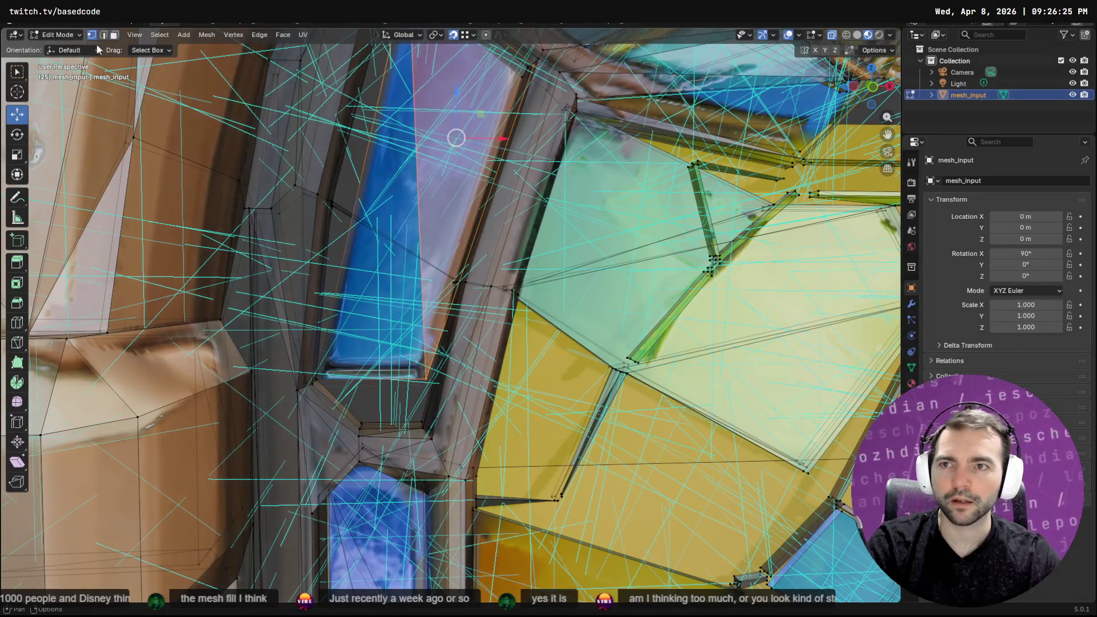
left_click(425, 378)
left_click_drag(425, 379, 421, 422)
mouse_move(435, 162)
middle_mouse_down()
mouse_move(411, 188)
mouse_move(451, 182)
mouse_move(476, 200)
middle_mouse_up()
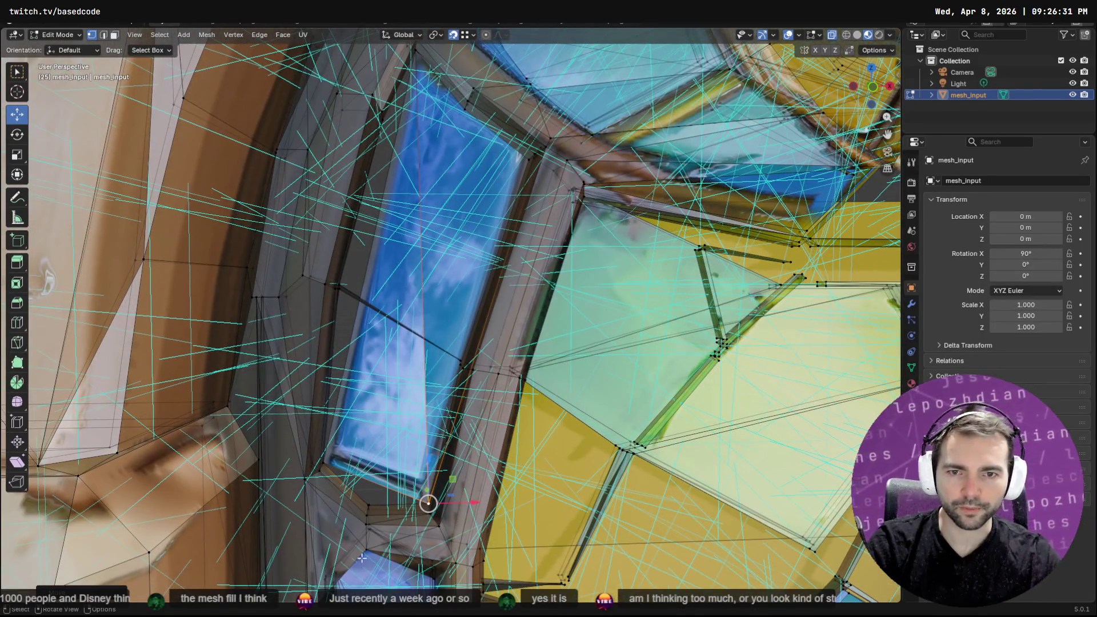
key("shift+alt+z")
key("shift+alt+z")
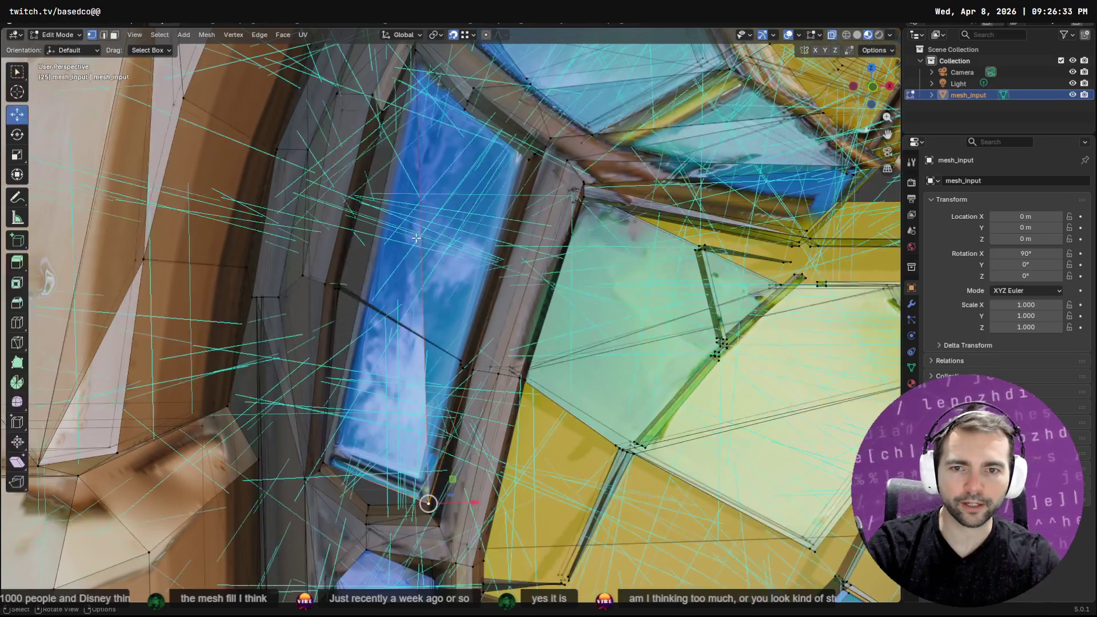
Select both triangles of the blue window pane in face select mode
left_click(114, 35)
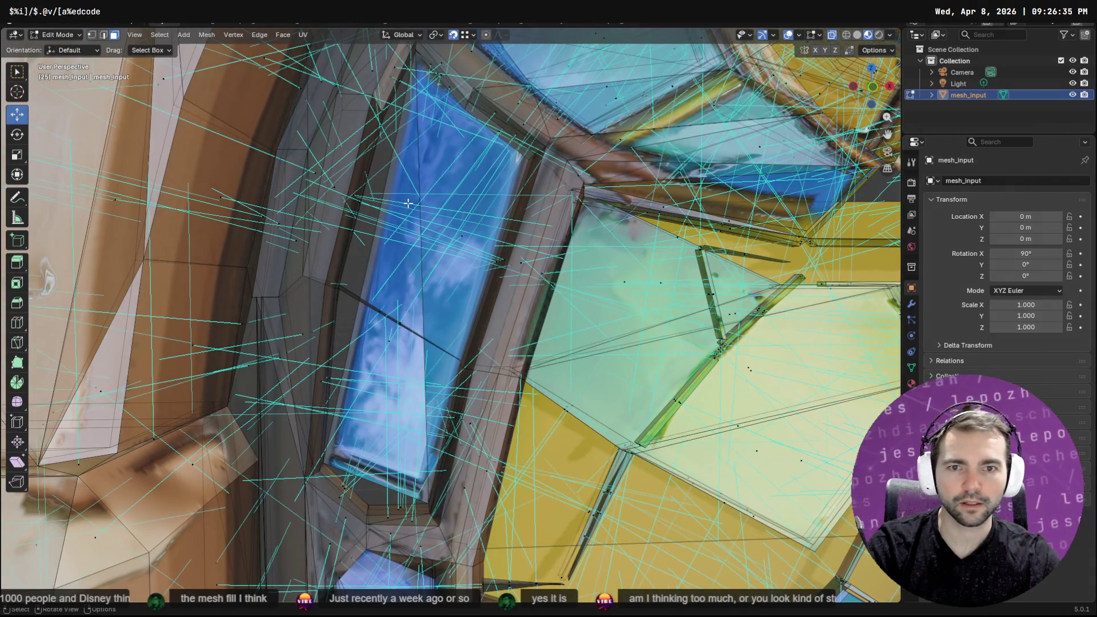
left_click(418, 308)
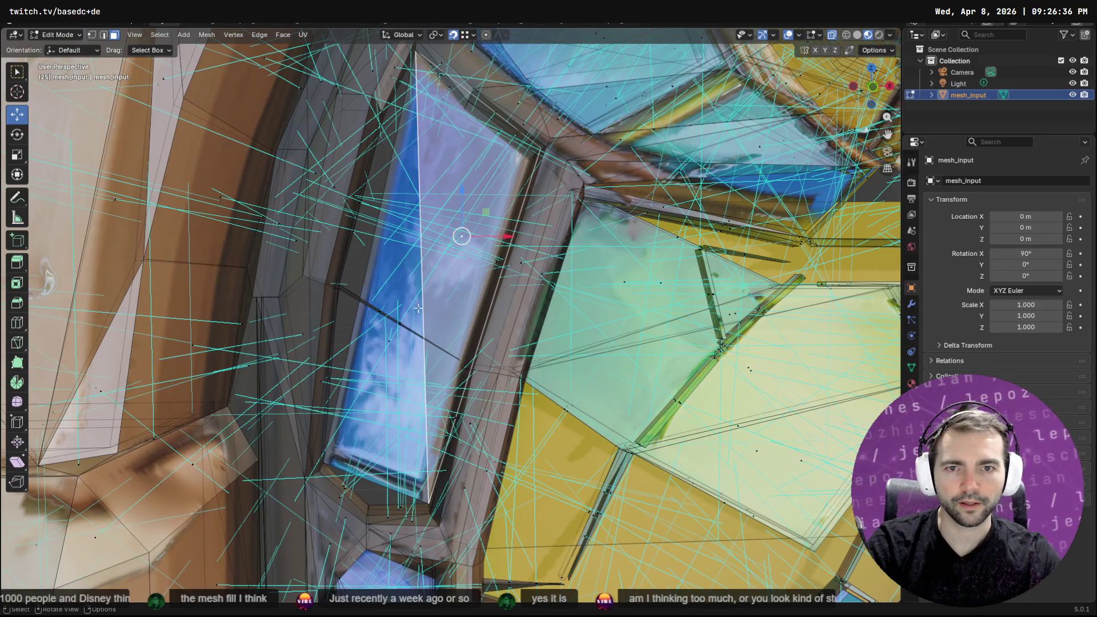
left_click(389, 345, "shift")
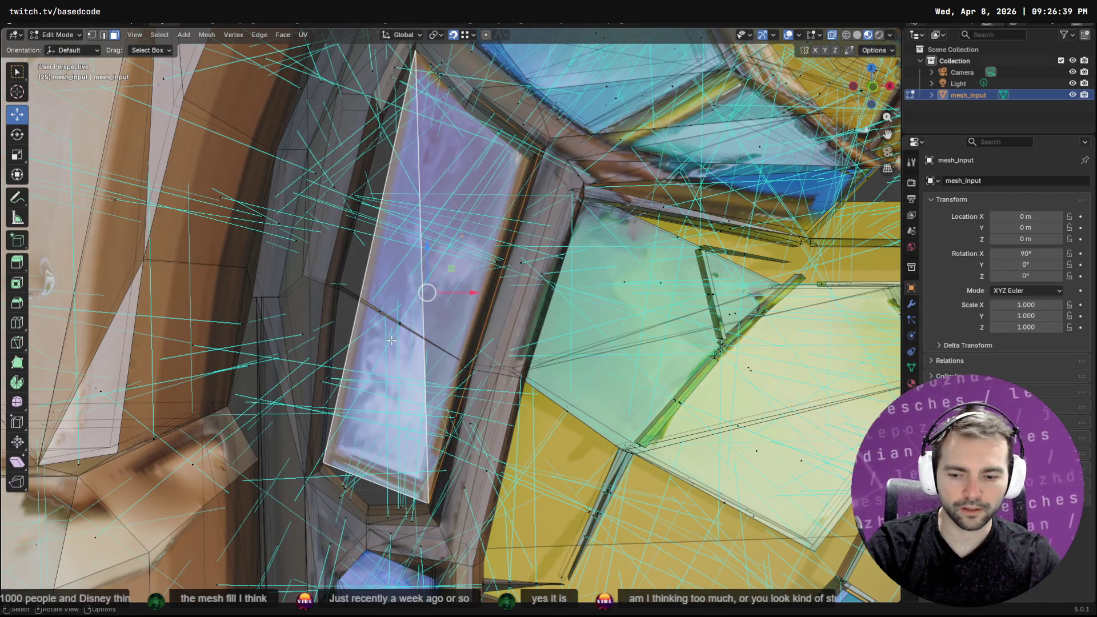
key("shift+g")
Isolate the blue pane with Shift+H and knife-cut across it from left to right edge
key("Escape")
key("shift+h")
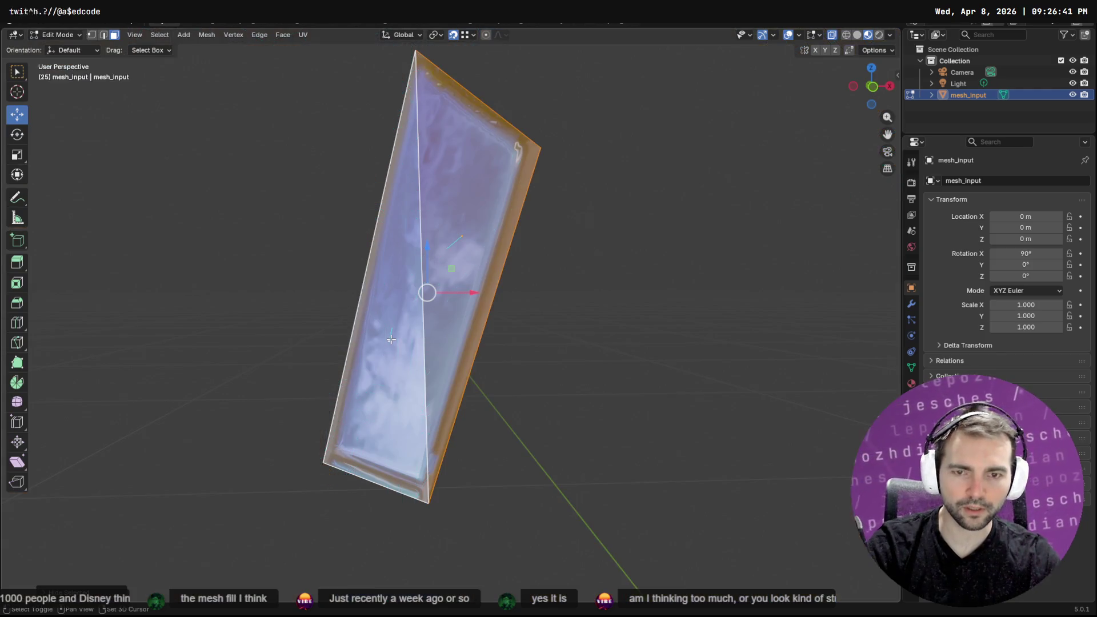
key("alt+a")
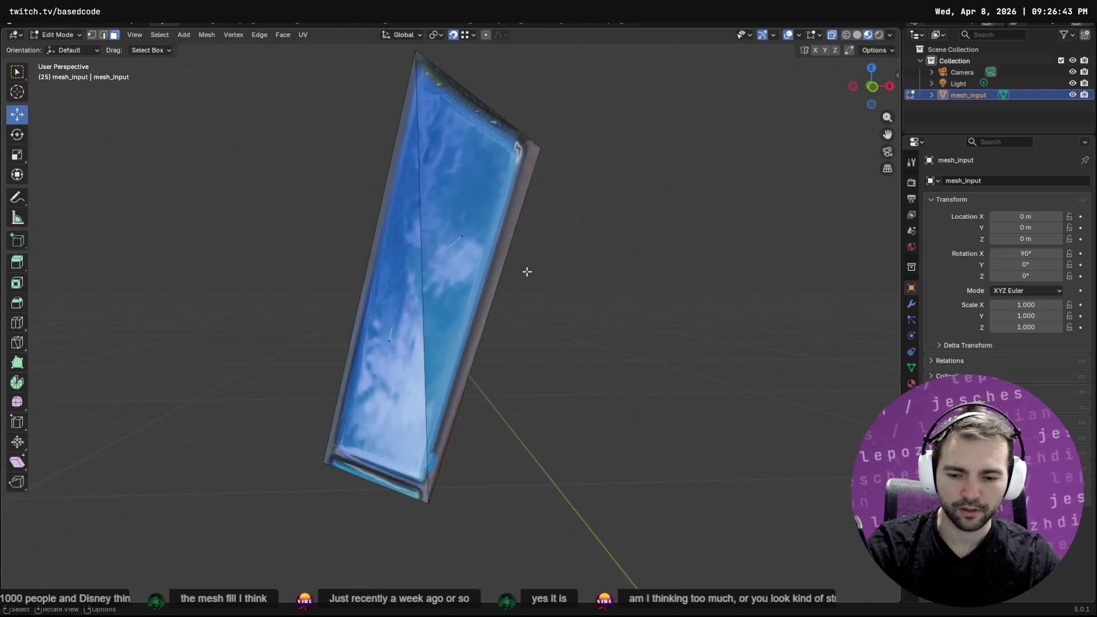
key("k")
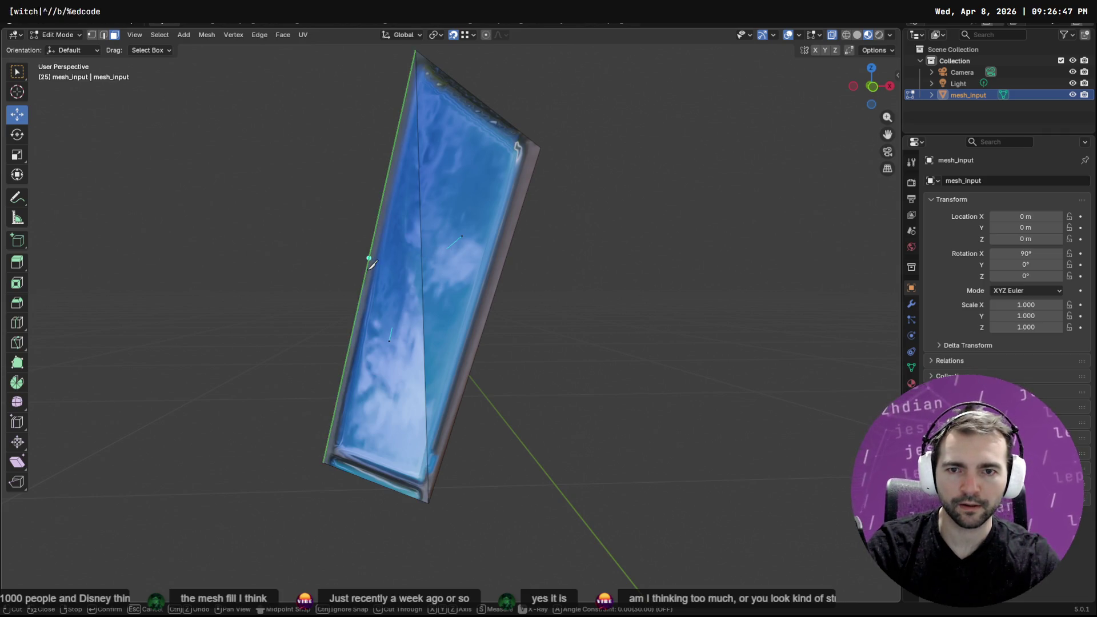
left_click(369, 258)
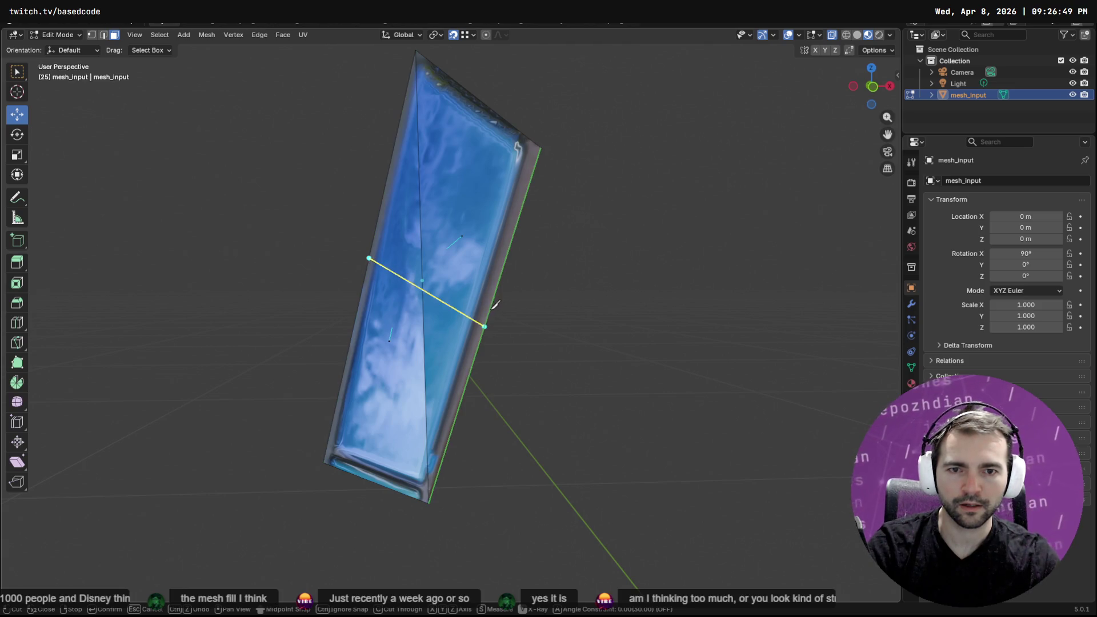
left_click(485, 324)
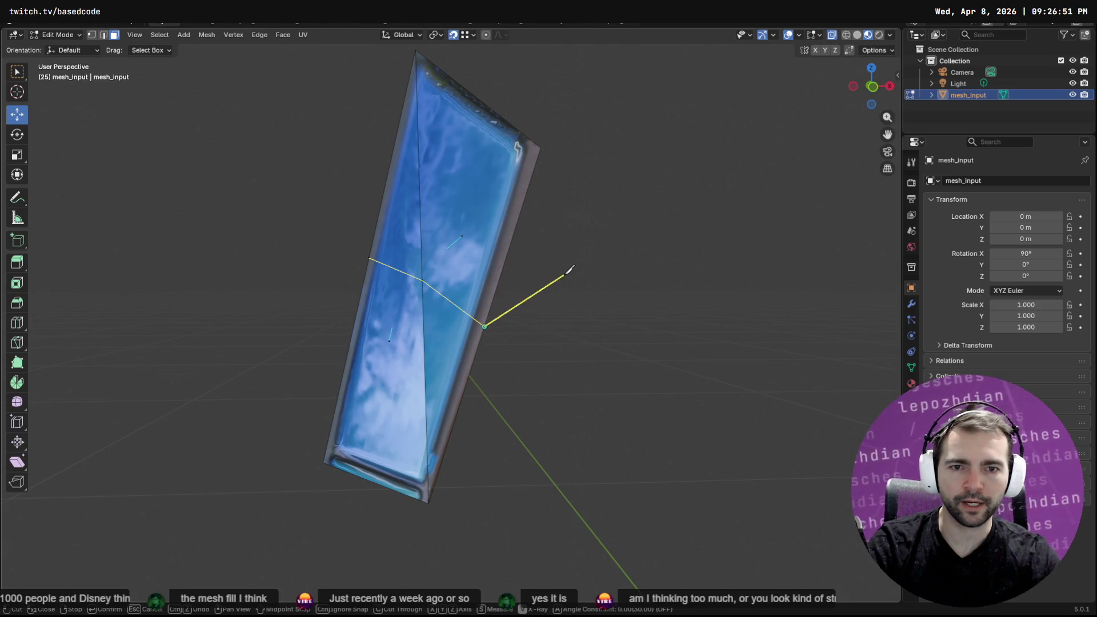
key("Return")
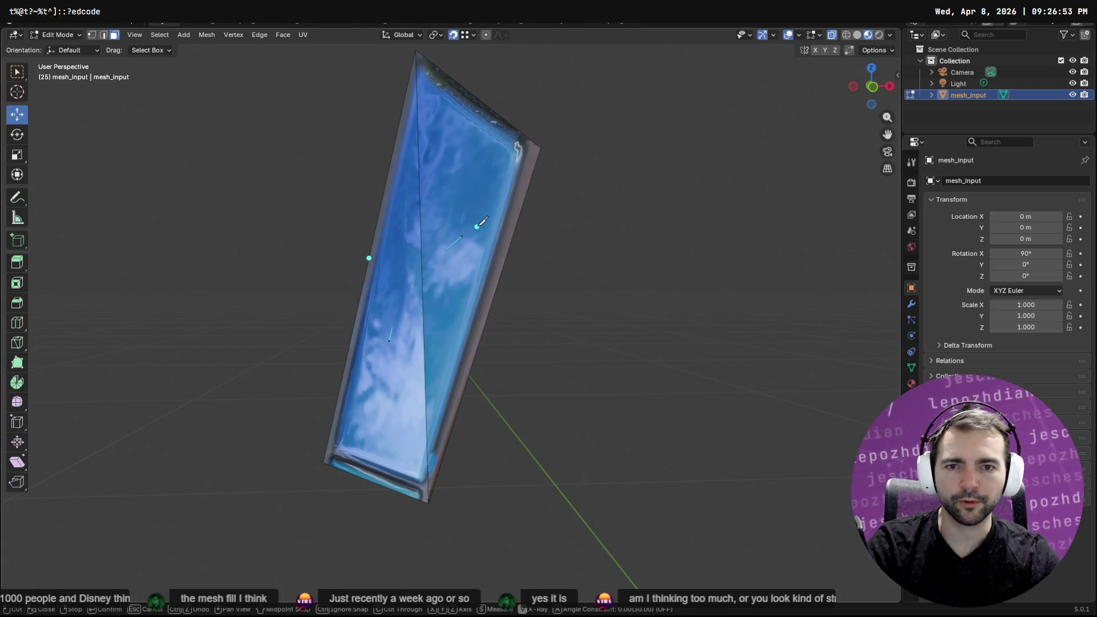
key("Tab")
key("Tab")
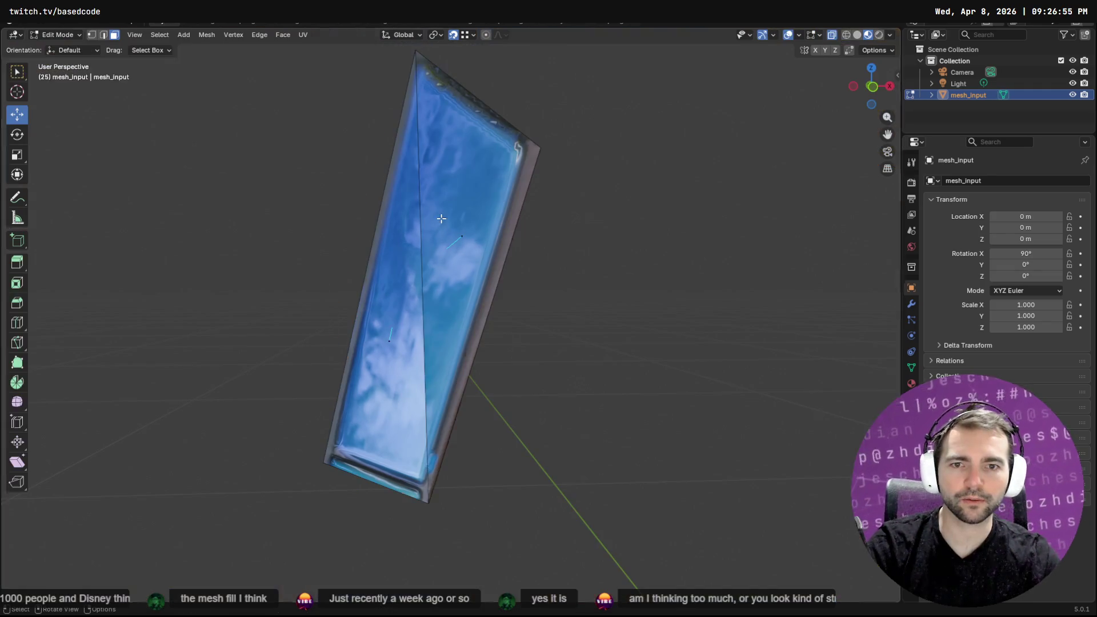
In edge select, pick the pane's long diagonal edge and bring up the delete options
left_click(104, 35)
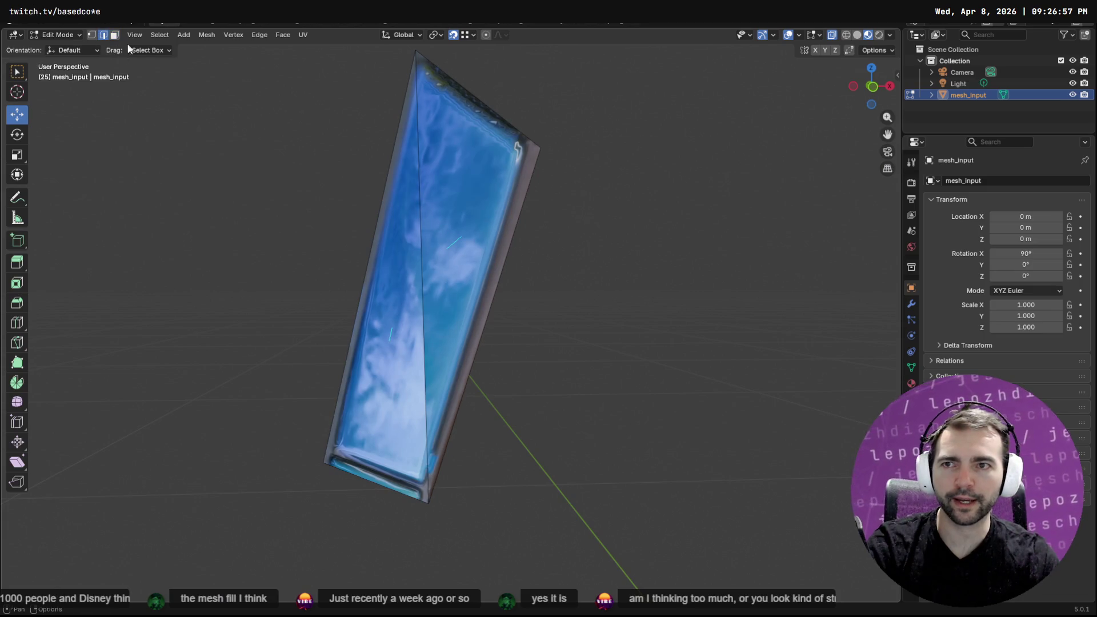
left_click(421, 216)
key("x")
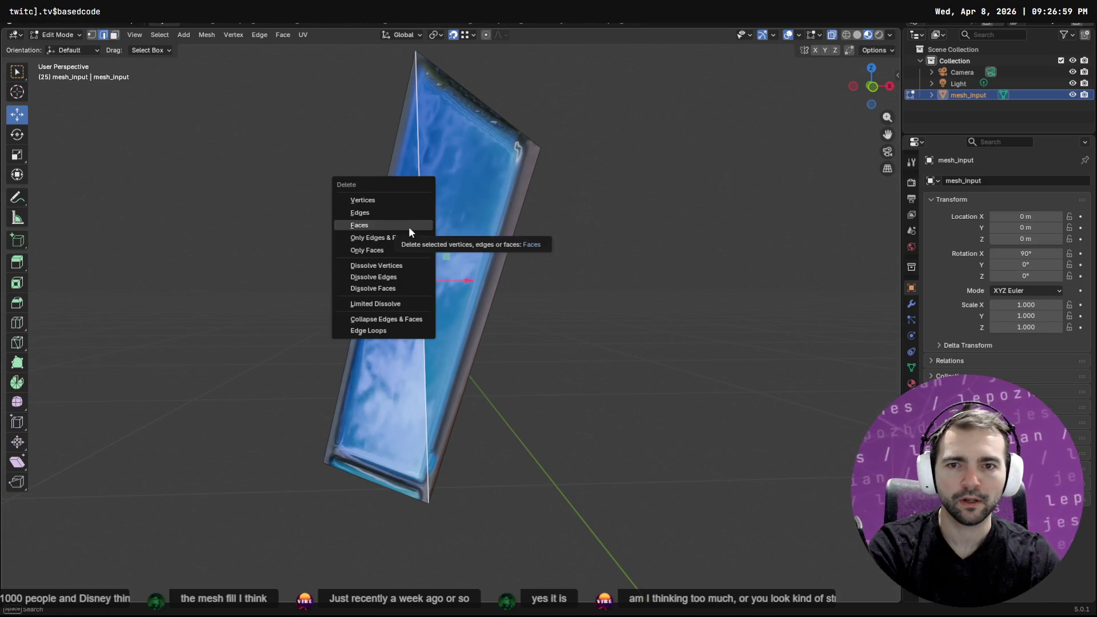
left_click(399, 213)
key("ctrl+z")
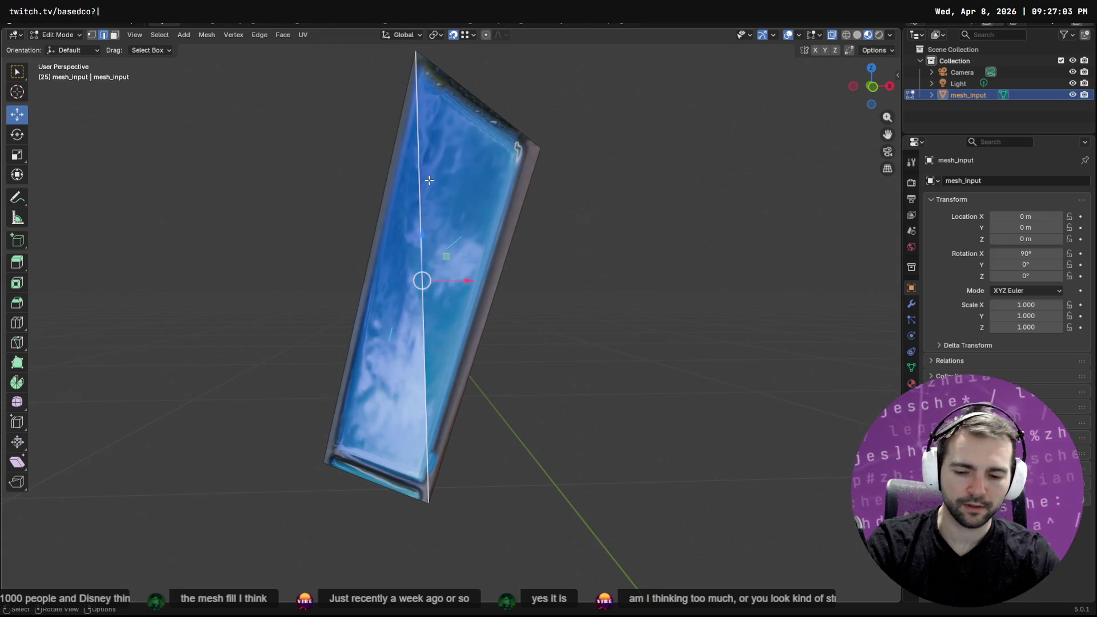
mouse_move(589, 148)
middle_mouse_down()
mouse_move(483, 177)
mouse_move(326, 169)
mouse_move(326, 140)
mouse_move(522, 161)
mouse_move(577, 143)
middle_mouse_up()
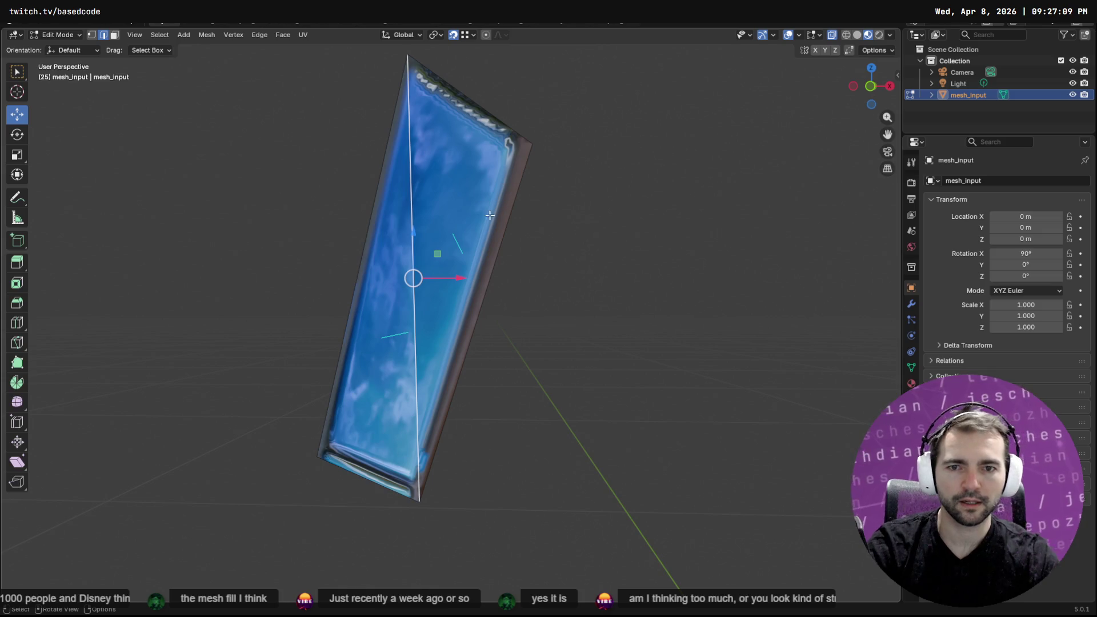
key("F3")
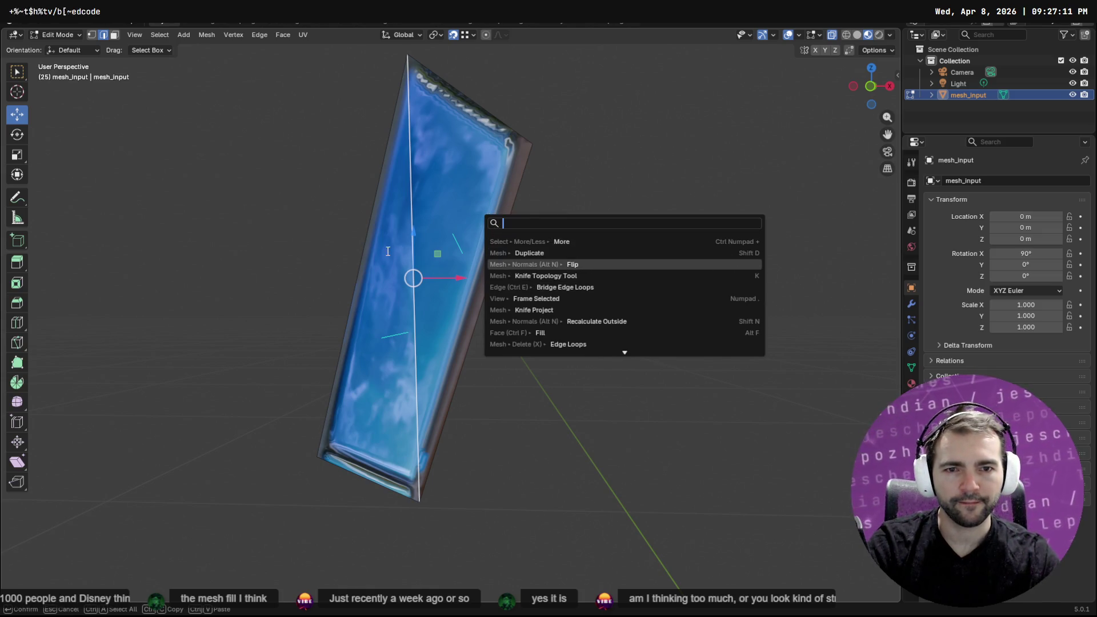
type("remove")
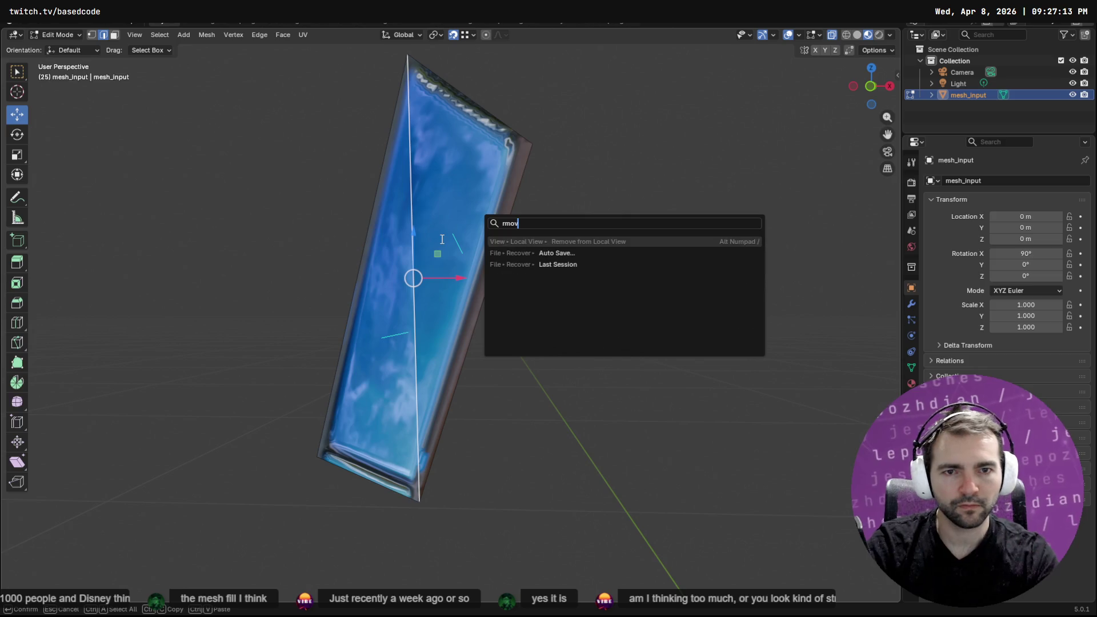
key("BackSpace")
key("BackSpace")
key("BackSpace")
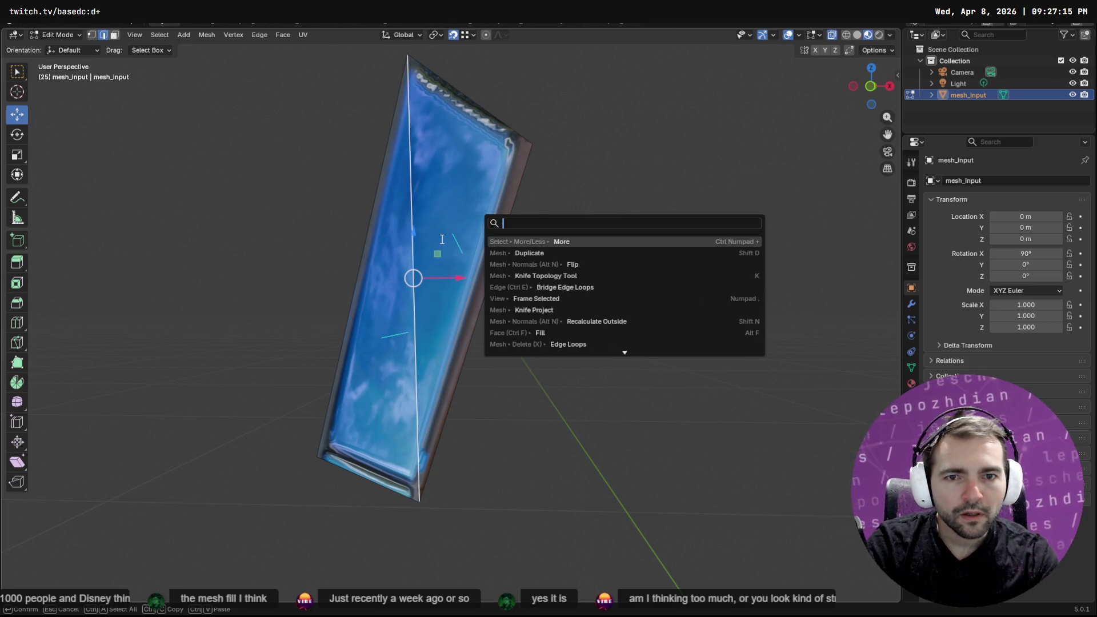
key("Escape")
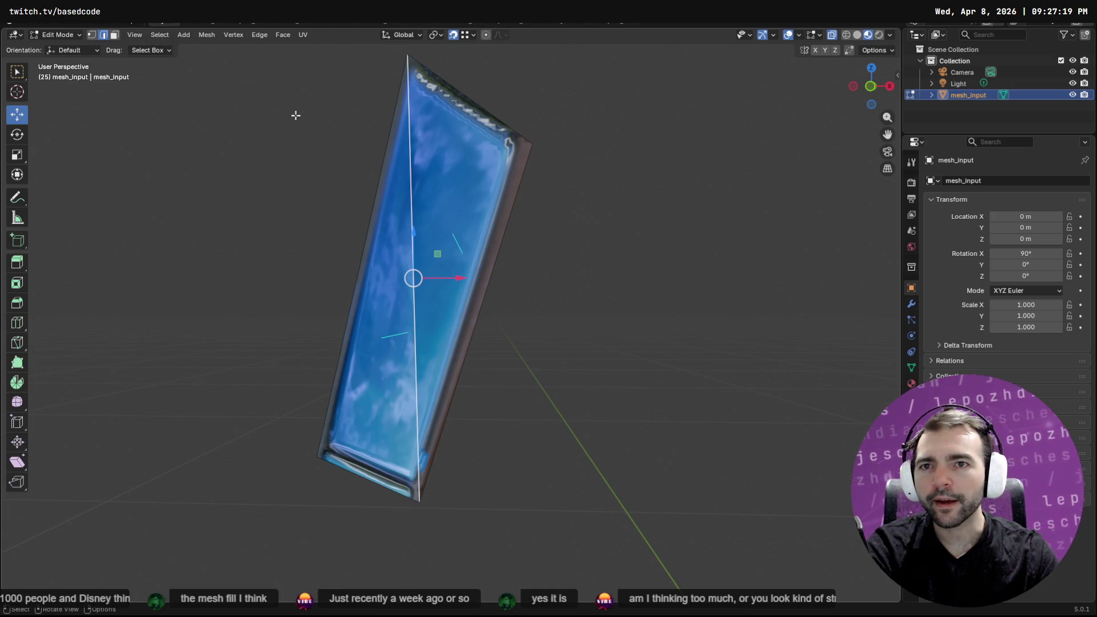
left_click(260, 35)
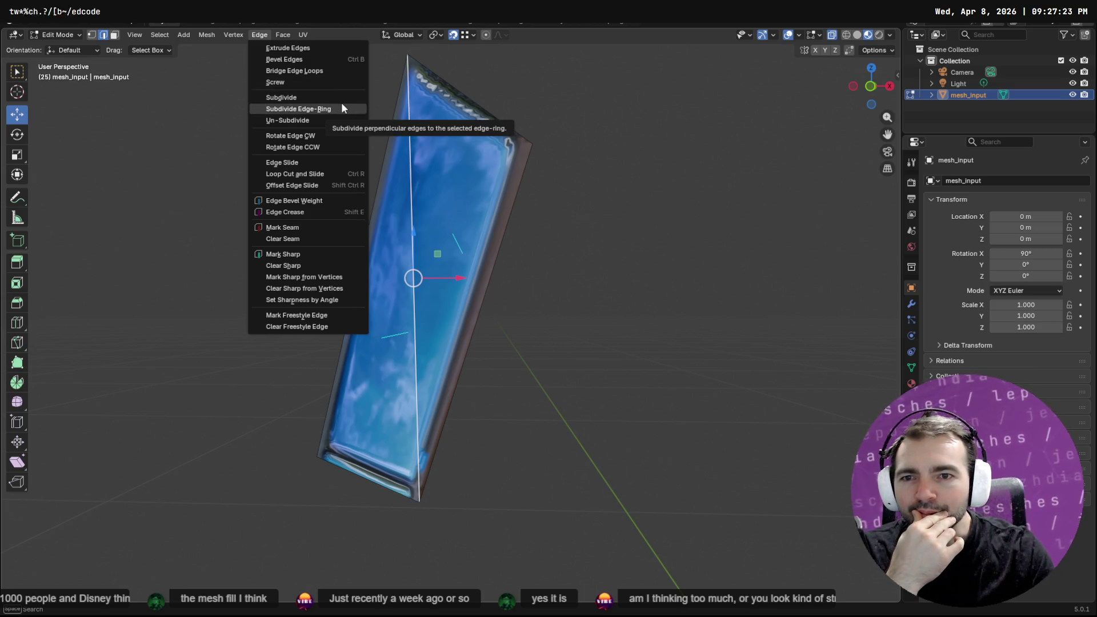
left_click(319, 238)
left_click(561, 184)
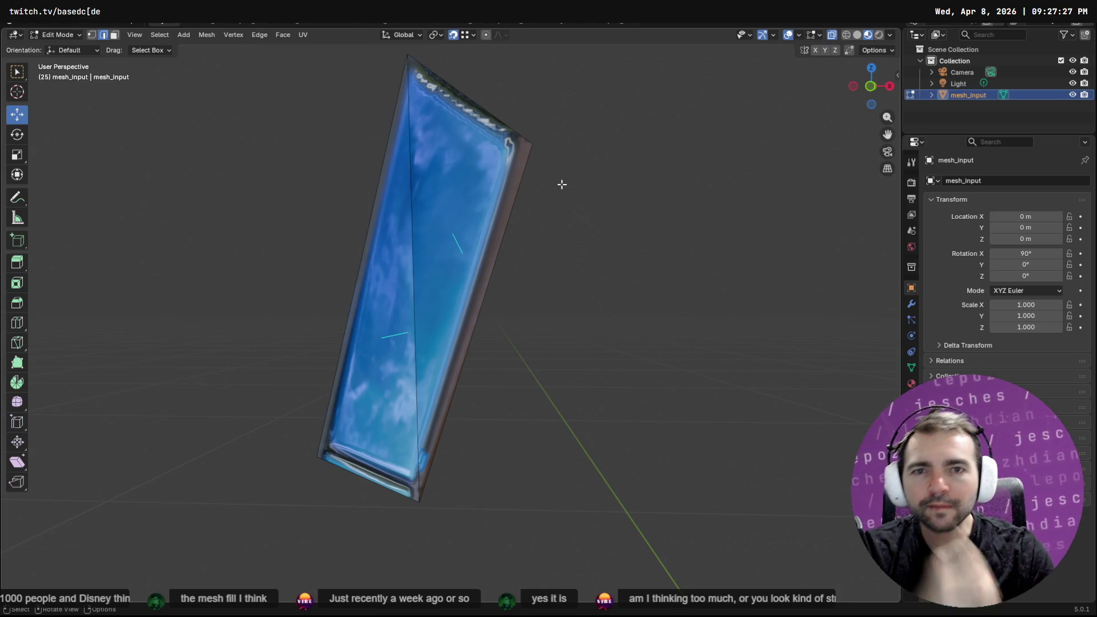
mouse_move(486, 181)
middle_mouse_down()
mouse_move(507, 183)
mouse_move(483, 176)
middle_mouse_up()
key("F3")
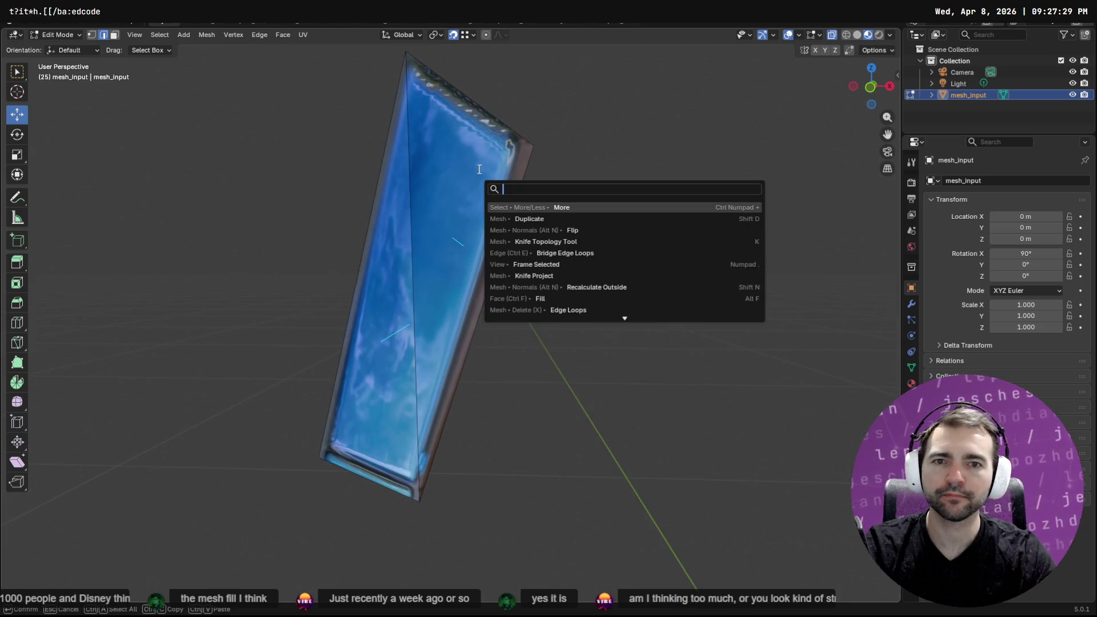
key("Escape")
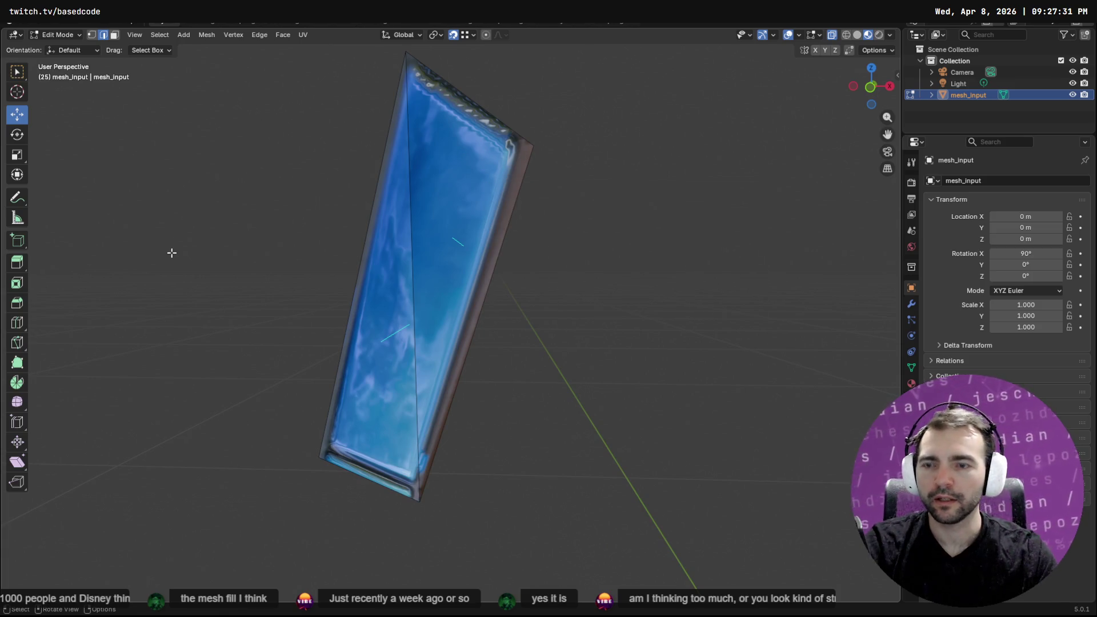
key("k")
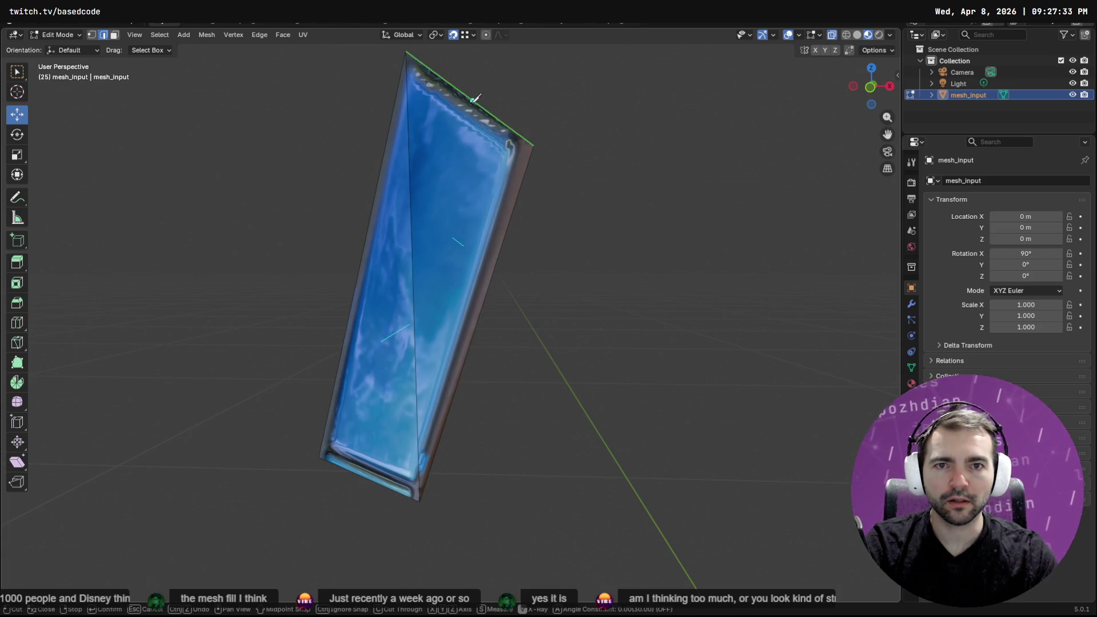
Knife-cut down the pane from its top edge to its bottom edge
left_click(470, 98)
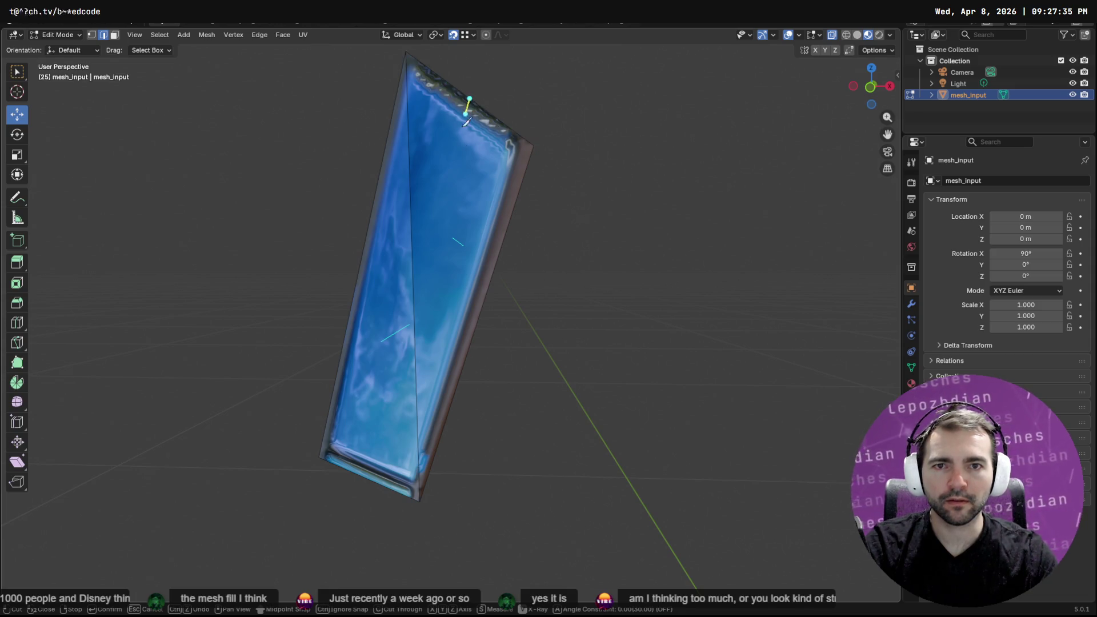
left_click(369, 477)
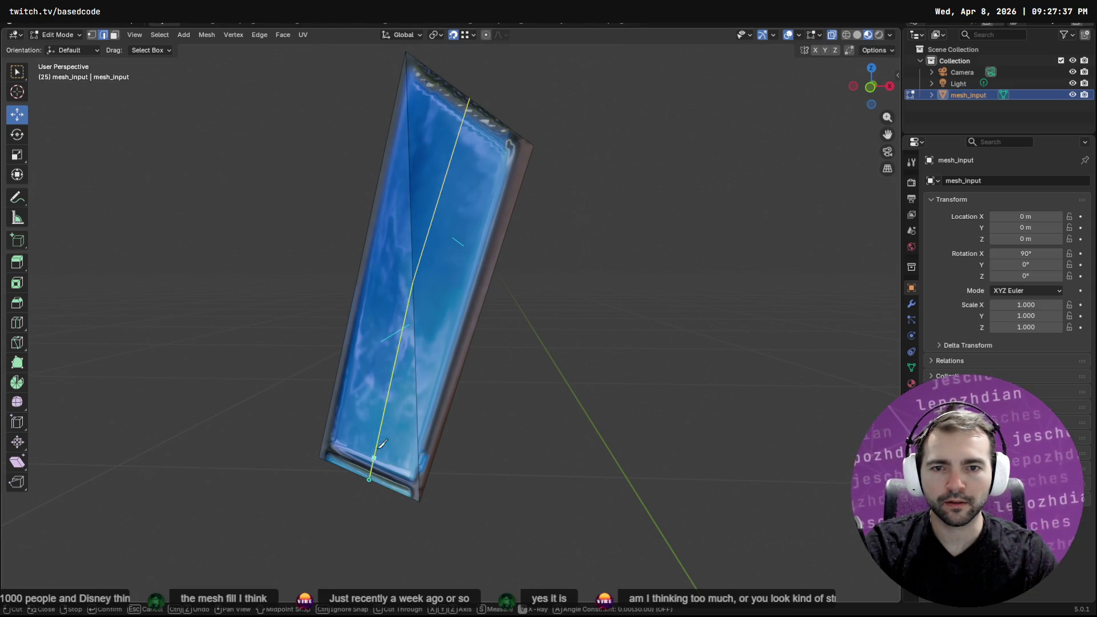
key("Return")
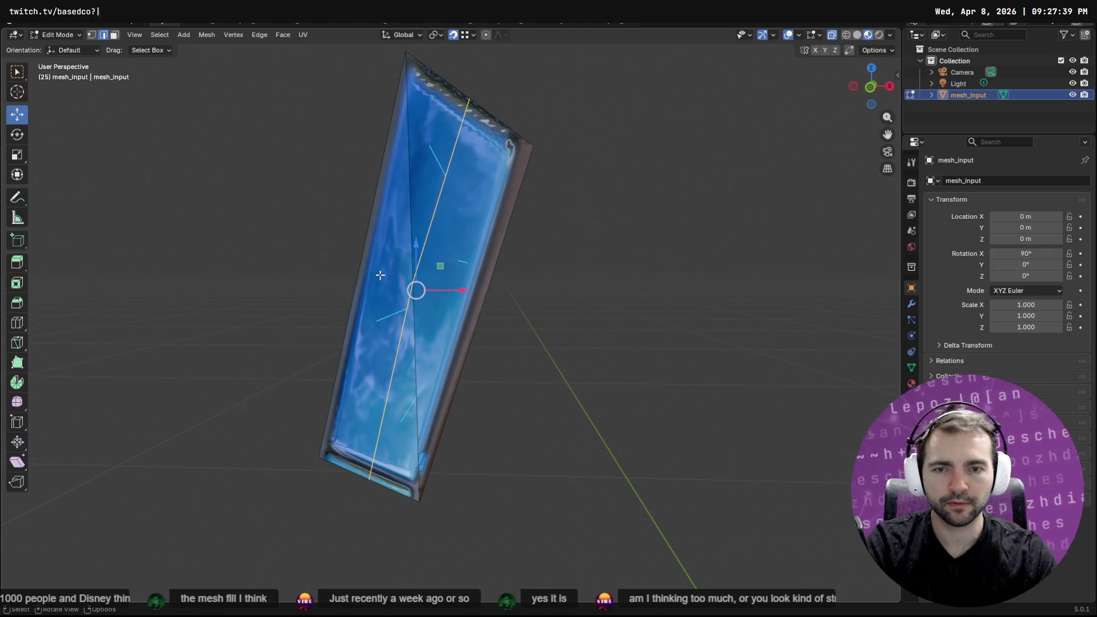
Knife-cut across the pane from its left to right edge, undo once, and return to Object Mode
key("k")
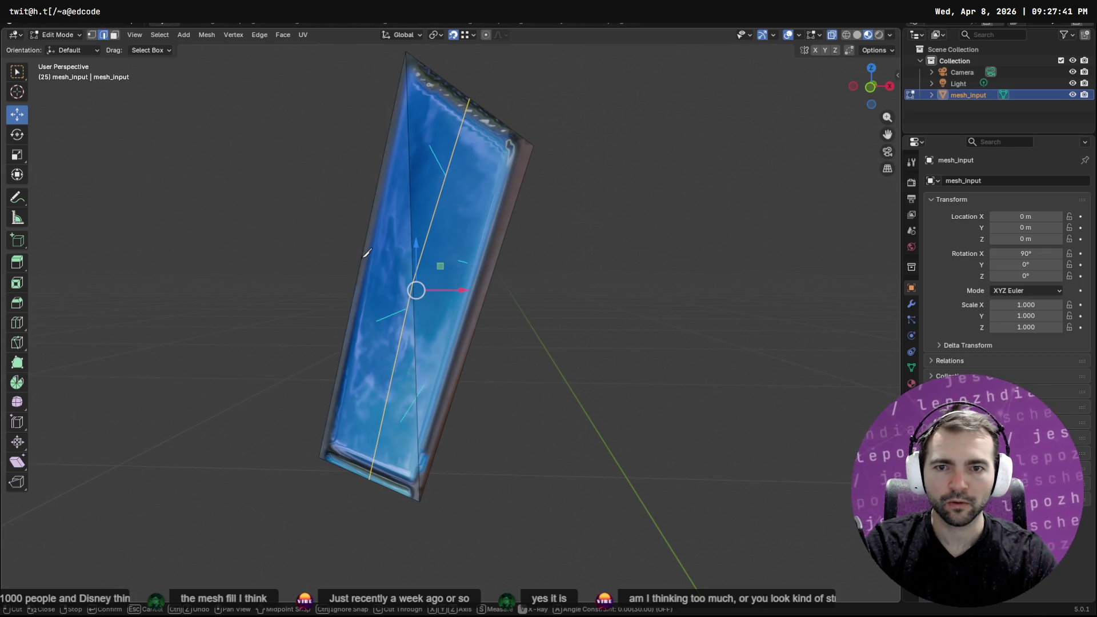
left_click(361, 261)
left_click(391, 382)
left_click(416, 393)
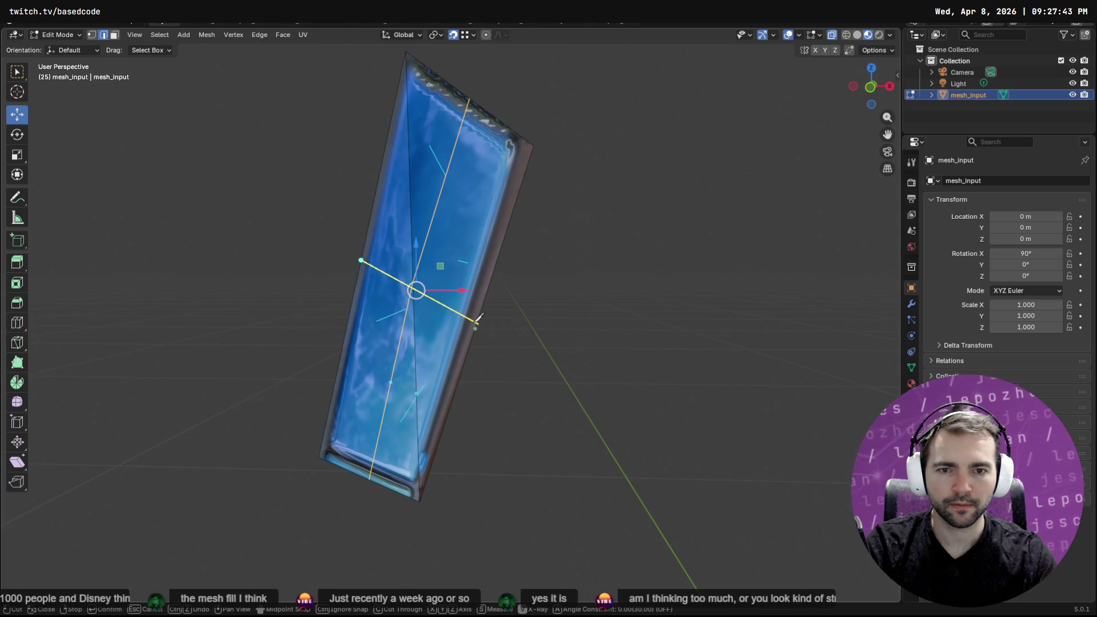
left_click(475, 328)
key("Return")
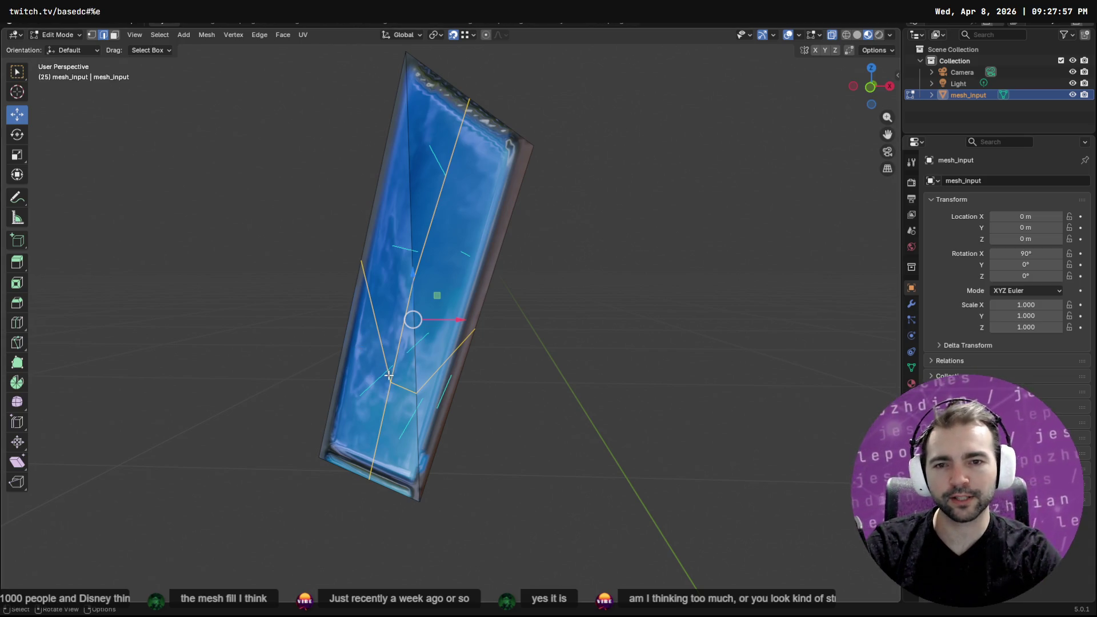
key("ctrl+z")
key("ctrl+z")
key("ctrl+z")
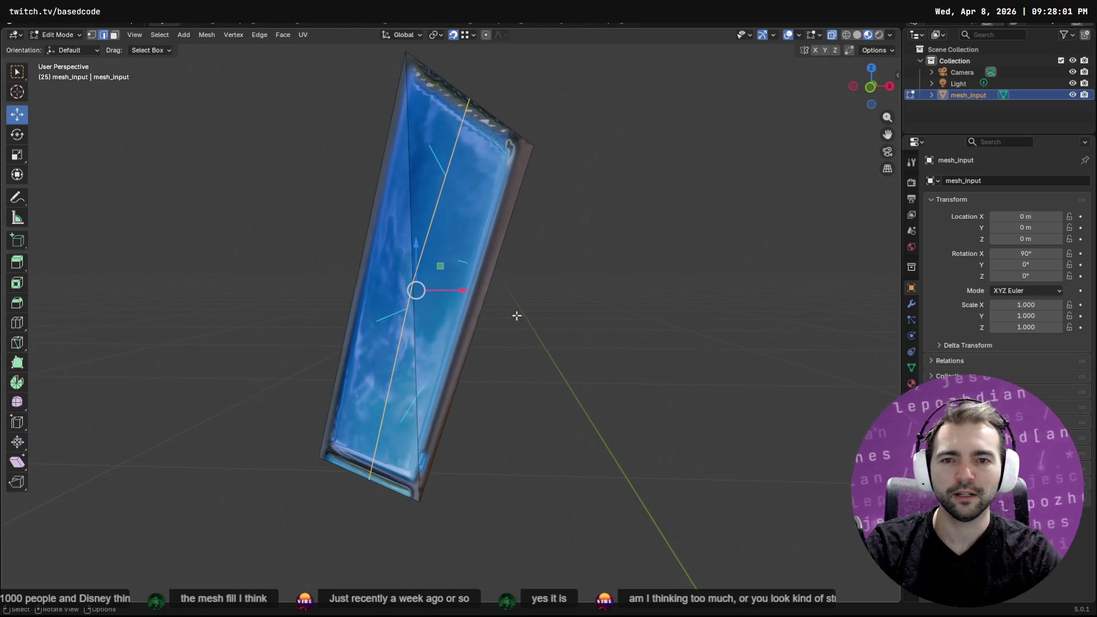
key("Tab")
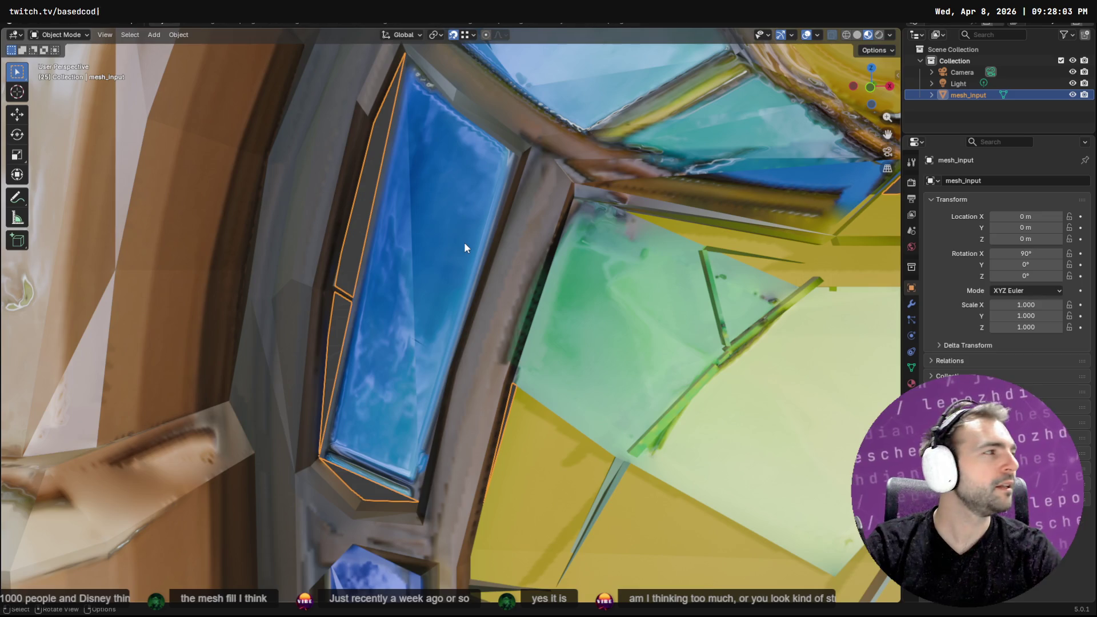
Delete two different pane edges in turn, undoing each deletion
key("Tab")
middle_click_drag(449, 232, 463, 232)
left_click(415, 178)
key("x")
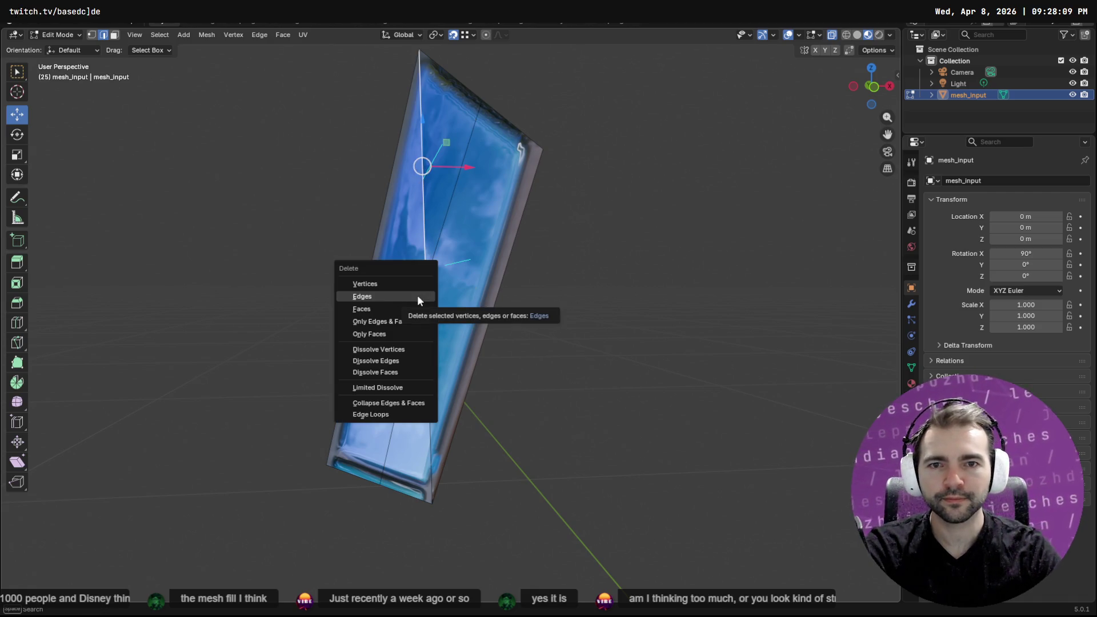
left_click(417, 297)
key("ctrl+z")
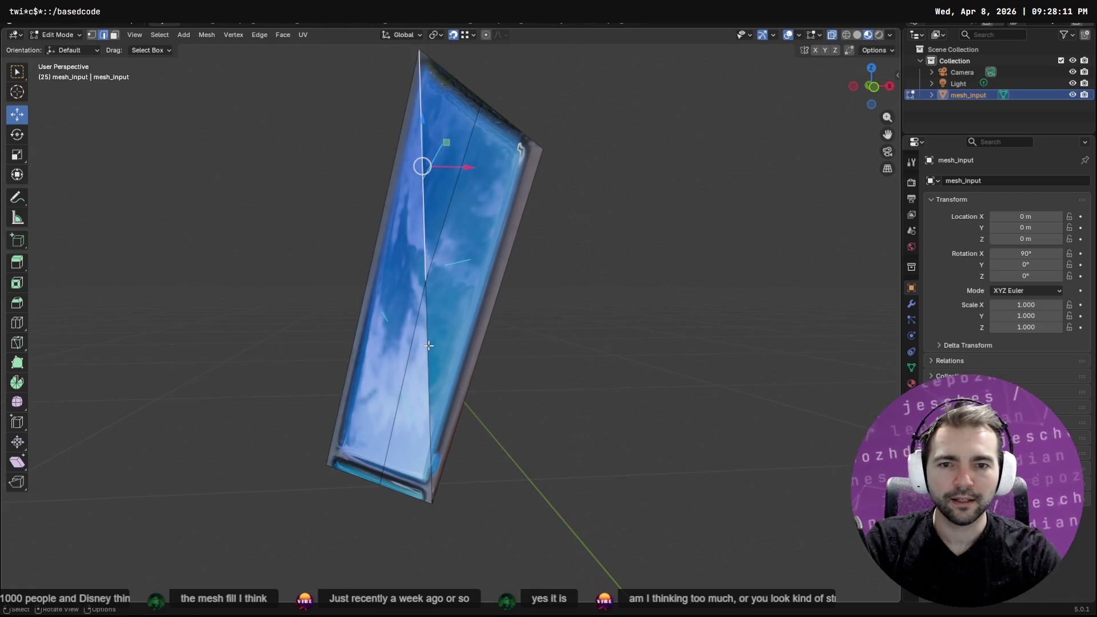
left_click(428, 345)
key("x")
left_click(428, 348)
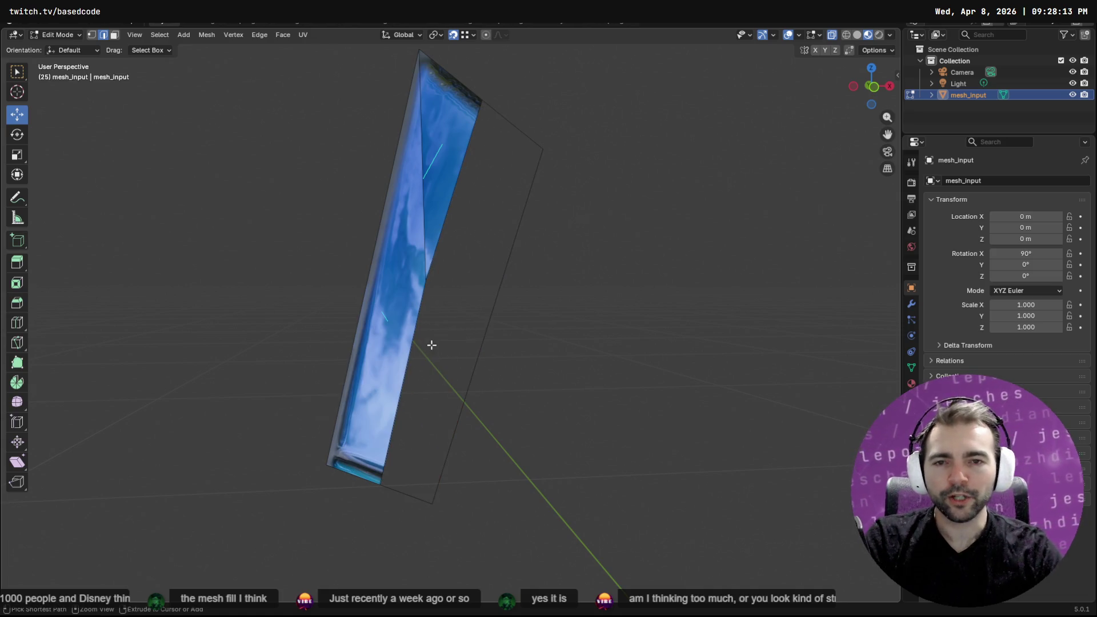
key("ctrl+z")
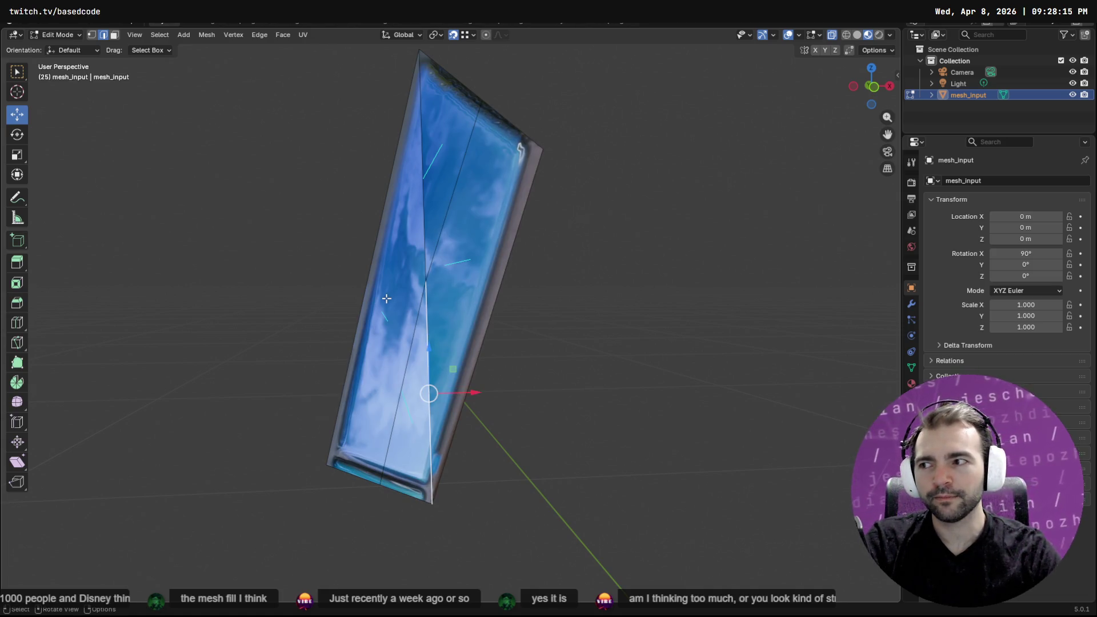
Knife-cut from the pane's left edge through the centre vertex to its right edge
key("k")
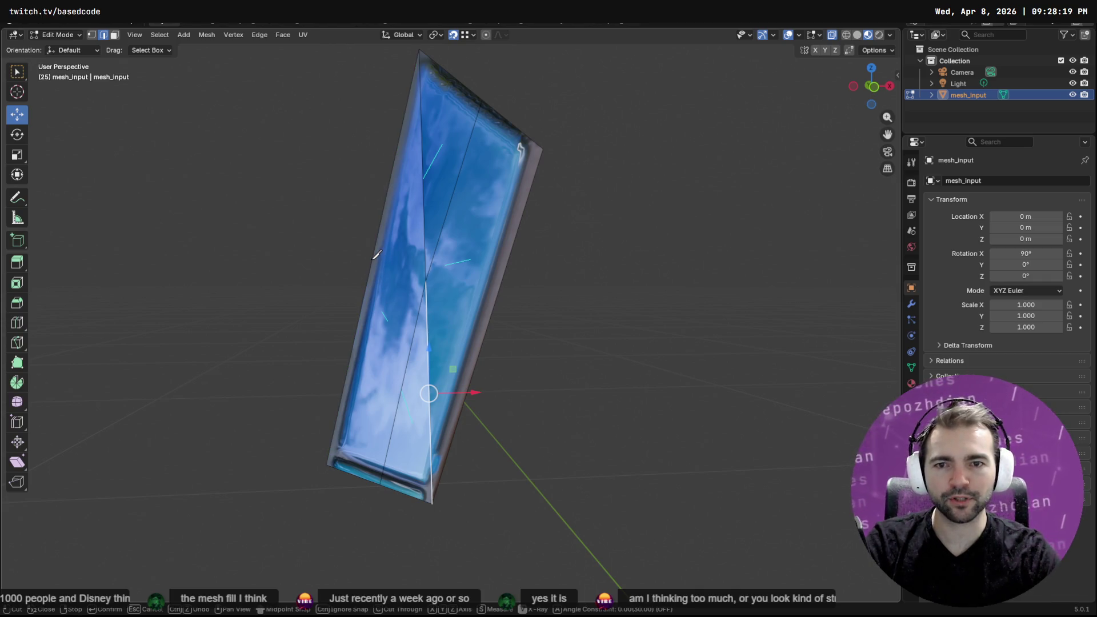
left_click(375, 261)
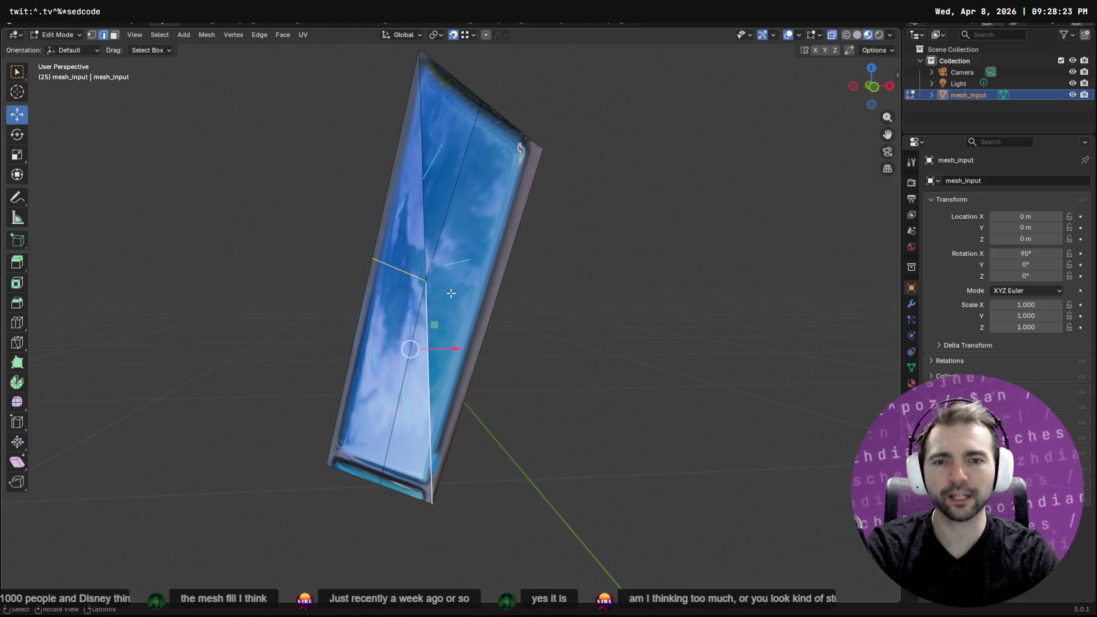
left_click(434, 278)
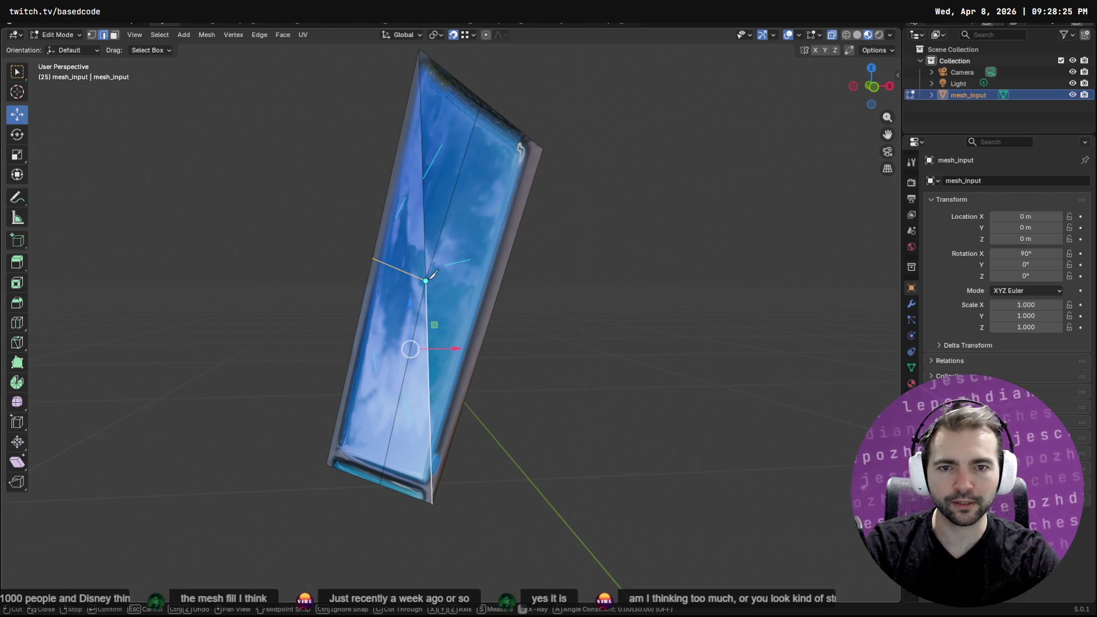
left_click(489, 327)
key("Return")
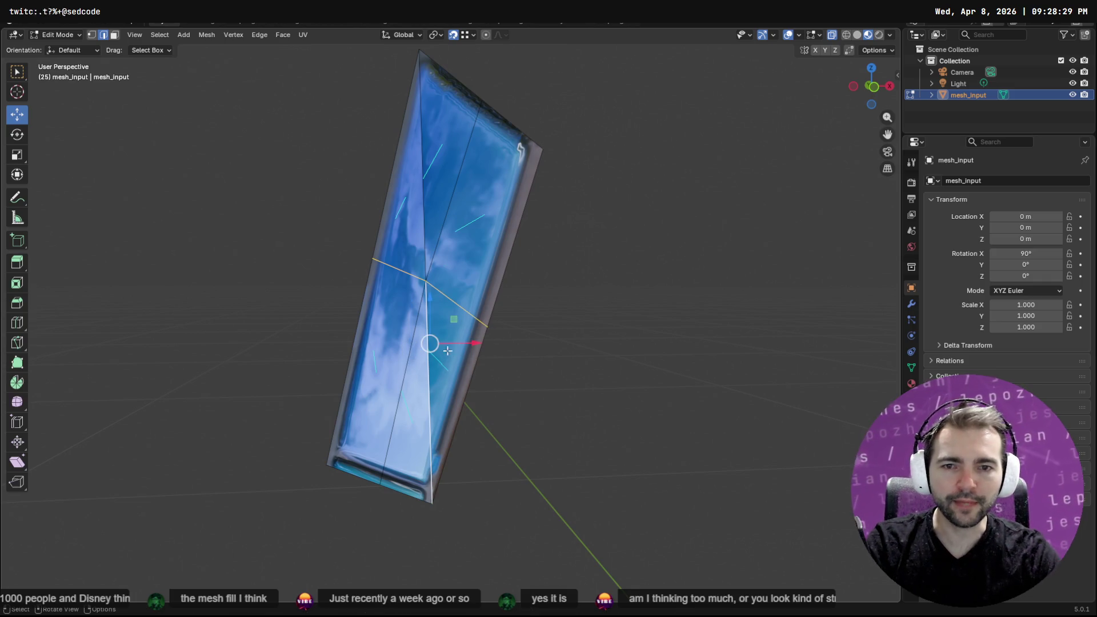
Reveal the hidden surrounding geometry with Alt+H and switch to the ChatGPT browser
left_click(413, 174)
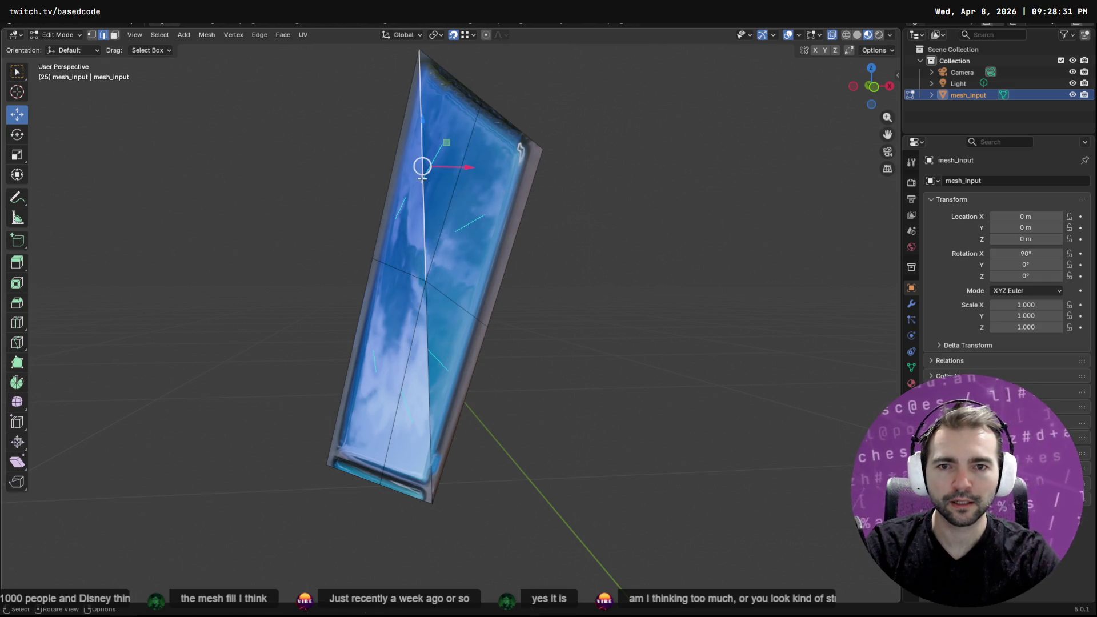
key("Tab")
key("Tab")
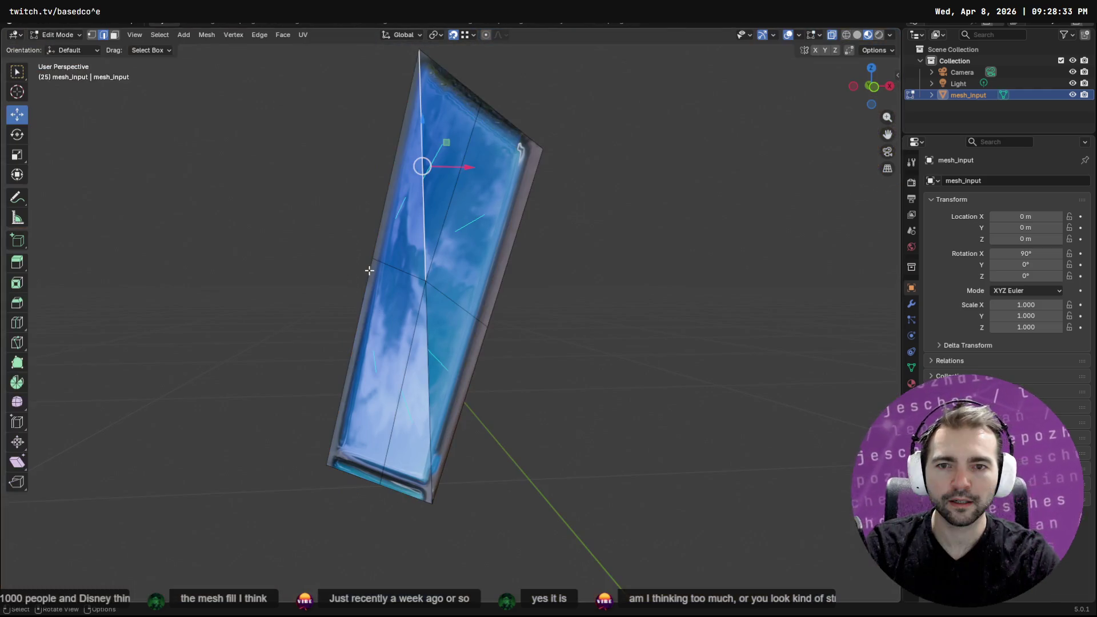
key("Tab")
key("Tab")
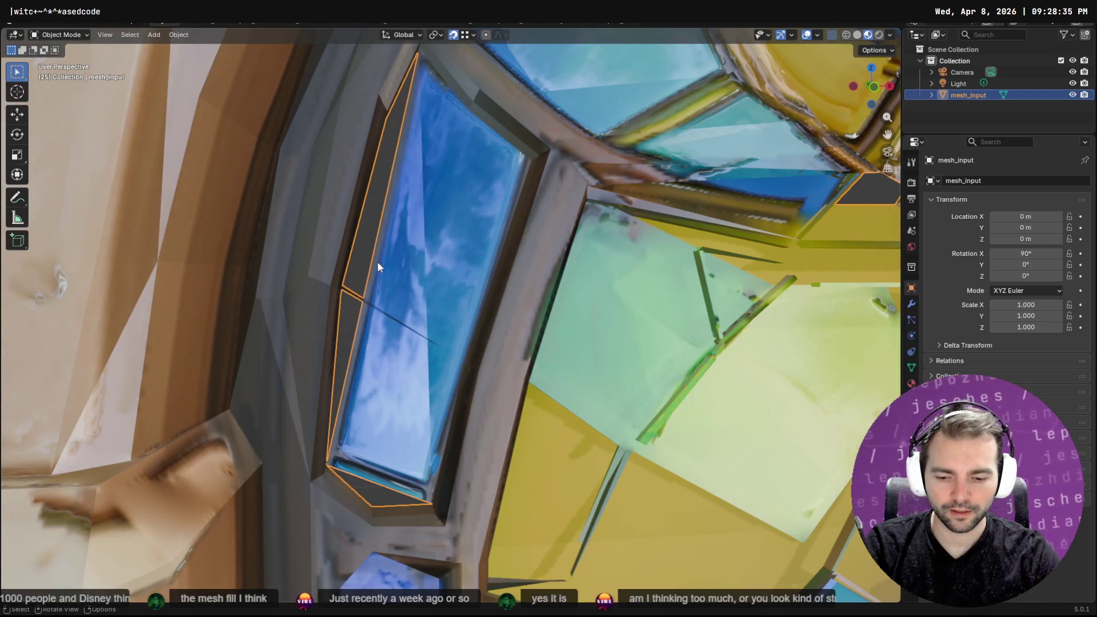
key("alt+h")
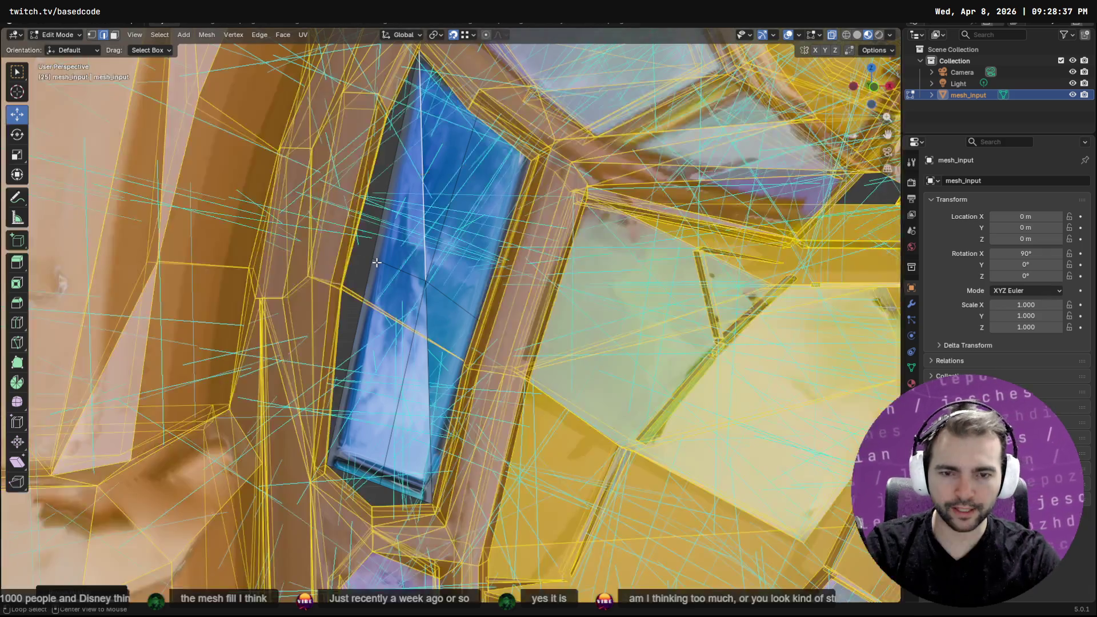
key("Tab")
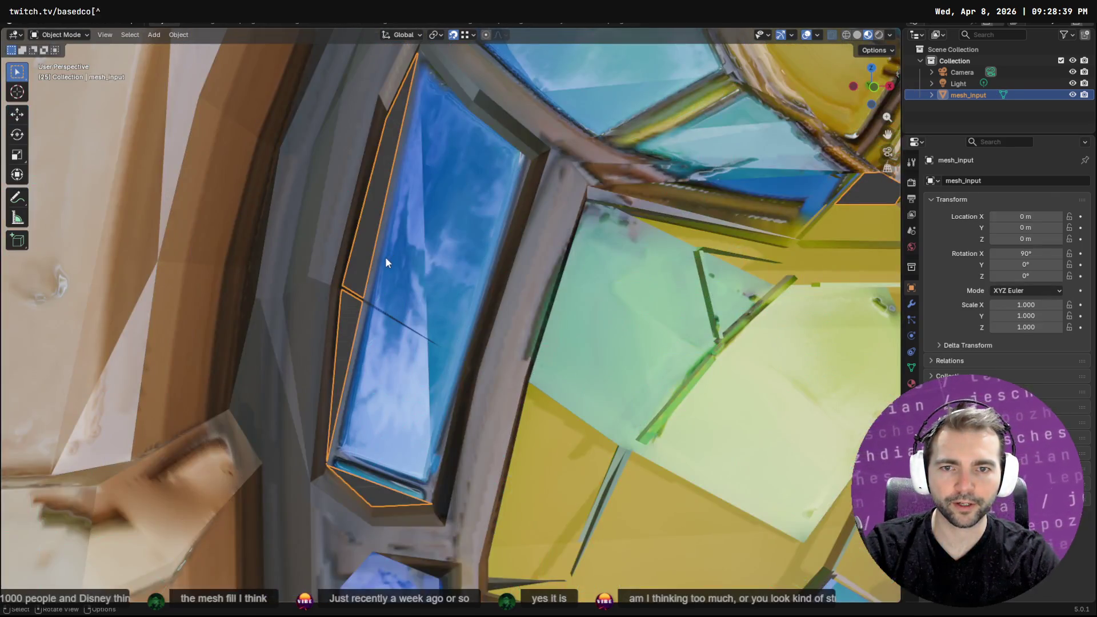
key("Tab")
left_click(379, 258)
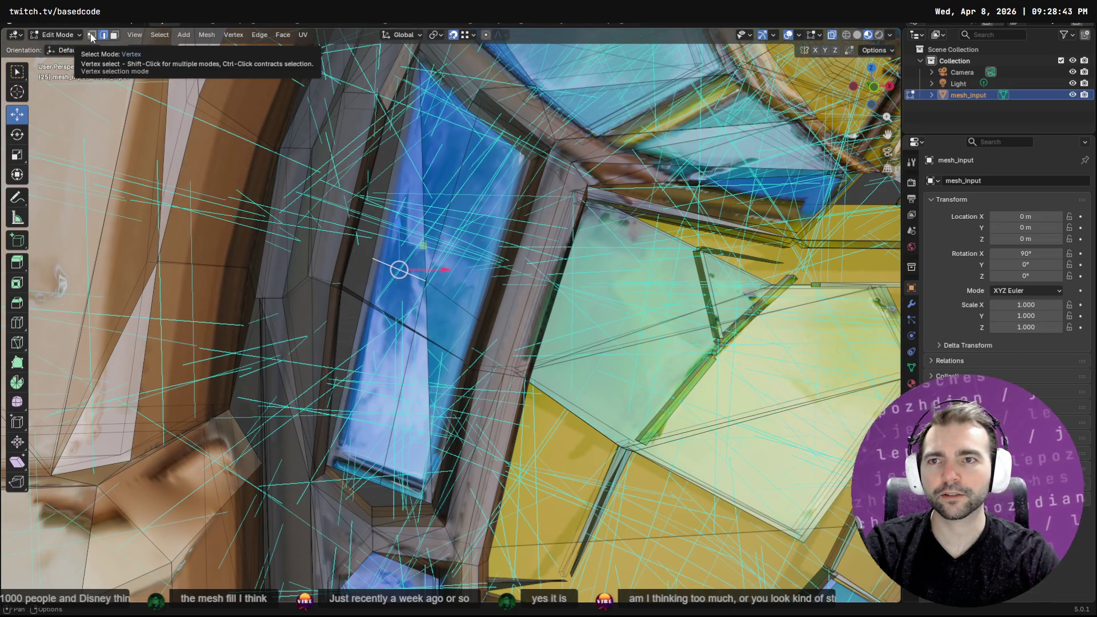
key("alt+Tab")
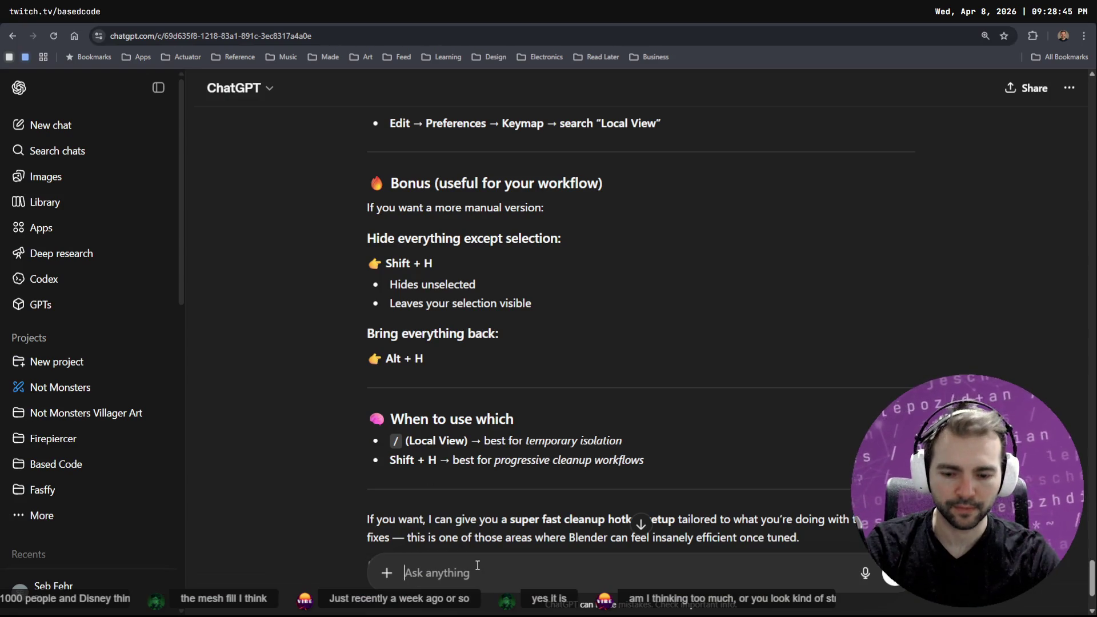
Ask ChatGPT by voice for the shortcut to select vertices in edit mode
key("super+h")
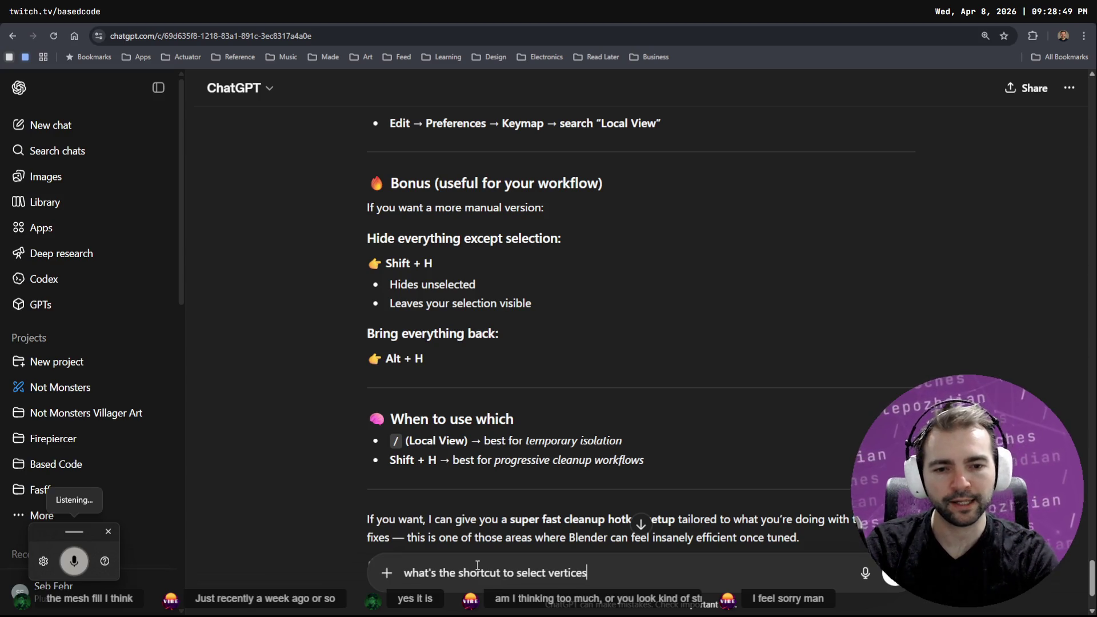
key("Return")
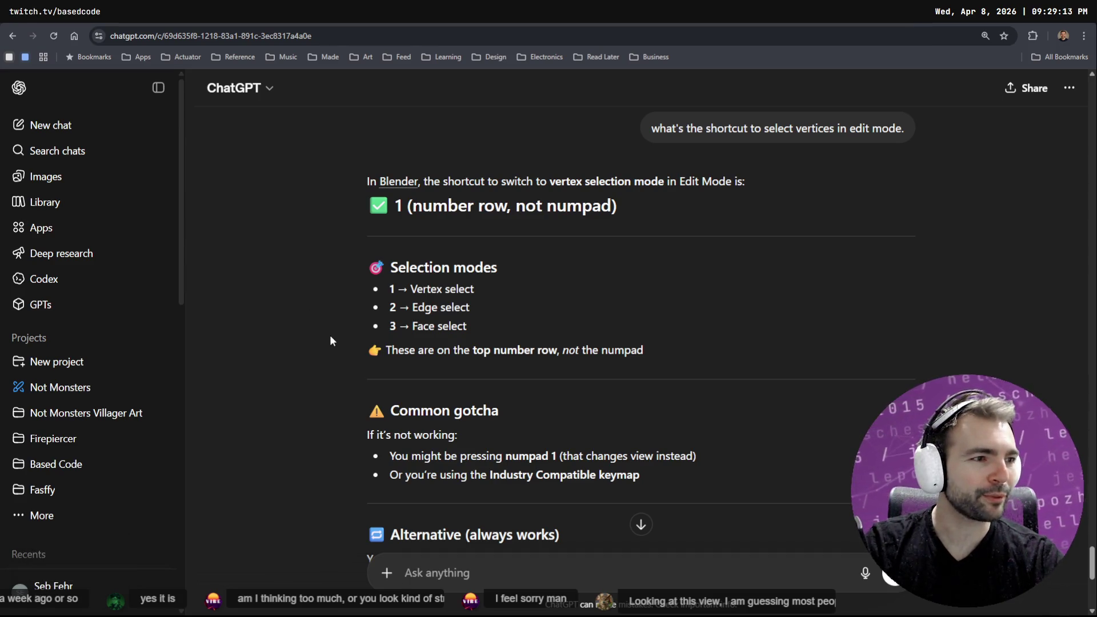
key("alt+Tab")
Select the long pane edge in Blender, then read the rest of ChatGPT's answer
left_click(368, 255)
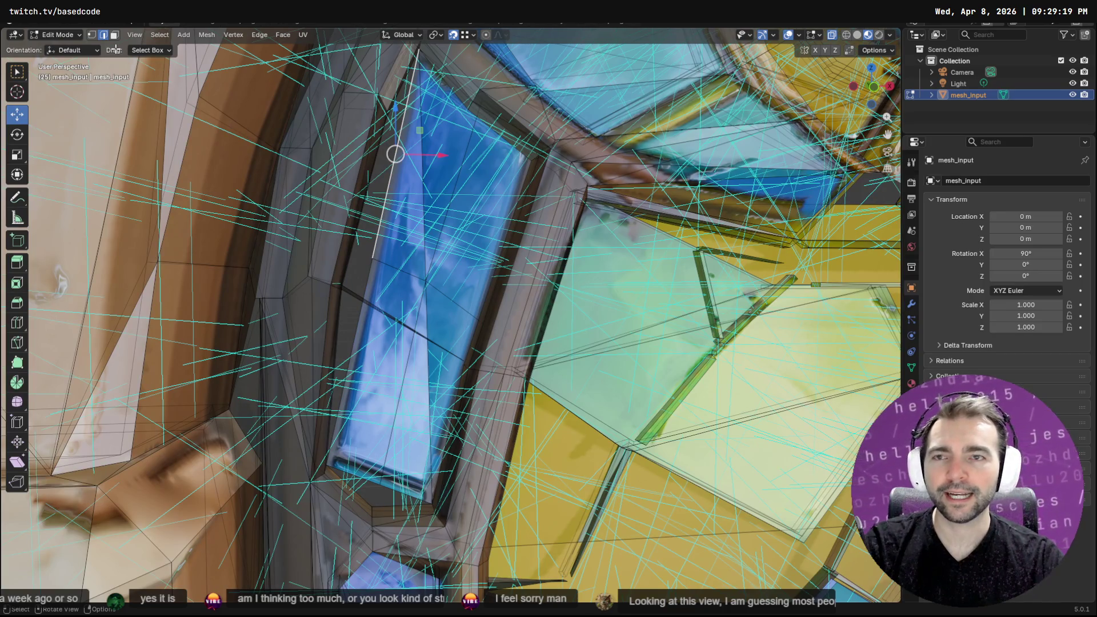
key("alt+Tab")
scroll(544, 296, "down", 5)
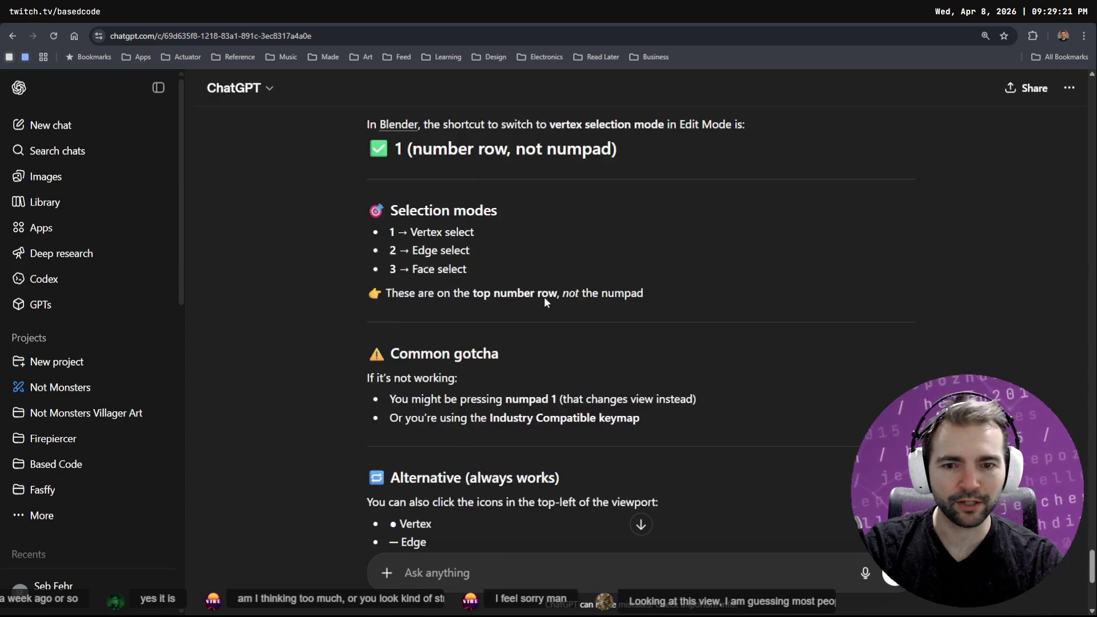
scroll(563, 287, "down", 1)
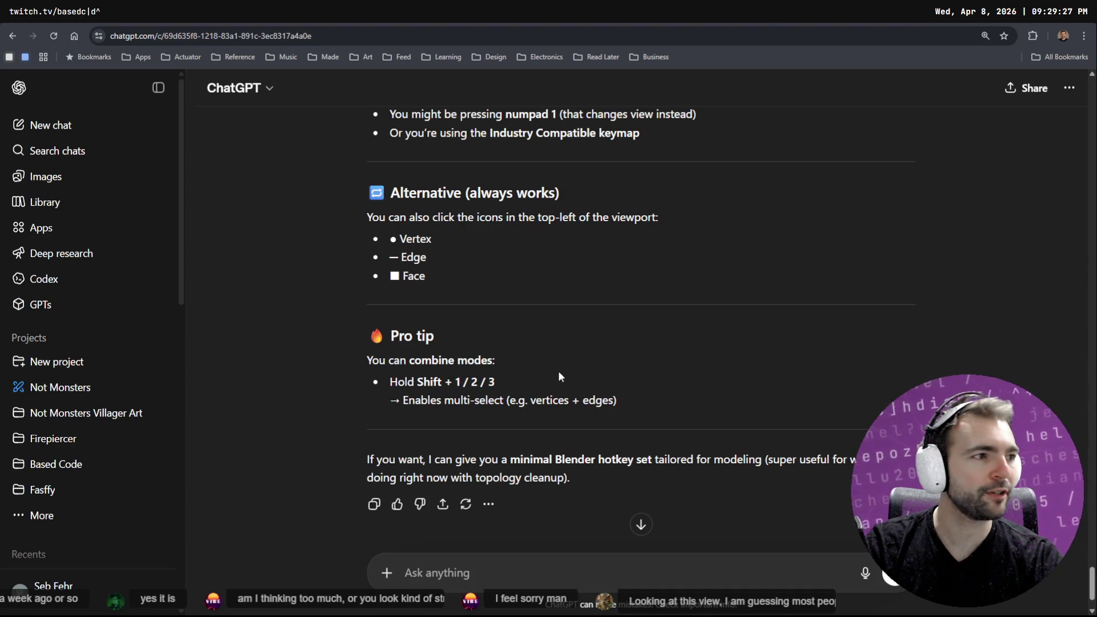
key("alt+Tab")
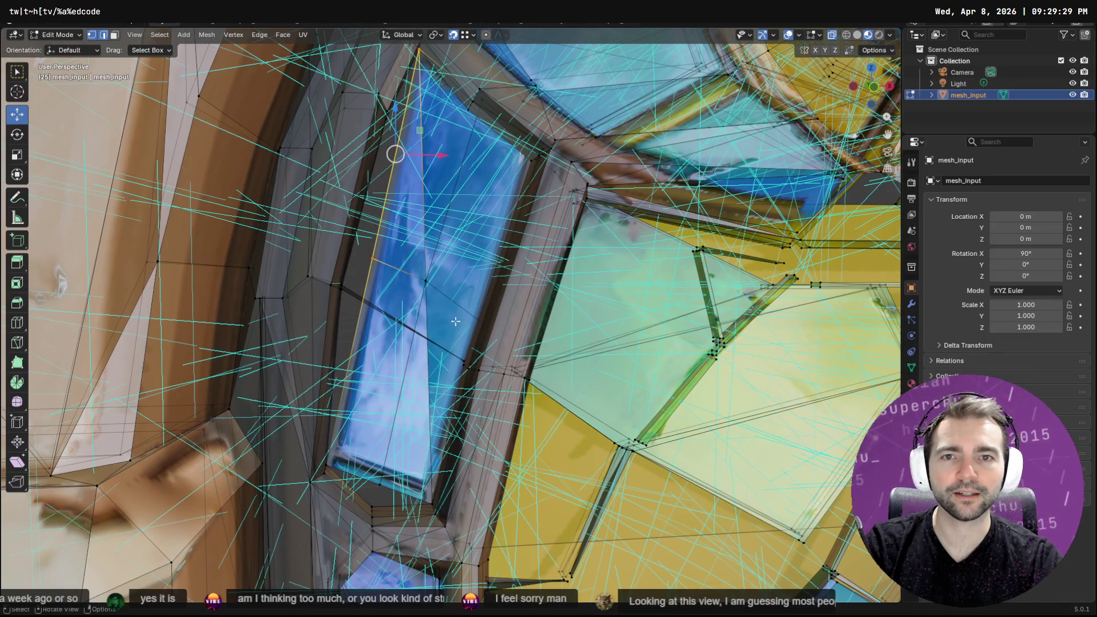
Select vertices on the blue pane's edges and move the right-edge vertex to a new position
left_click(350, 362)
left_click(369, 258)
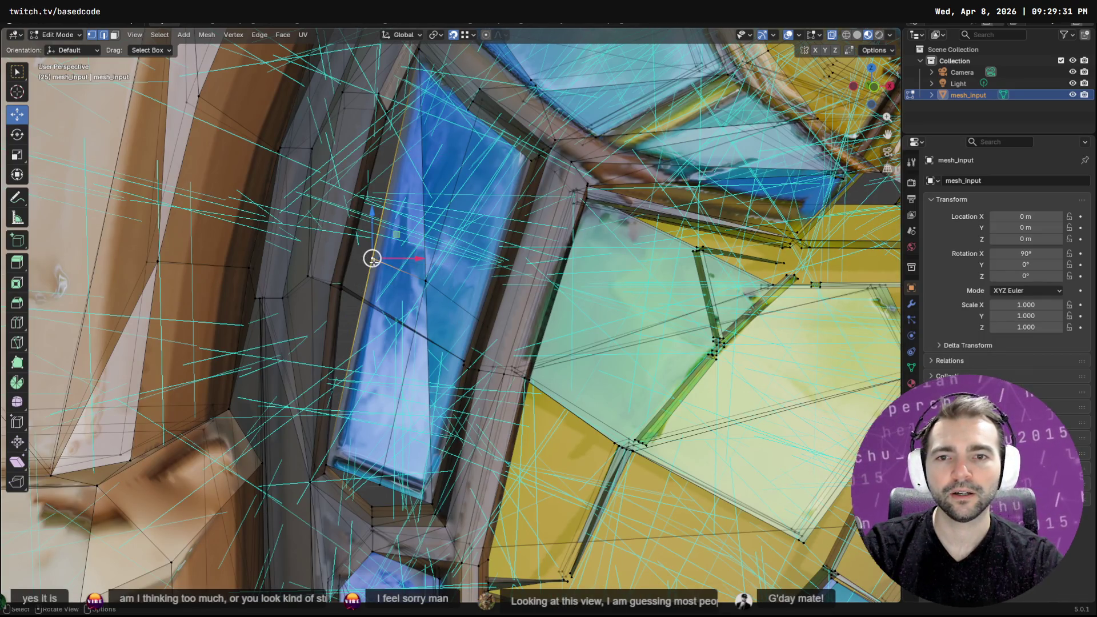
left_click(342, 285)
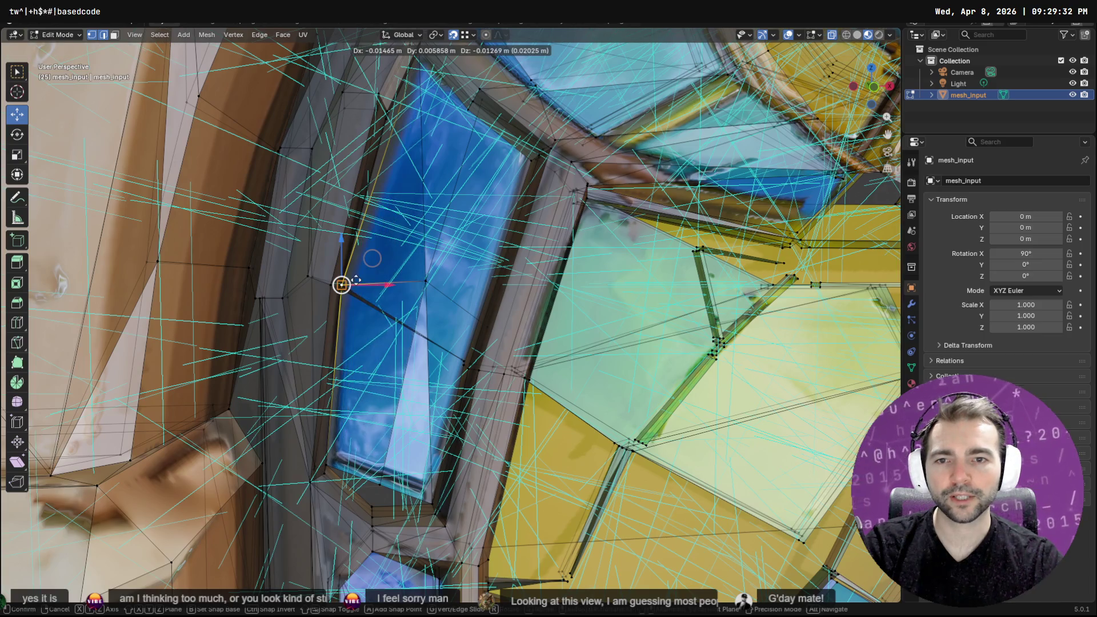
left_click(466, 358)
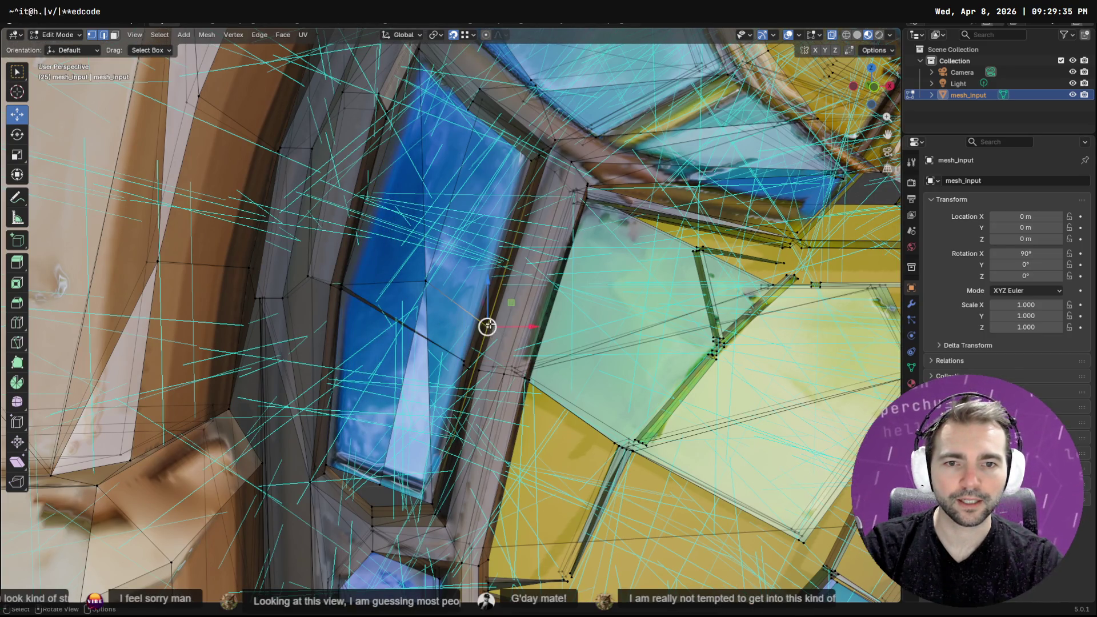
key("g")
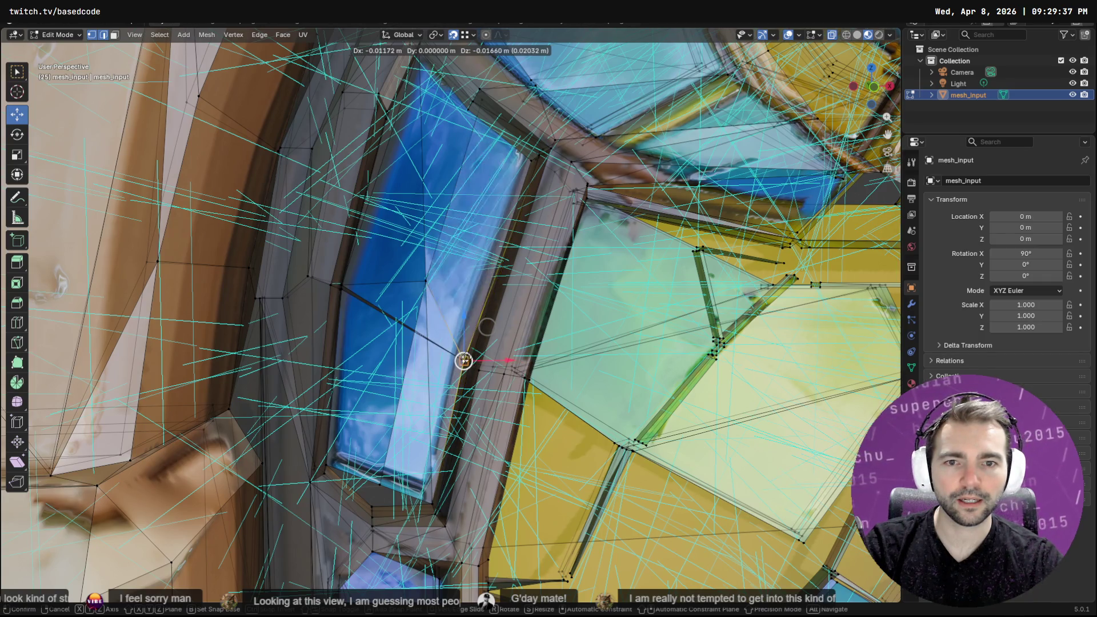
key("Escape")
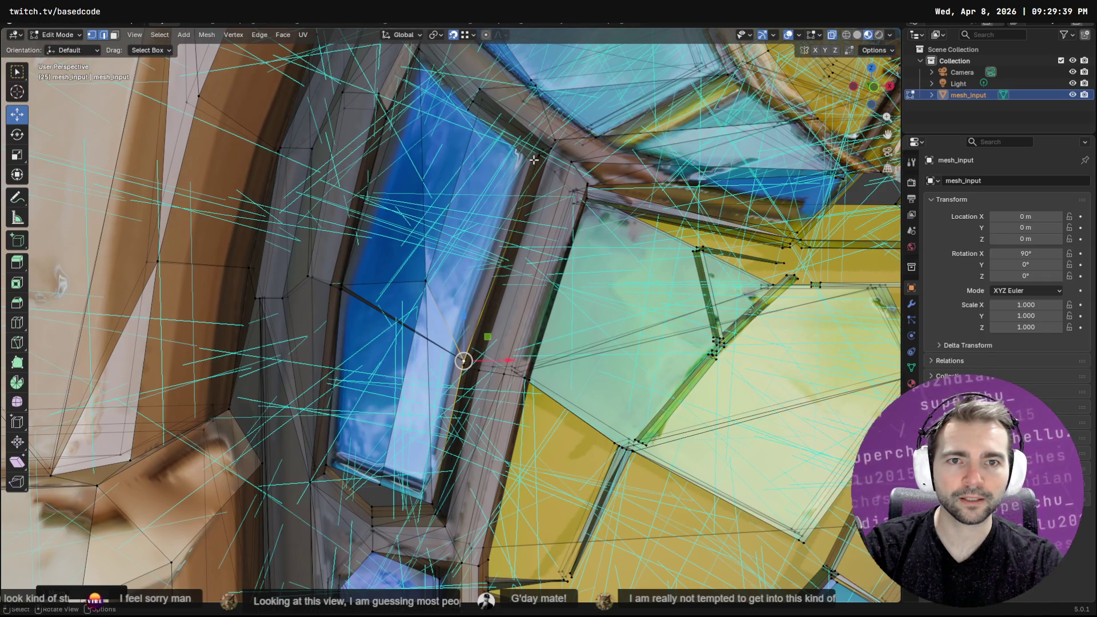
key("g")
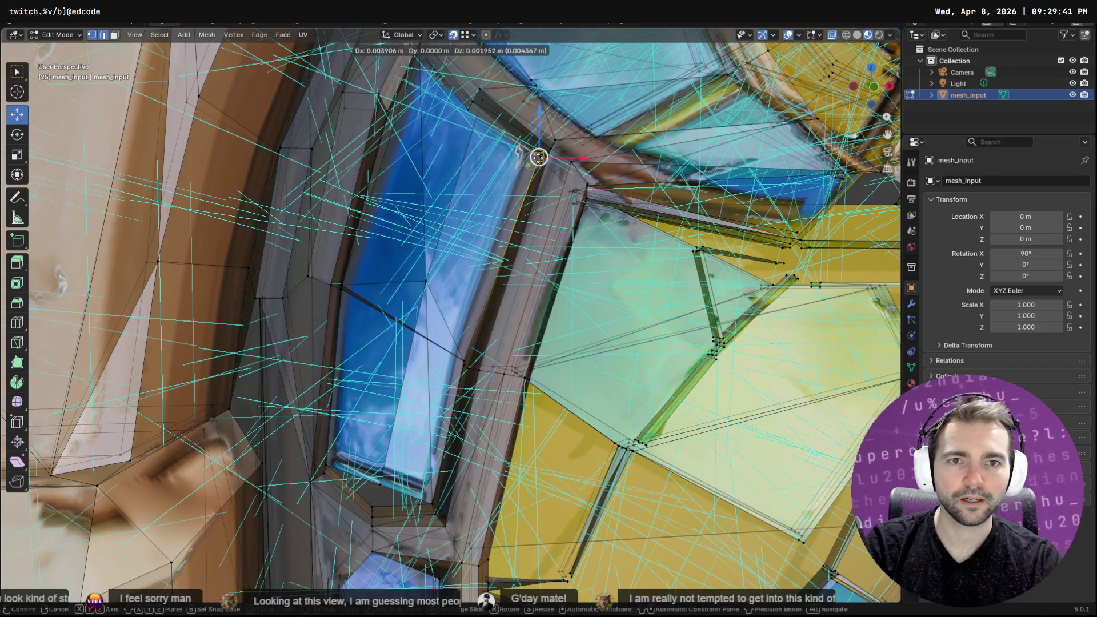
left_click(535, 160)
Select the linked strip of glass faces and flatten it to zero width along X
scroll(534, 160, "down", 8)
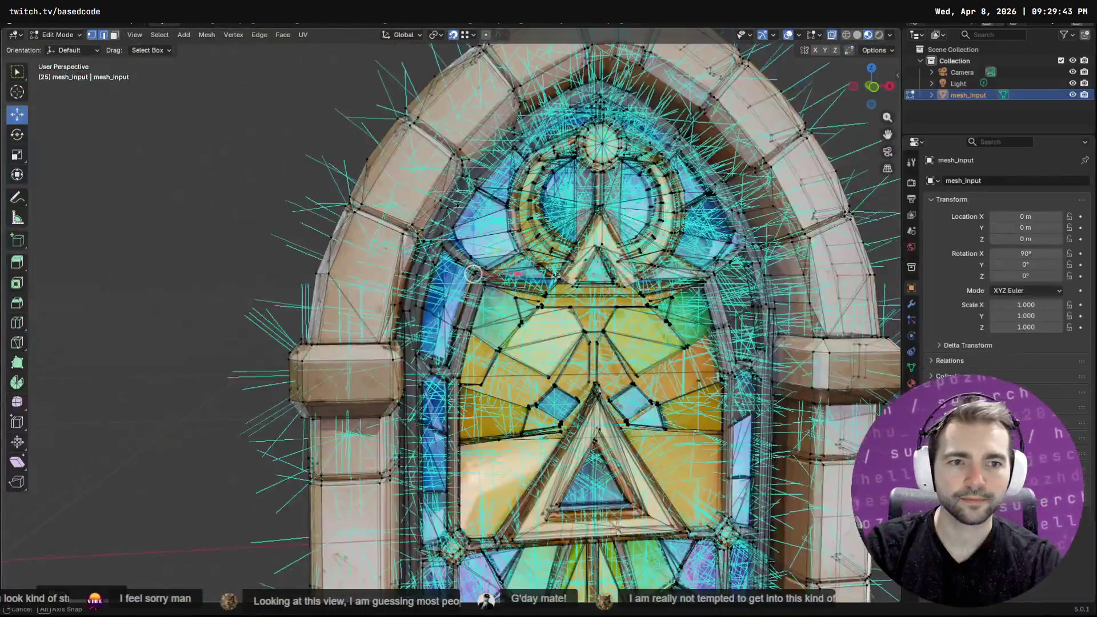
middle_click_drag(555, 276, 435, 307)
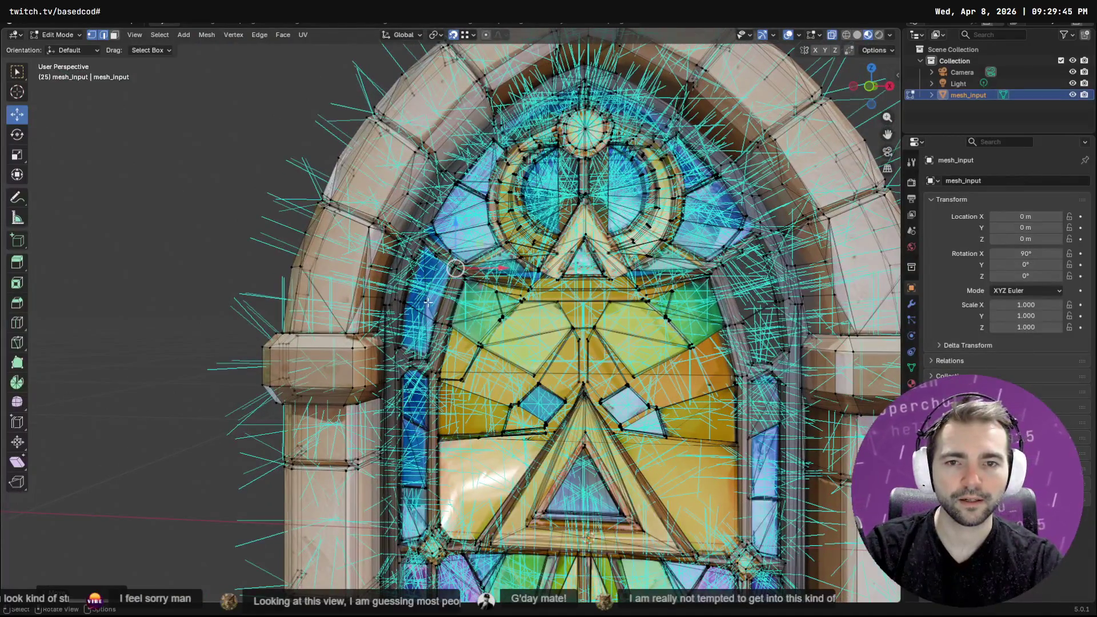
key("F3")
type("linked")
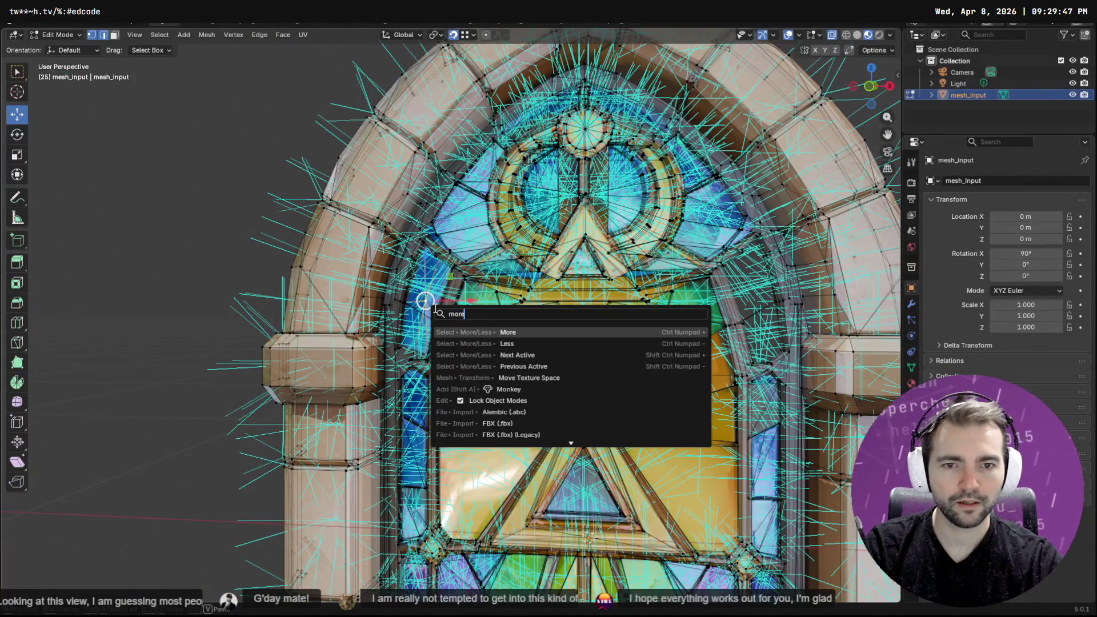
key("Return")
key("F3")
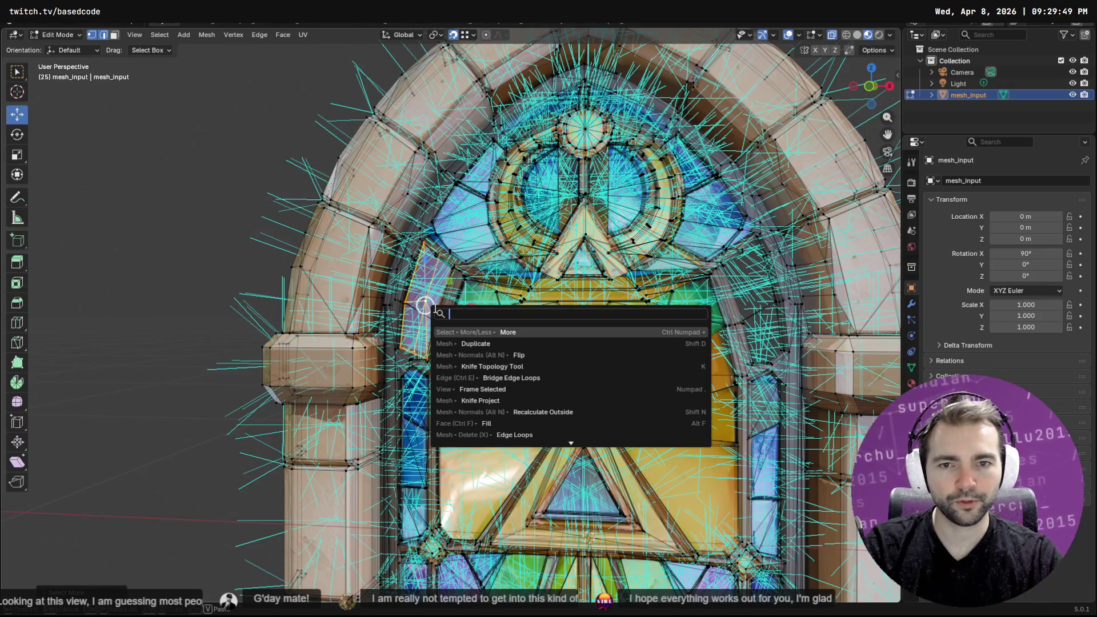
key("Escape")
key("g")
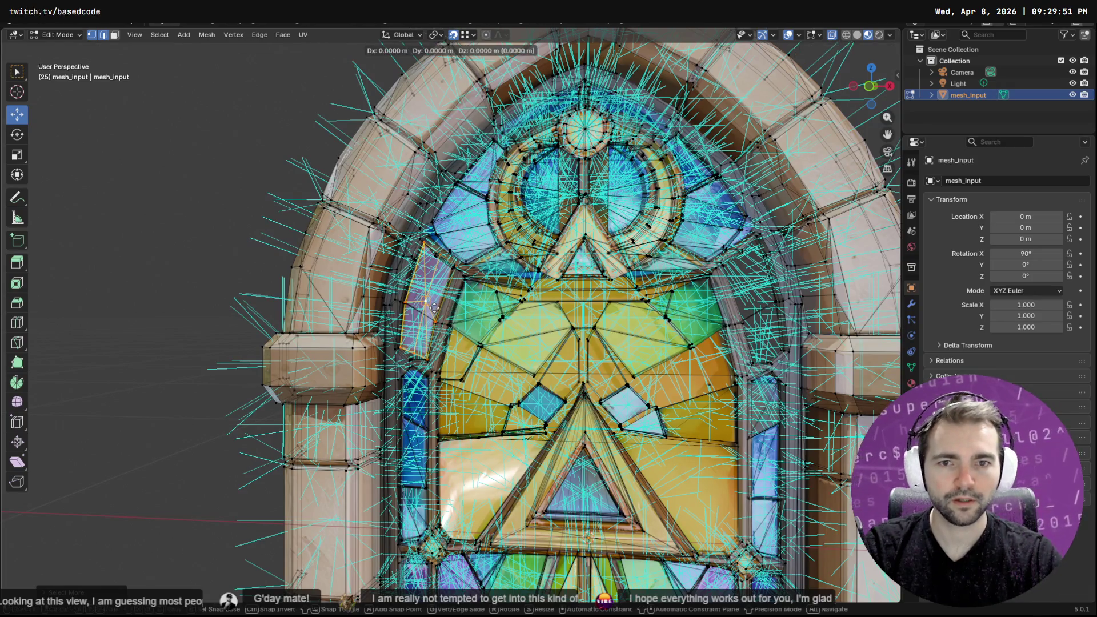
key("s")
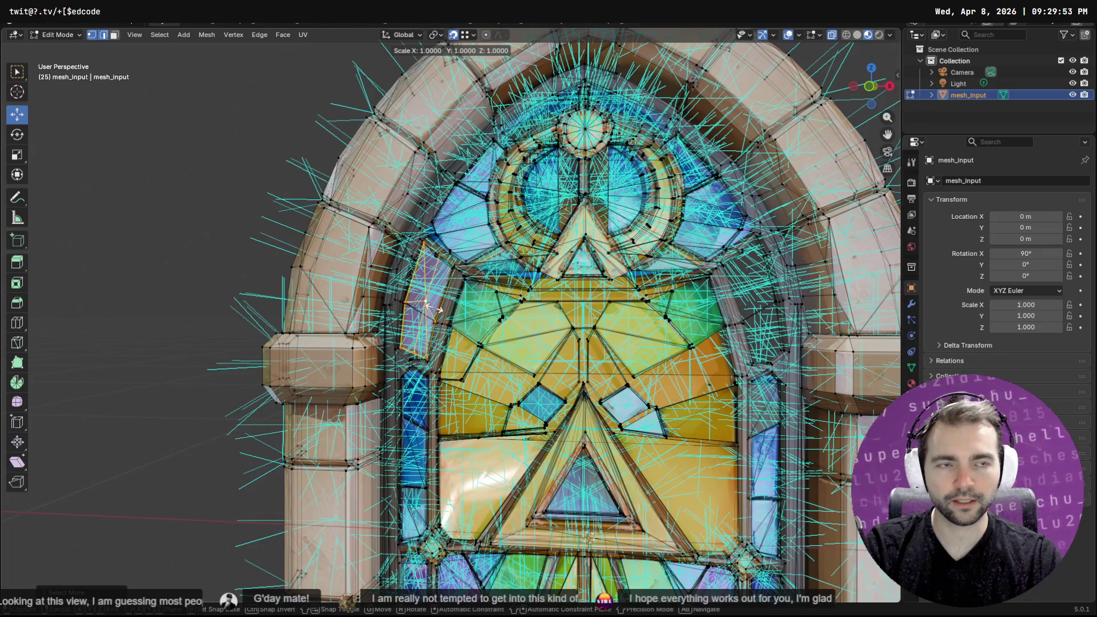
key("x")
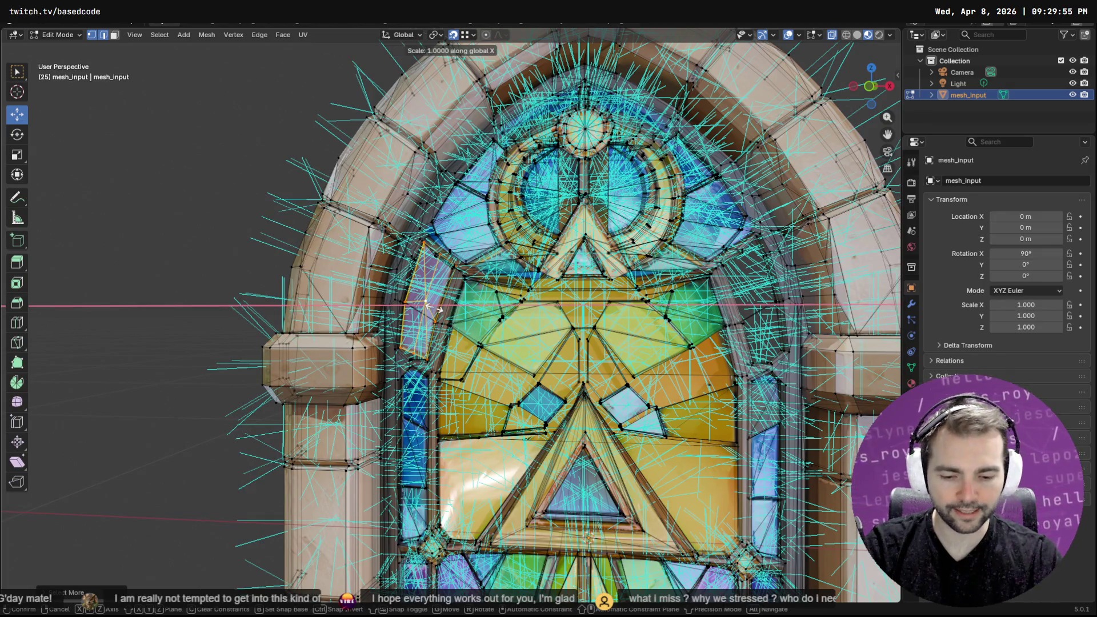
key("0")
key("Return")
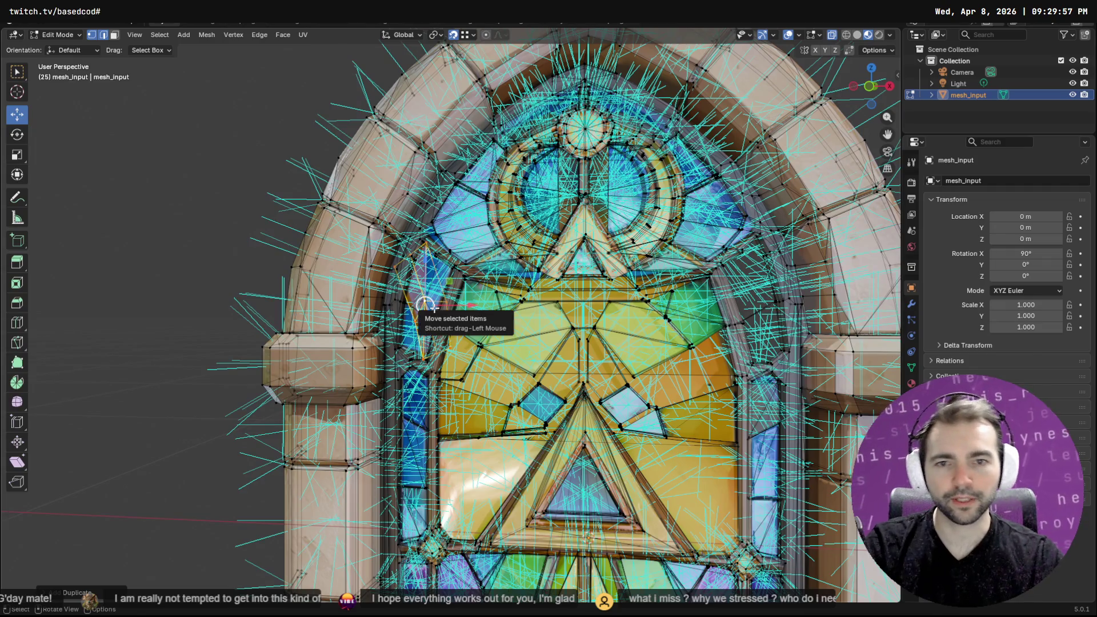
Slide the flattened sliver along X to the window's right side
key("g")
key("x")
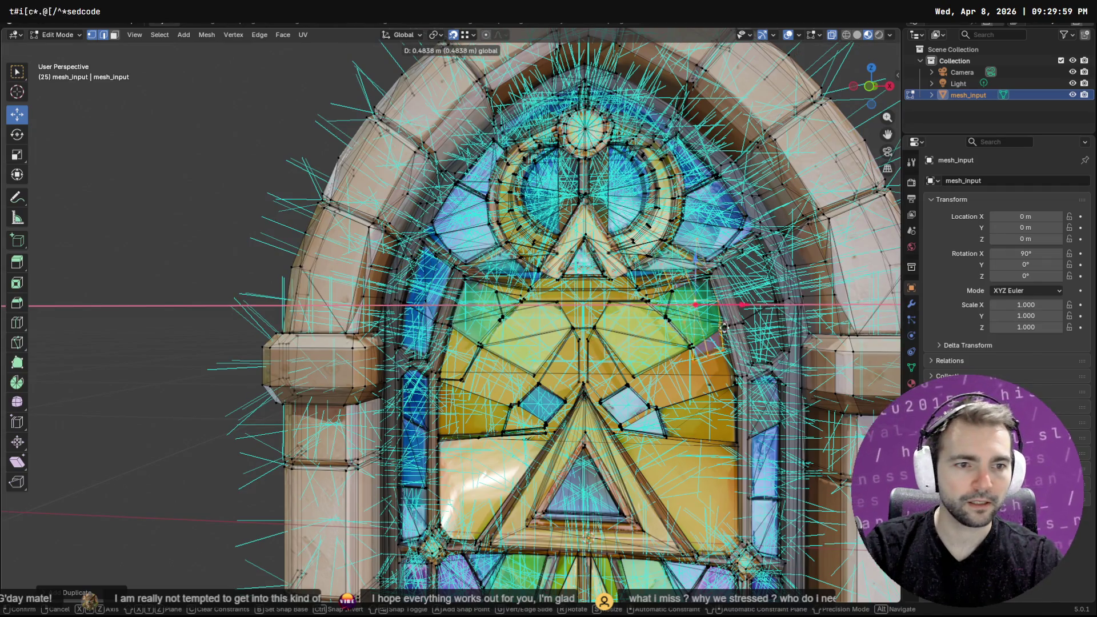
left_click(773, 353)
scroll(769, 333, "up", 8)
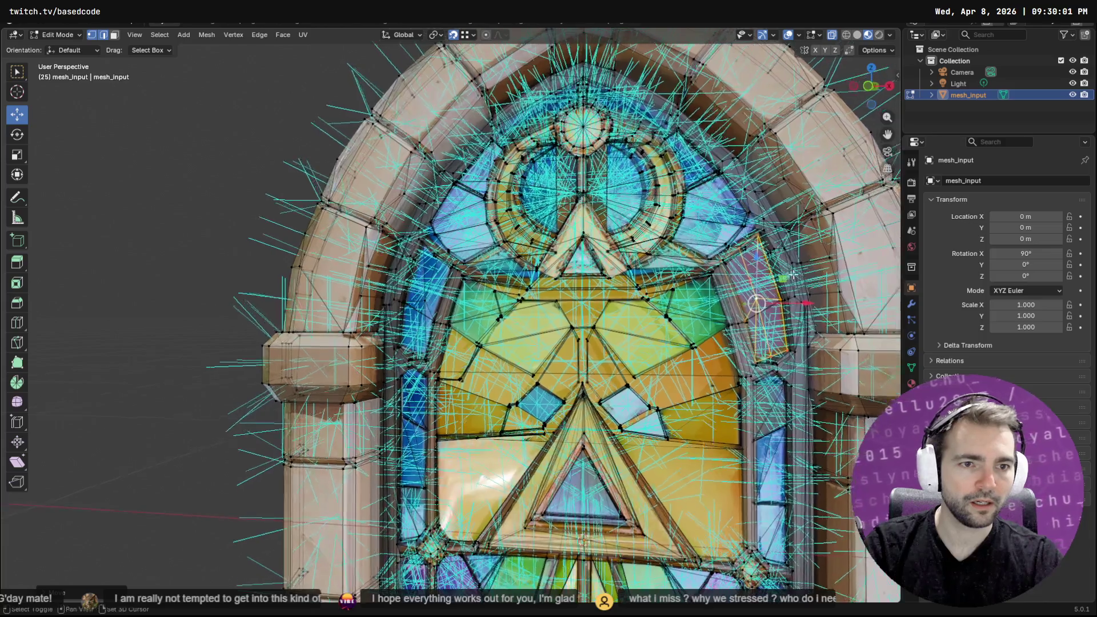
scroll(768, 333, "down", 8)
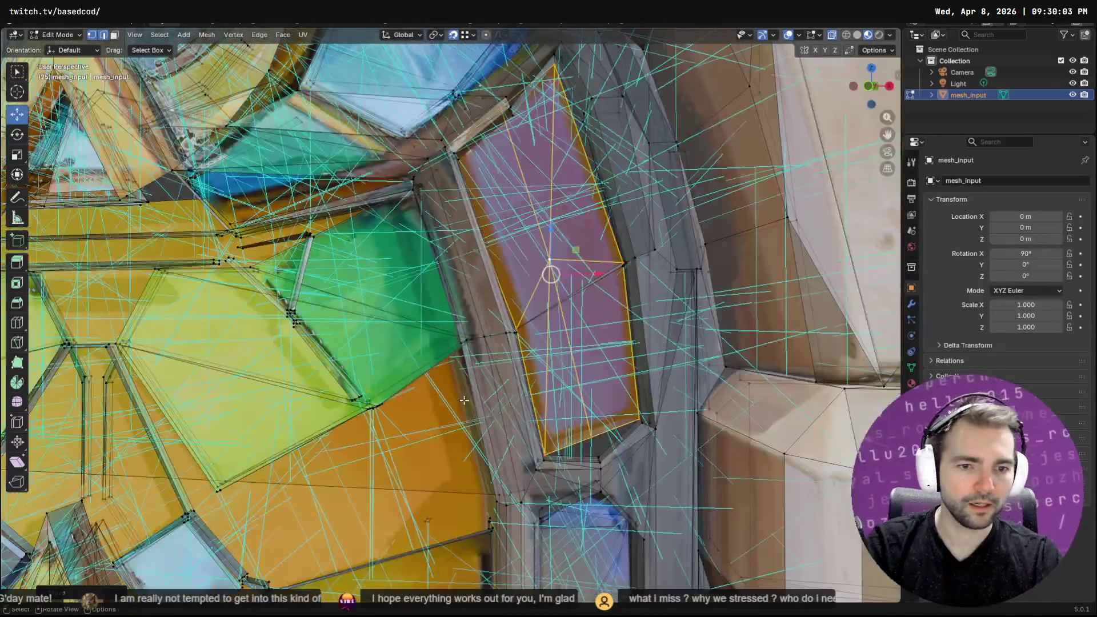
scroll(485, 253, "up", 3)
Select a vertex below the blue pane, inspect the window edge, and return to Object Mode
left_click(522, 424)
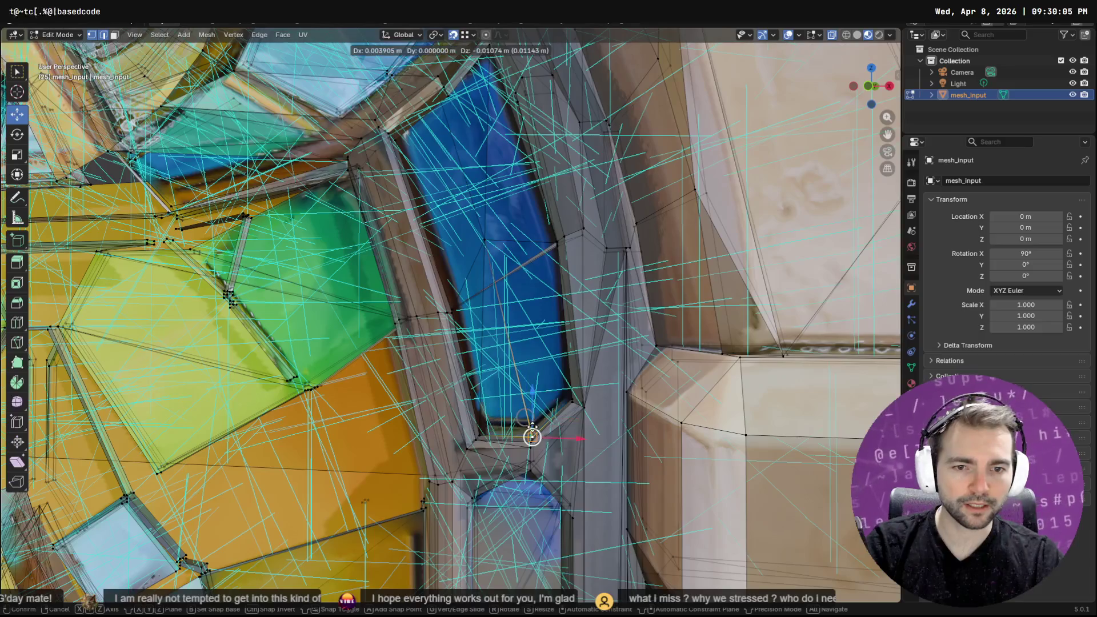
scroll(492, 187, "down", 2)
mouse_move(492, 187)
middle_mouse_down()
mouse_move(527, 219)
mouse_move(376, 369)
middle_mouse_up()
scroll(376, 369, "down", 5)
scroll(376, 369, "up", 1)
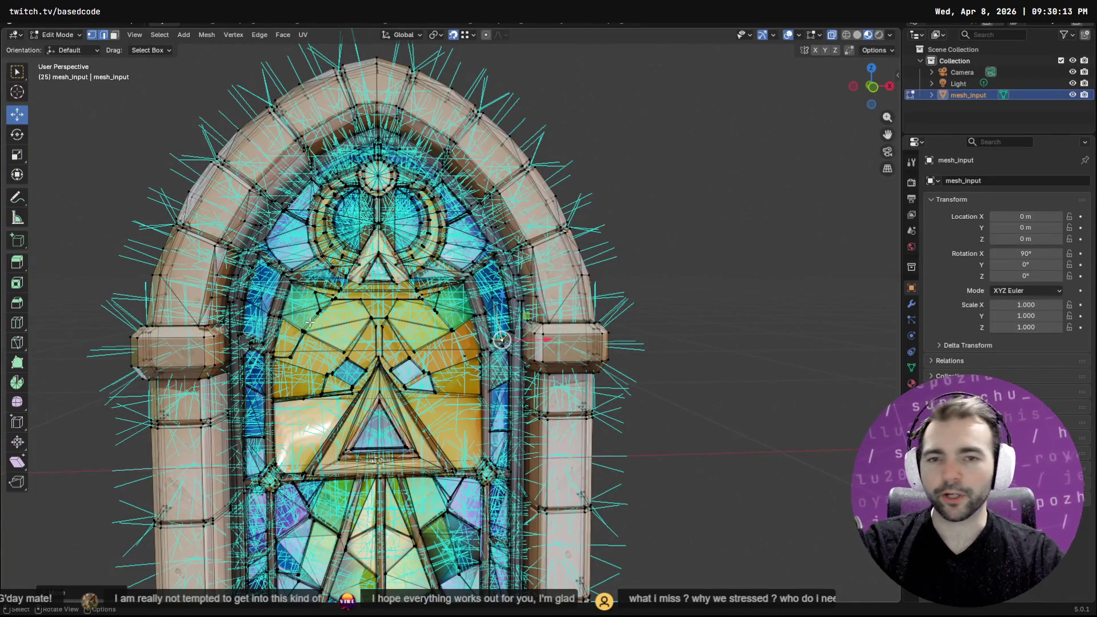
key("Tab")
mouse_move(368, 273)
middle_mouse_down()
mouse_move(559, 259)
mouse_move(664, 231)
mouse_move(659, 251)
mouse_move(455, 234)
mouse_move(415, 262)
middle_mouse_up()
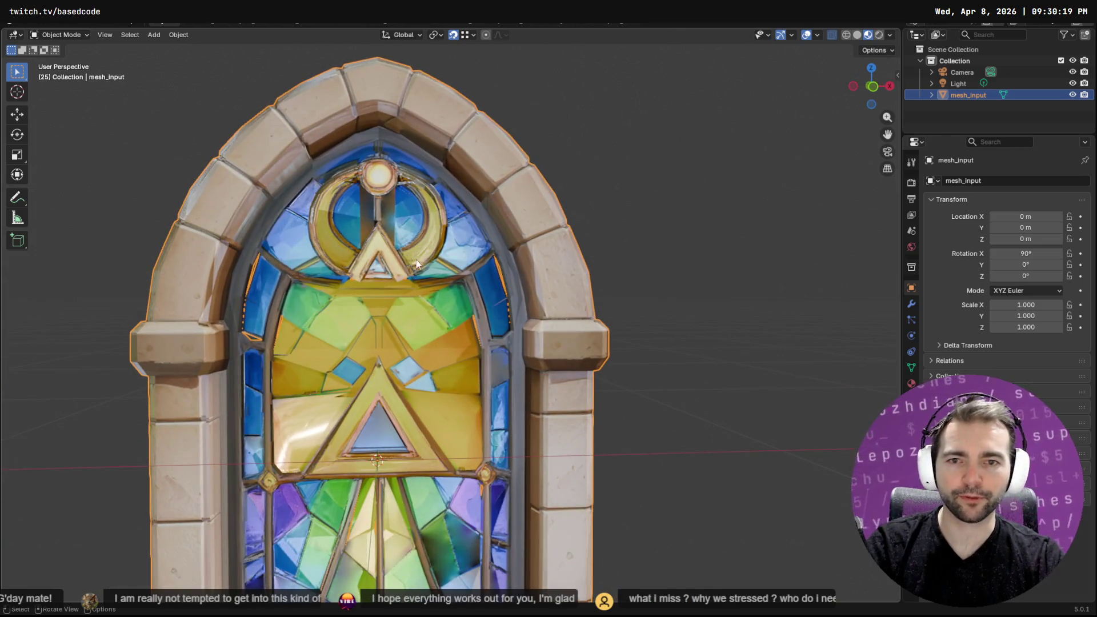
Orbit and zoom around the deselected window to inspect it, then re-enter Edit Mode on the mesh
scroll(414, 262, "up", 5)
middle_click_drag(592, 201, 607, 235)
scroll(576, 337, "down", 2)
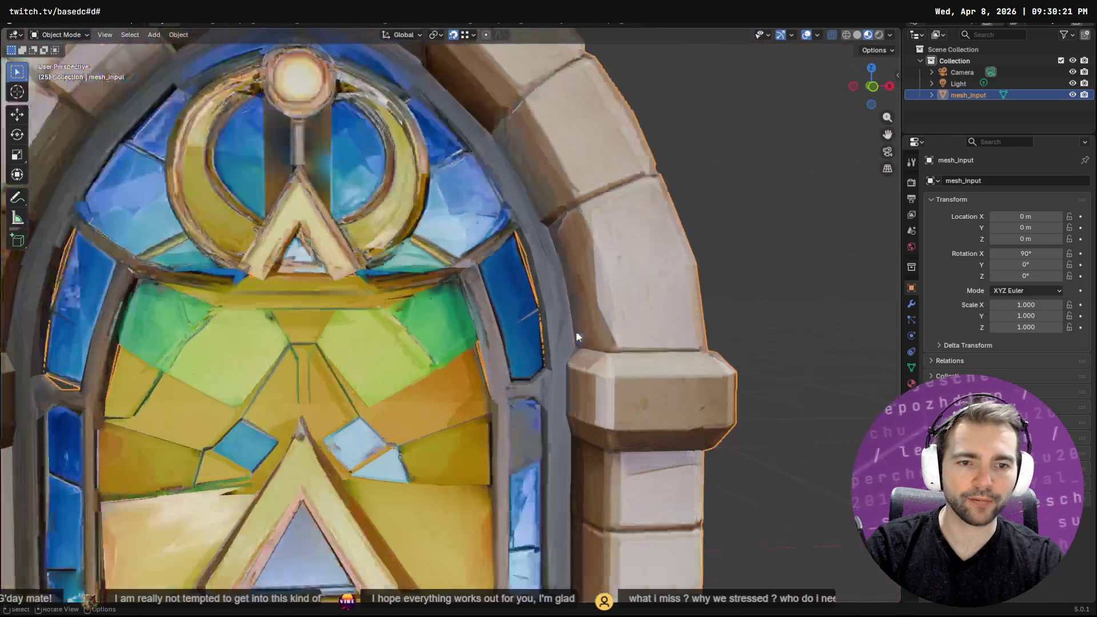
scroll(576, 338, "down", 3)
scroll(488, 360, "up", 5)
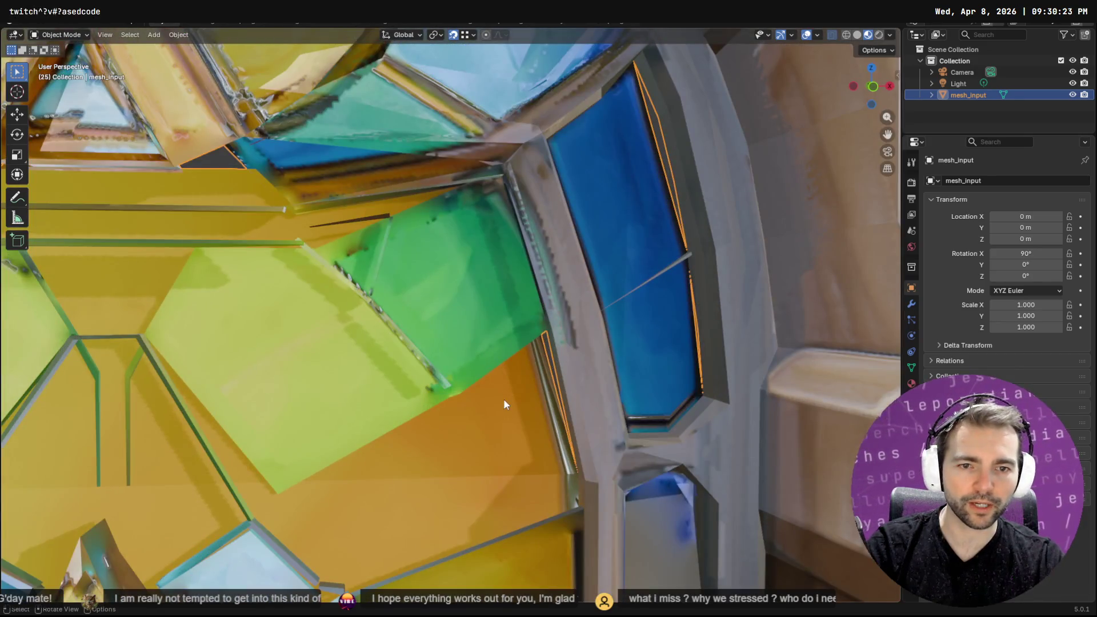
scroll(503, 405, "down", 7)
left_click(645, 278)
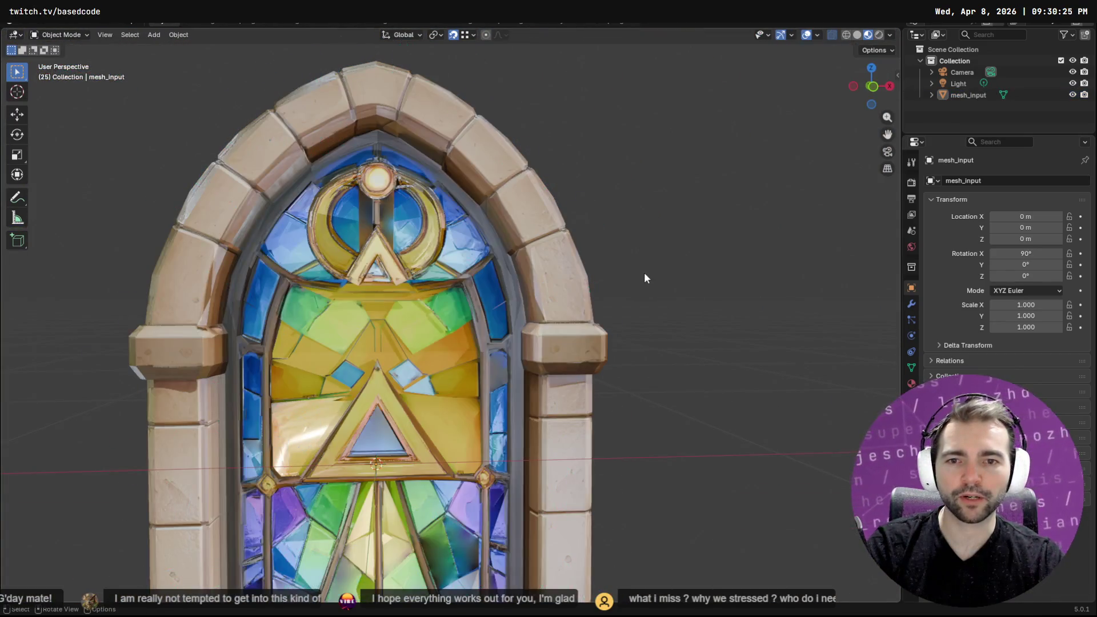
scroll(430, 361, "down", 3)
mouse_move(430, 361)
middle_mouse_down()
mouse_move(449, 356)
mouse_move(456, 329)
middle_mouse_up()
key("Tab")
key("Tab")
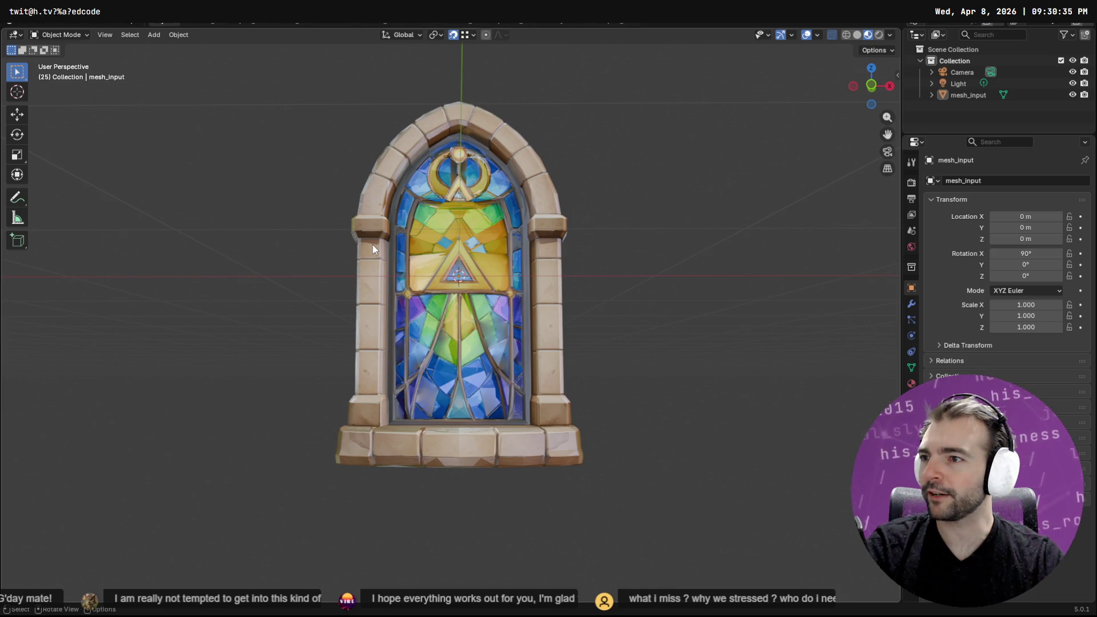
scroll(417, 317, "up", 2)
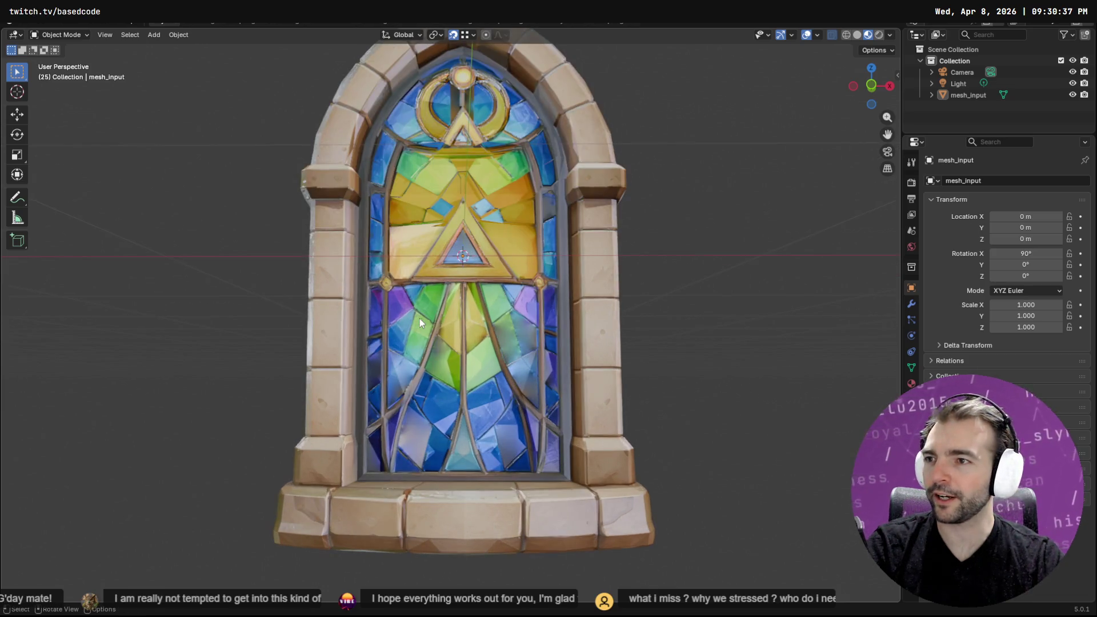
scroll(443, 327, "down", 1)
key("Tab")
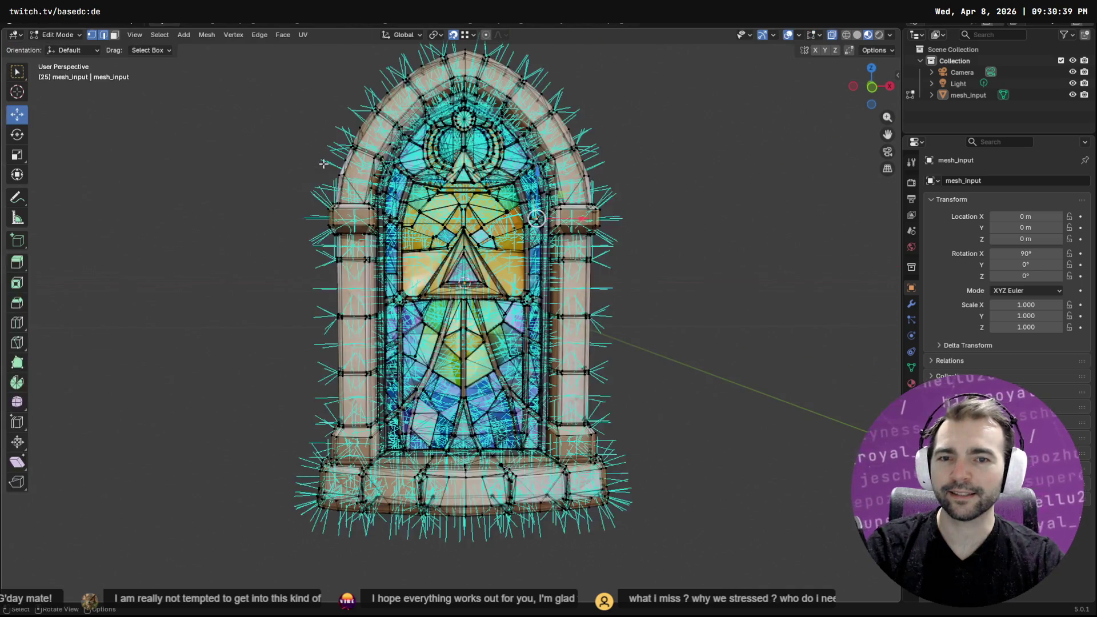
Start a Wavefront OBJ export and set its destination to the GlassWindow project folder
left_click(22, 22)
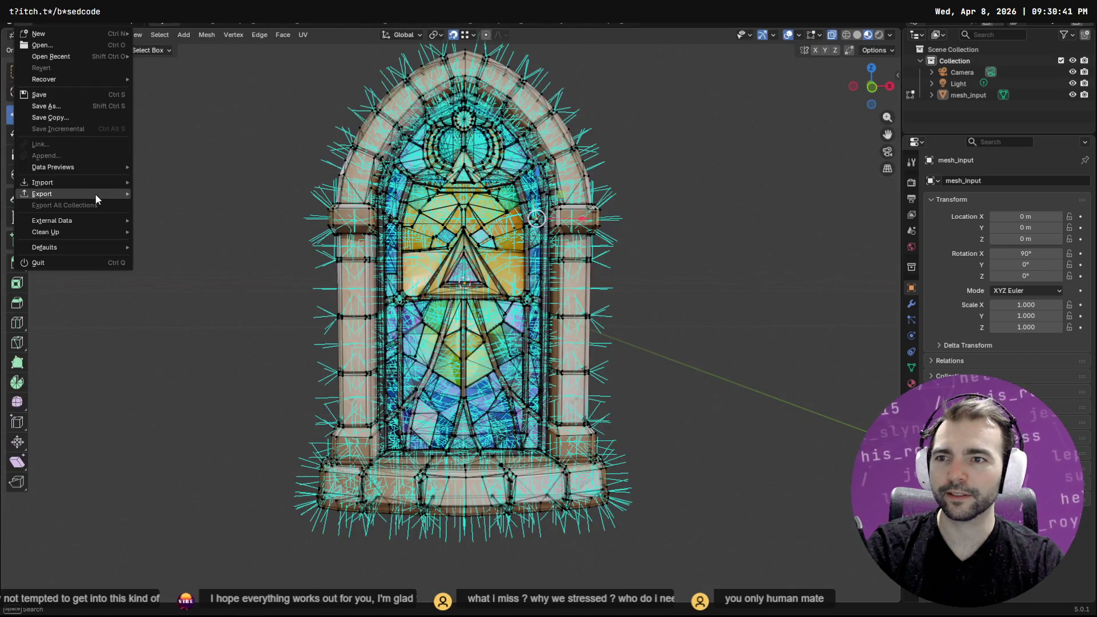
mouse_move(93, 194)
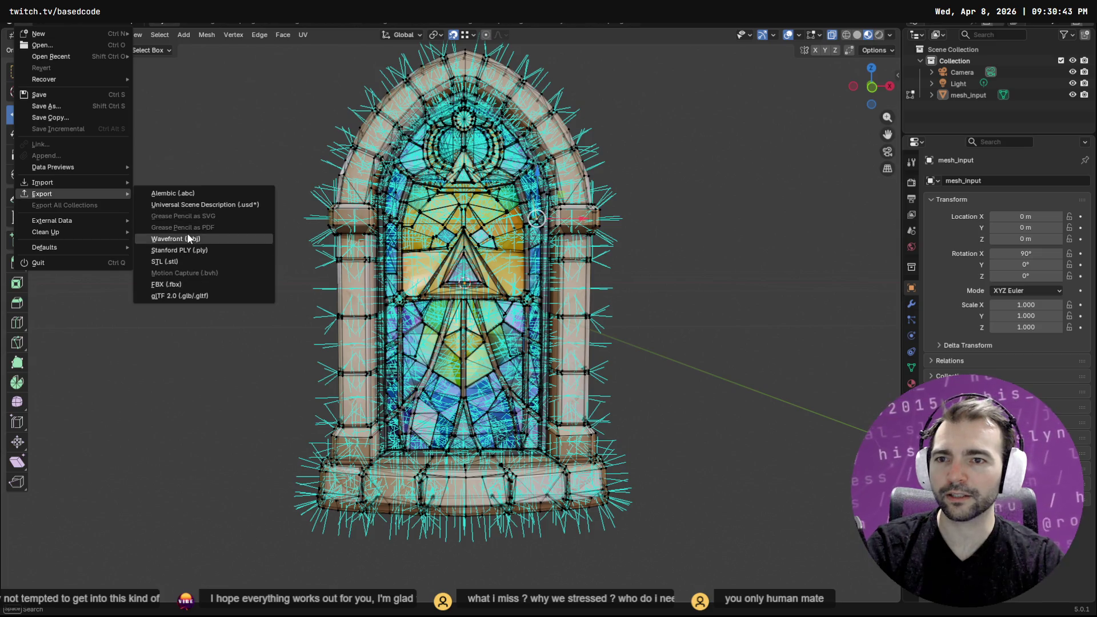
left_click(197, 238)
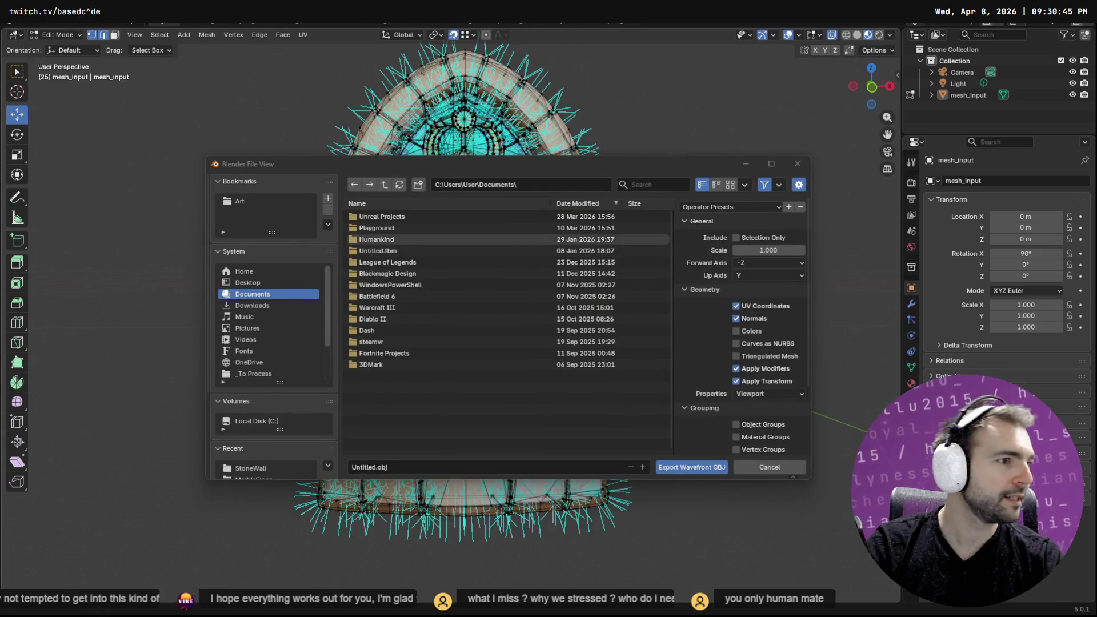
key("alt+Tab")
key("alt+d")
key("alt+Tab")
left_click(567, 184)
key("ctrl+v")
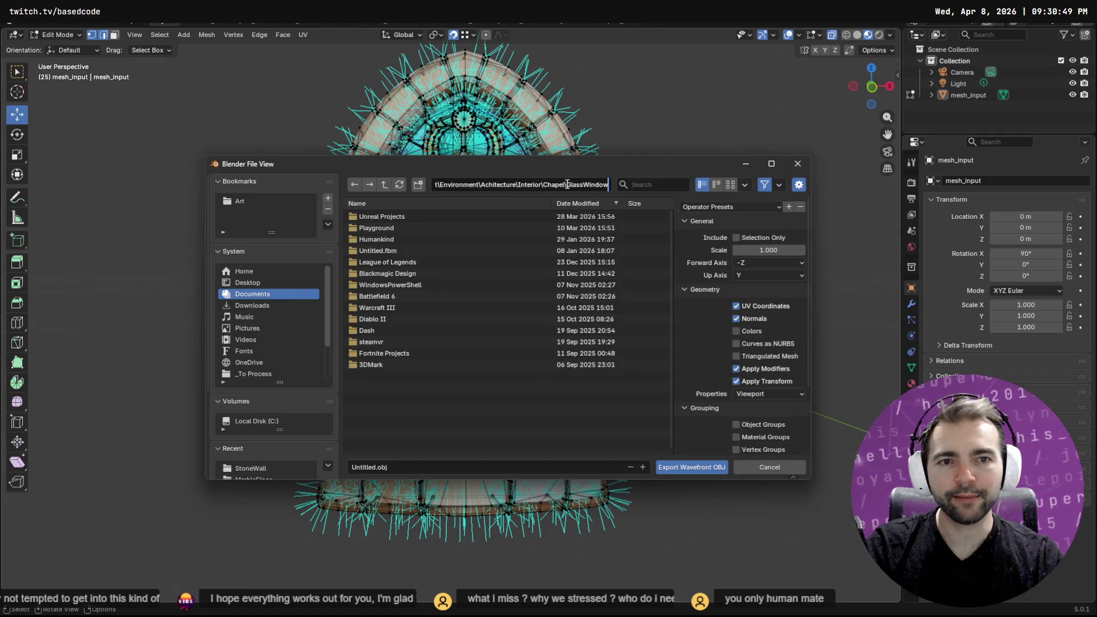
key("Return")
Export as GlassWindow.obj with Selection Only enabled, getting a 'no information to write' warning
left_click(395, 217)
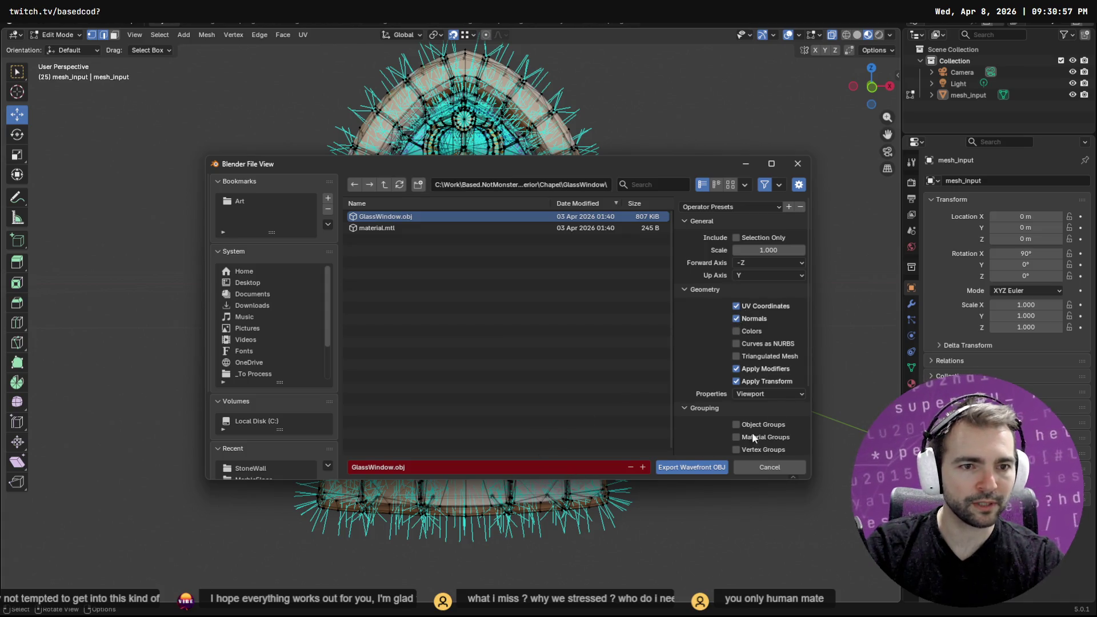
left_click(736, 237)
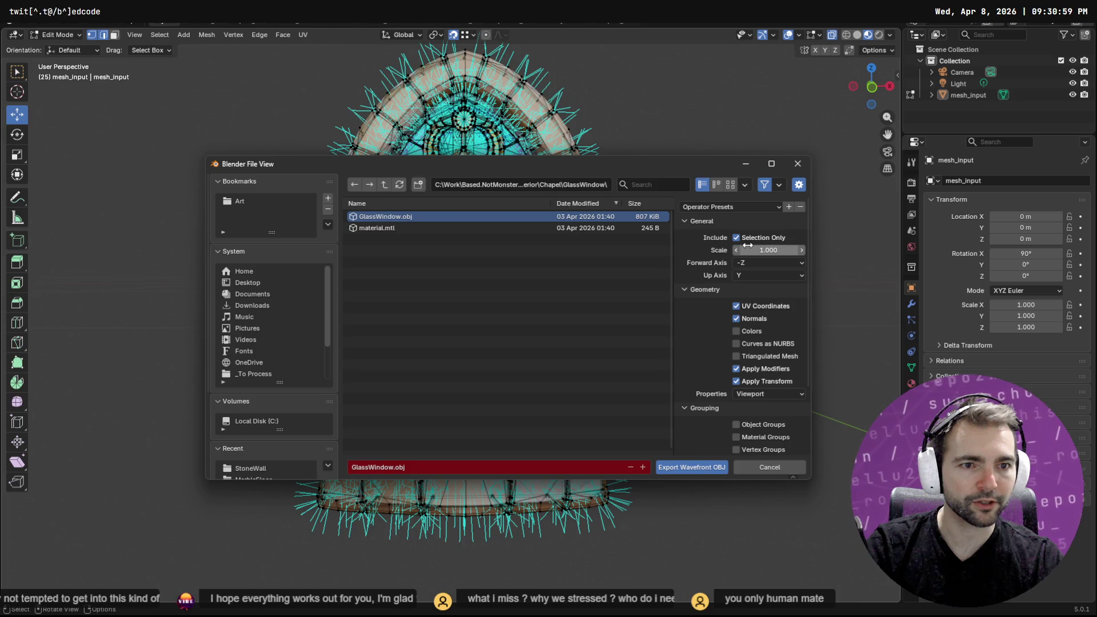
scroll(739, 447, "down", 2)
scroll(764, 424, "down", 2)
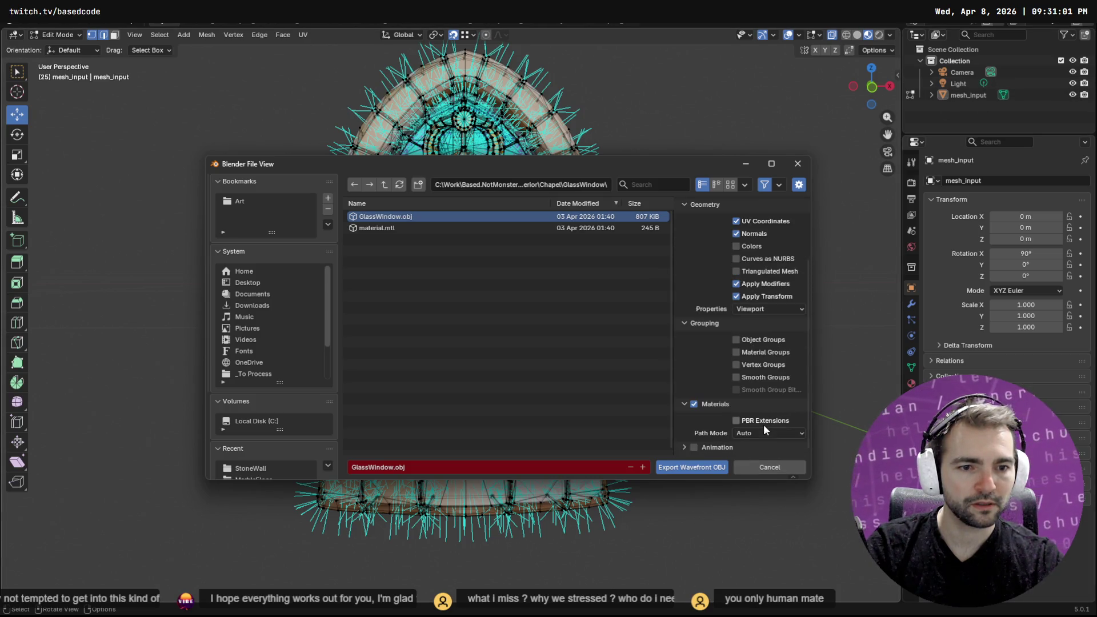
left_click(667, 470)
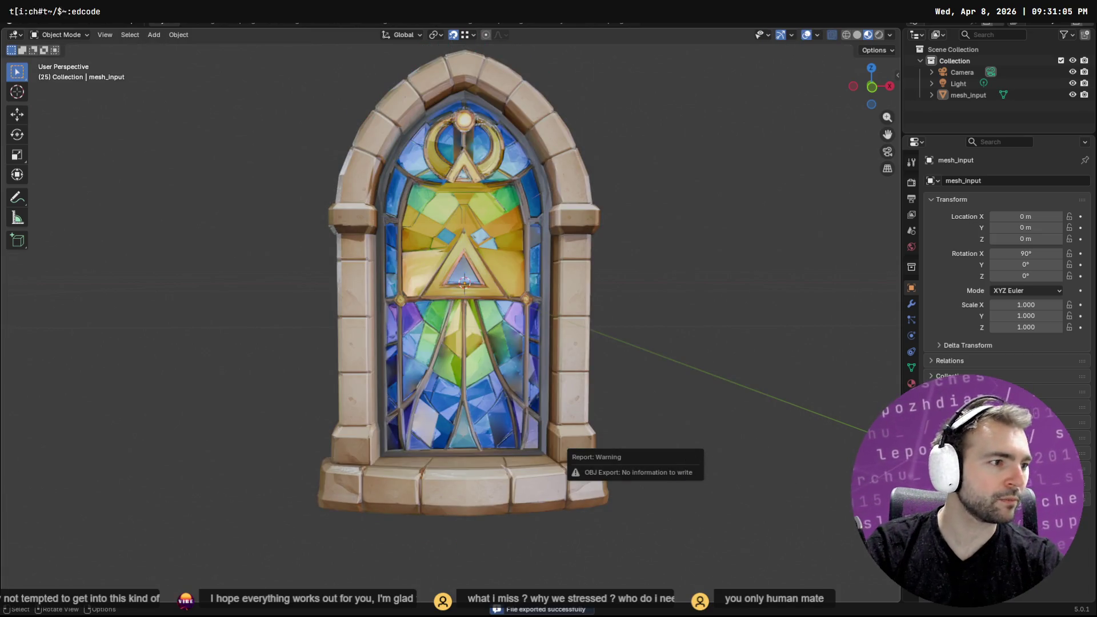
key("alt+Tab")
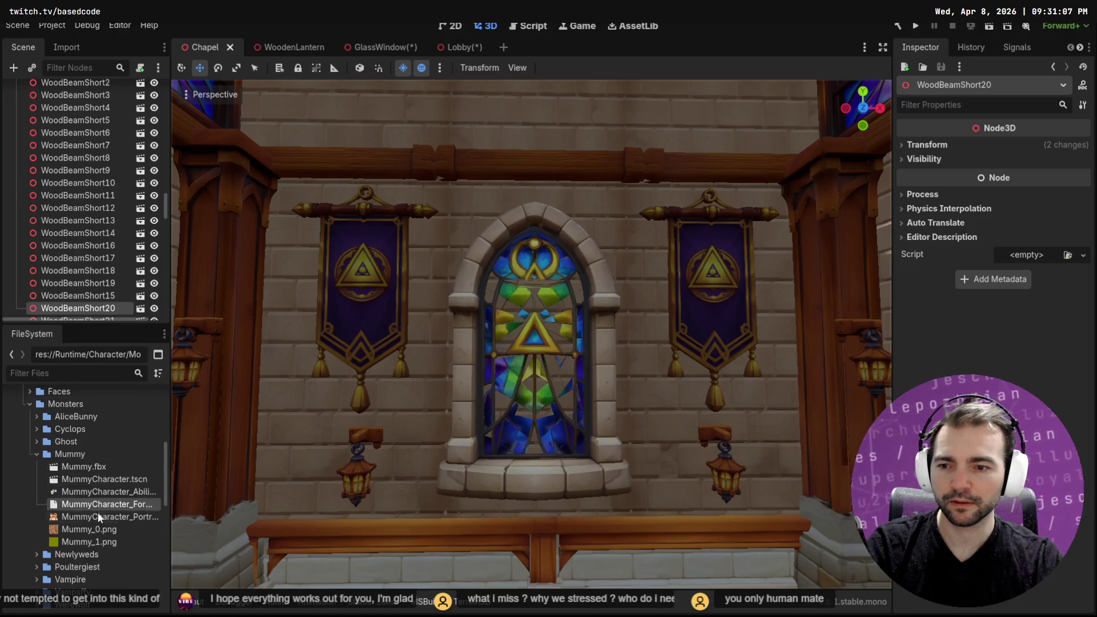
Select the stained-glass window in the Chapel viewport, then switch to and save the GlassWindow scene
scroll(104, 519, "down", 10)
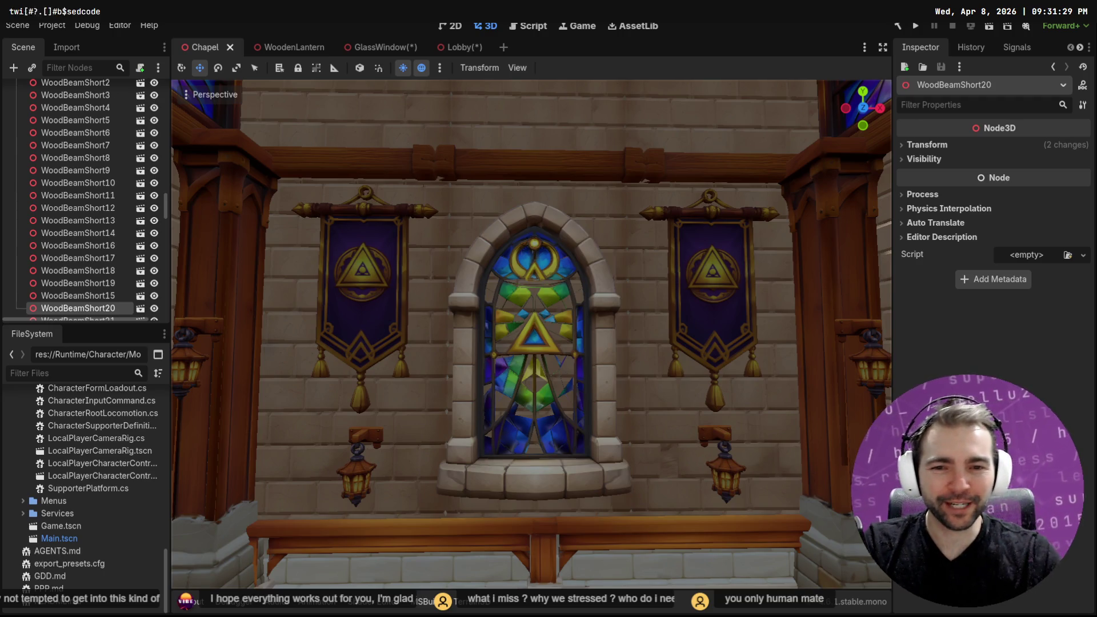
left_click(498, 234)
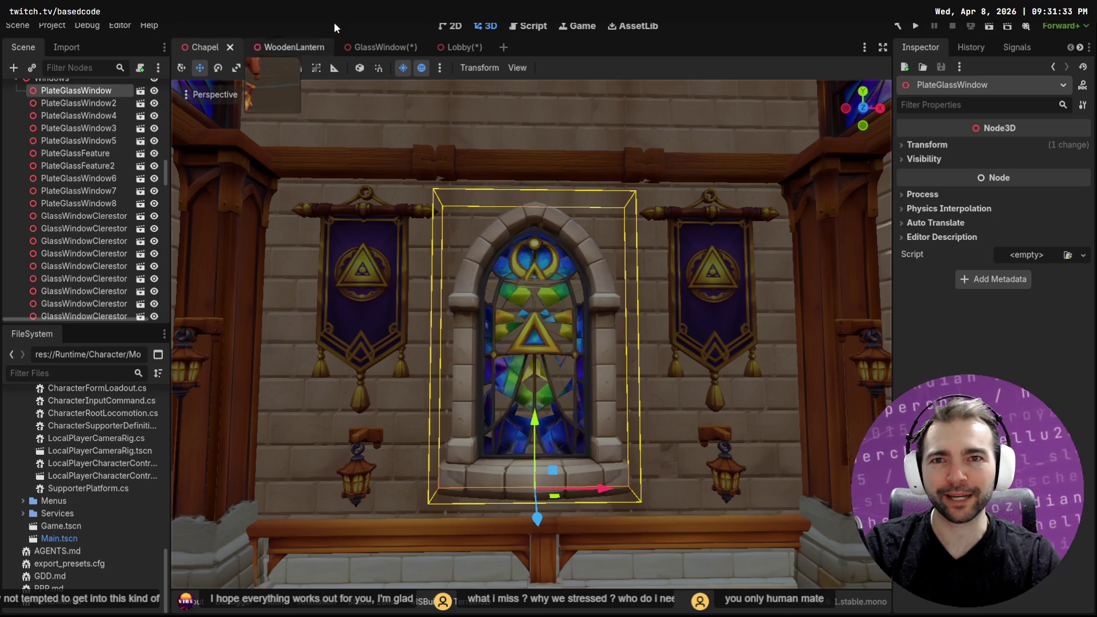
left_click(383, 47)
key("ctrl+s")
scroll(89, 513, "up", 3)
scroll(97, 503, "up", 10)
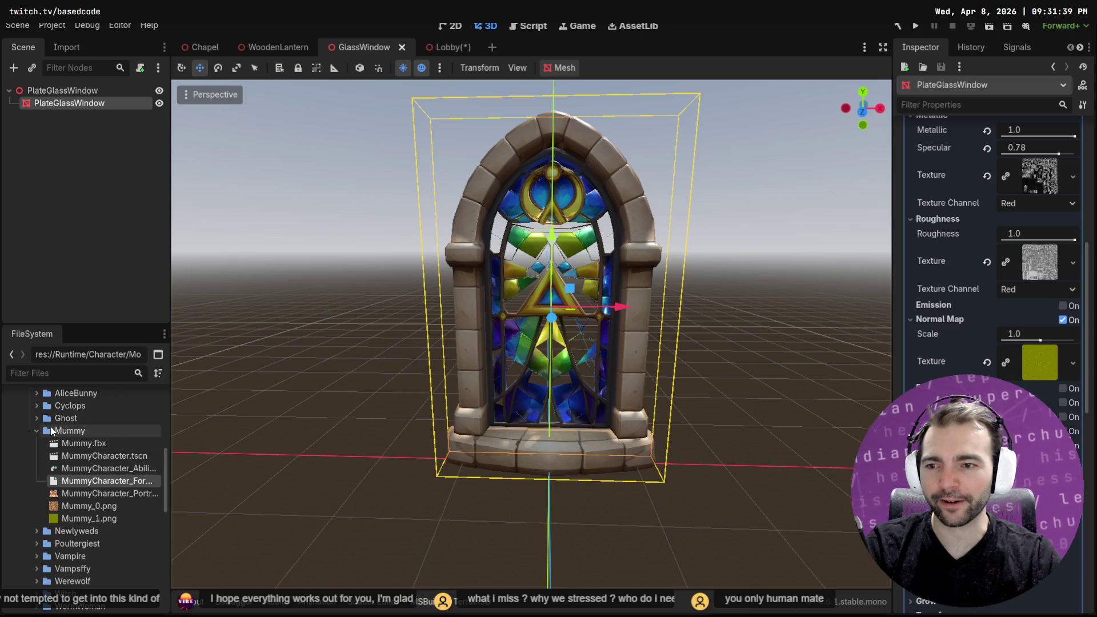
Collapse the Mummy, Monsters, Character and Lobby folders in the FileSystem dock
left_click(35, 430)
scroll(32, 430, "up", 3)
left_click(29, 490)
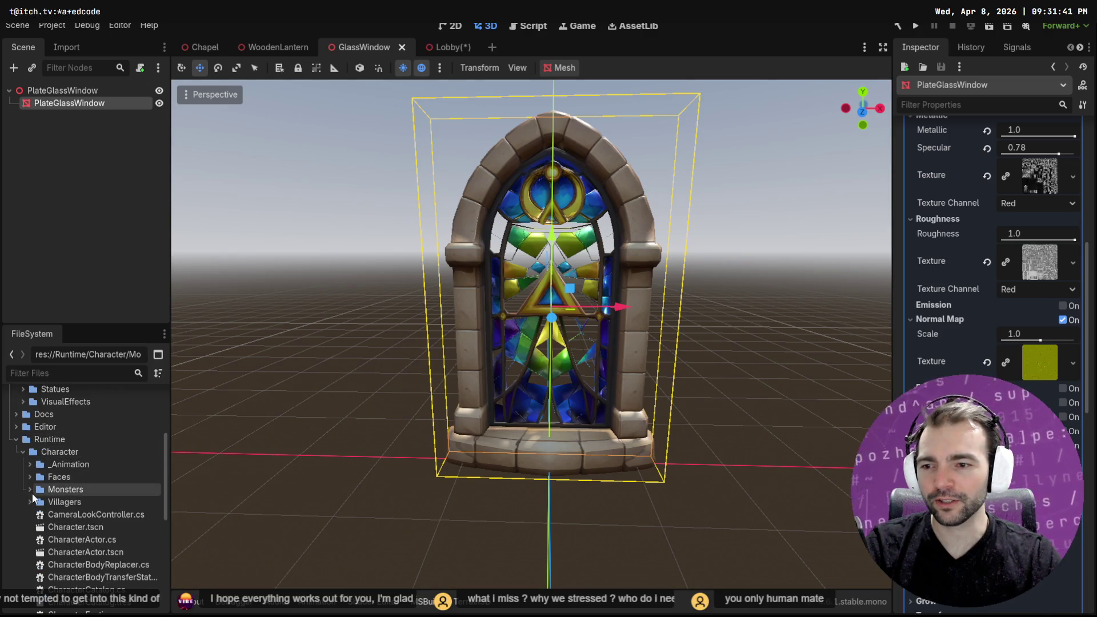
scroll(32, 498, "up", 2)
left_click(23, 480)
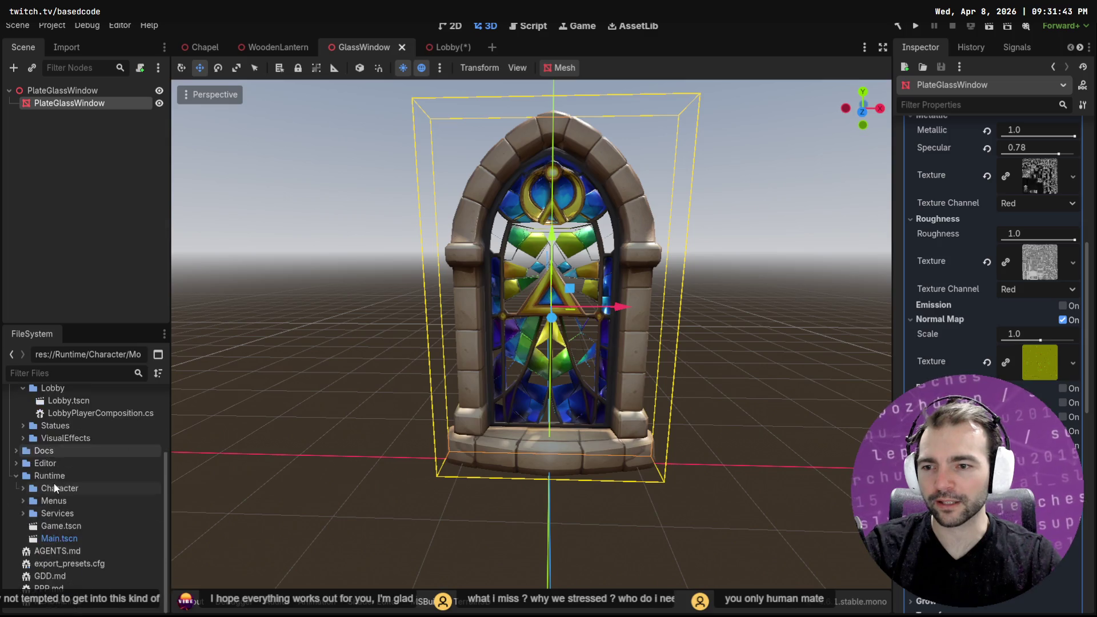
scroll(56, 488, "up", 3)
left_click(21, 481)
scroll(71, 483, "down", 3)
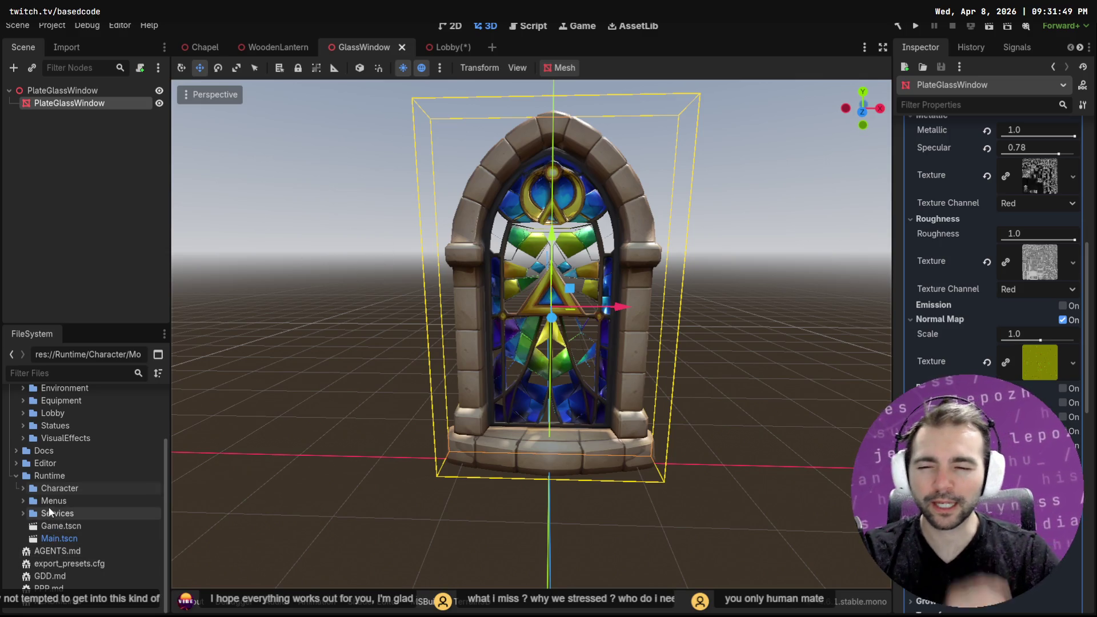
scroll(87, 512, "up", 2)
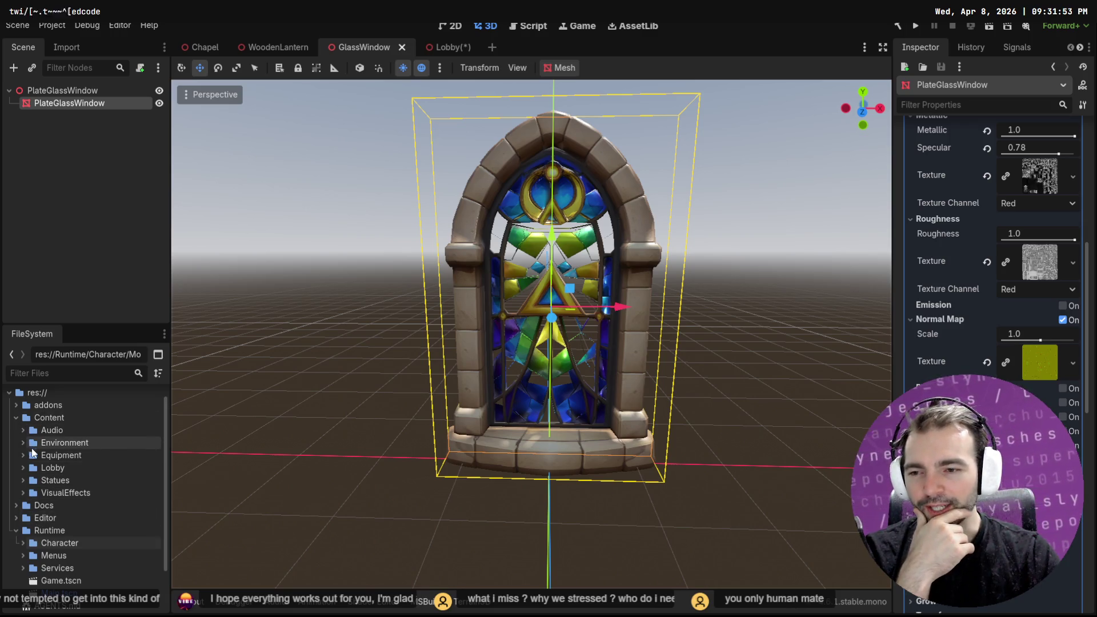
scroll(45, 469, "down", 2)
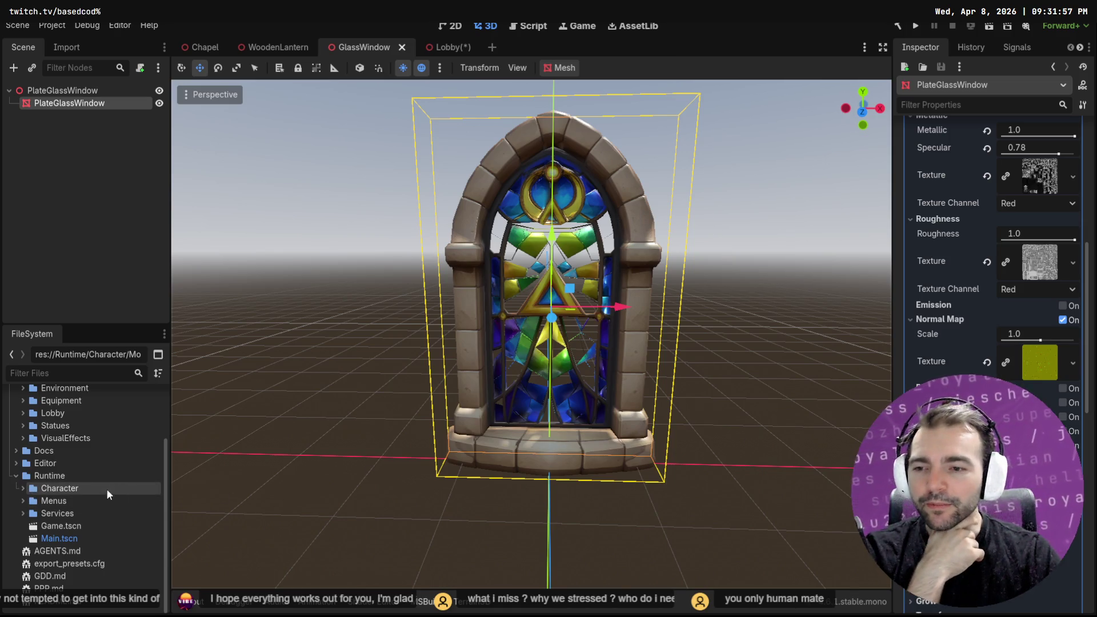
scroll(57, 514, "up", 2)
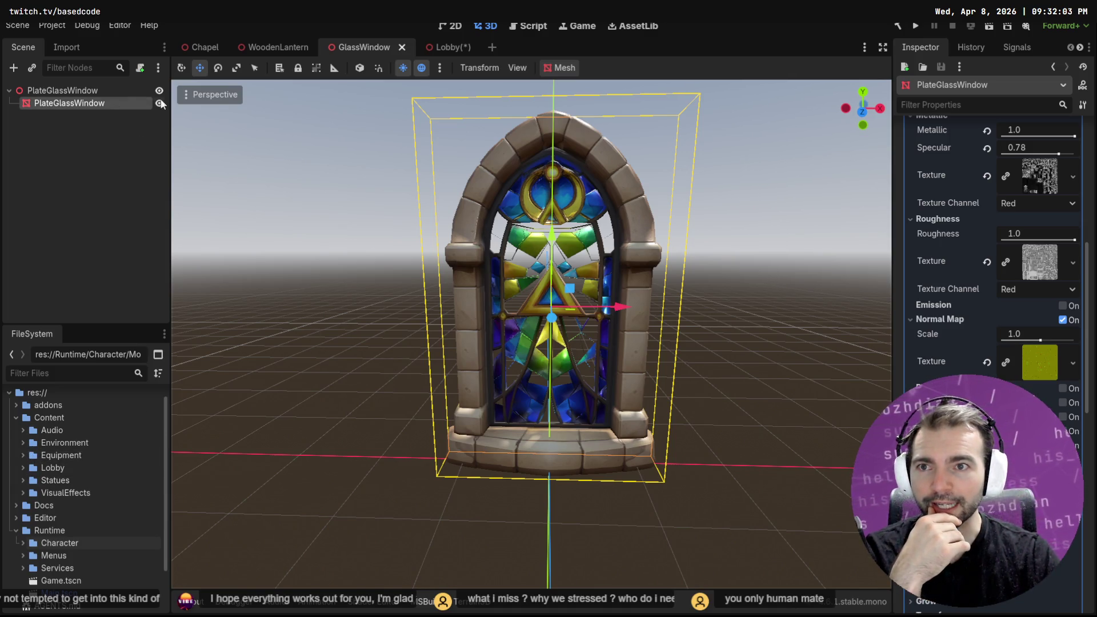
left_click(447, 49)
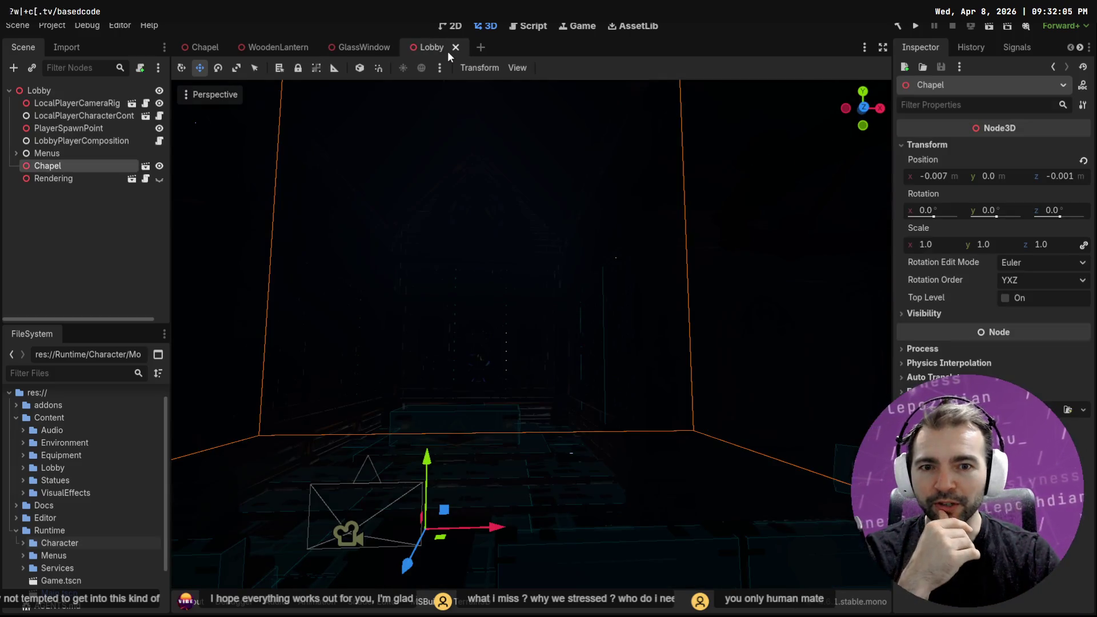
Make the Rendering node visible, close the Lobby scene, and filter files for 'PlateGlass'
left_click(160, 179)
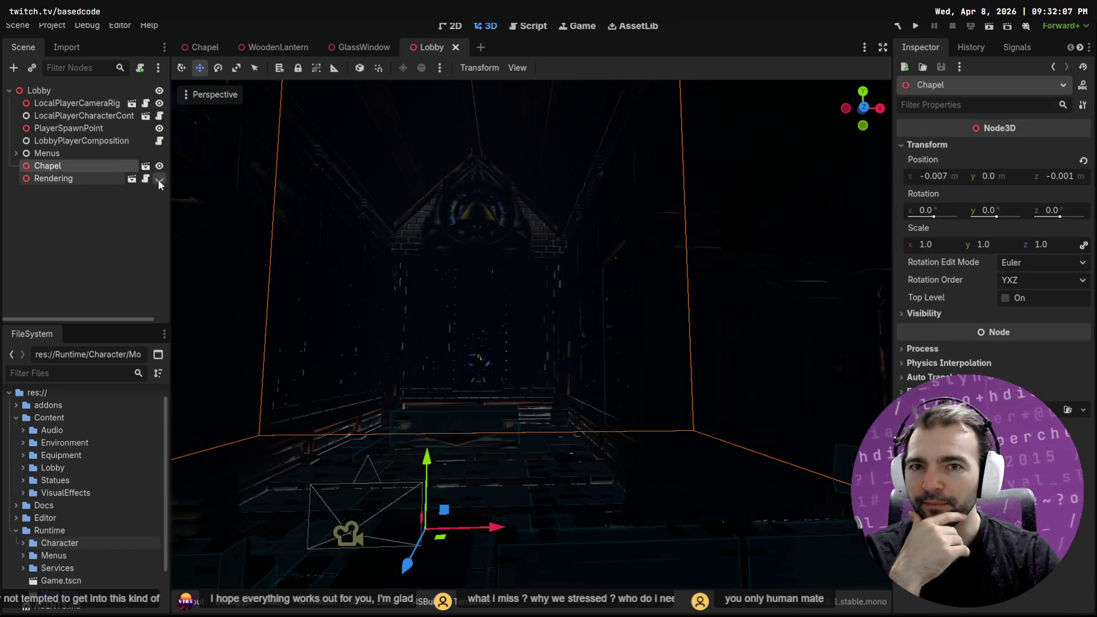
middle_click(442, 48)
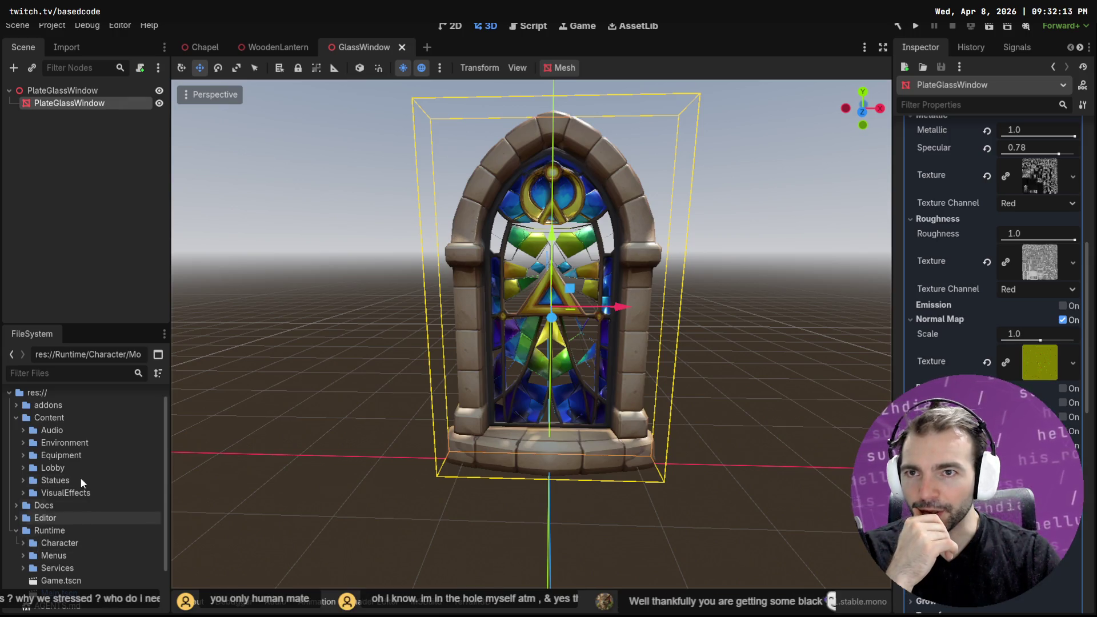
scroll(86, 485, "down", 3)
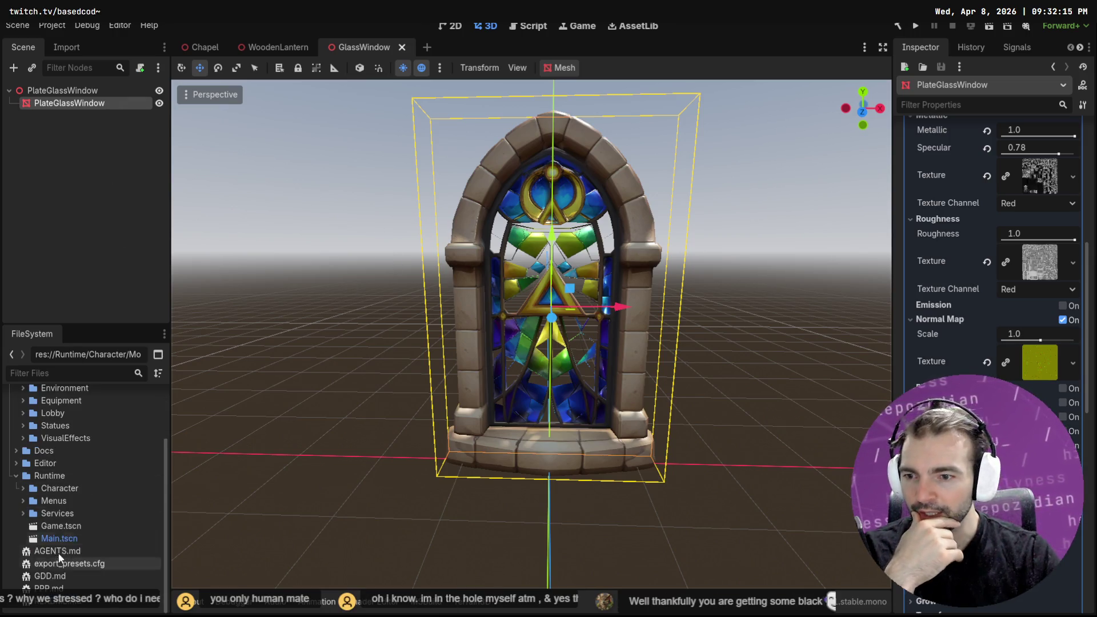
type("PlateGlass")
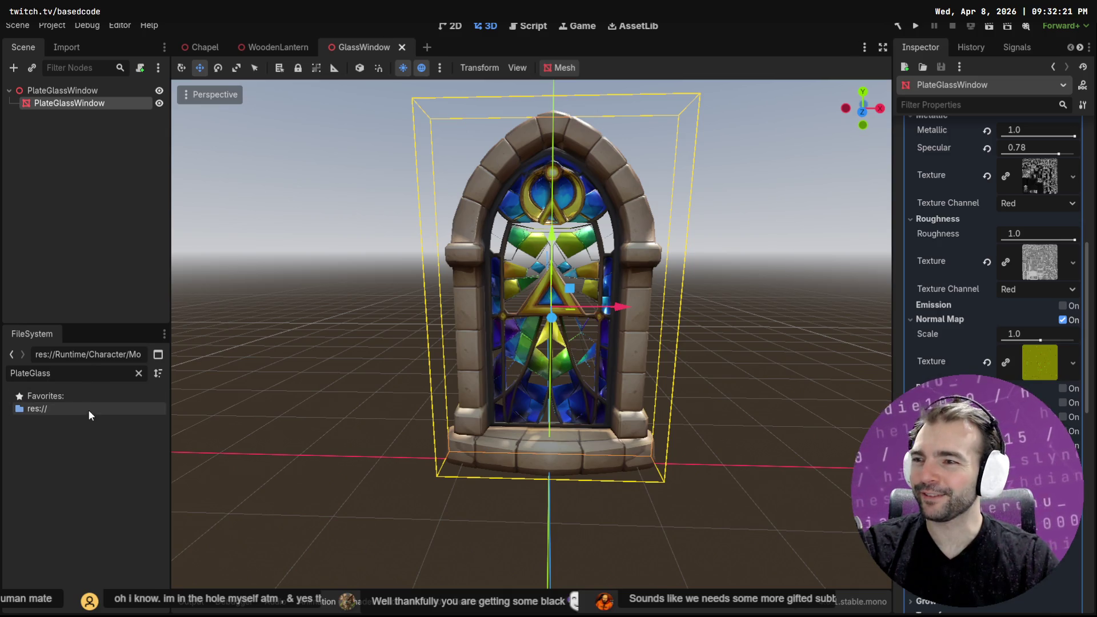
left_click(139, 373)
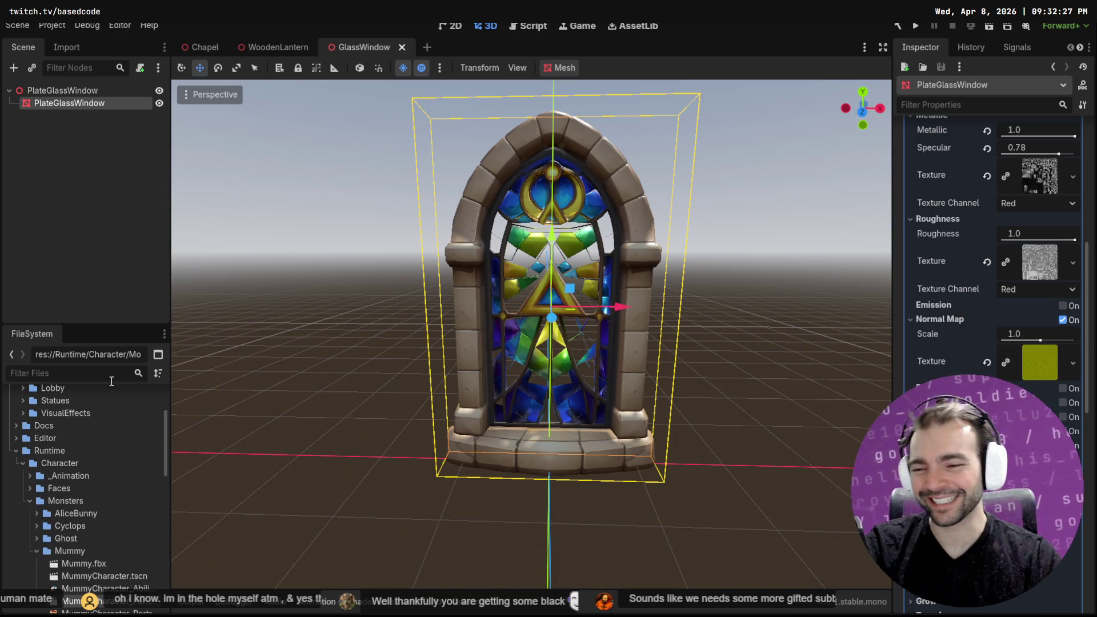
Collapse the Mummy and Monsters folders and browse to the Chapel's glass window file
left_click(37, 551)
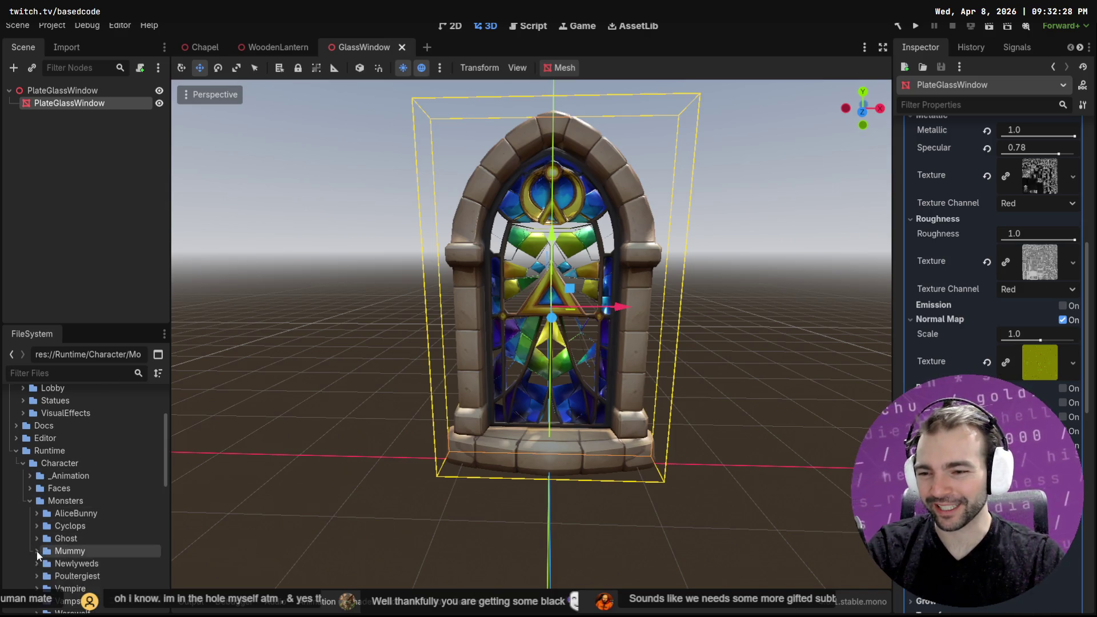
left_click(26, 499)
scroll(57, 475, "up", 2)
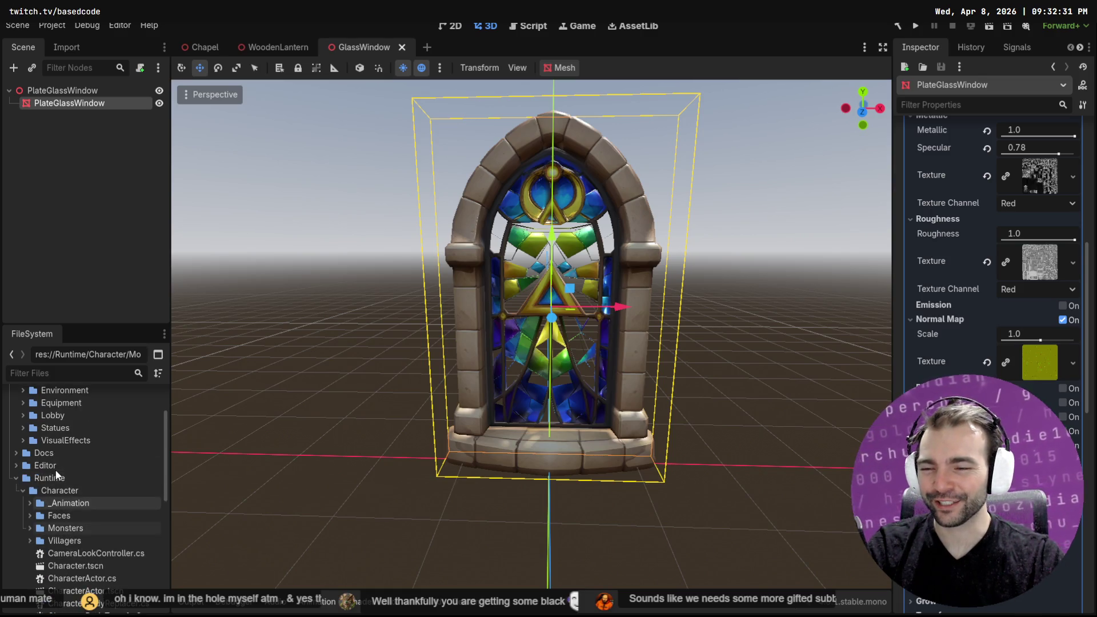
scroll(57, 475, "up", 3)
scroll(54, 471, "down", 1)
scroll(53, 475, "down", 5)
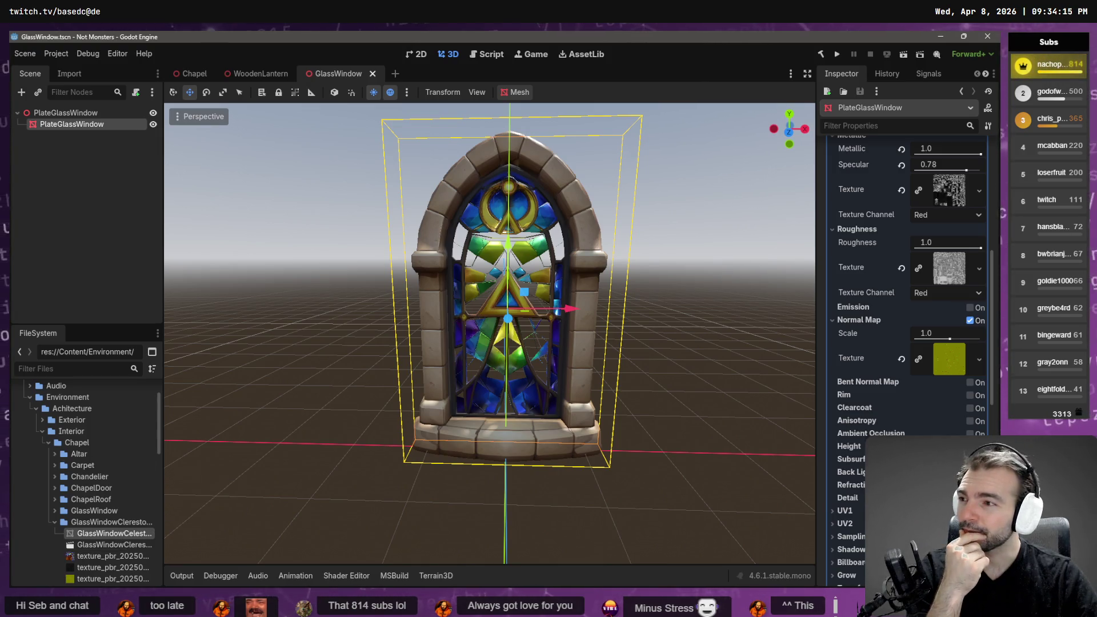
right_click(133, 533)
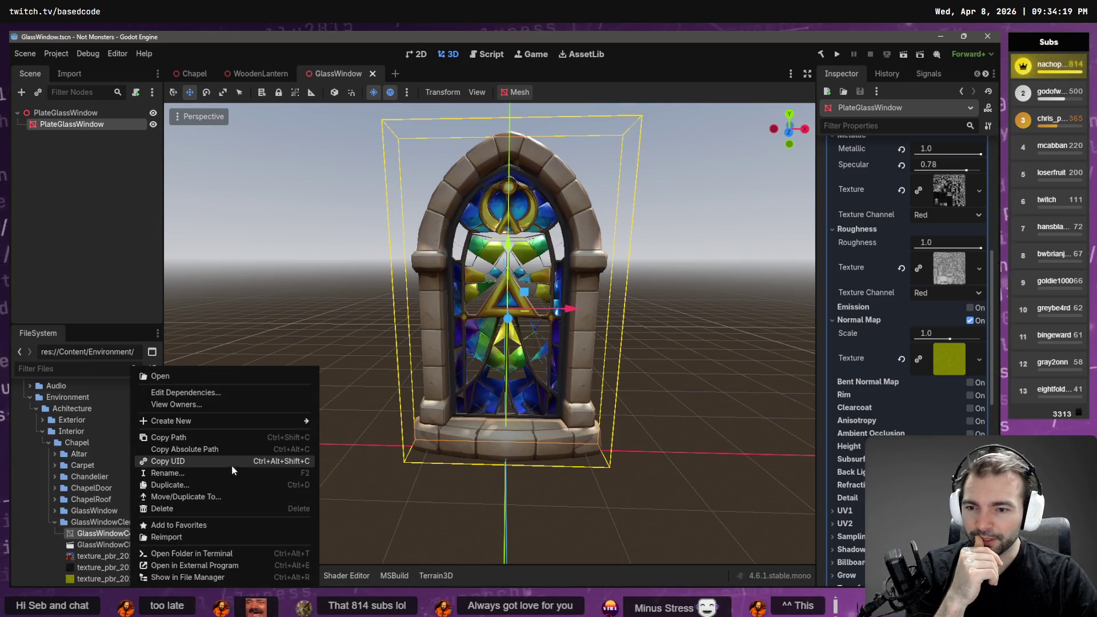
Reimport the glass window asset, check the GlassWindow folder path in File Explorer, and return to Blender
left_click(229, 539)
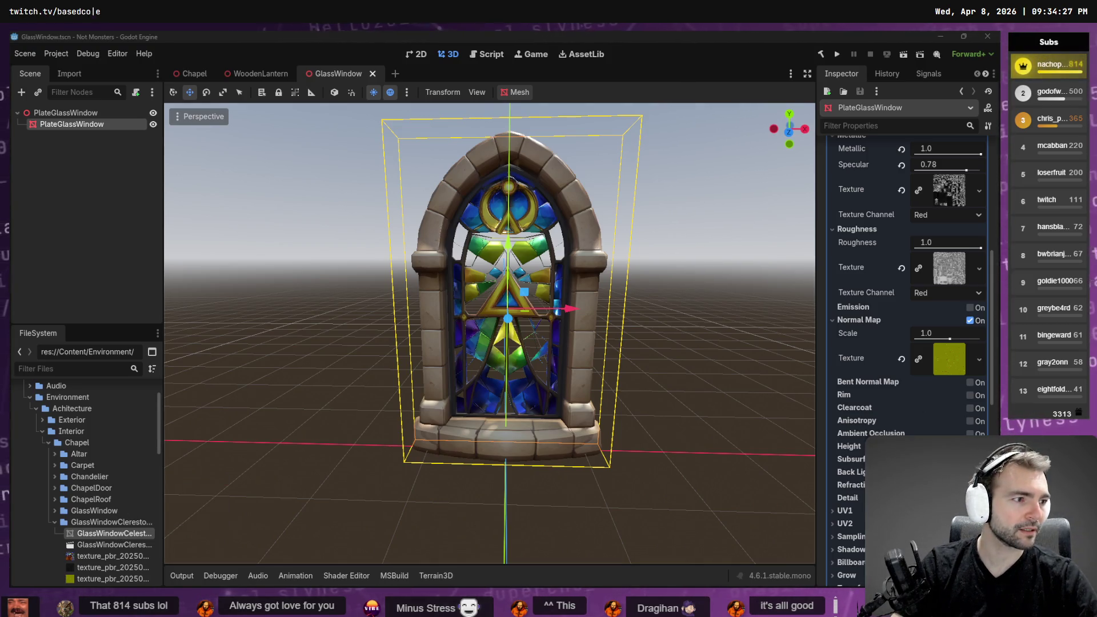
key("alt+Tab")
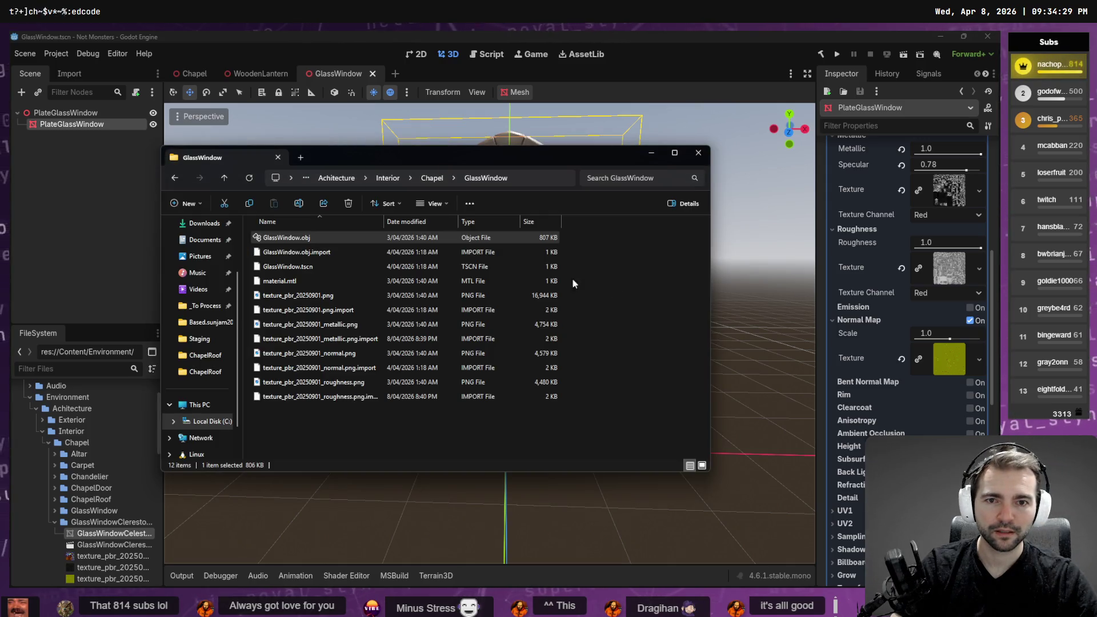
left_click(536, 180)
key("Escape")
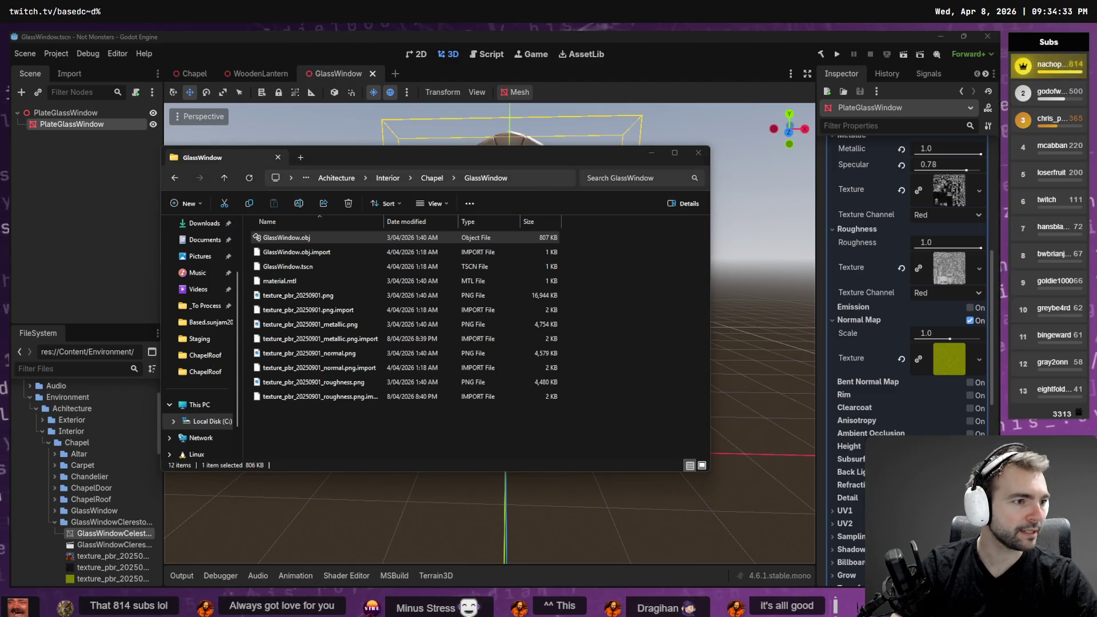
key("alt+Tab")
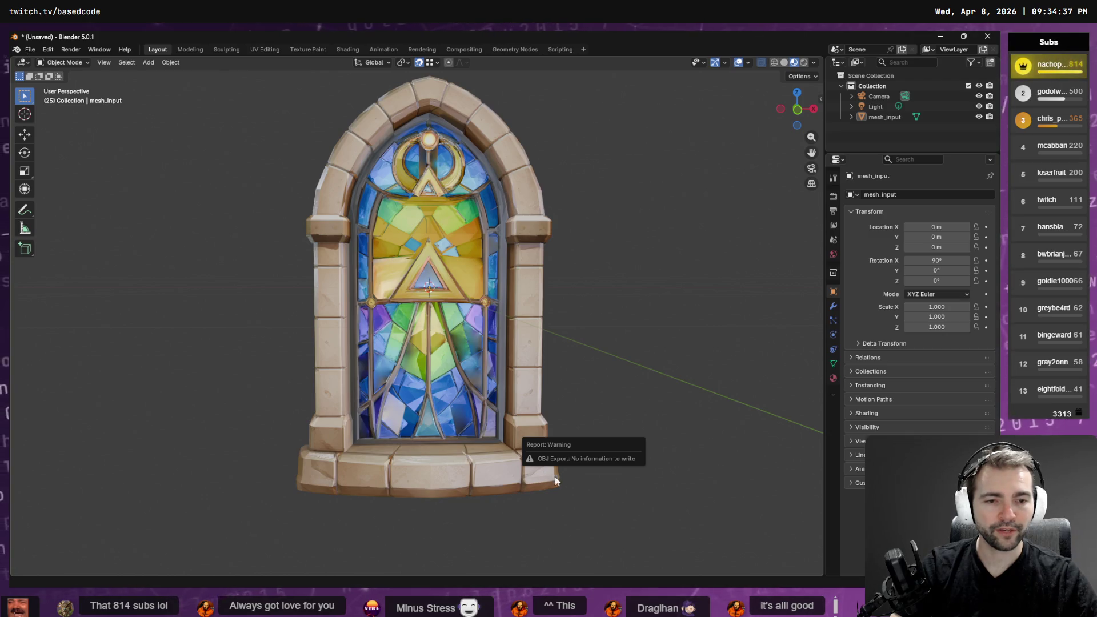
left_click(852, 116)
Select the window's mesh data and begin an FBX export to the GlassWindow folder, then cancel it
left_click(893, 127)
left_click(30, 49)
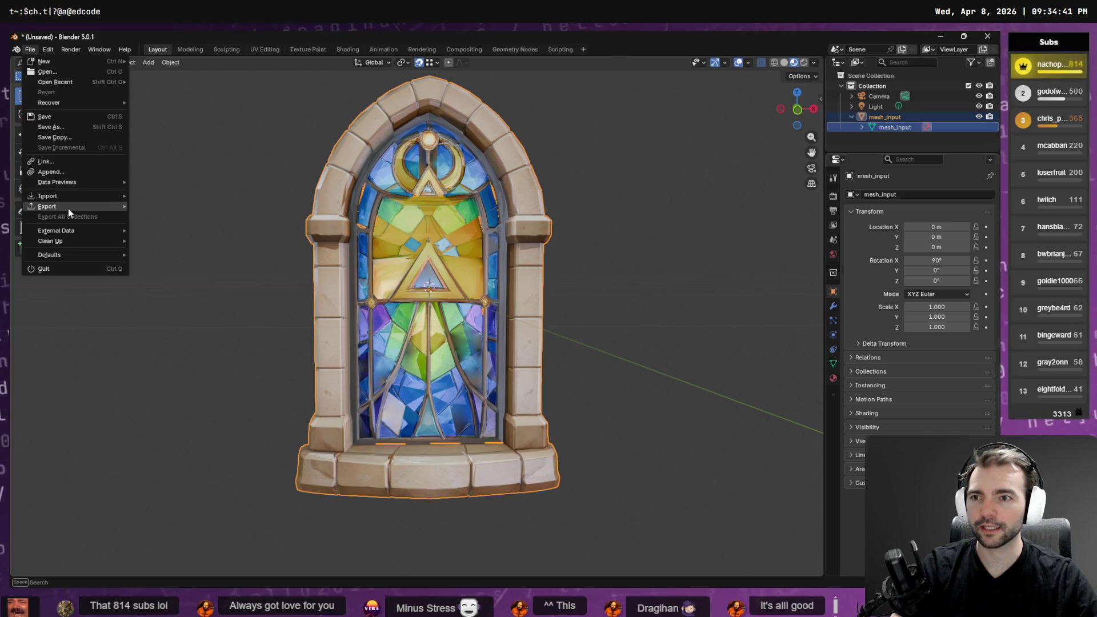
mouse_move(68, 207)
left_click(203, 287)
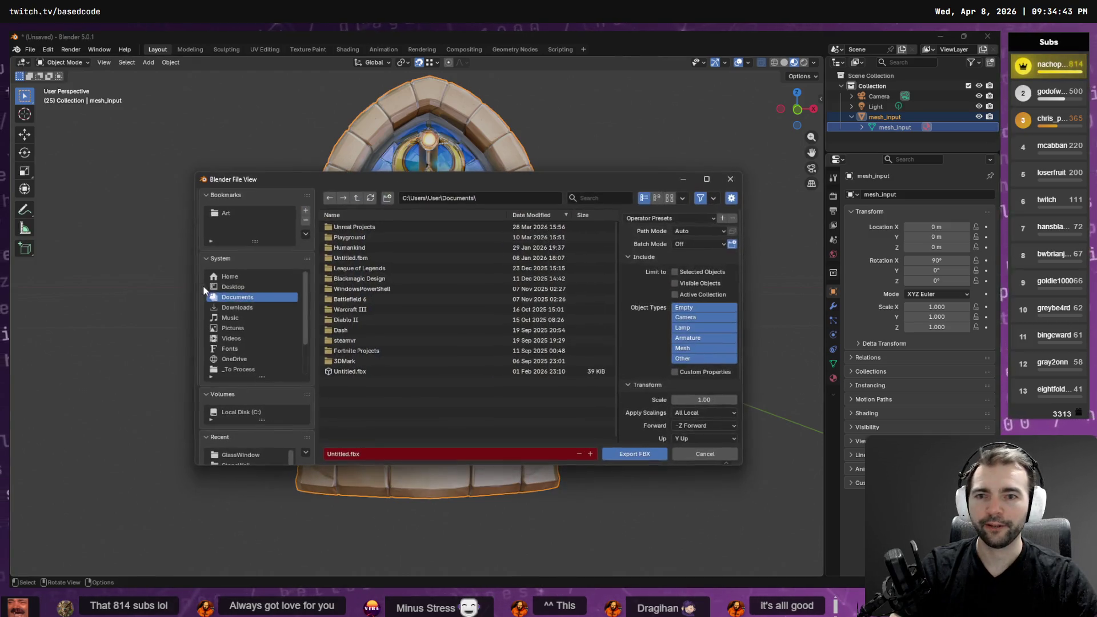
left_click(490, 197)
key("ctrl+v")
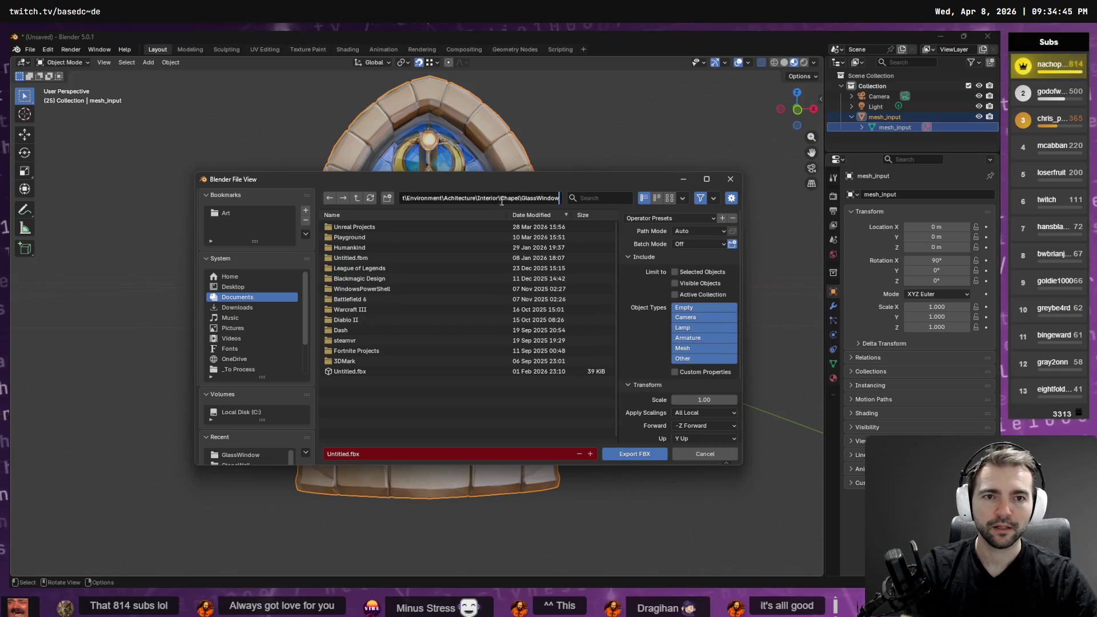
key("Return")
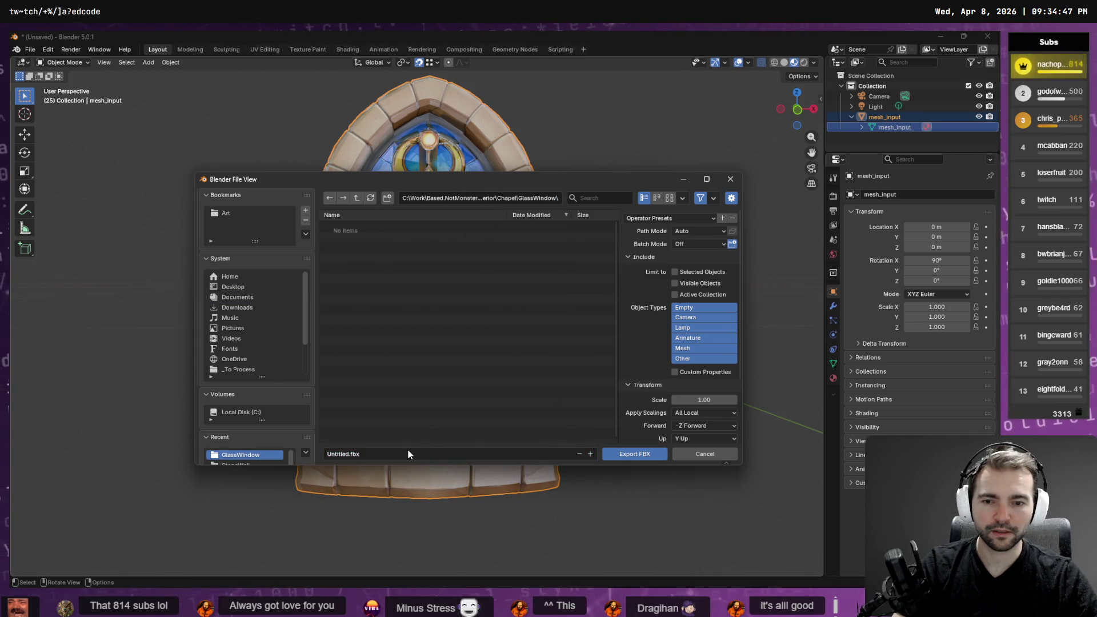
key("Escape")
Export the mesh as Wavefront OBJ, overwriting GlassWindow.obj
left_click(30, 49)
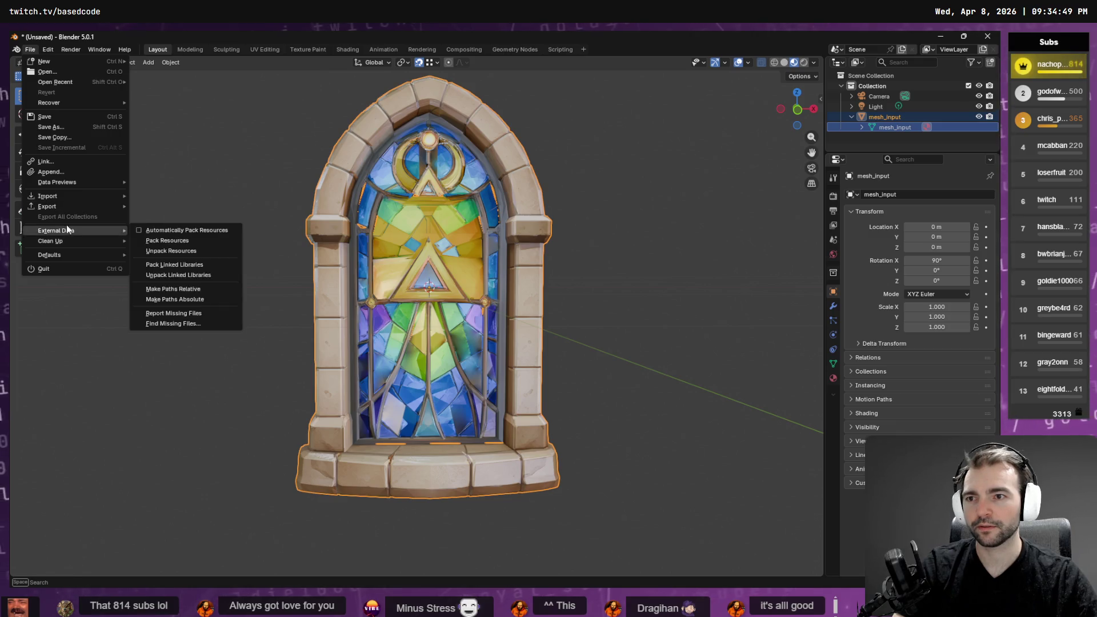
mouse_move(80, 208)
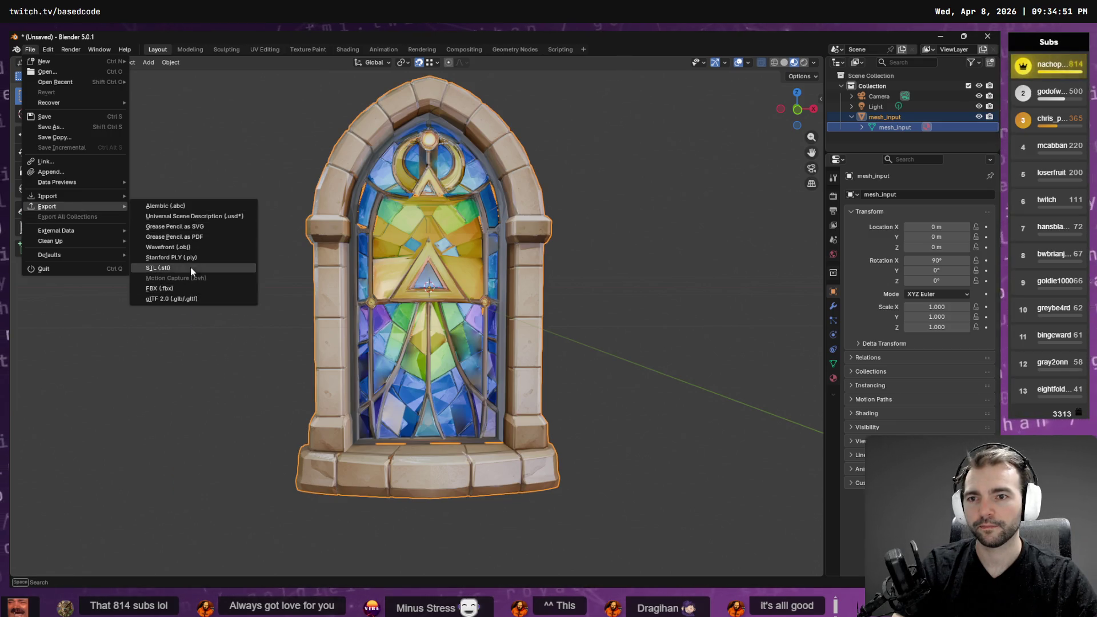
left_click(191, 247)
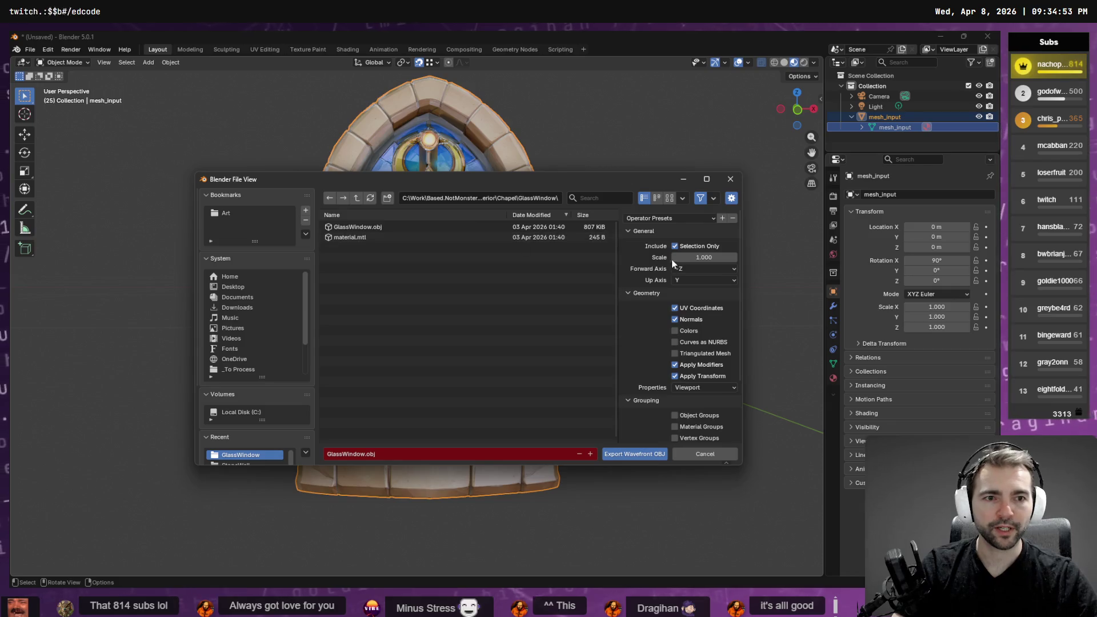
double_click(383, 228)
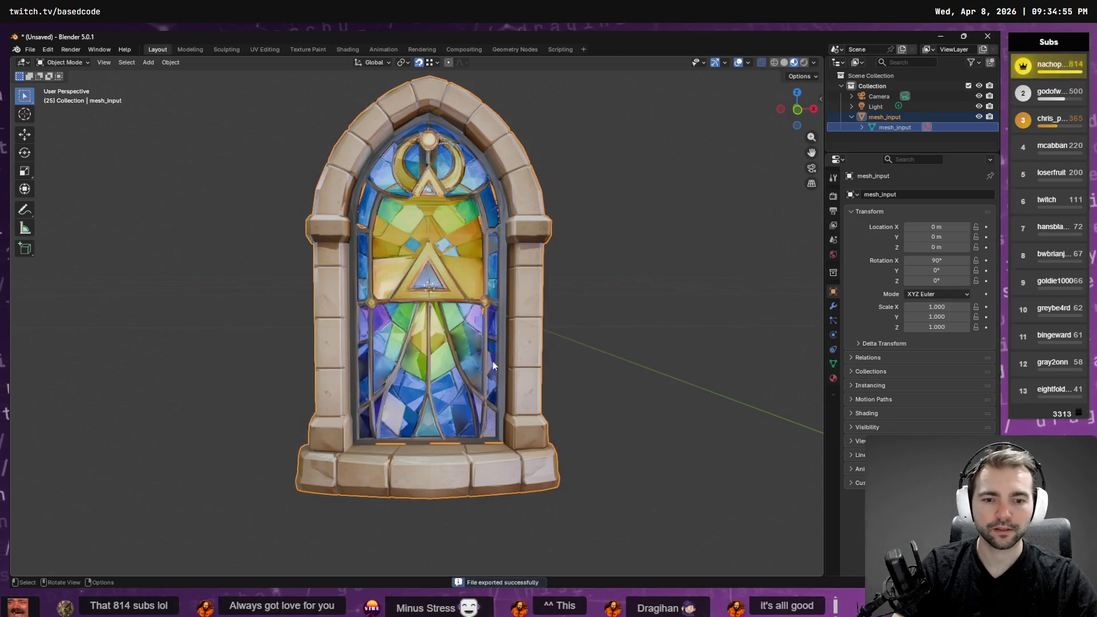
key("alt+Tab")
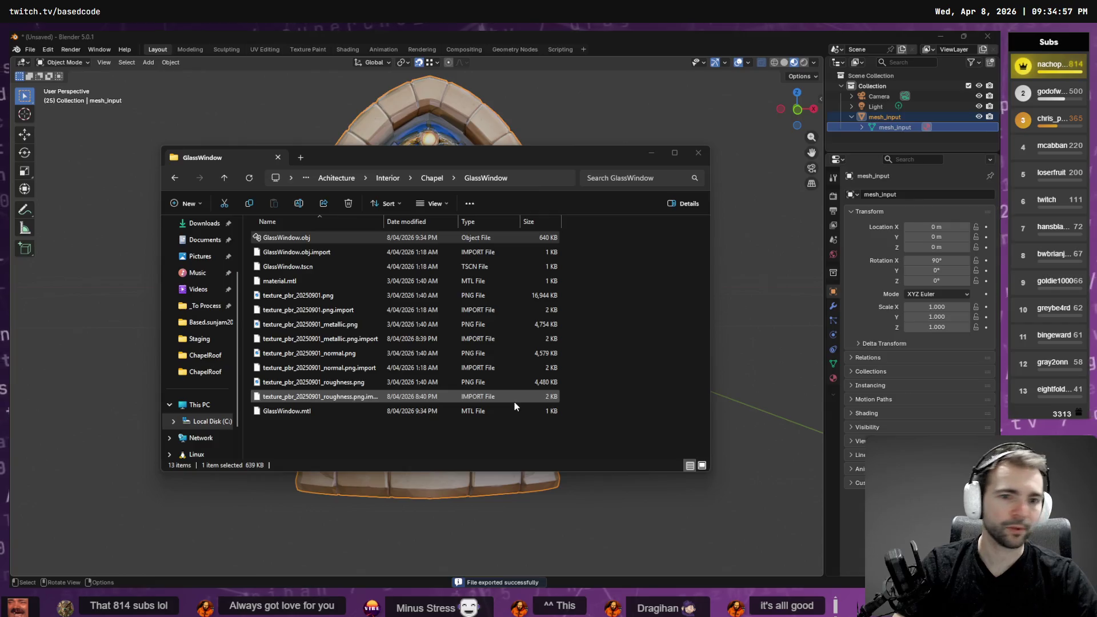
Orbit and zoom around the reimported window in Godot to inspect its see-through panes
key("alt+Tab")
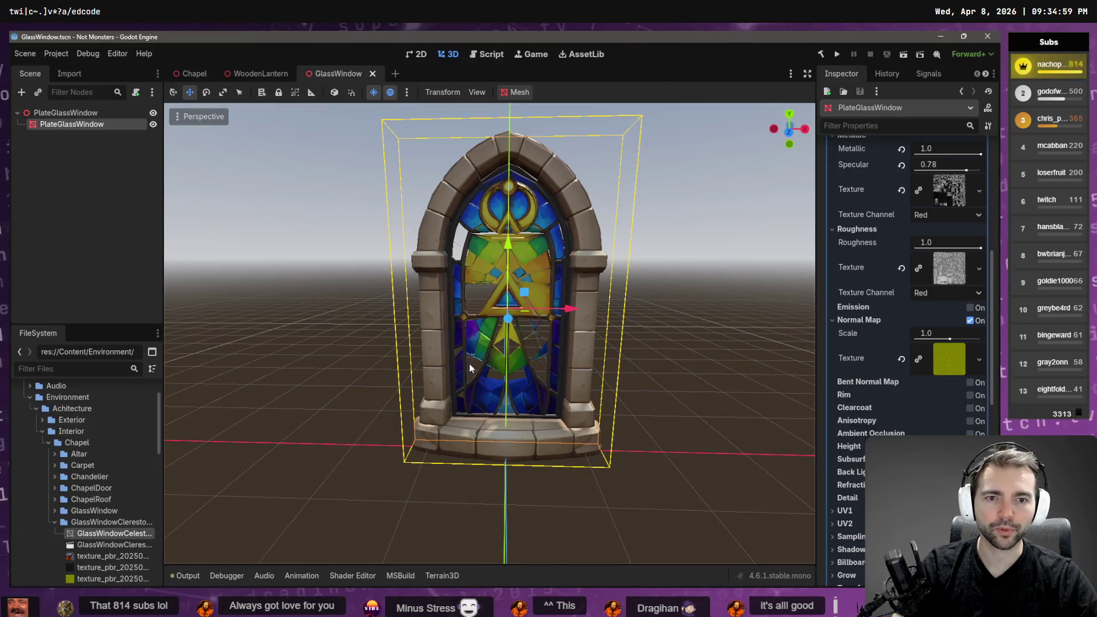
scroll(547, 308, "up", 5)
scroll(547, 304, "down", 3)
mouse_move(548, 304)
middle_mouse_down()
mouse_move(554, 285)
mouse_move(545, 303)
mouse_move(682, 317)
mouse_move(794, 297)
mouse_move(498, 272)
mouse_move(514, 409)
middle_mouse_up()
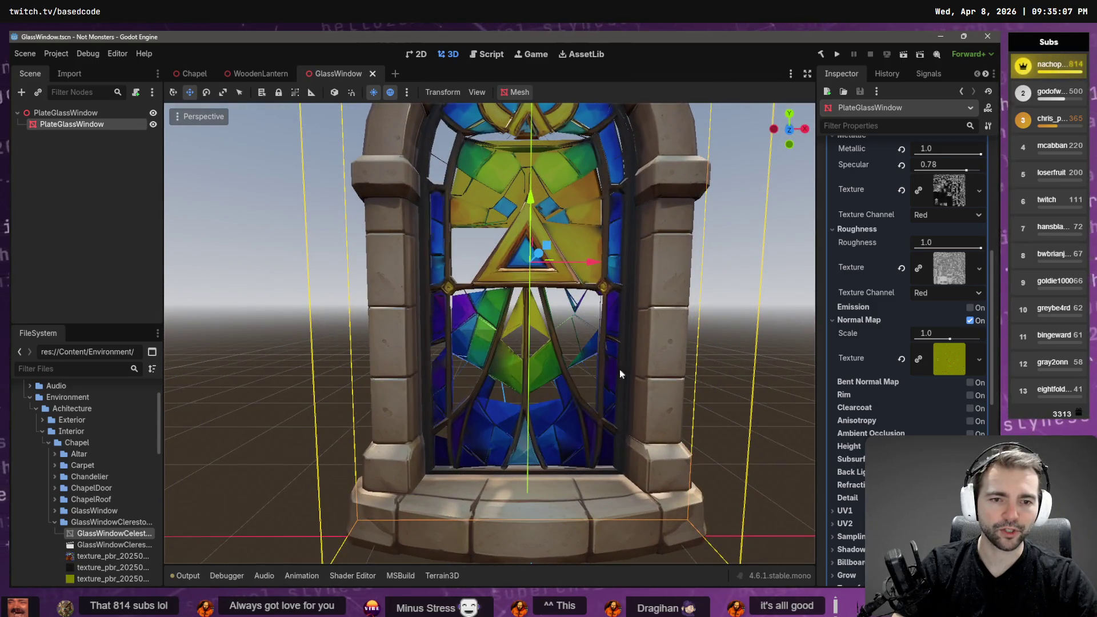
scroll(606, 277, "down", 2)
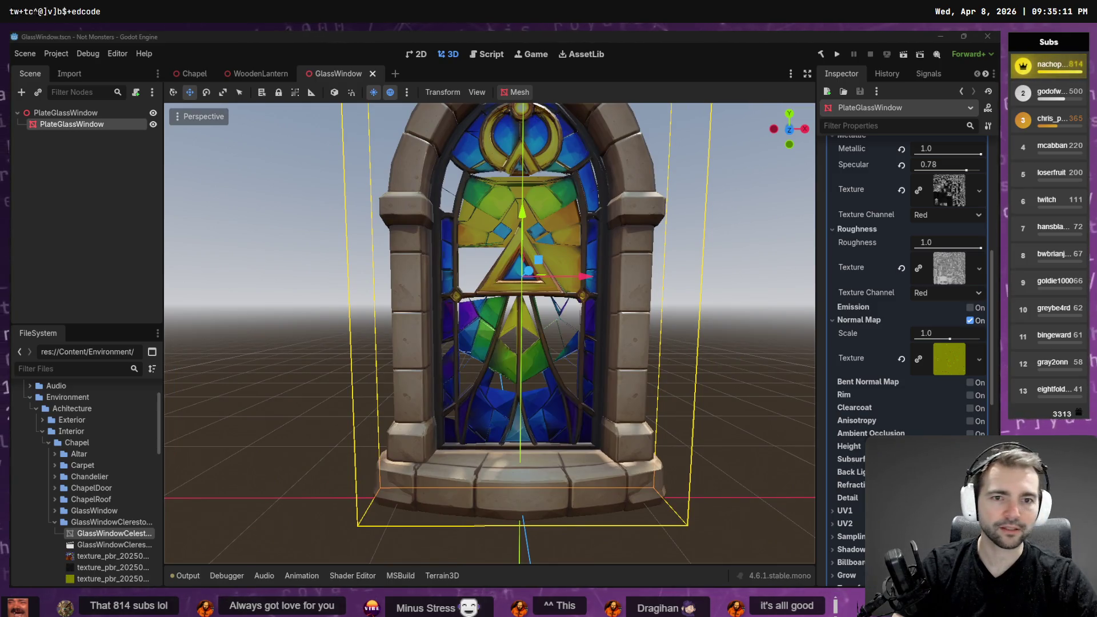
mouse_move(674, 274)
middle_mouse_down()
mouse_move(761, 275)
mouse_move(440, 262)
middle_mouse_up()
key("alt+Tab")
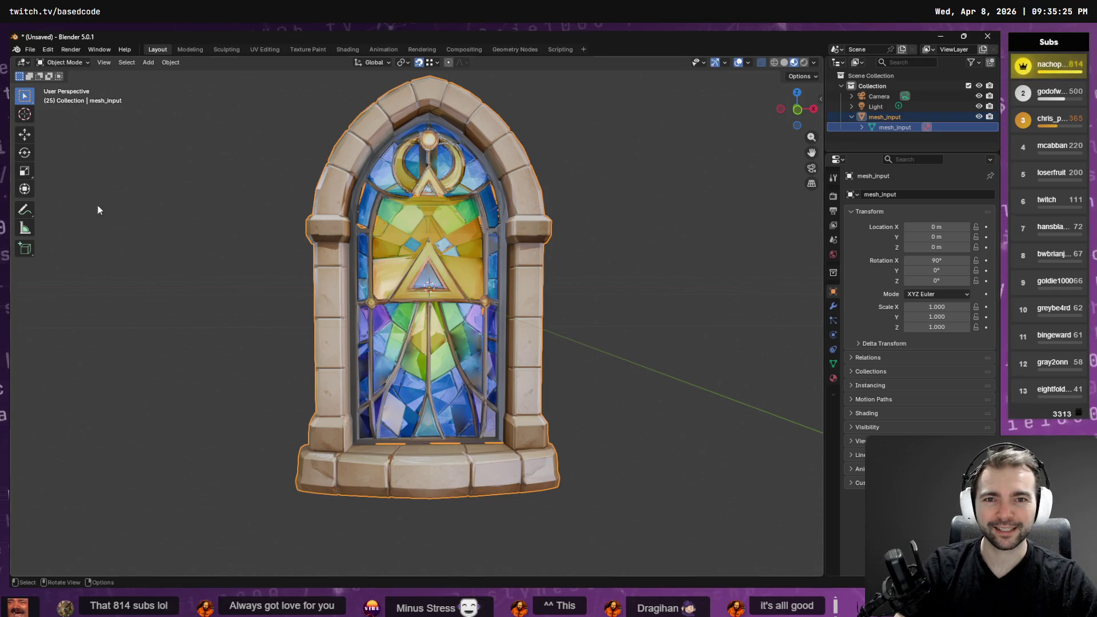
Flip between Godot and Blender comparing the glass, viewing the window from a low angle
key("alt+Tab")
key("alt+Tab")
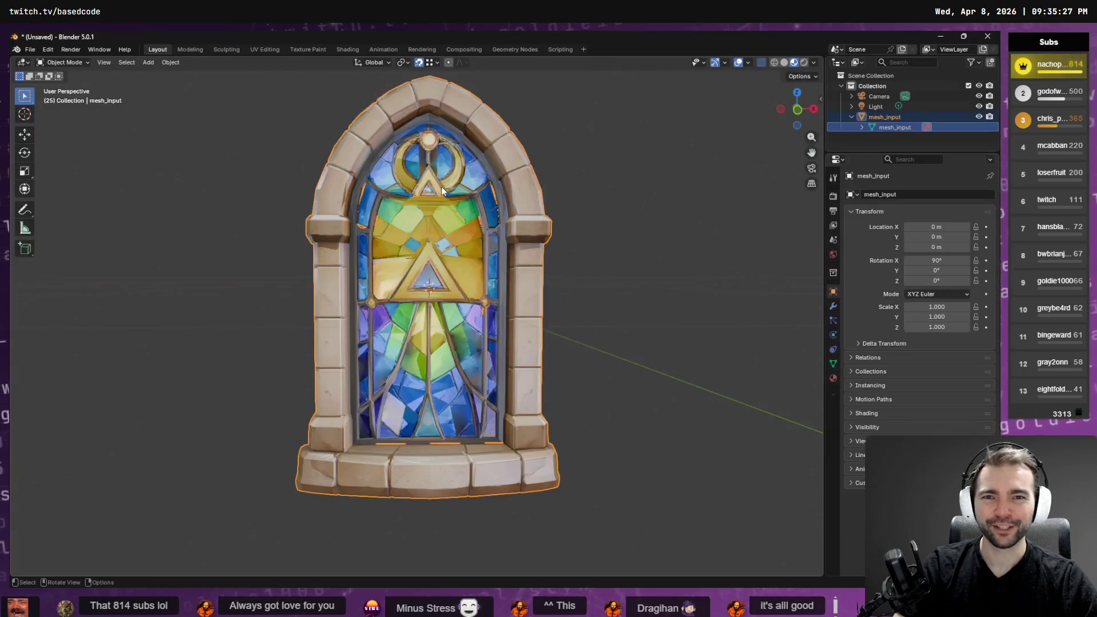
key("alt+Tab")
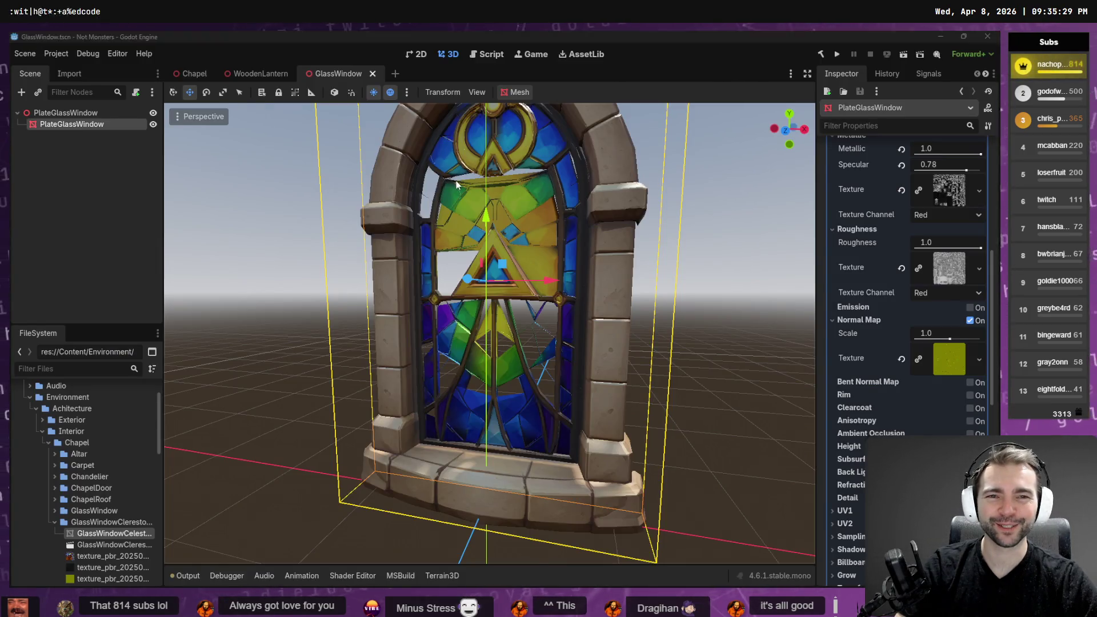
key("alt+Tab")
scroll(486, 263, "up", 6)
scroll(485, 262, "down", 6)
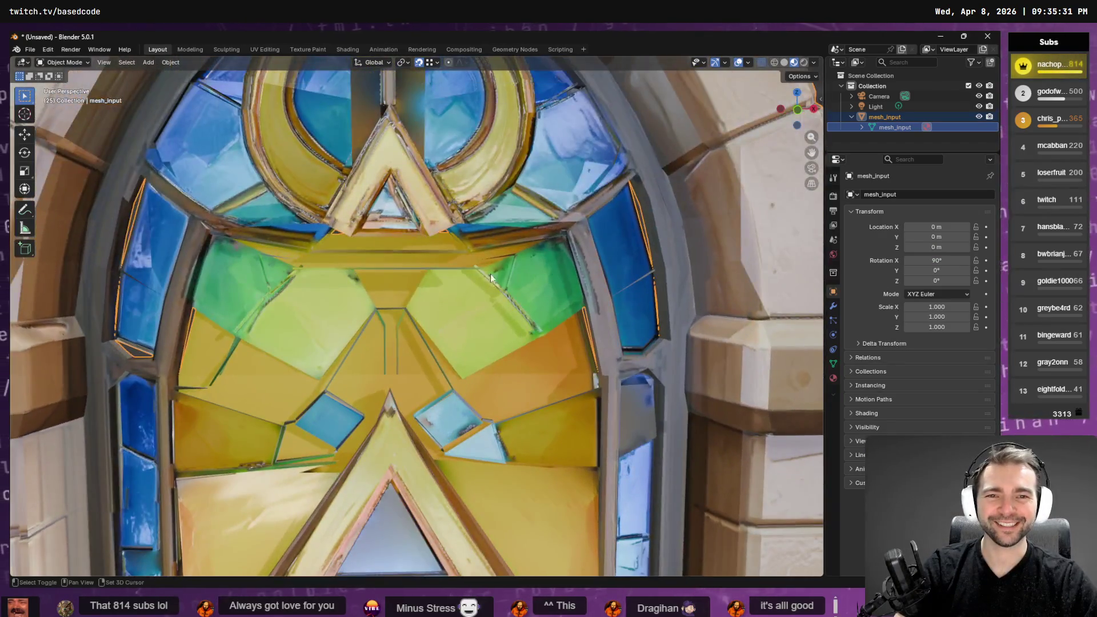
key("alt+Tab")
mouse_move(536, 173)
middle_mouse_down()
mouse_move(454, 352)
mouse_move(411, 357)
mouse_move(577, 352)
mouse_move(560, 349)
middle_mouse_up()
scroll(444, 354, "up", 5)
Compare the arch in both programs, then enter Edit Mode in Blender to inspect normals
key("alt+Tab")
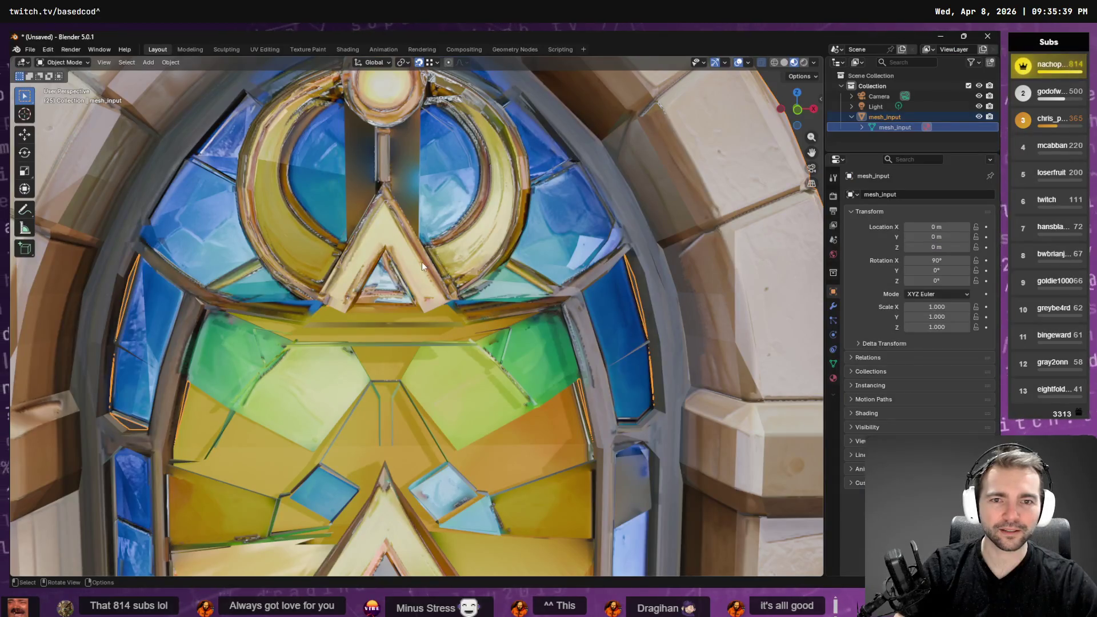
scroll(426, 224, "down", 5)
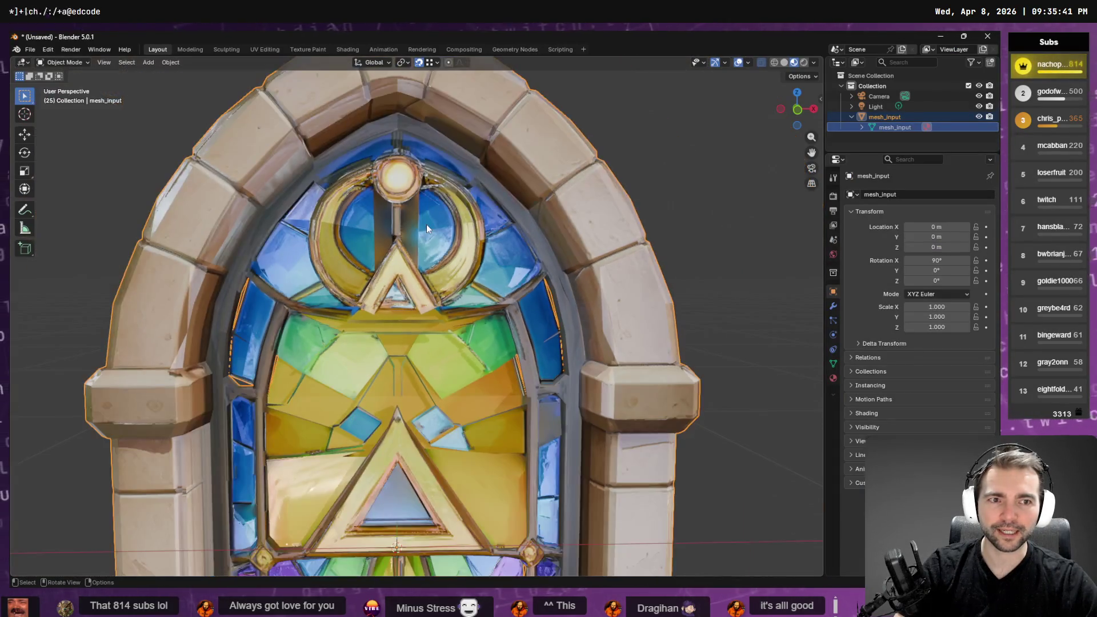
scroll(427, 224, "up", 3)
key("alt+Tab")
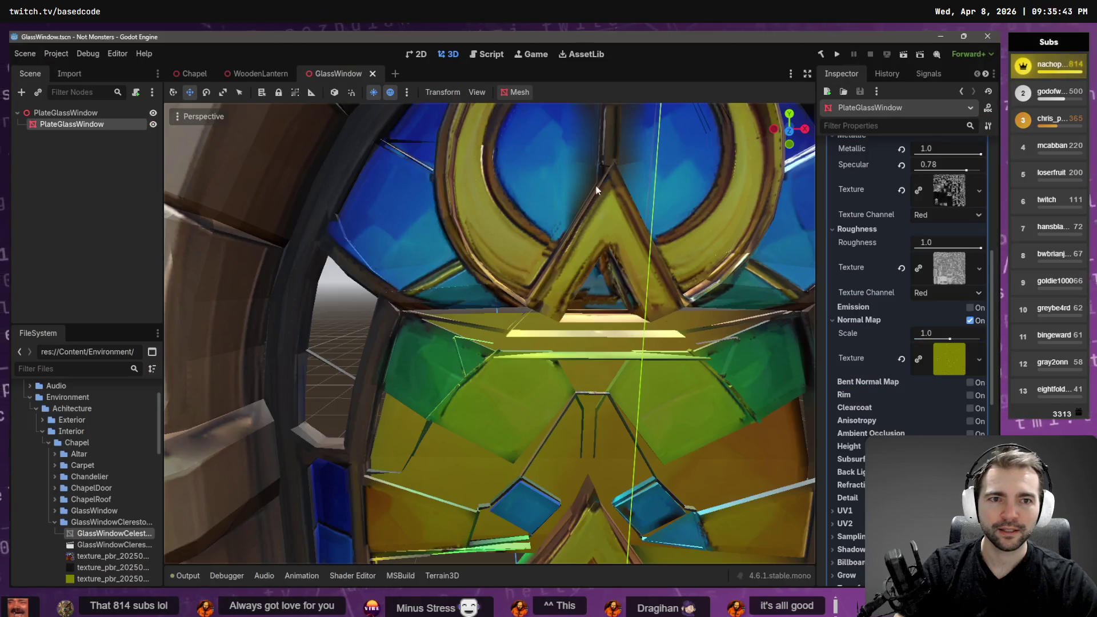
key("alt+Tab")
key("alt+Tab")
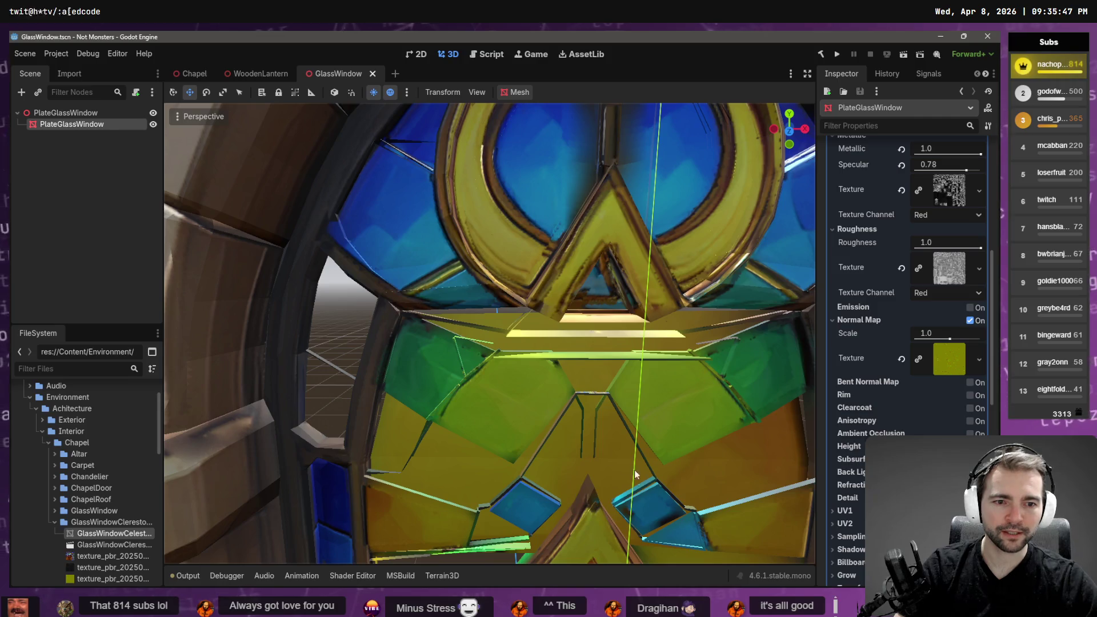
scroll(639, 482, "down", 5)
scroll(613, 362, "up", 3)
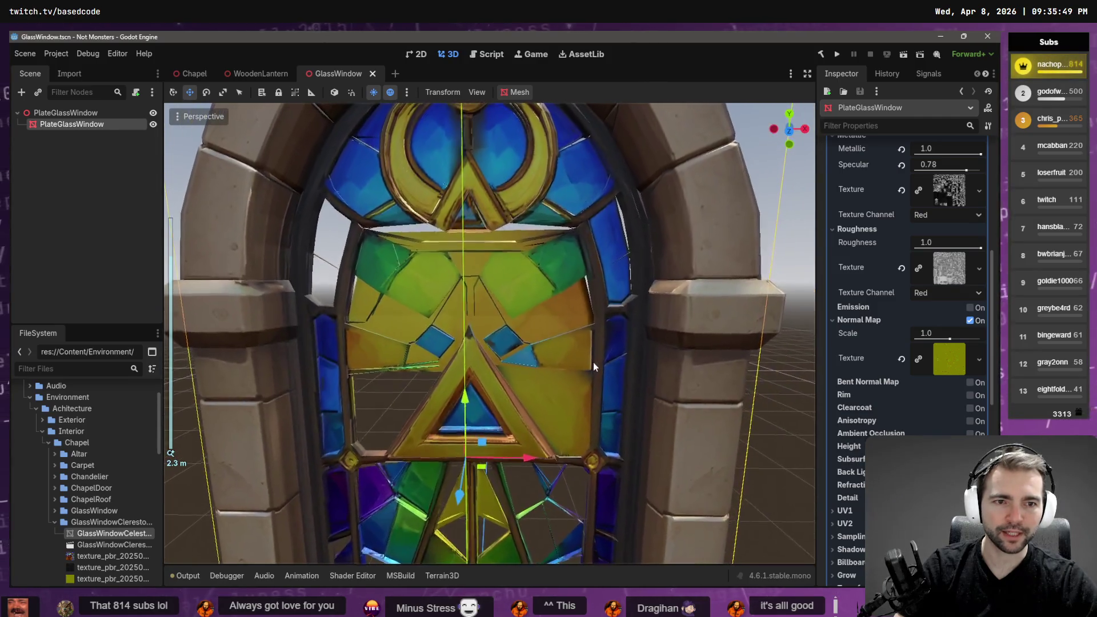
key("alt+Tab")
key("Tab")
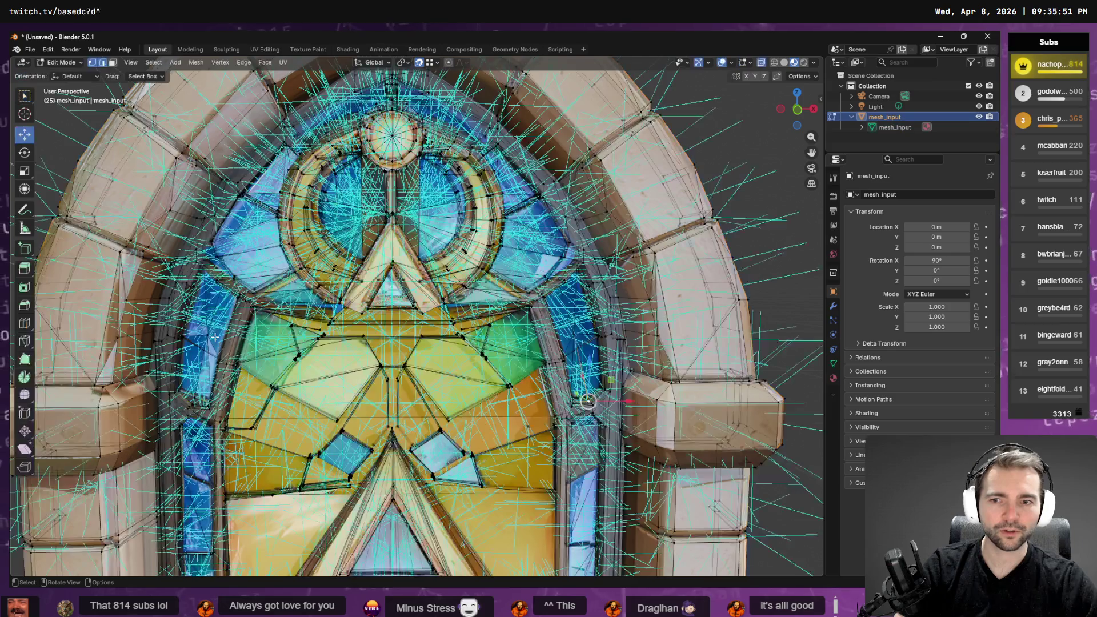
Grow the left glass pane's face selection with Select More and flip its normals
middle_click_drag(213, 327, 243, 315)
key("F3")
type("select more")
key("Return")
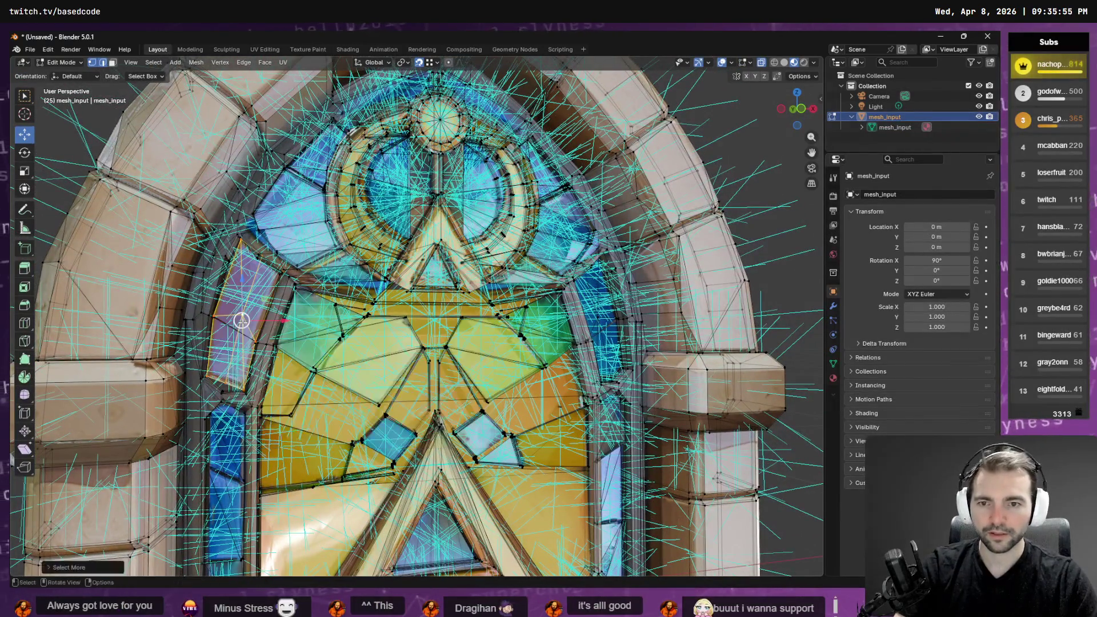
key("F3")
type("fku")
key("BackSpace")
key("BackSpace")
type("lip")
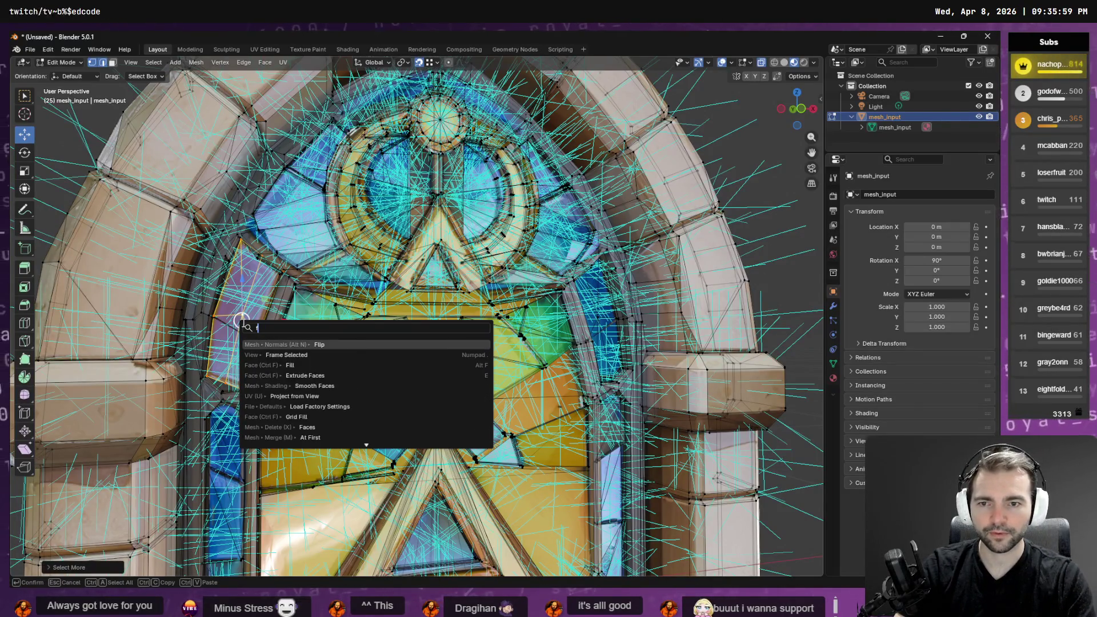
key("Return")
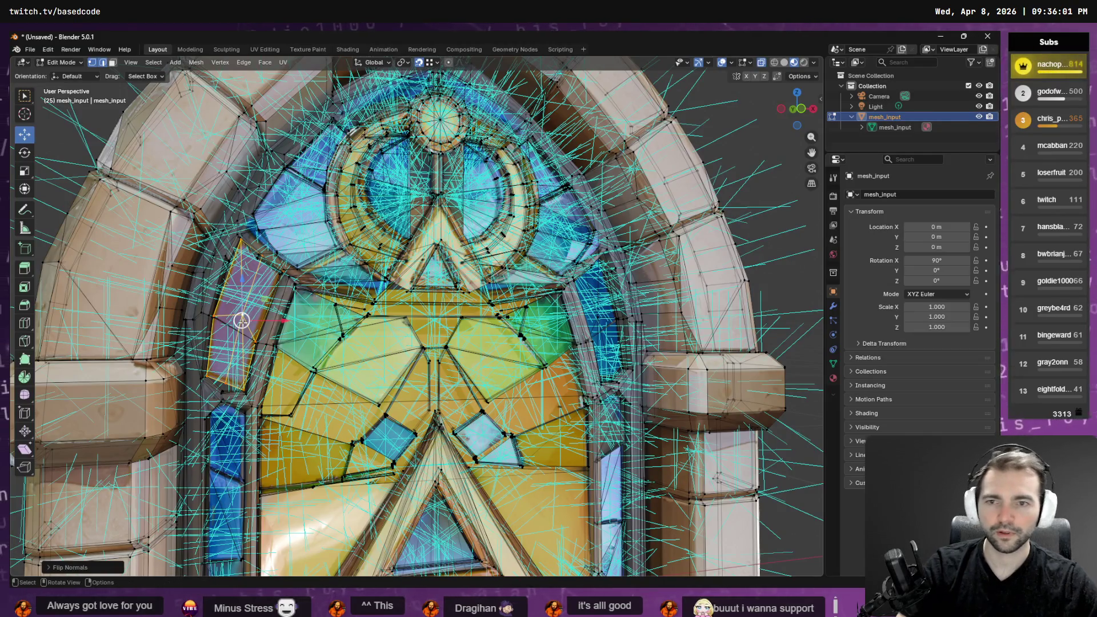
Re-export the mesh as Wavefront OBJ over GlassWindow.obj and check the result in Godot
left_click(30, 50)
mouse_move(78, 208)
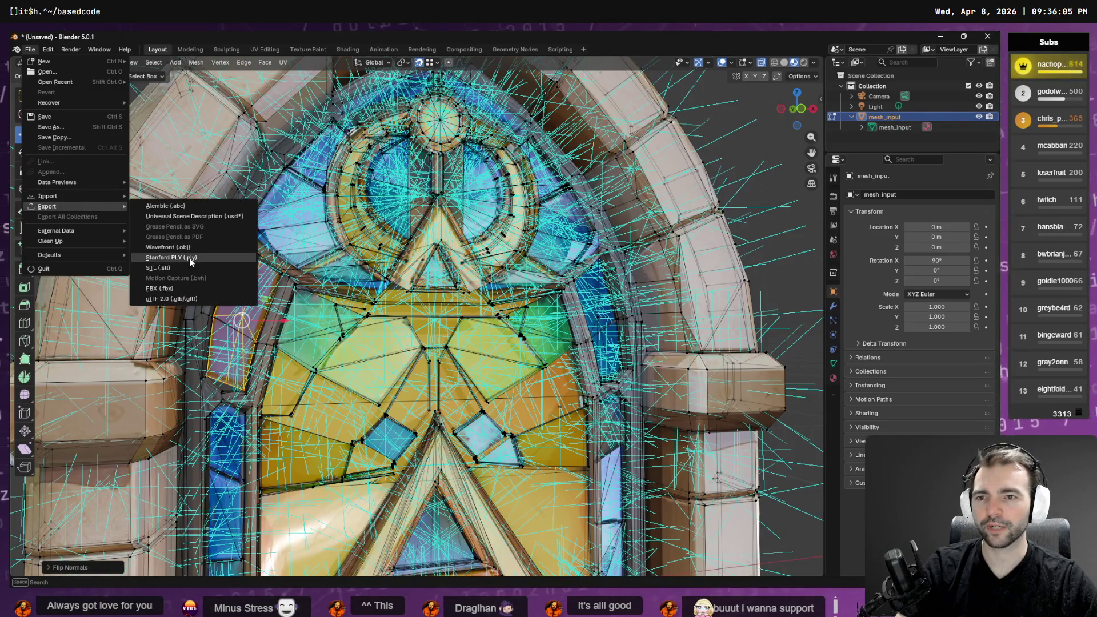
left_click(208, 248)
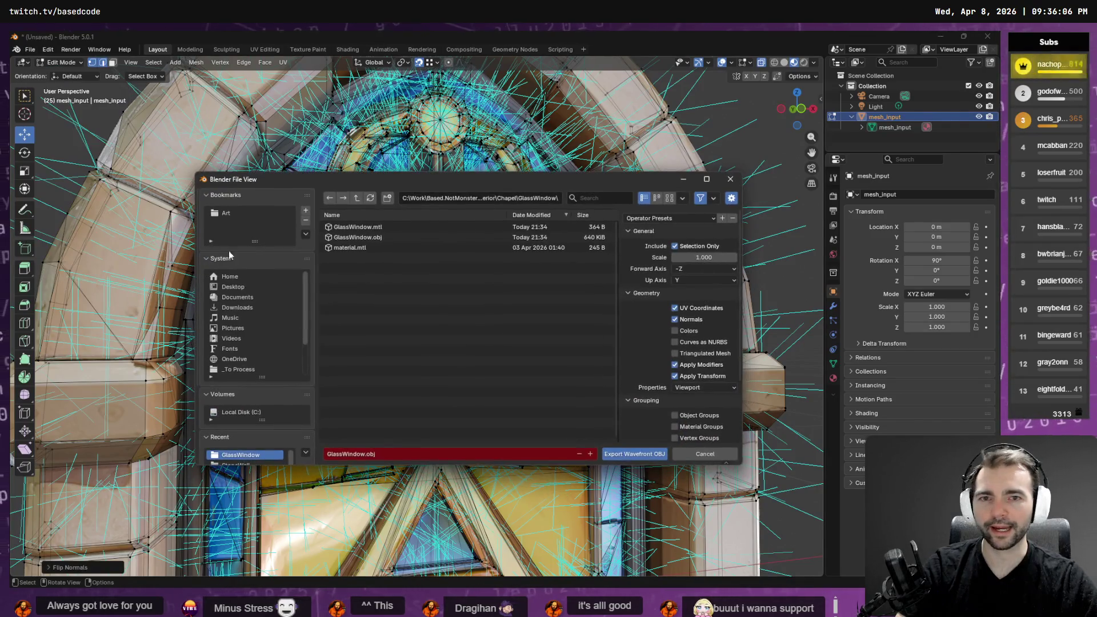
double_click(373, 237)
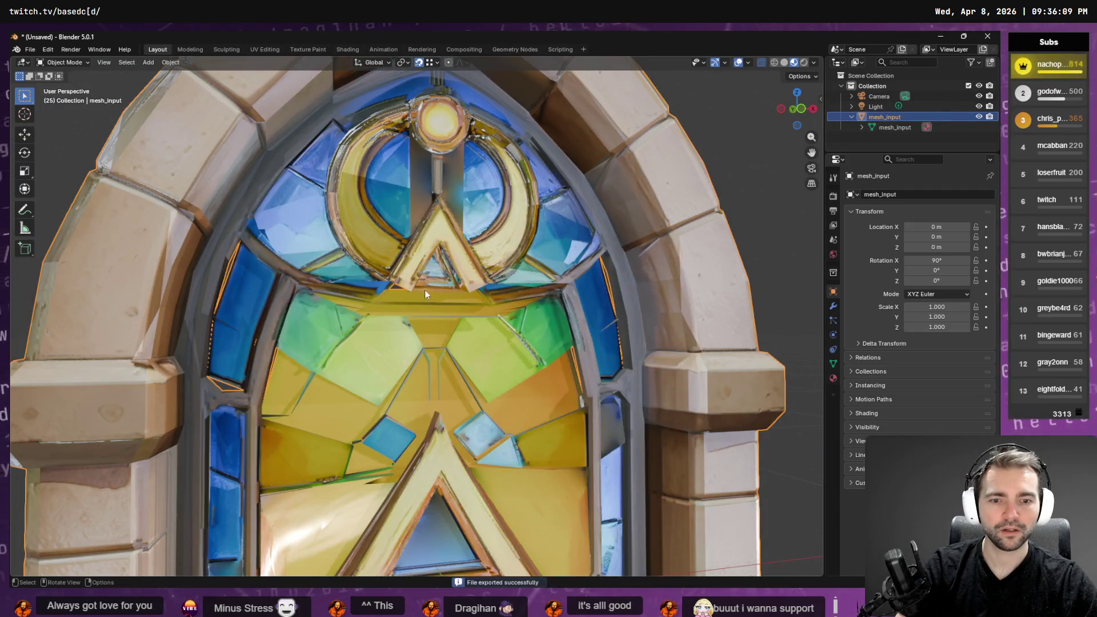
key("alt+Tab")
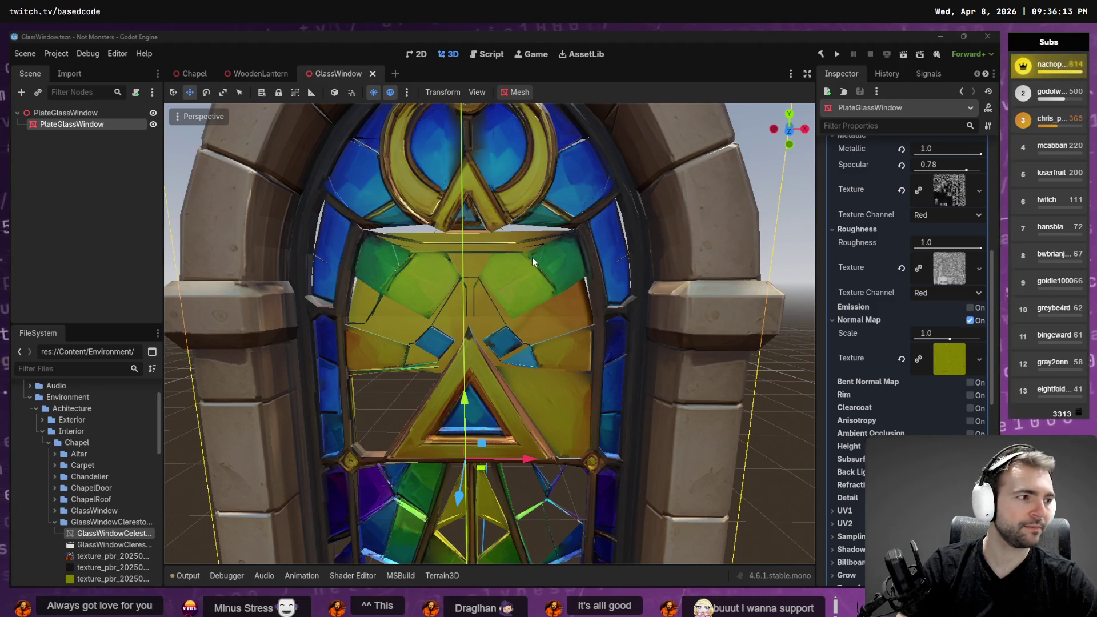
key("alt+Tab")
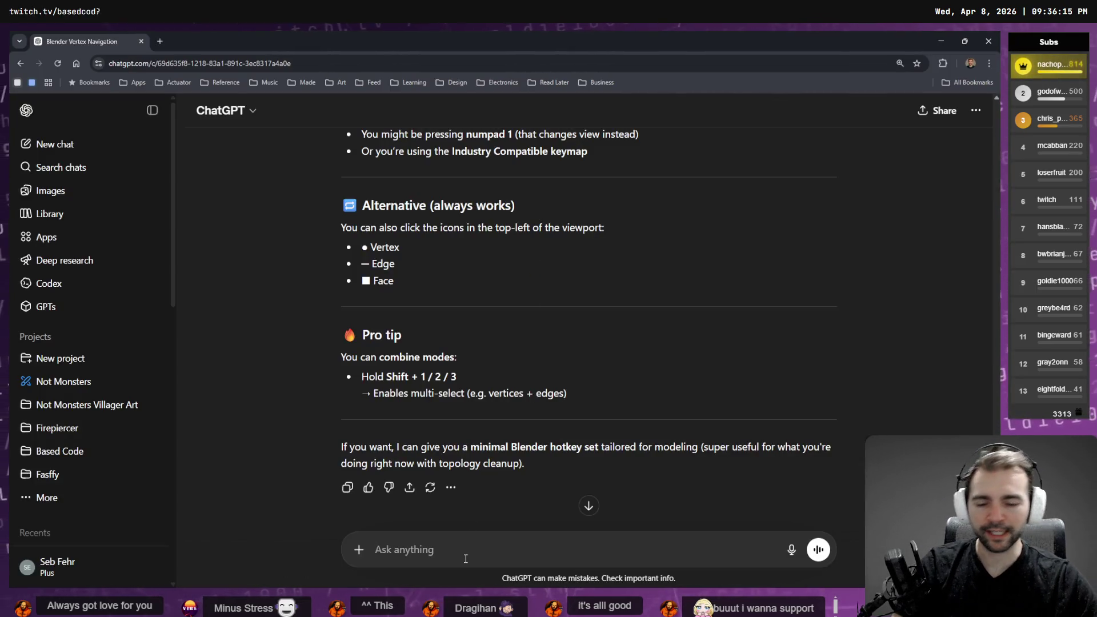
Dictate and send a ChatGPT question about repeating the last Blender export
key("super+h")
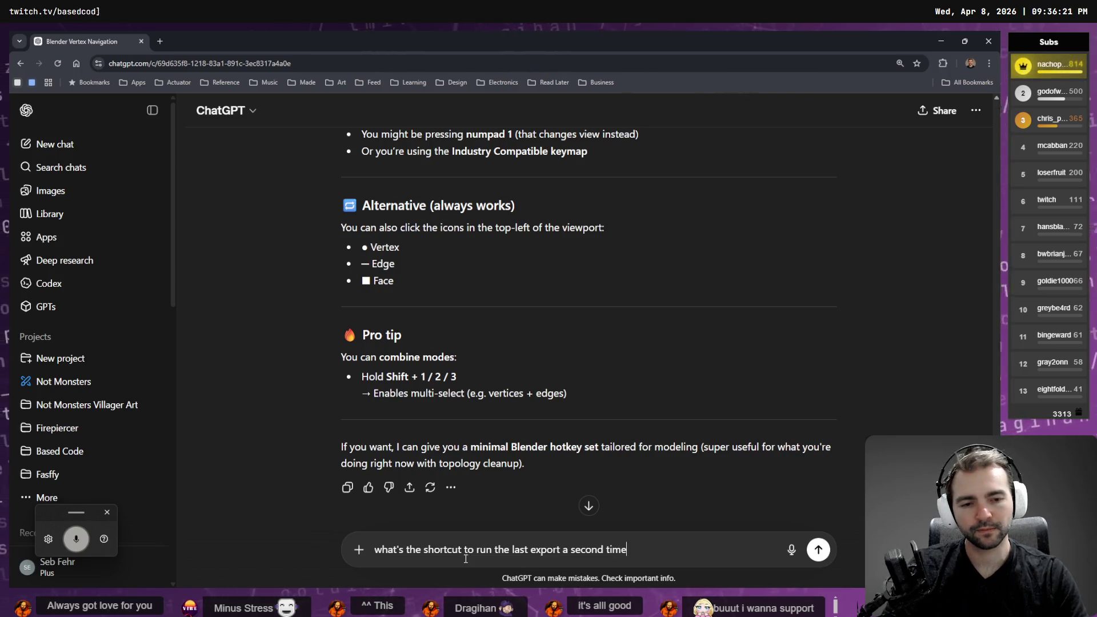
key("Return")
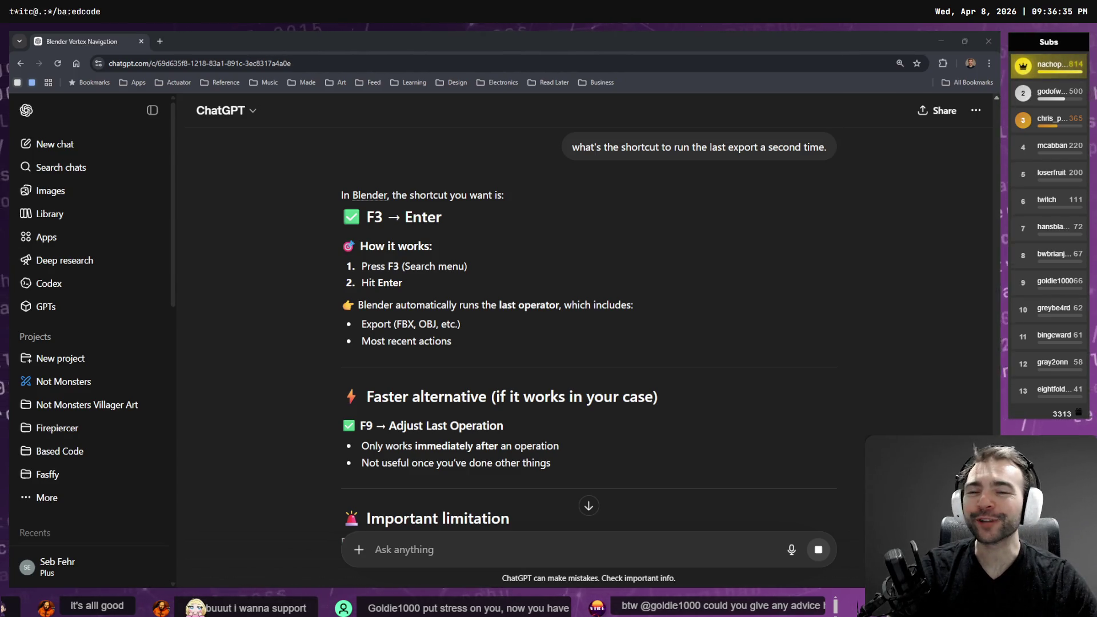
left_click(485, 338)
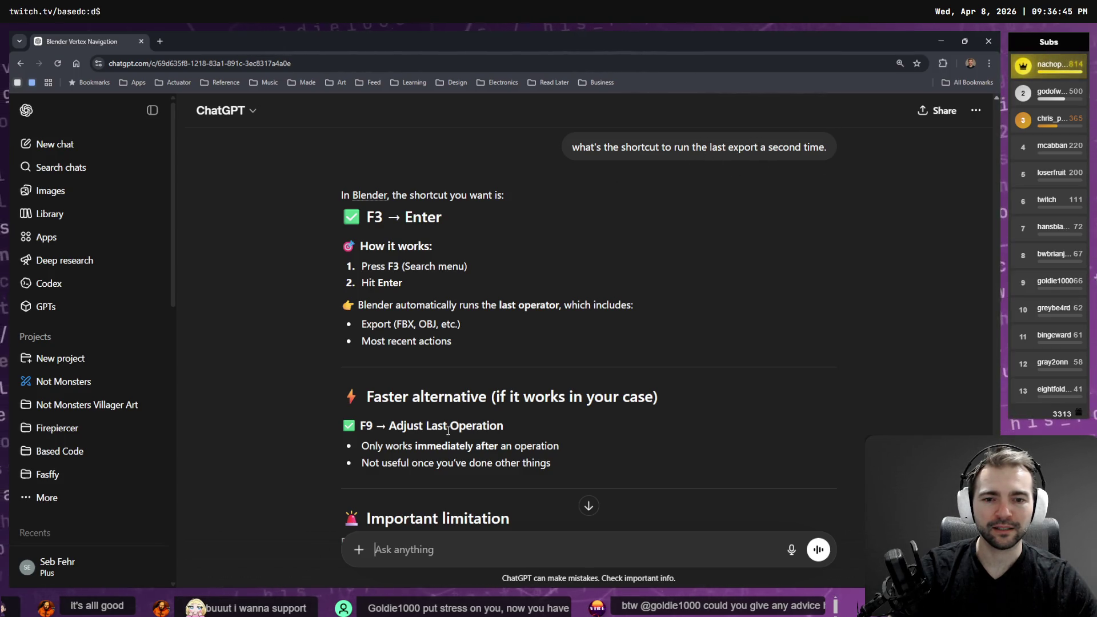
Scroll the reply to the Quick Favorites option, glance at Godot, and highlight its Q shortcut
scroll(520, 272, "down", 5)
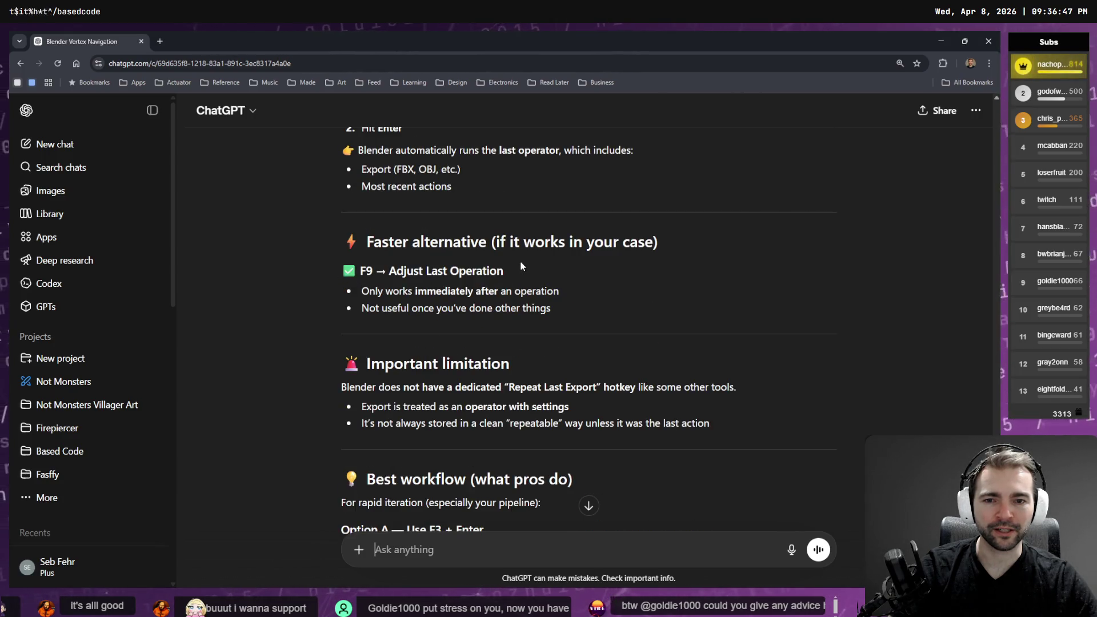
scroll(520, 273, "down", 1)
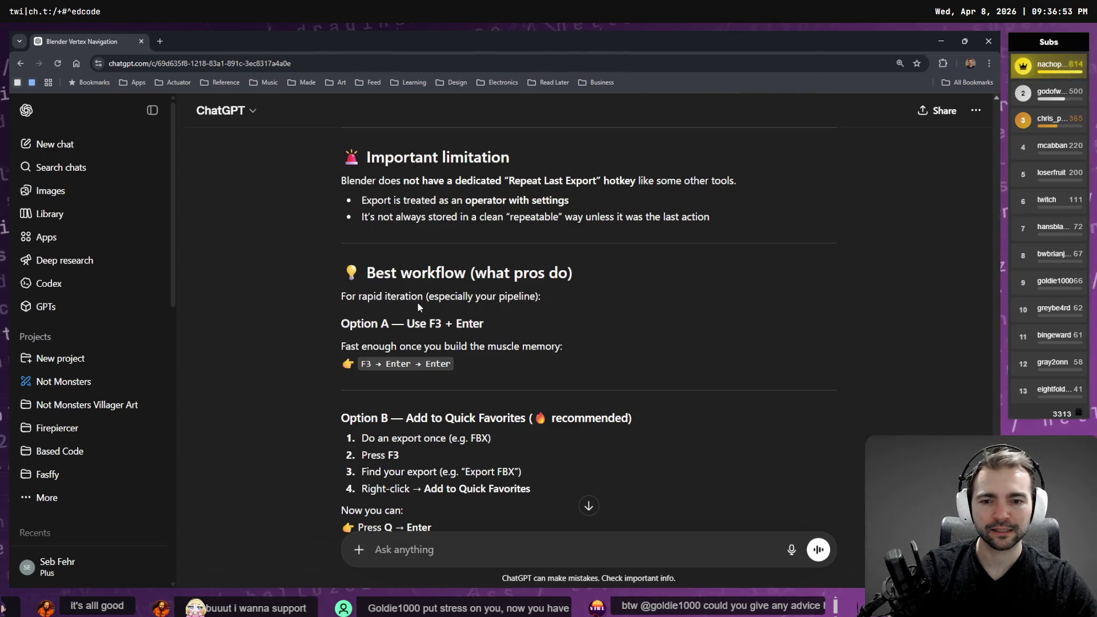
scroll(380, 313, "down", 2)
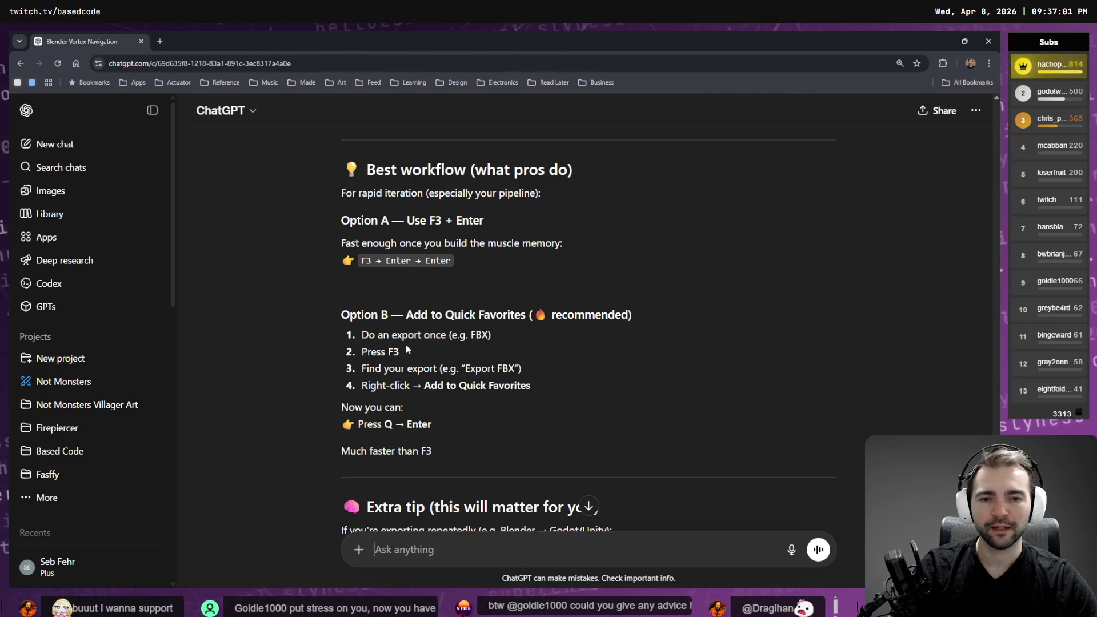
key("alt+Tab")
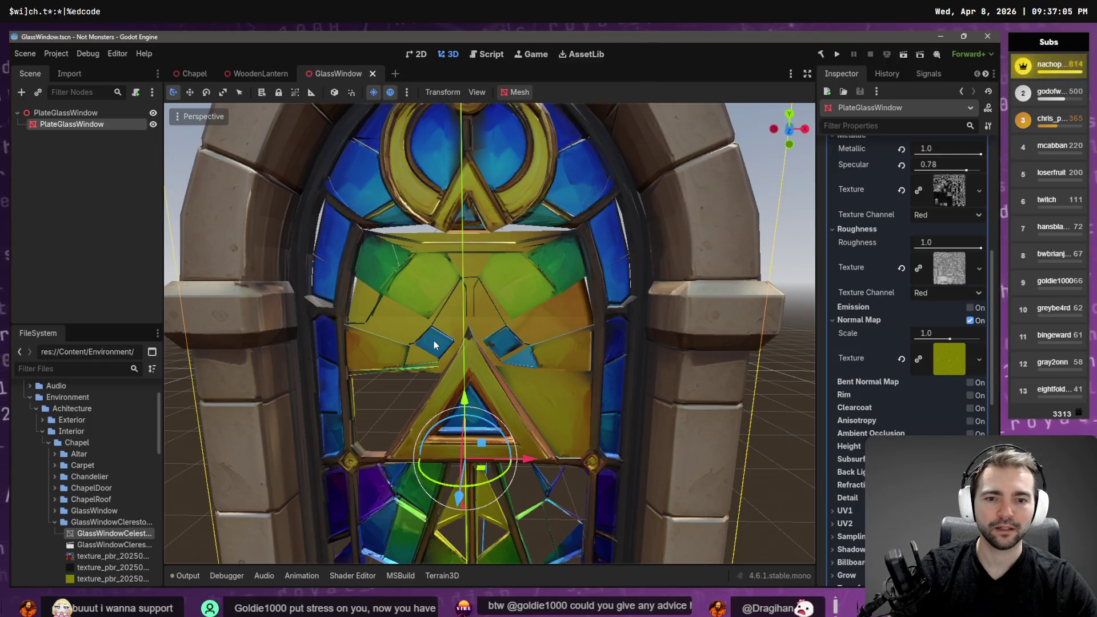
key("alt+Tab")
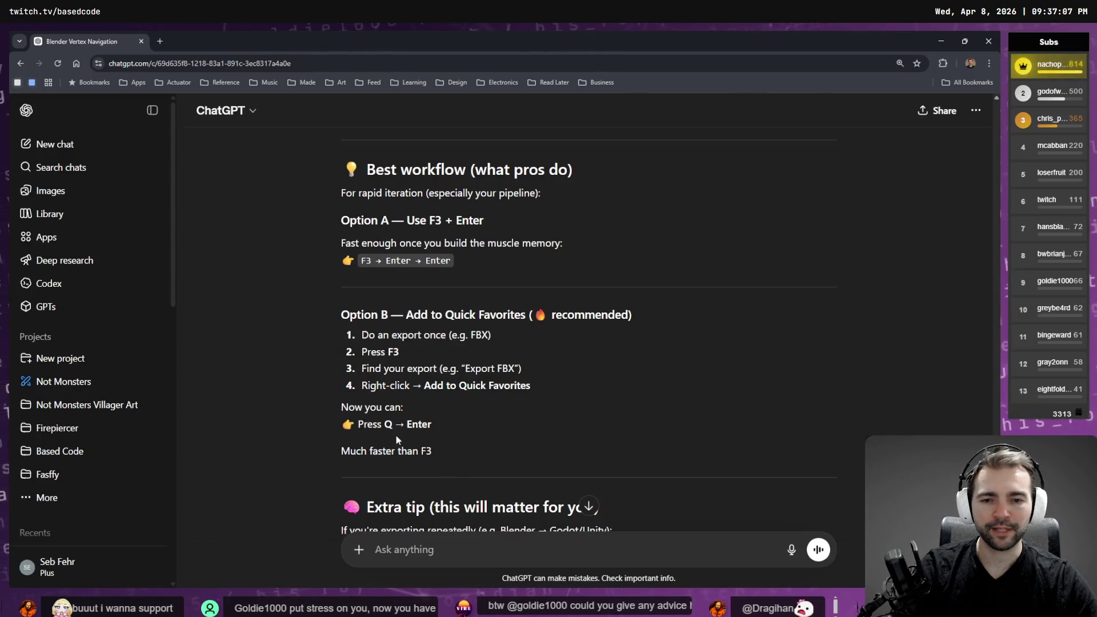
double_click(388, 424)
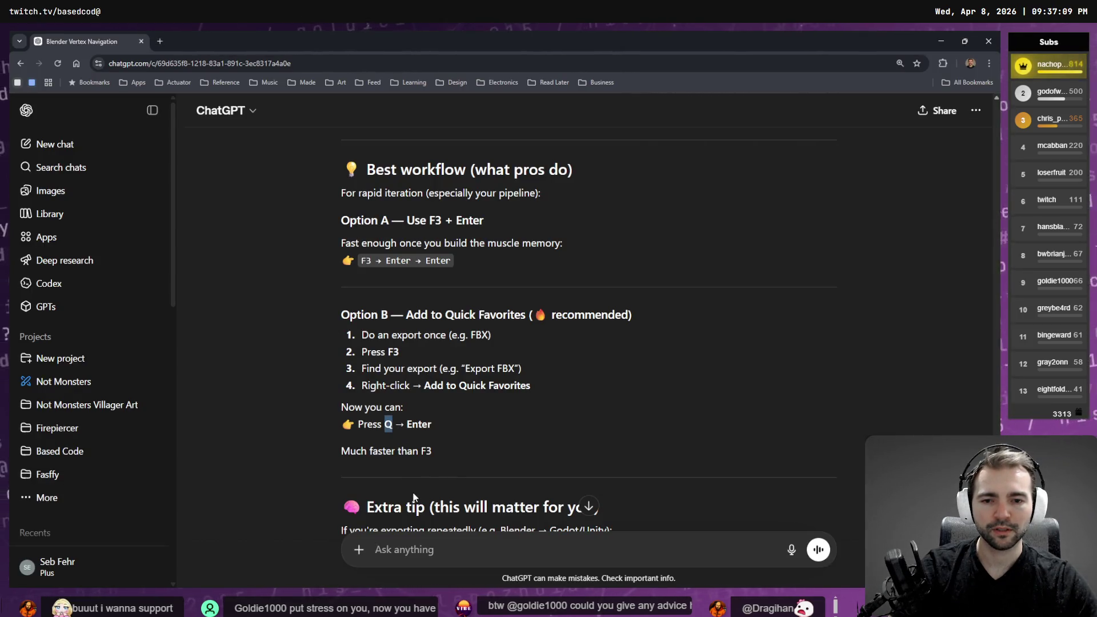
left_click(455, 552)
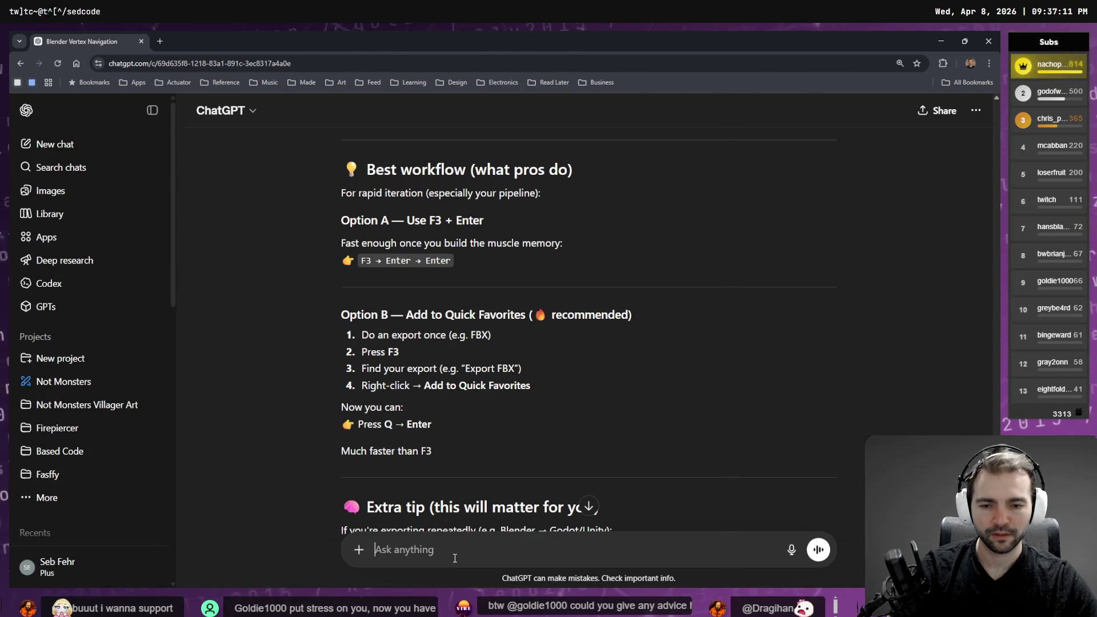
Ask ChatGPT for the Quick Favorites shortcut with a reference, read the Q answer, then deselect in Godot
key("super+h")
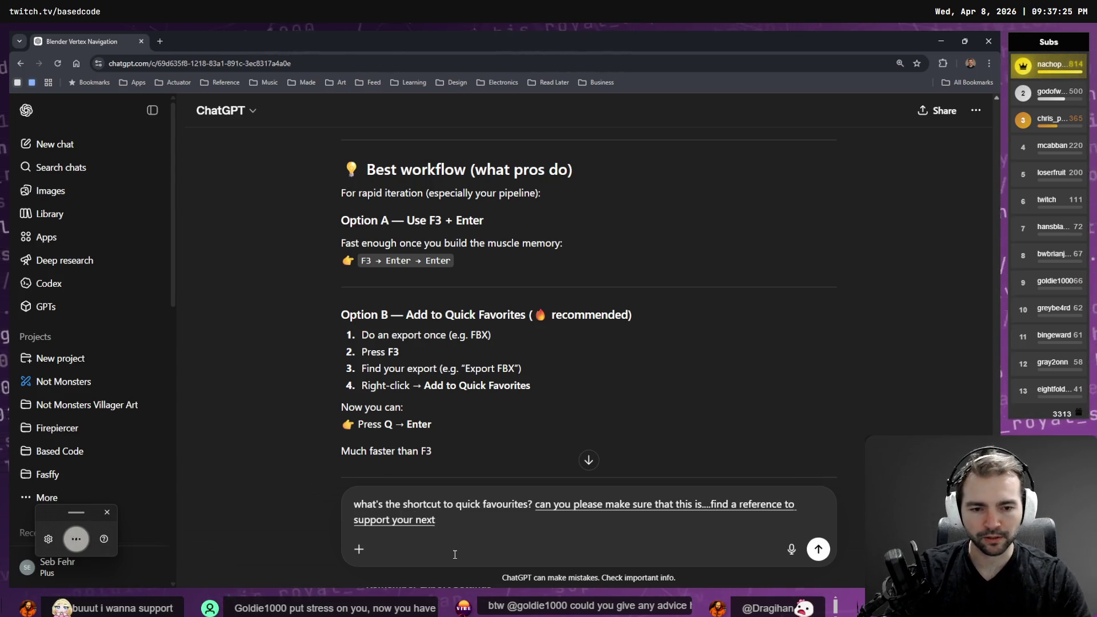
key("Return")
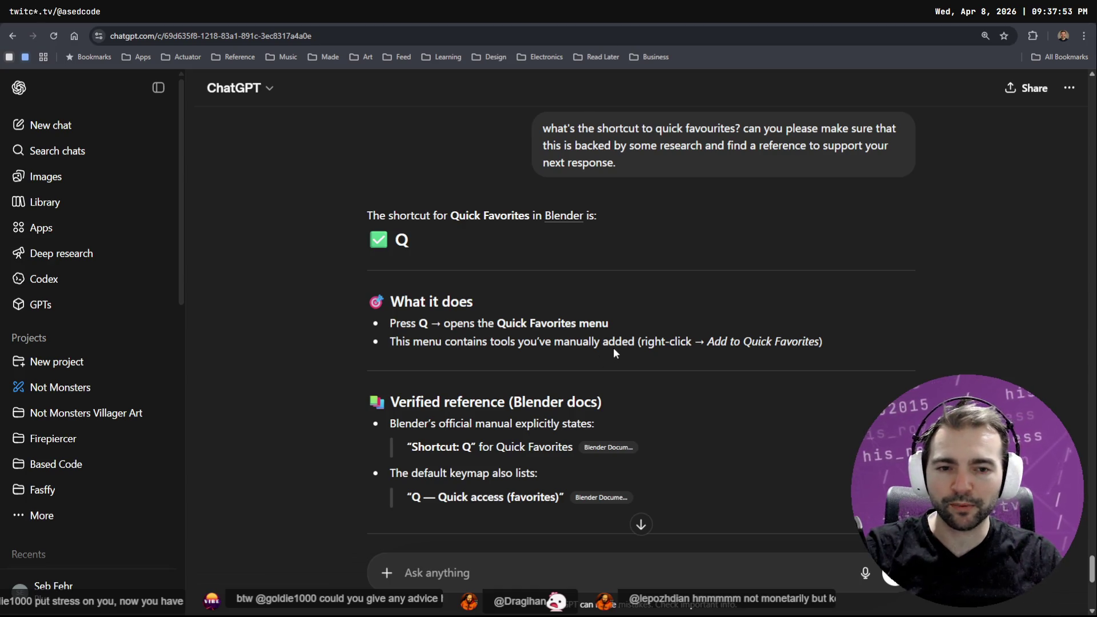
scroll(614, 350, "down", 2)
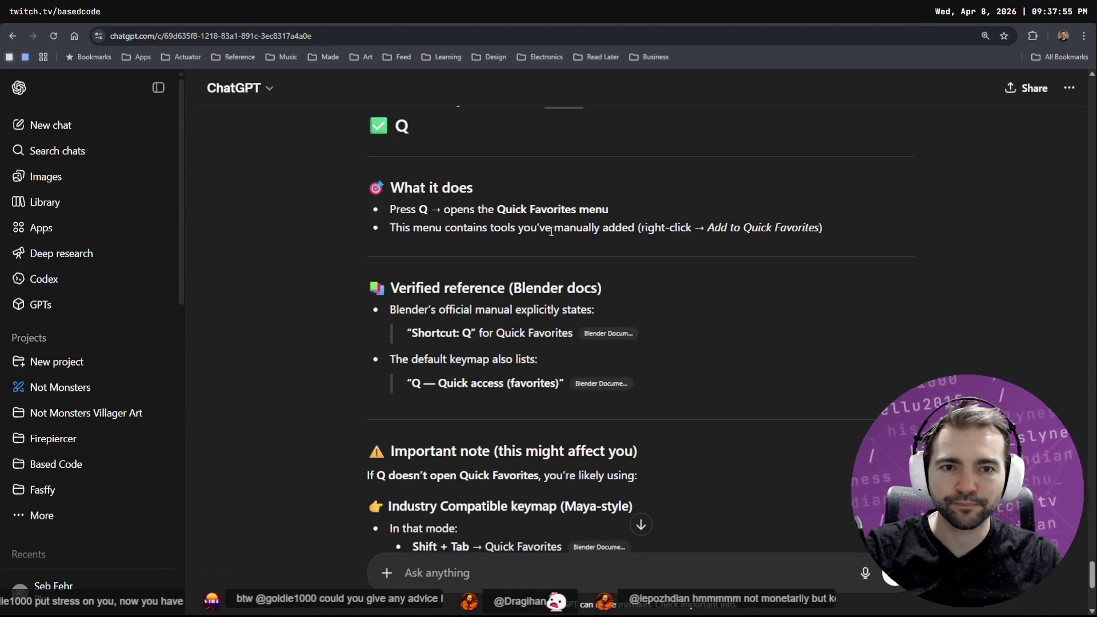
scroll(547, 229, "up", 1)
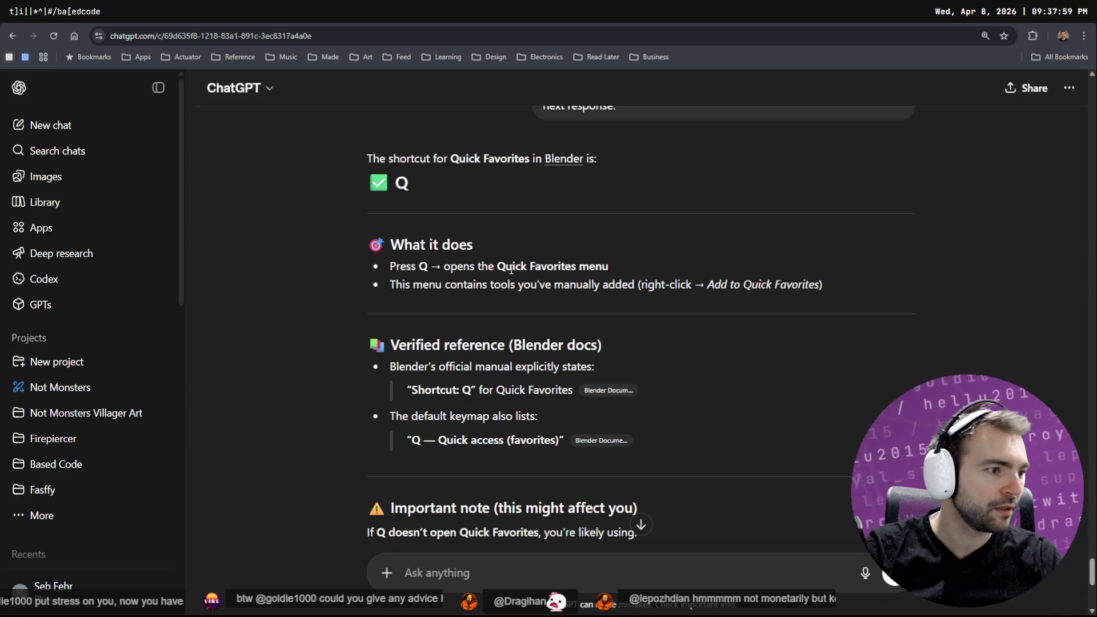
key("alt+Tab")
left_click(827, 117)
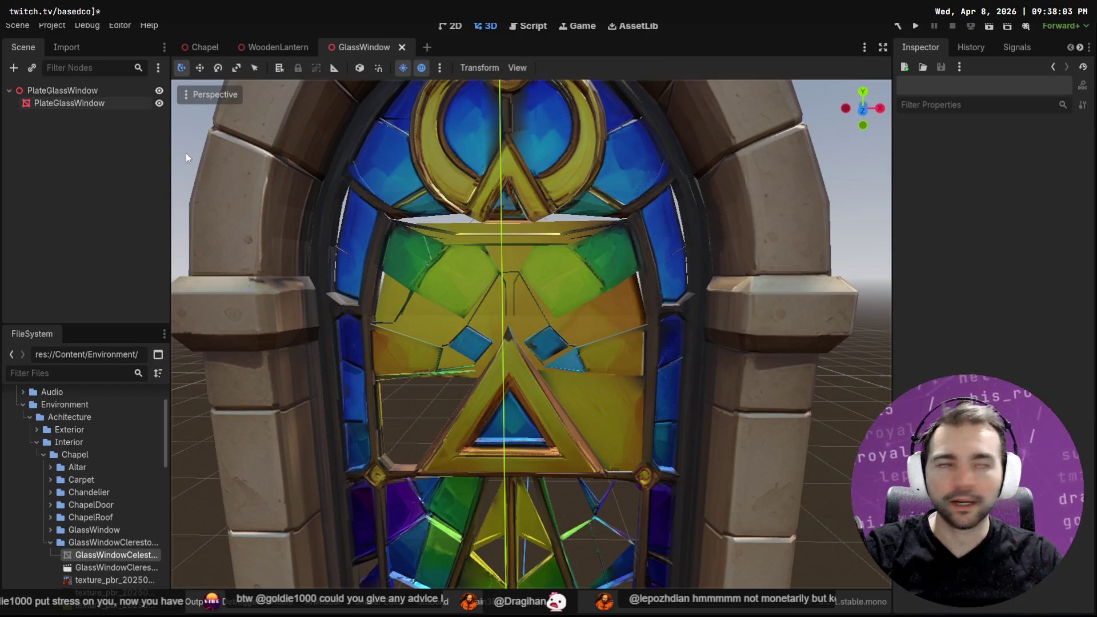
Put the window mesh in Edit Mode and confirm Quick Favorites (Q) shows no items
key("alt+Tab")
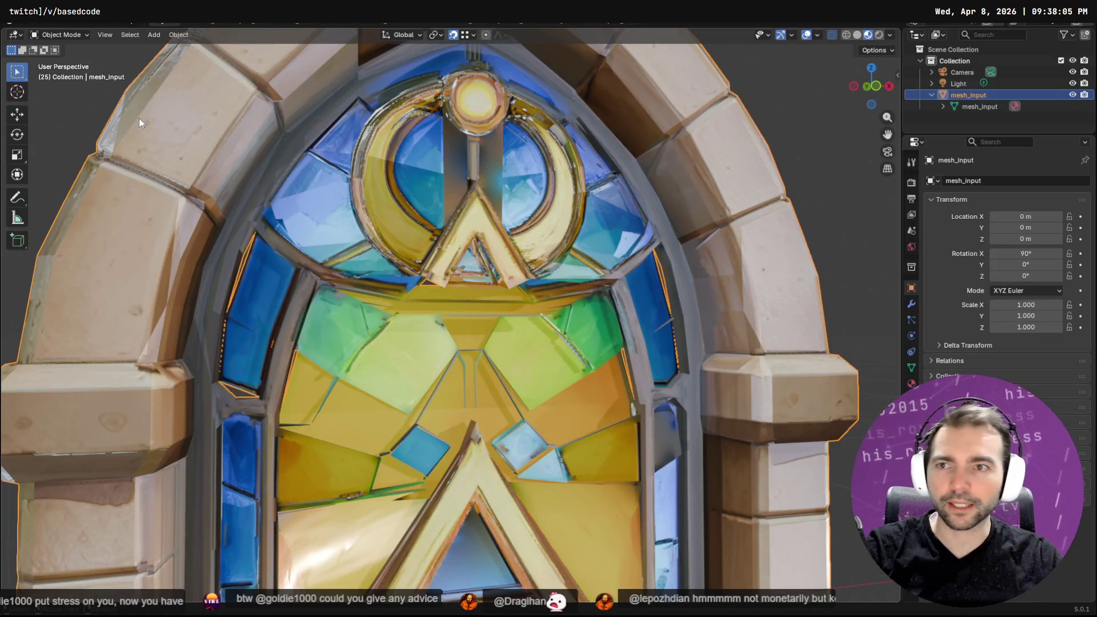
key("Tab")
key("q")
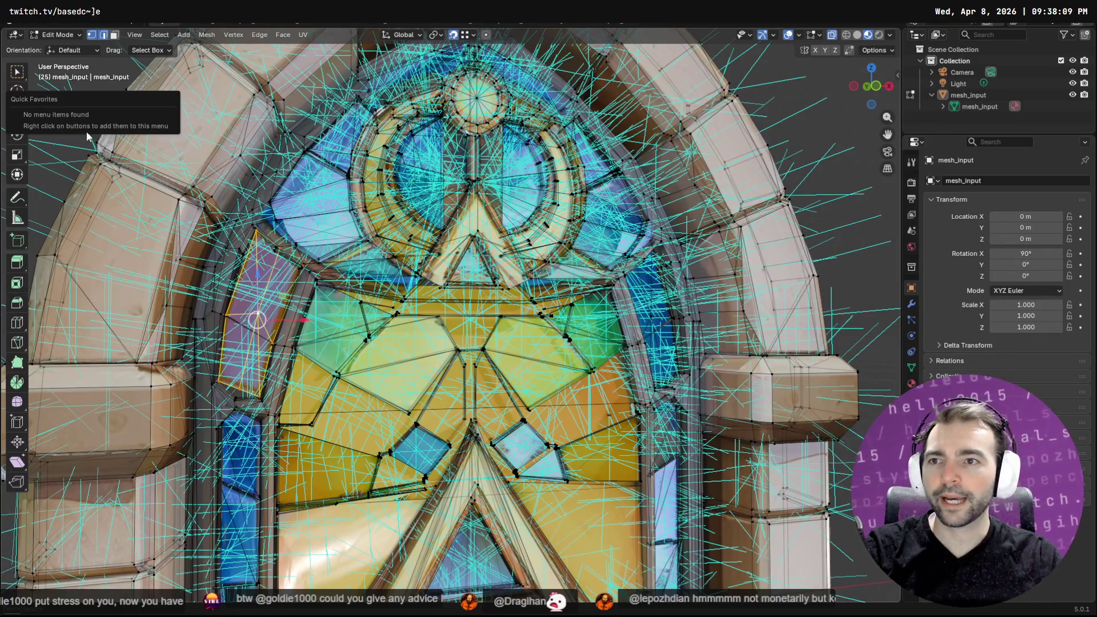
key("q")
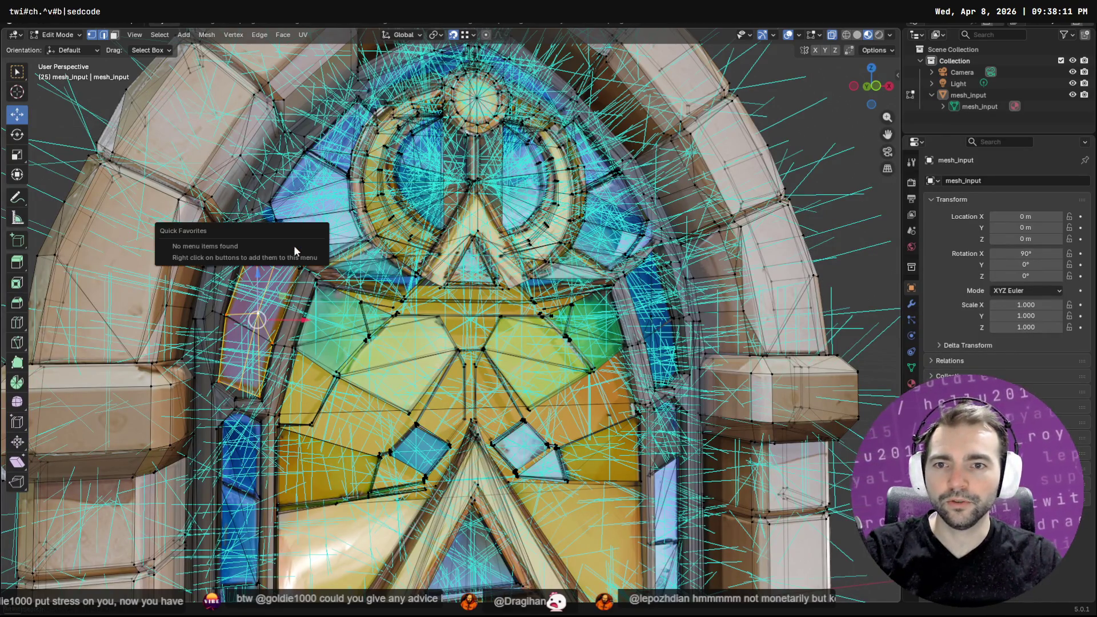
key("alt+Tab")
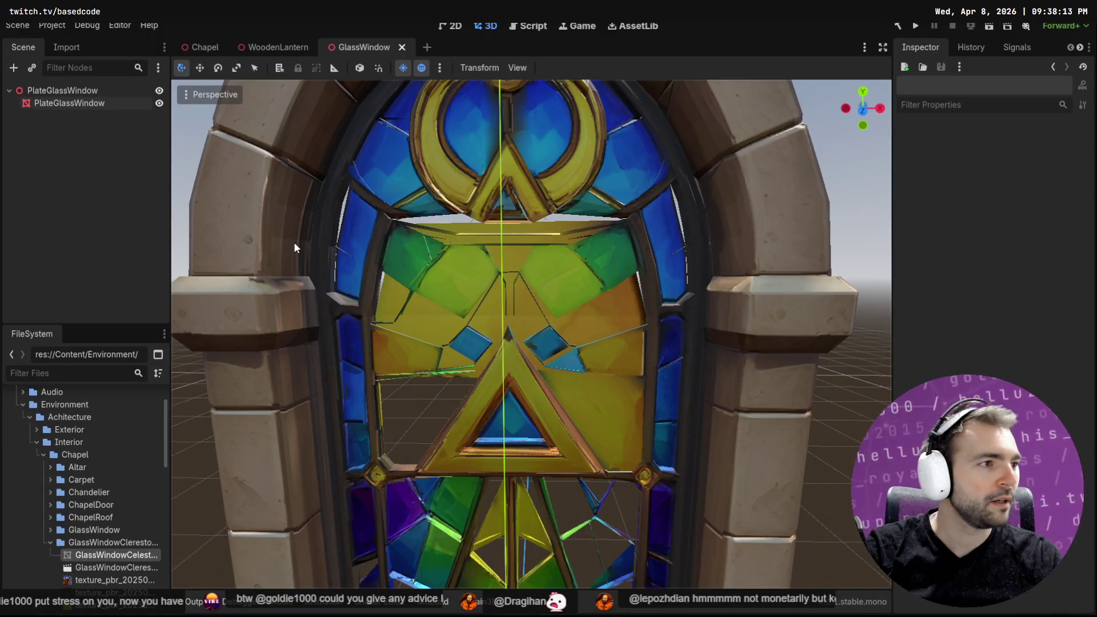
key("alt+Tab")
scroll(532, 514, "down", 1)
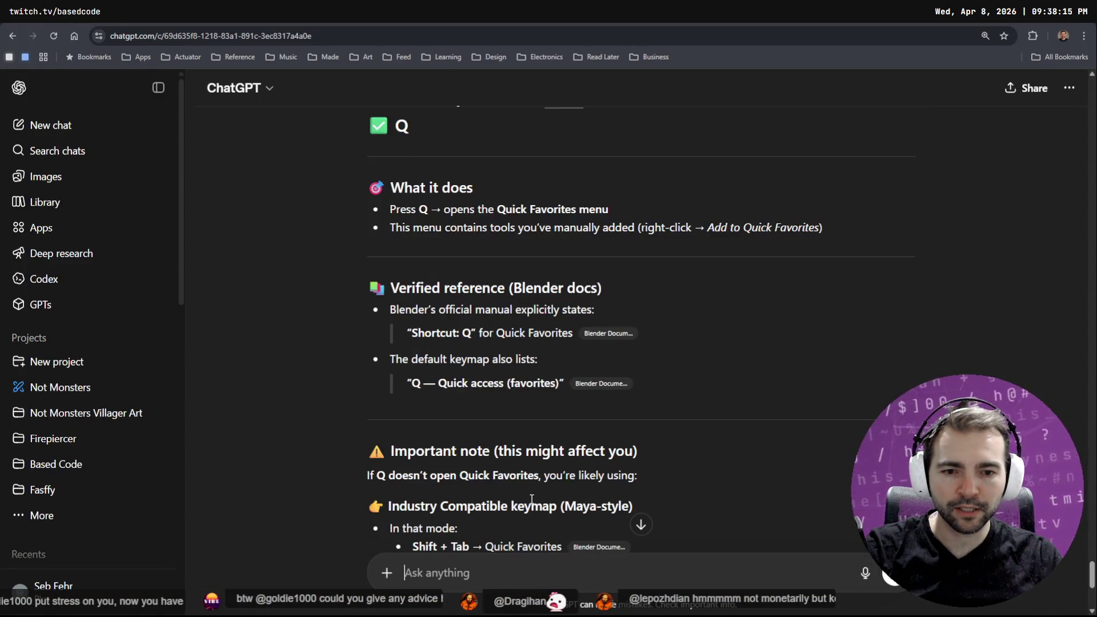
Ask ChatGPT how to add items to Quick Favorites, then select PlateGlassWindow in Godot
key("super+h")
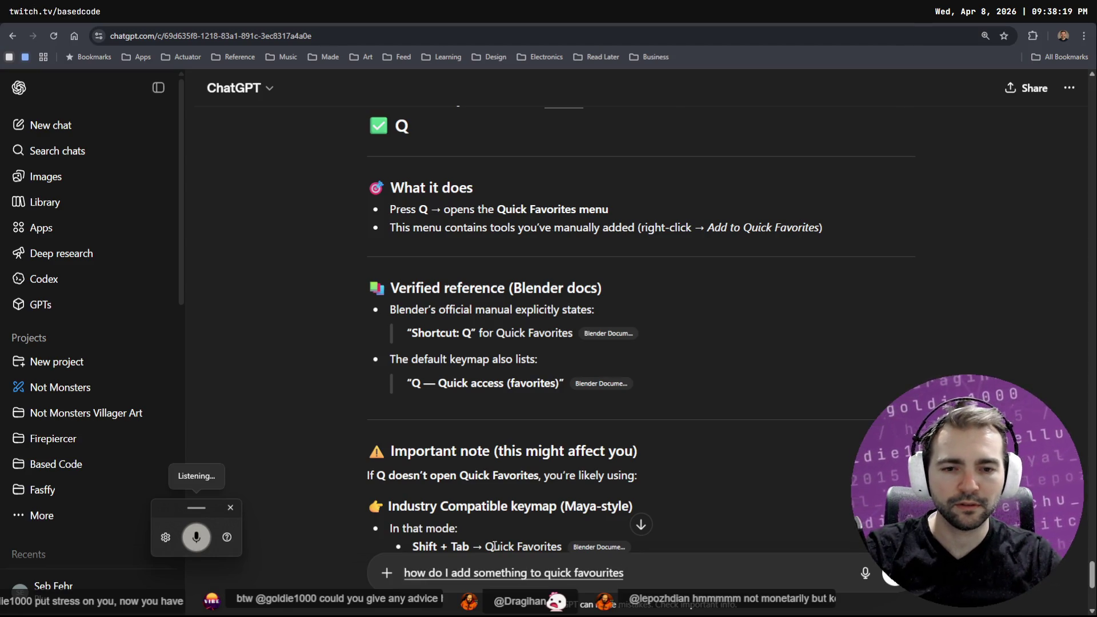
key("Return")
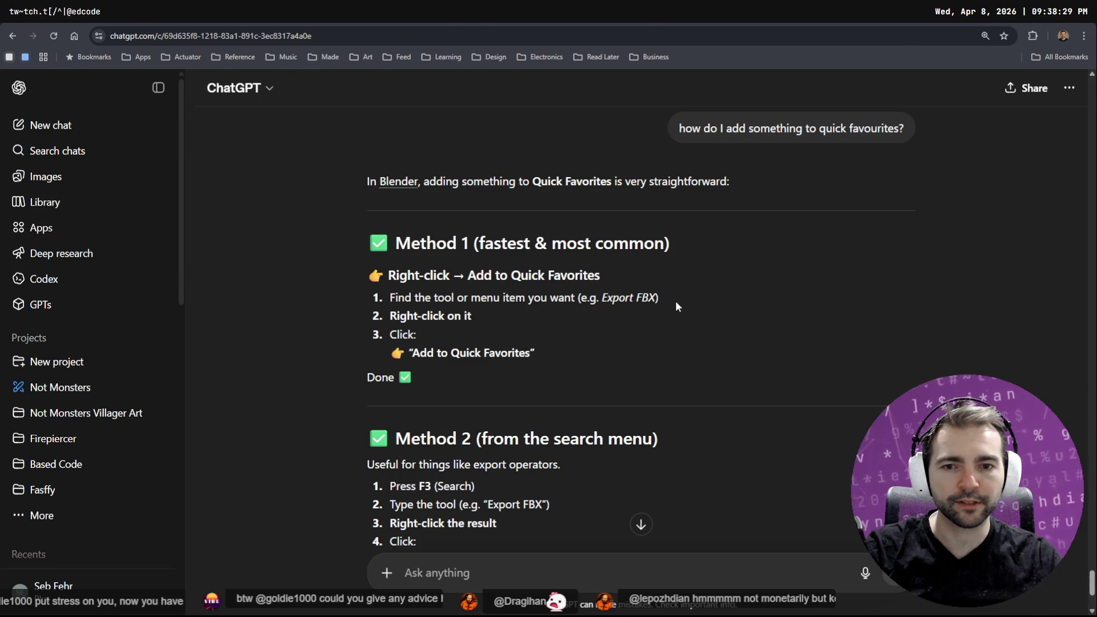
key("alt+Tab")
mouse_move(472, 409)
middle_mouse_down("shift")
mouse_move(486, 372)
mouse_move(510, 375)
middle_mouse_up("shift")
left_click(484, 358)
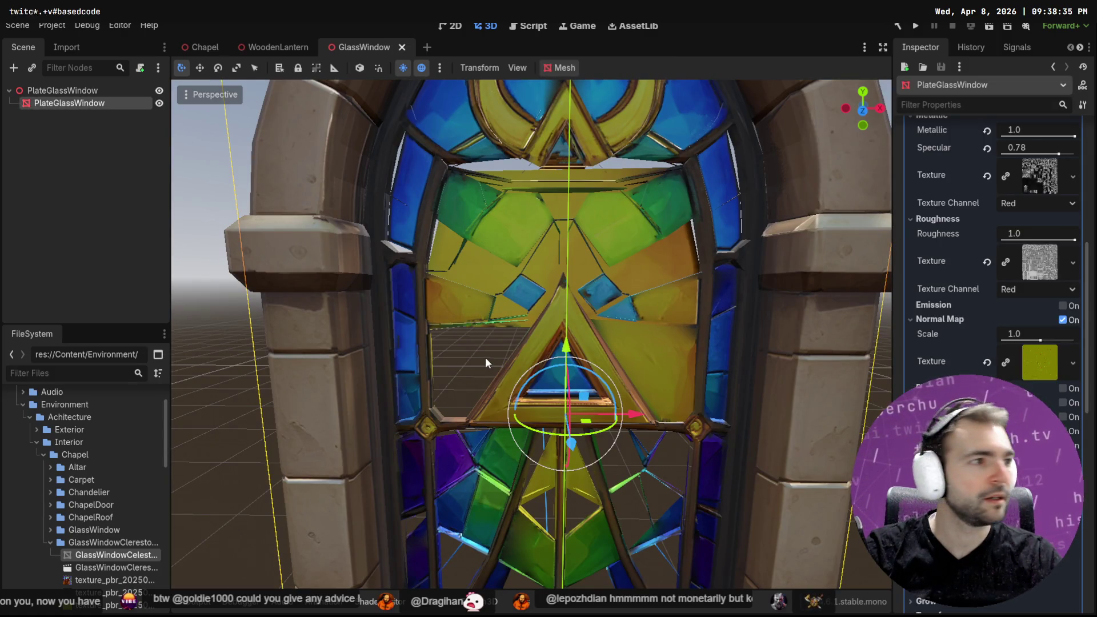
Back in Blender, confirm the Quick Favorites menu is still empty
key("alt+Tab")
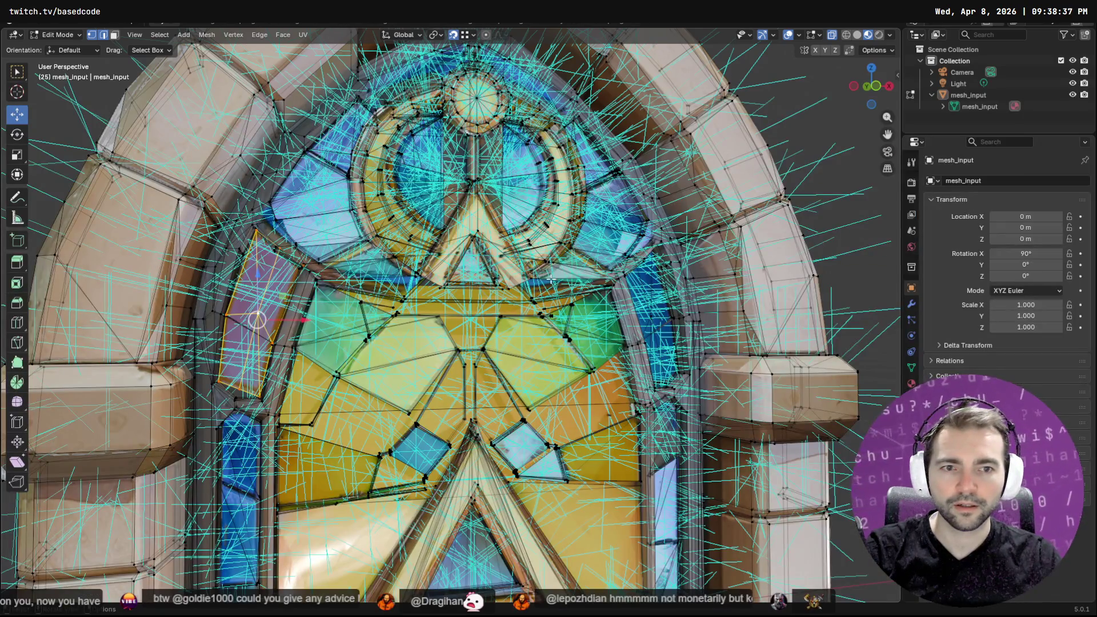
middle_click_drag(550, 276, 542, 282)
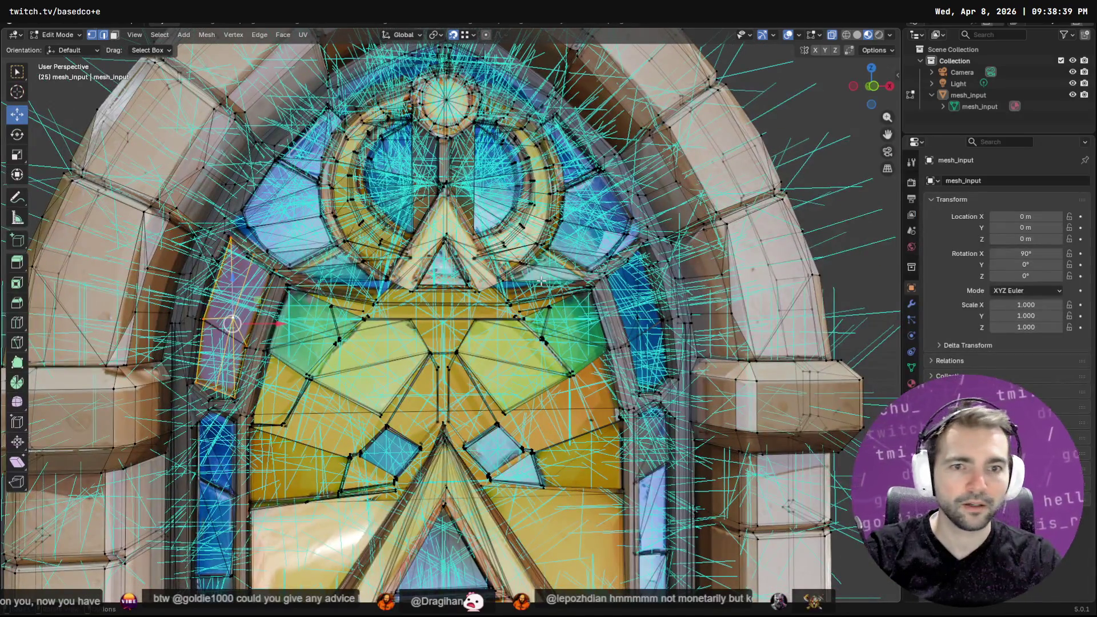
key("alt+Tab")
key("alt+Tab")
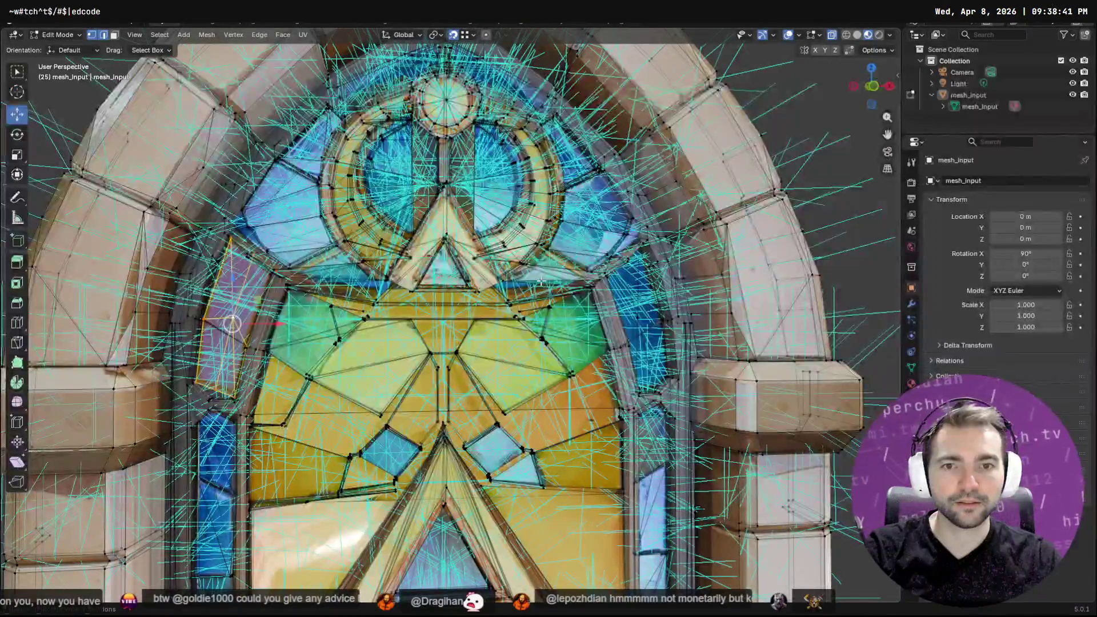
key("alt+Tab")
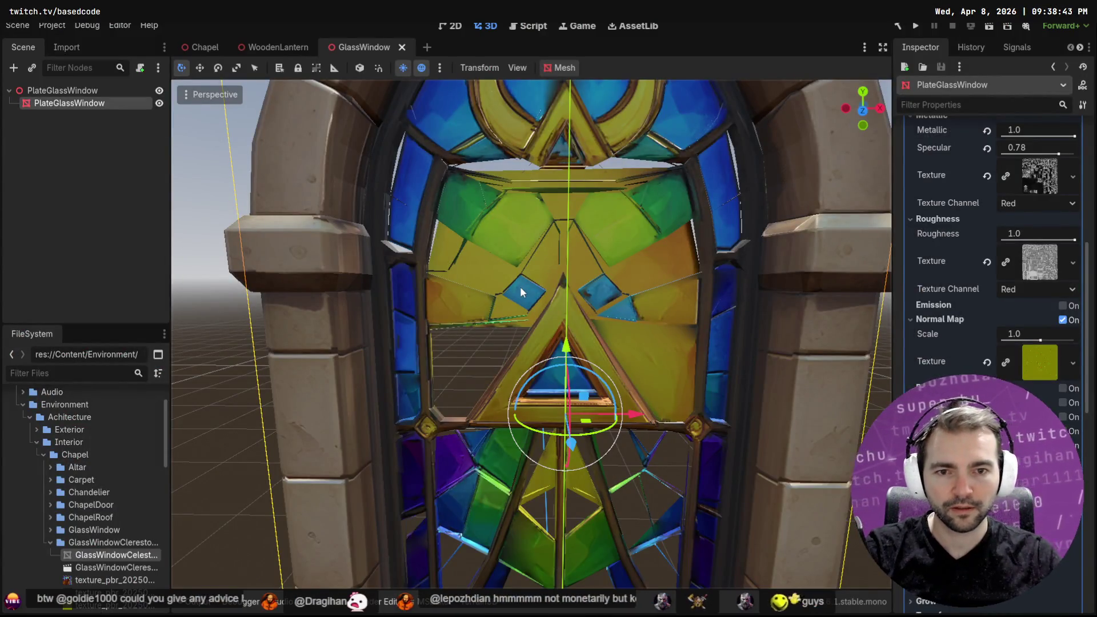
key("alt+Tab")
key("q")
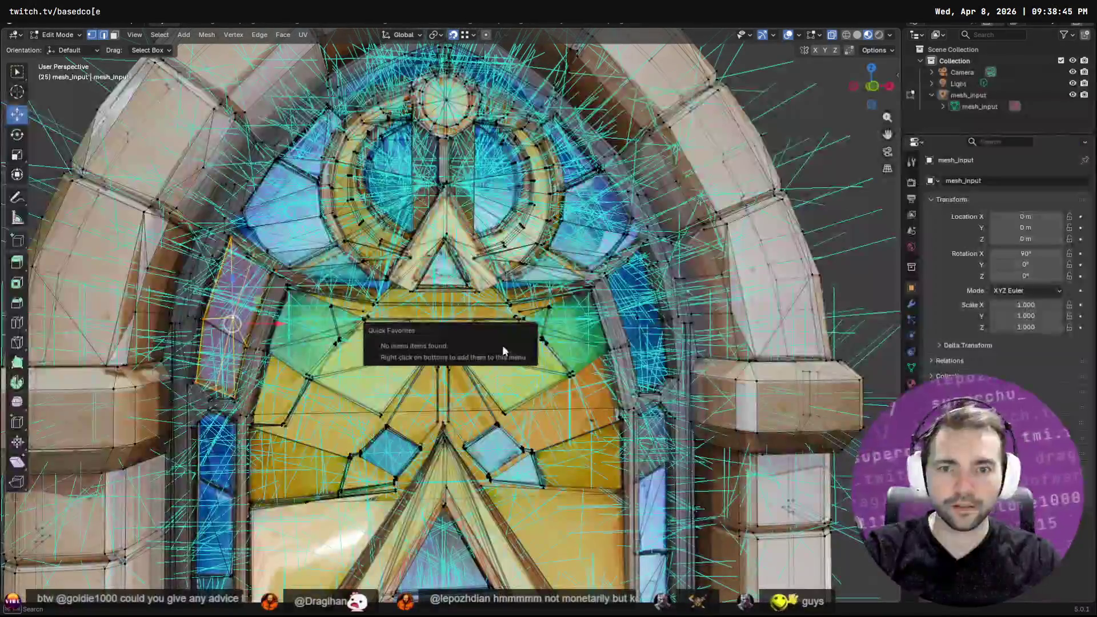
key("Escape")
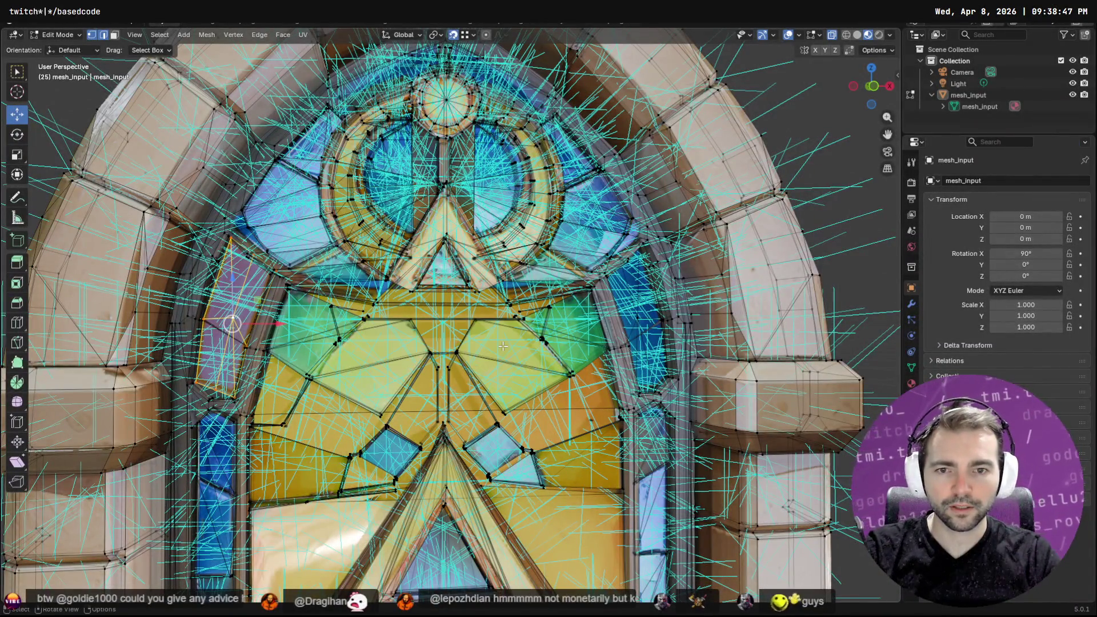
Add the Wavefront (.obj) export to Quick Favorites from the F3 search and confirm it's listed
key("F3")
type("exoirt")
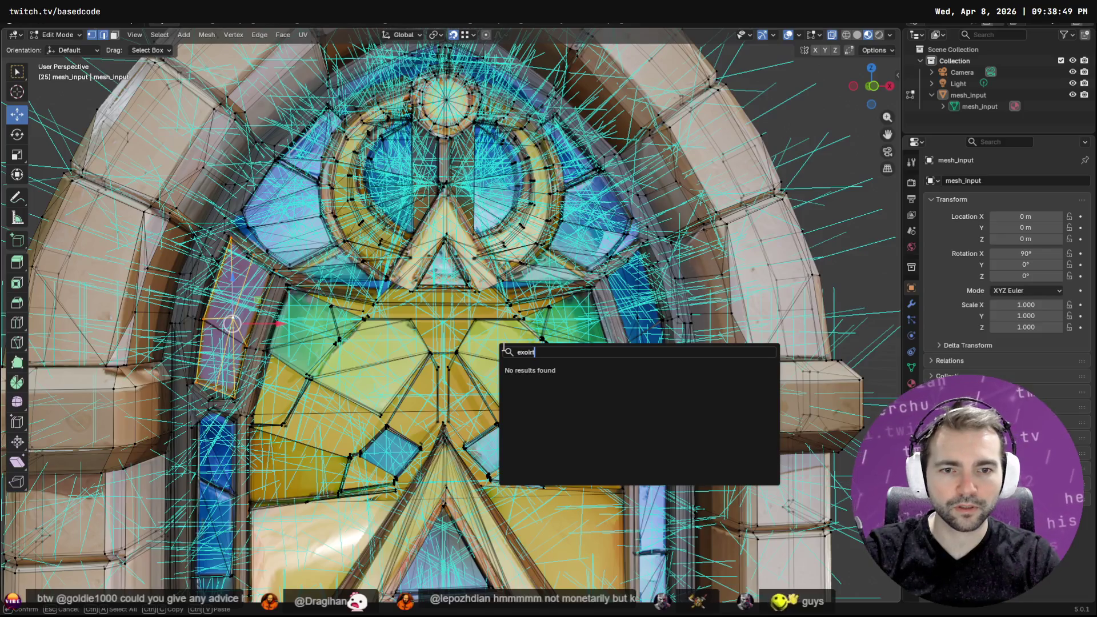
key("BackSpace")
key("BackSpace")
key("BackSpace")
type("xport ob")
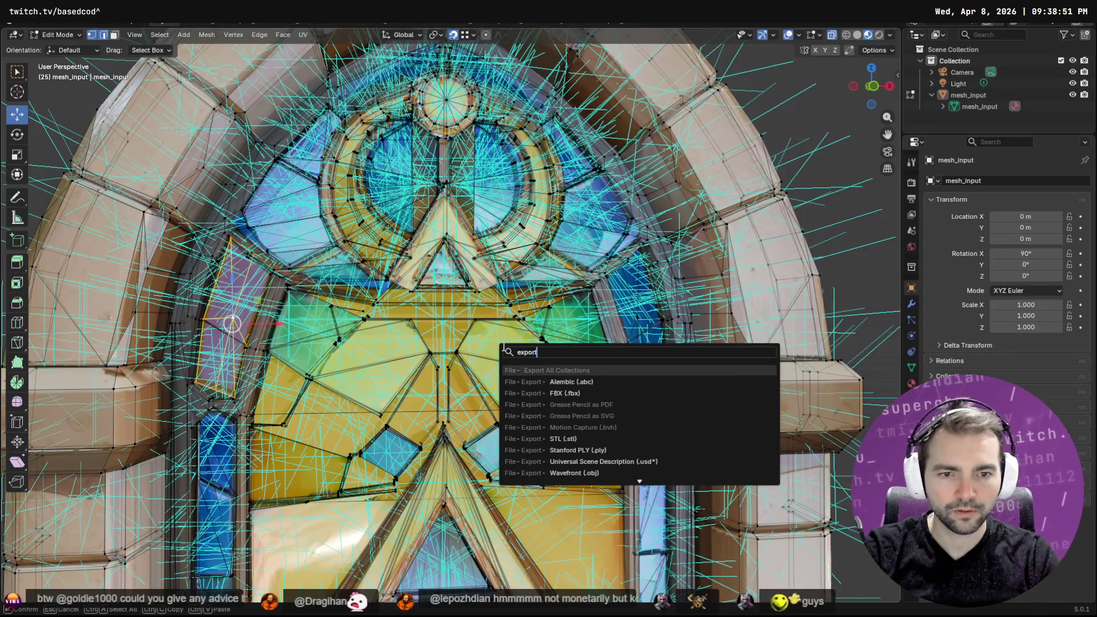
key("BackSpace")
key("BackSpace")
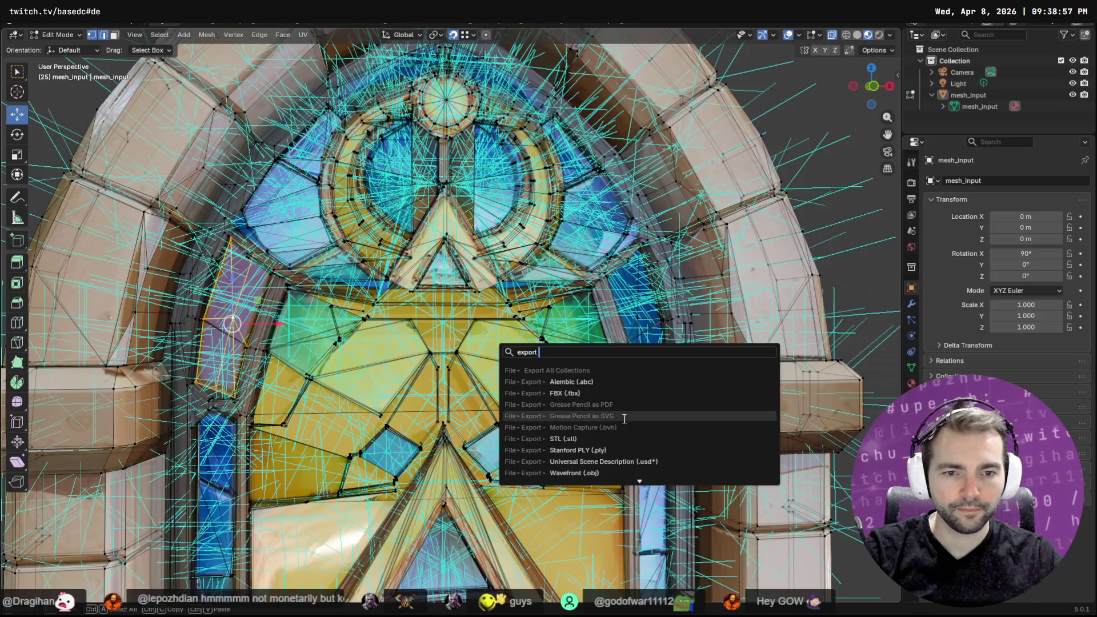
right_click(600, 475)
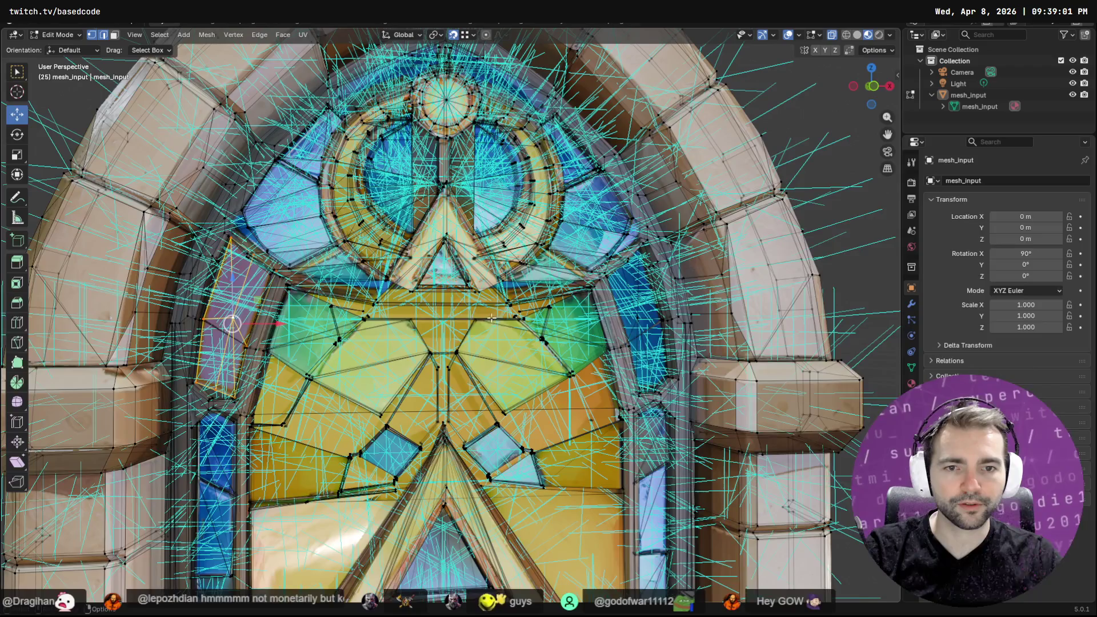
key("q")
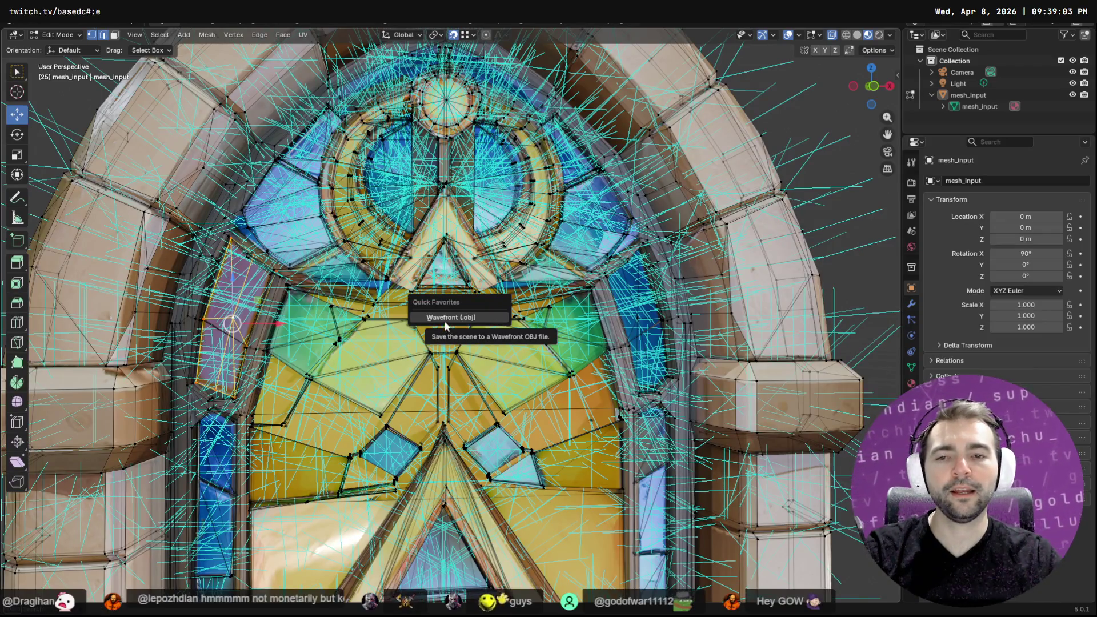
key("alt+Tab")
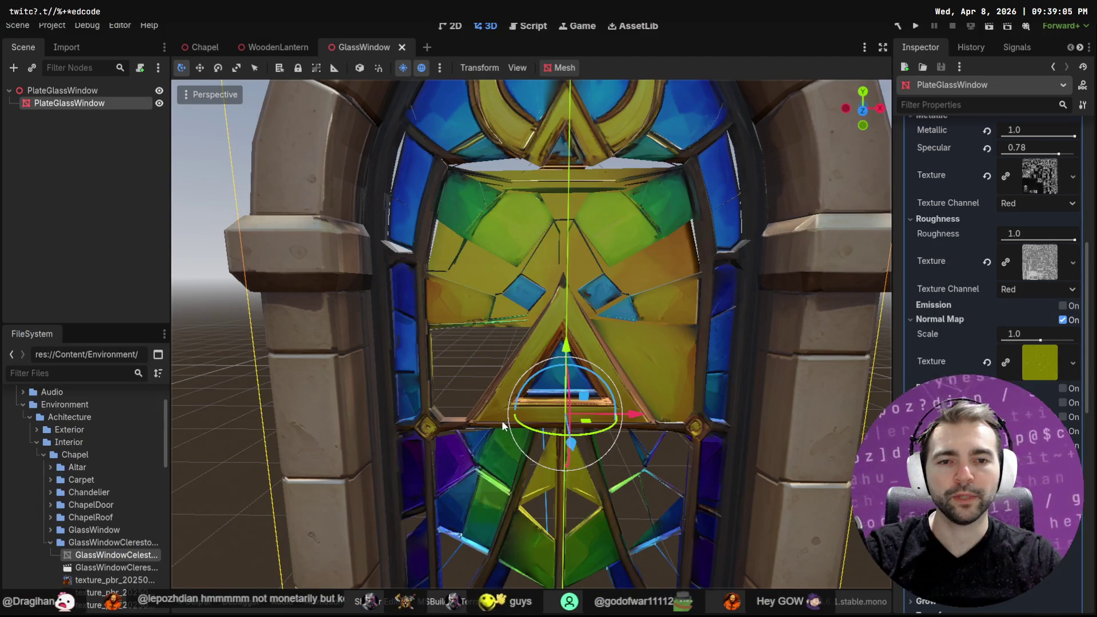
Switch the window mesh to face select mode and pick the pale face left of centre
key("alt+Tab")
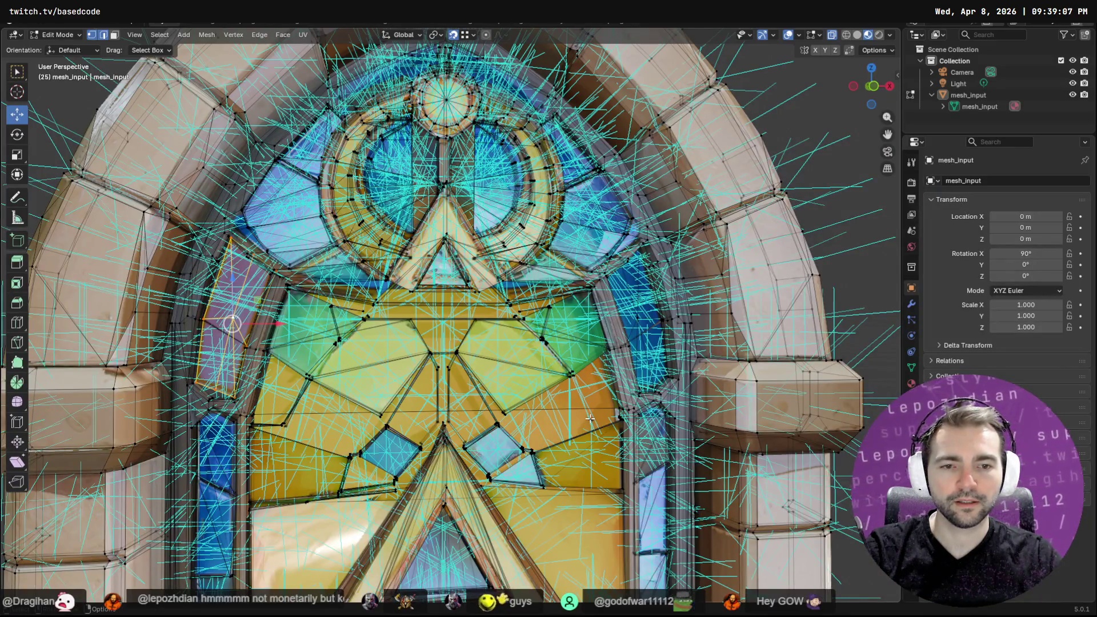
left_click(589, 420)
key("3")
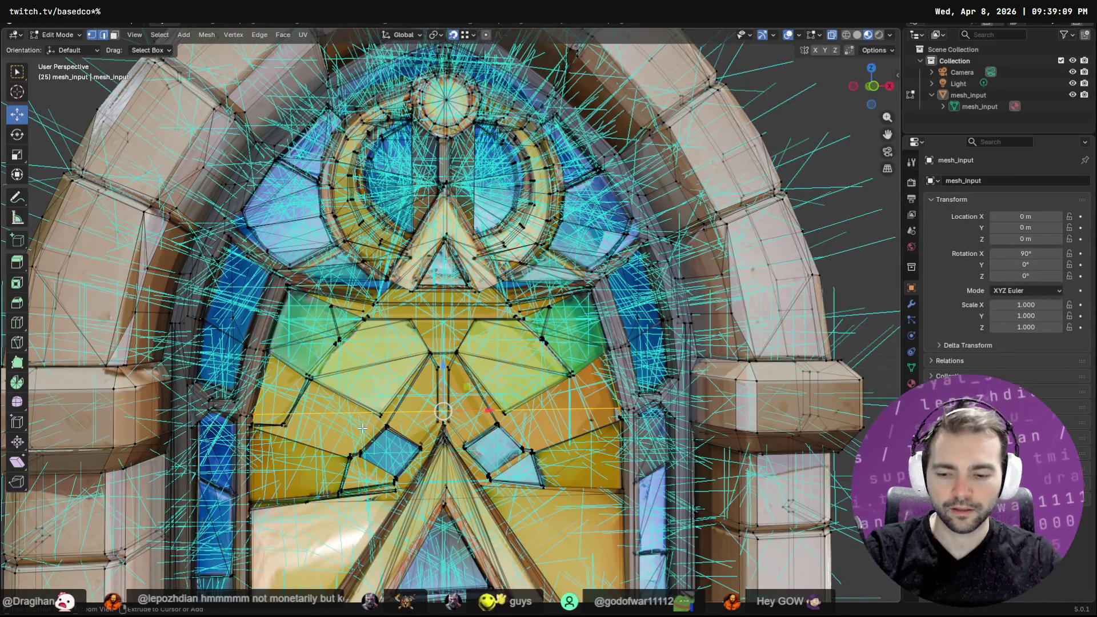
left_click(335, 429, "ctrl")
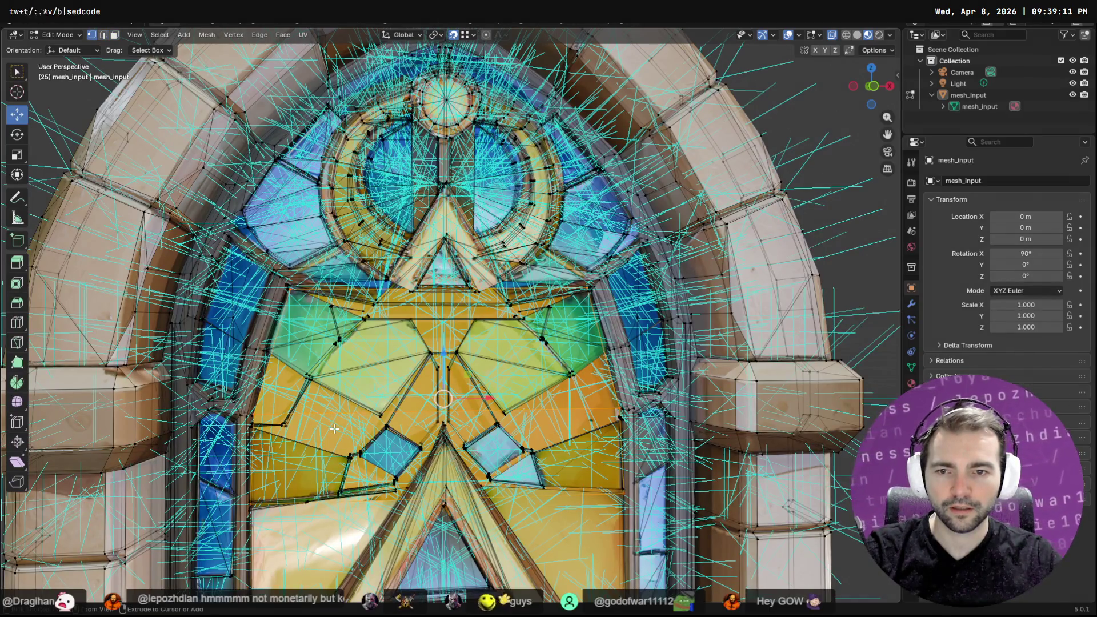
left_click(303, 446)
left_click(340, 397)
scroll(342, 440, "down", 4)
Orbit around the arch and select a face on the lower-left glass pane
middle_click_drag(343, 439, 636, 417)
left_click(636, 417)
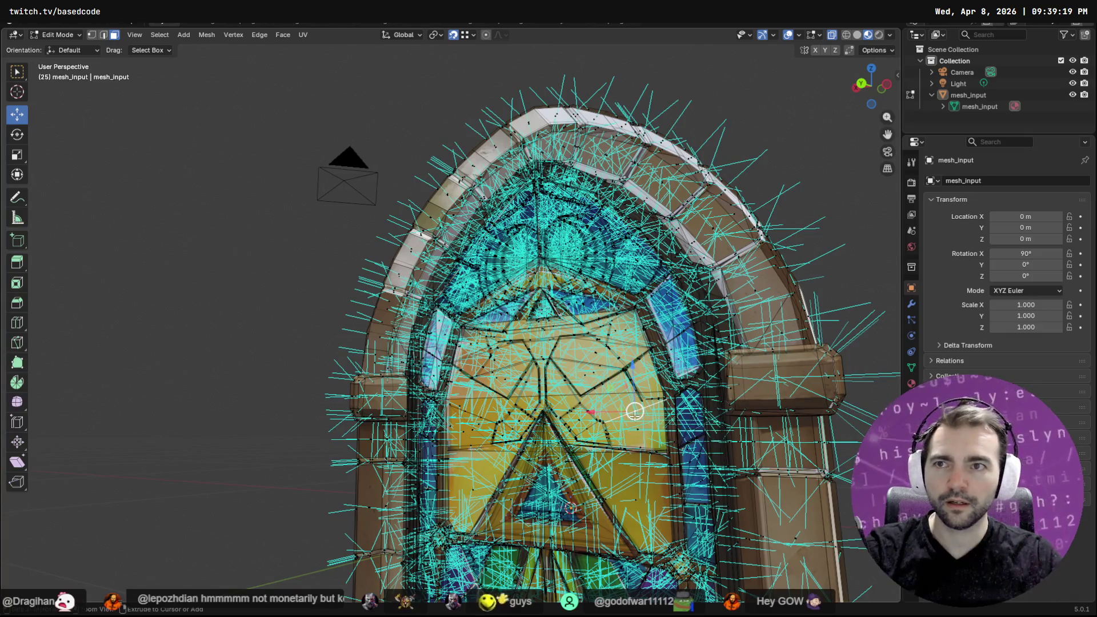
key("1")
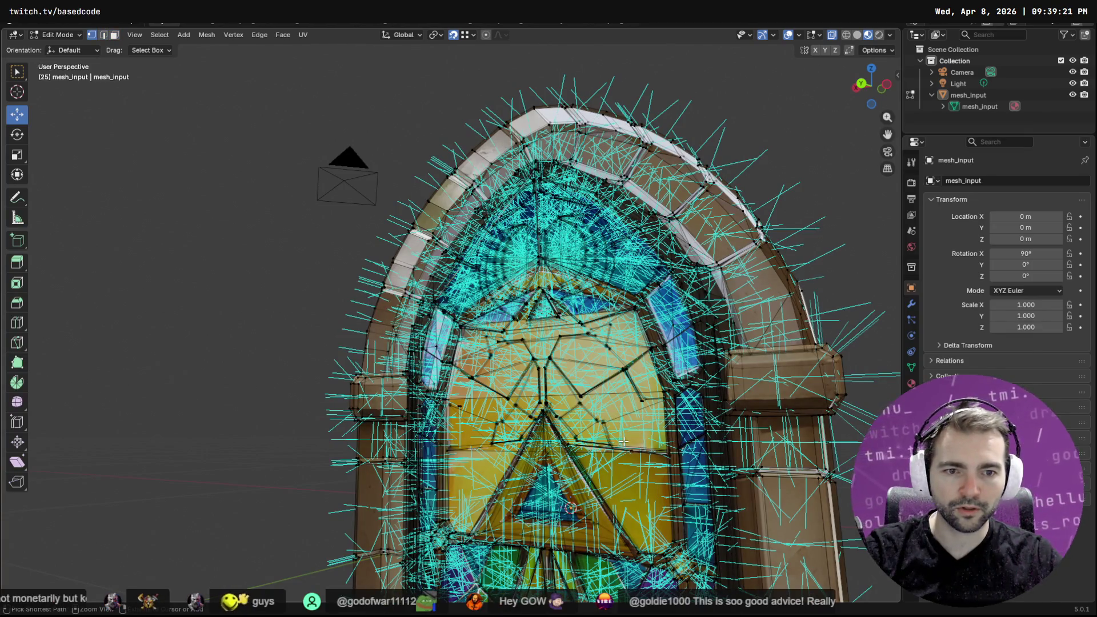
key("3")
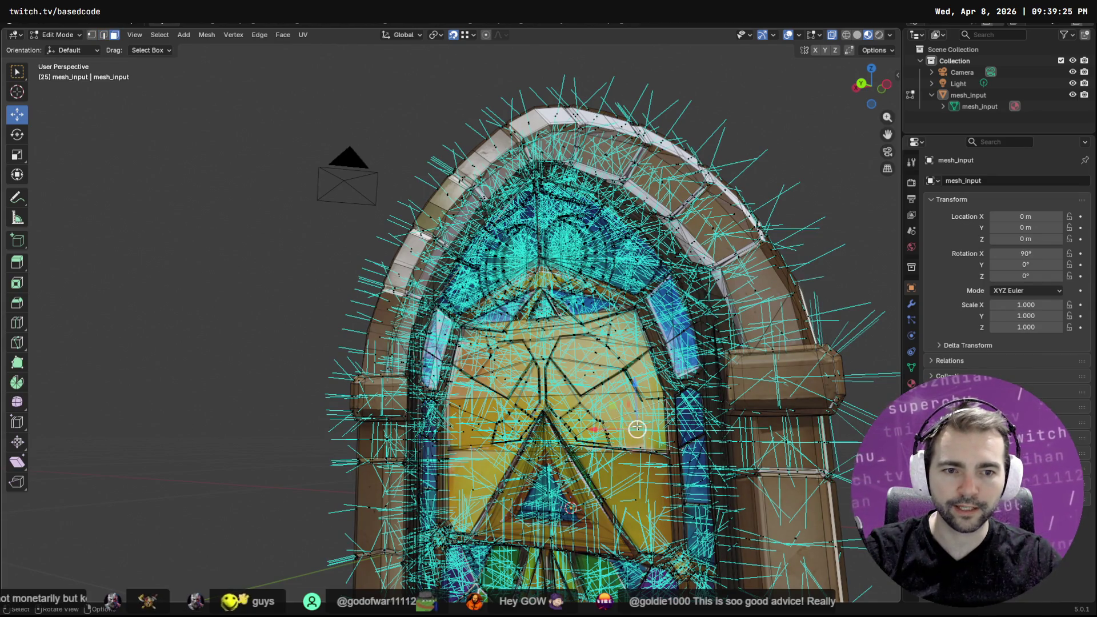
middle_click_drag(633, 425, 361, 414)
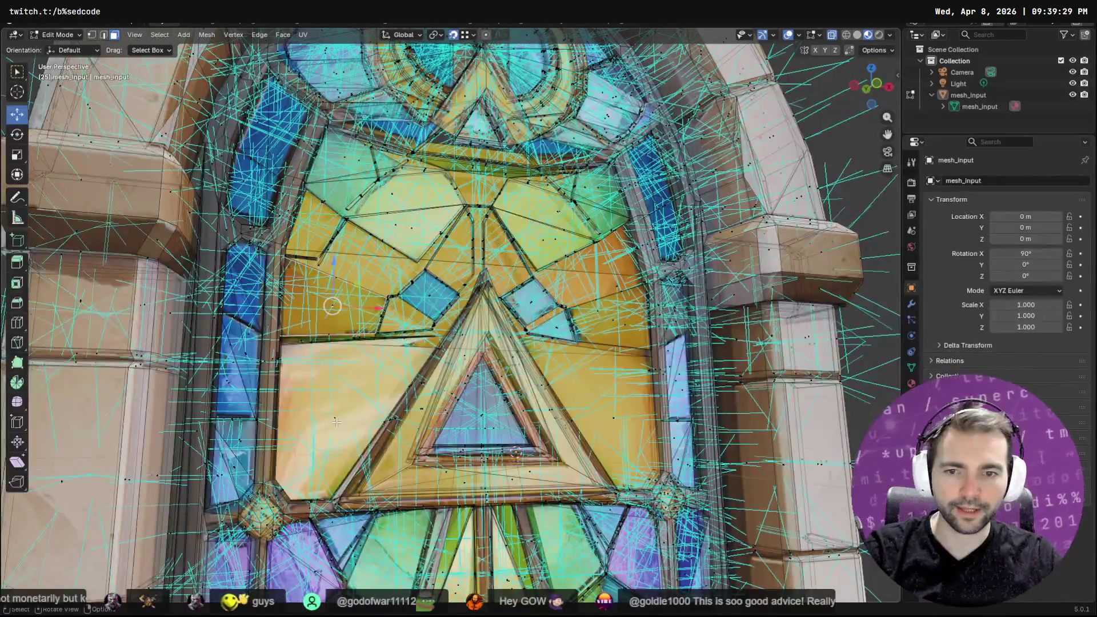
left_click(360, 414)
key("F3")
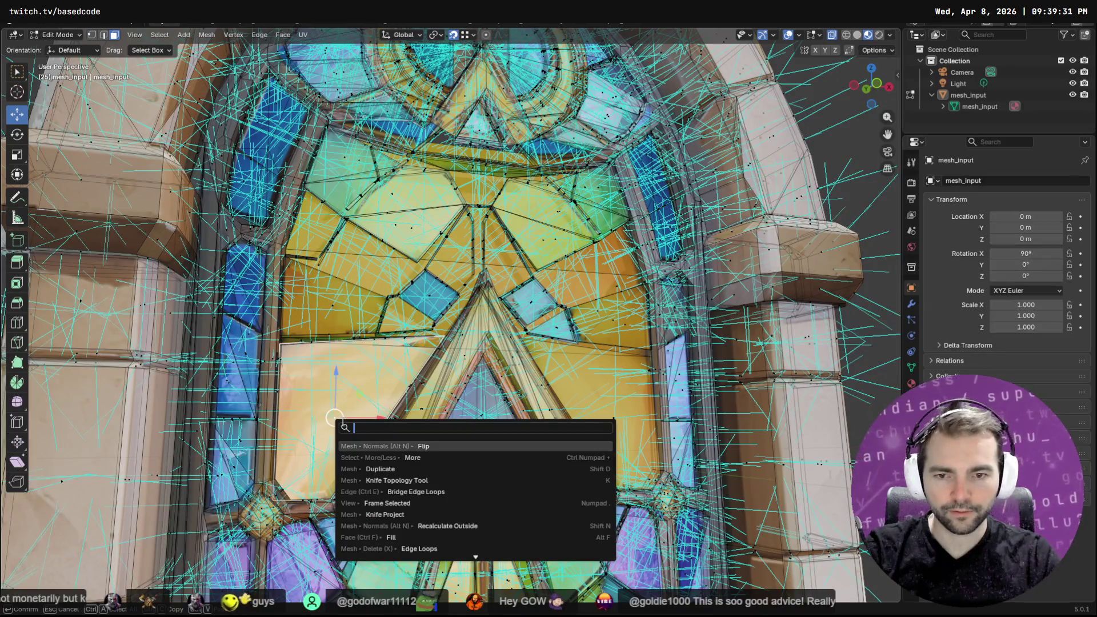
Run the Wavefront OBJ export to GlassWindow.obj from Quick Favorites and glance at Godot
key("Escape")
key("F3")
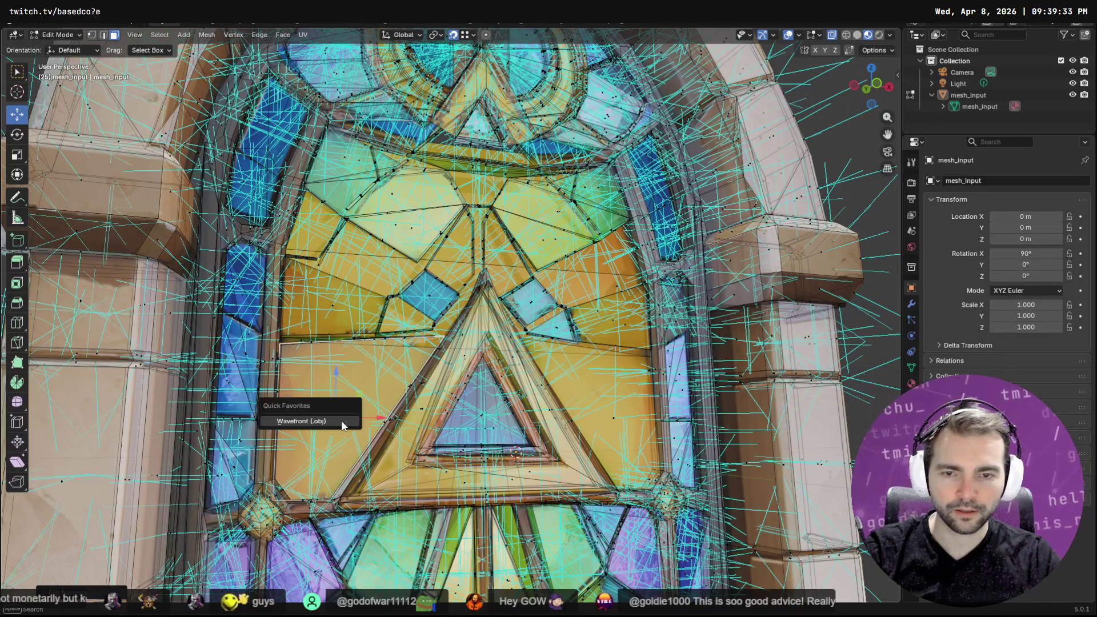
left_click(341, 421)
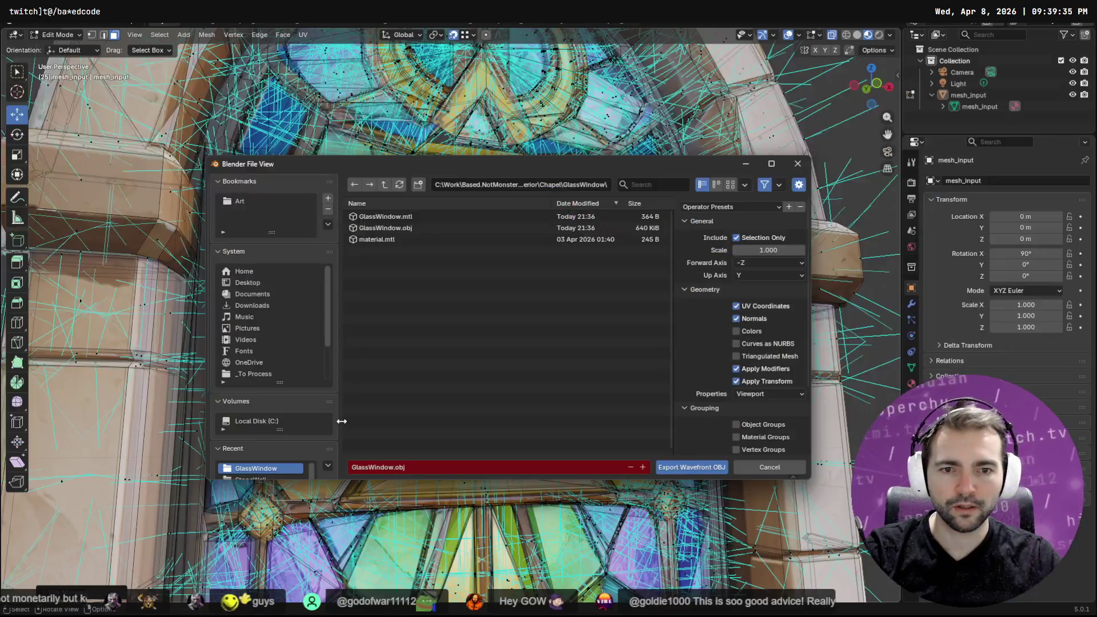
left_click(685, 469)
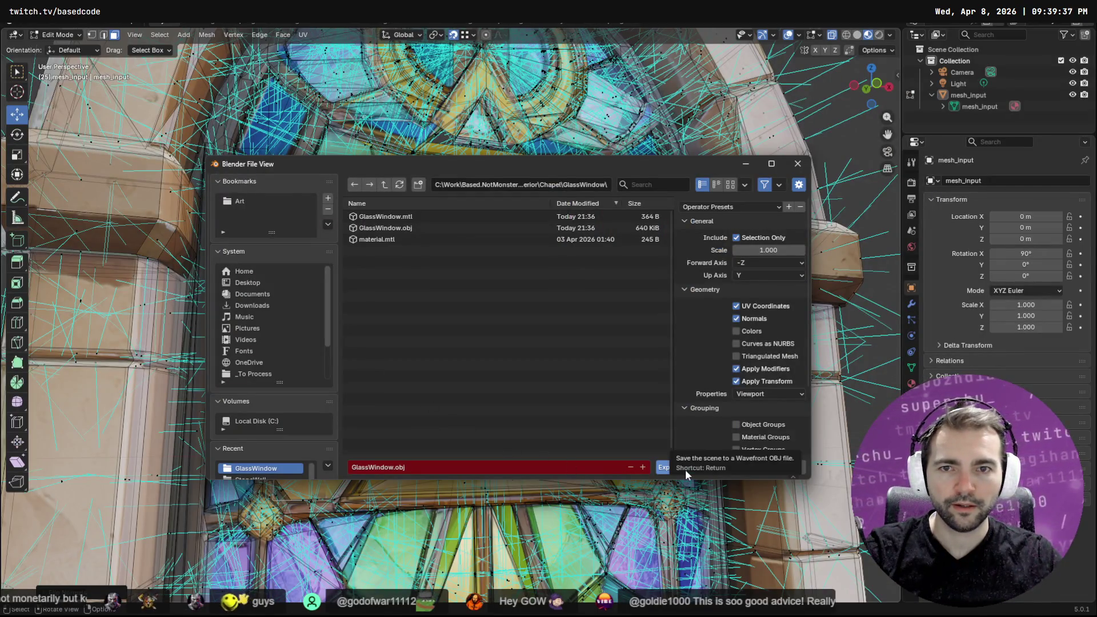
key("alt+Tab")
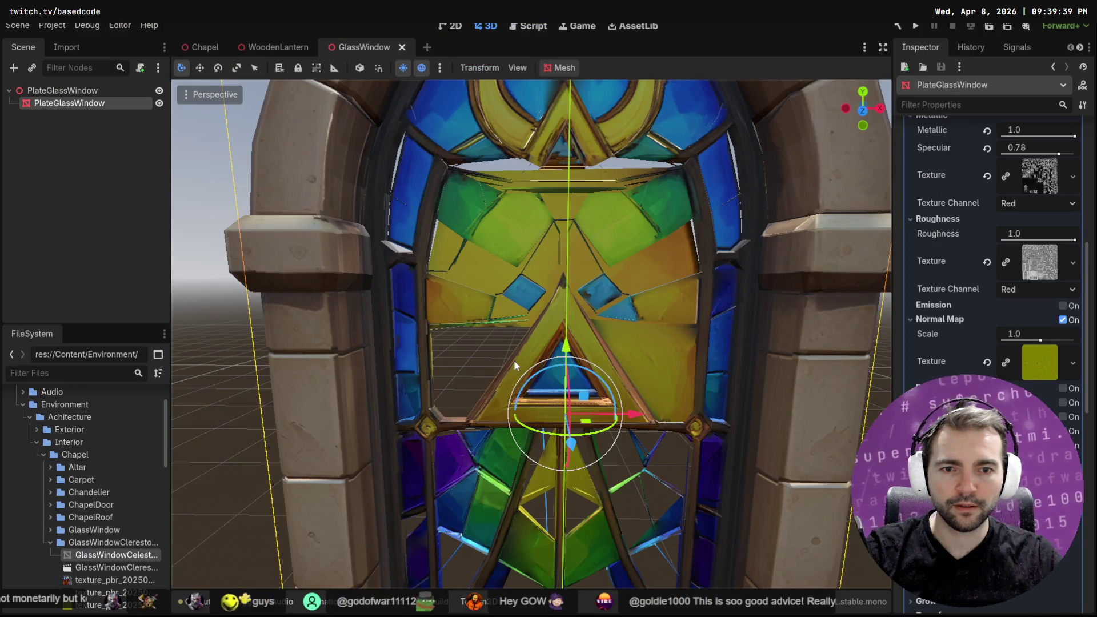
key("alt+Tab")
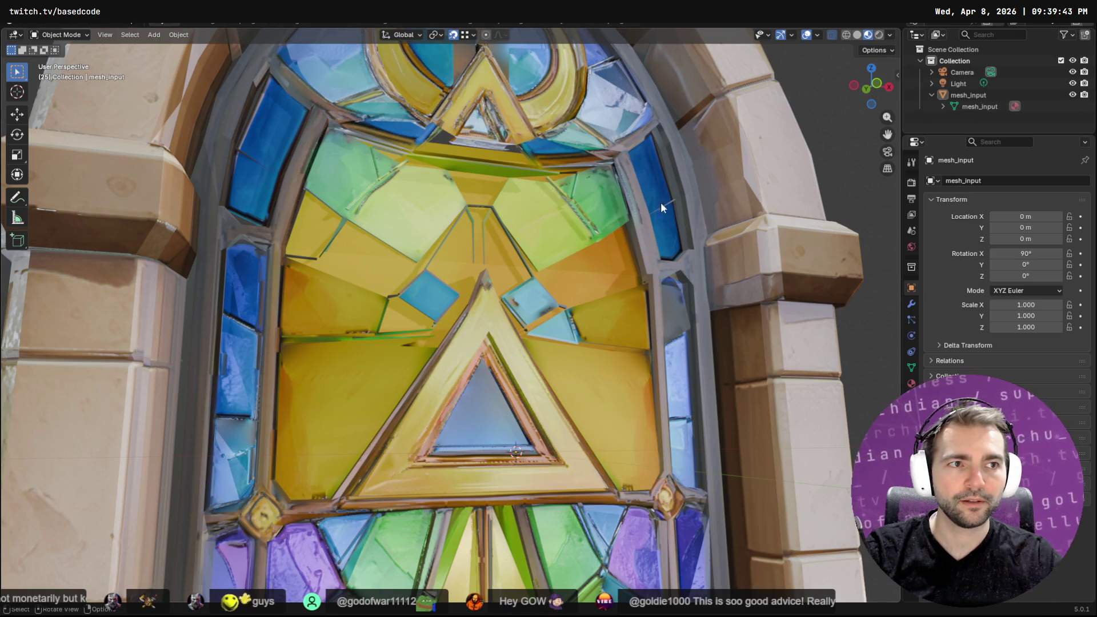
Select mesh_input in the Outliner and check its Object Mode Quick Favorites menu
left_click(981, 106)
key("F3")
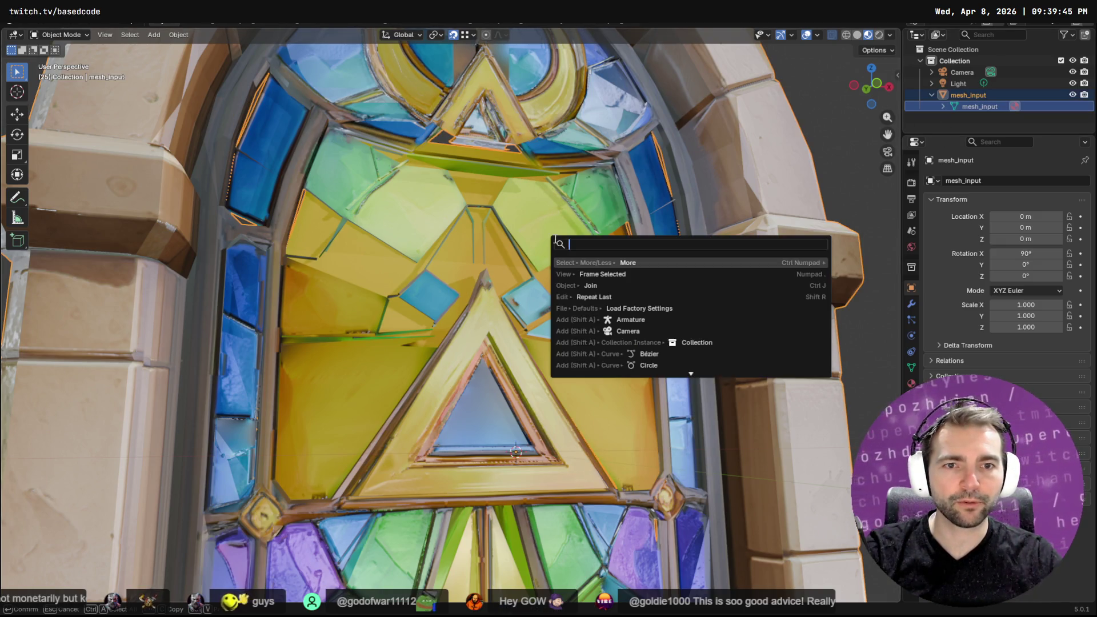
key("Escape")
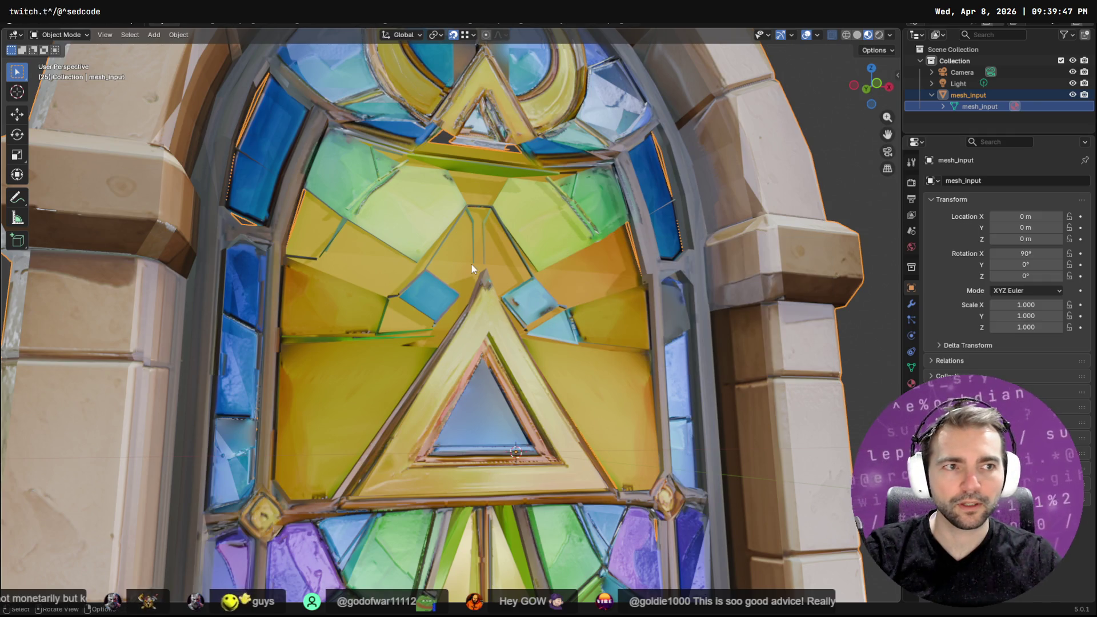
key("q")
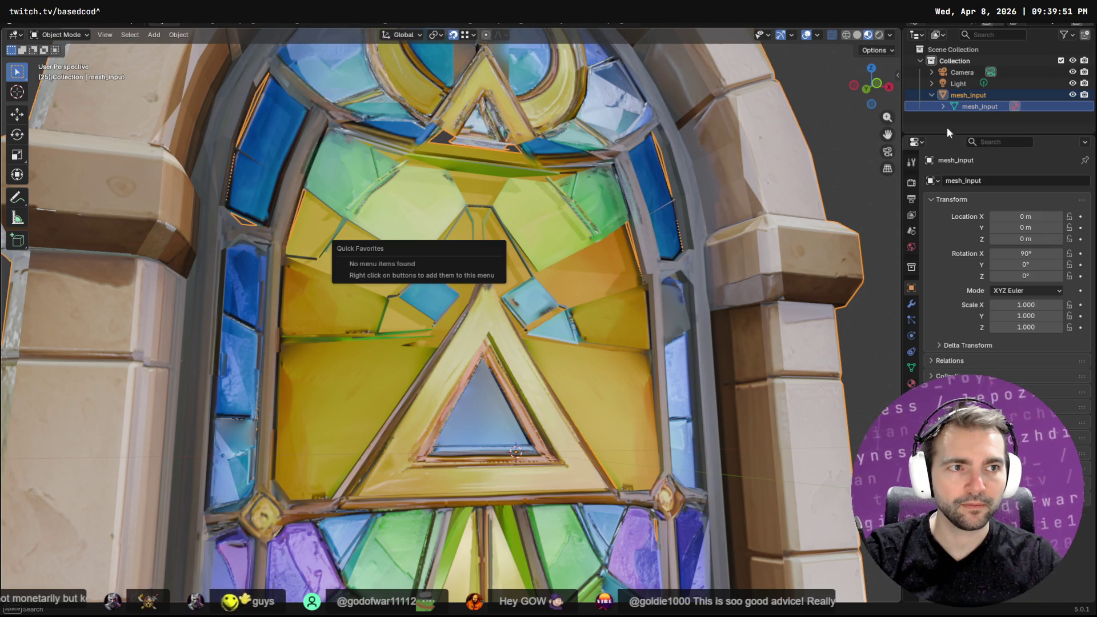
key("q")
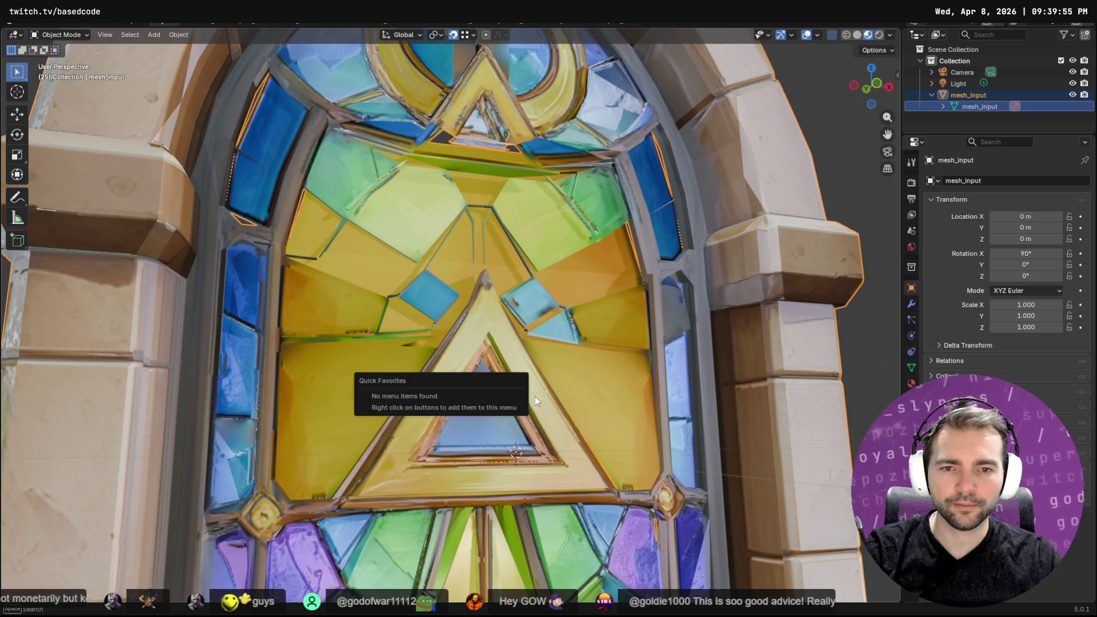
In Edit Mode, export GlassWindow.obj through the Quick Favorites Wavefront OBJ entry
key("Tab")
key("q")
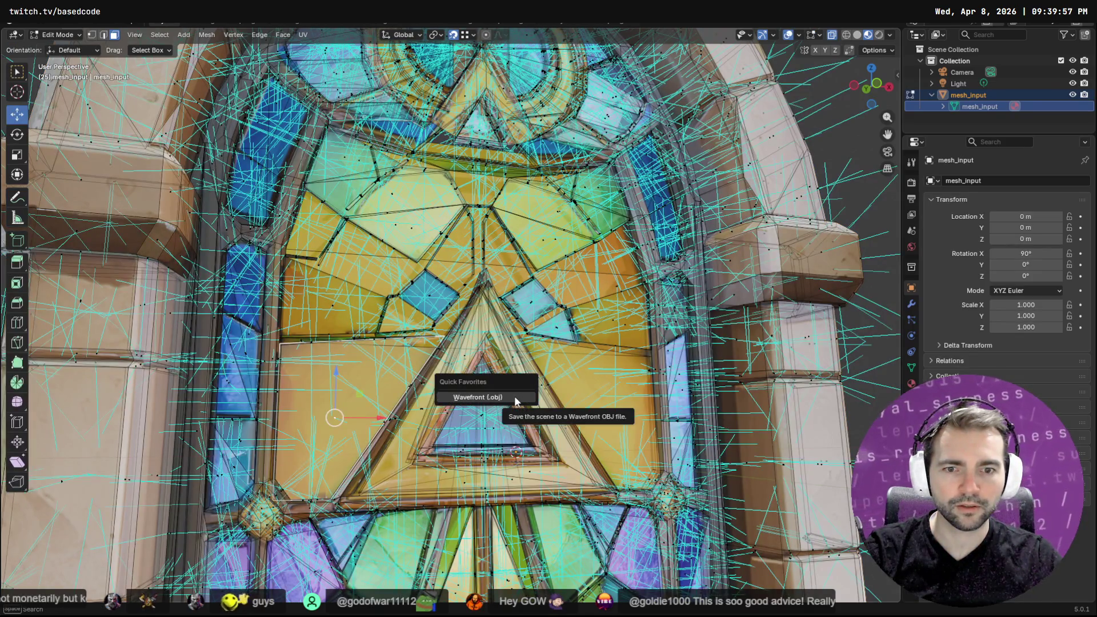
left_click(513, 396)
type("xport")
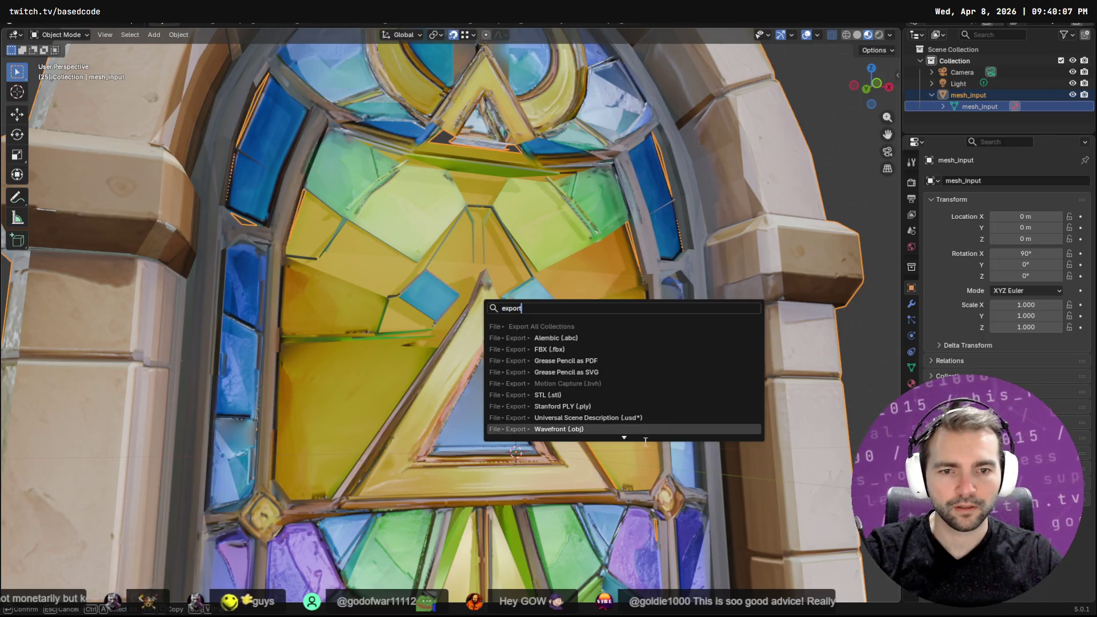
left_click(607, 433)
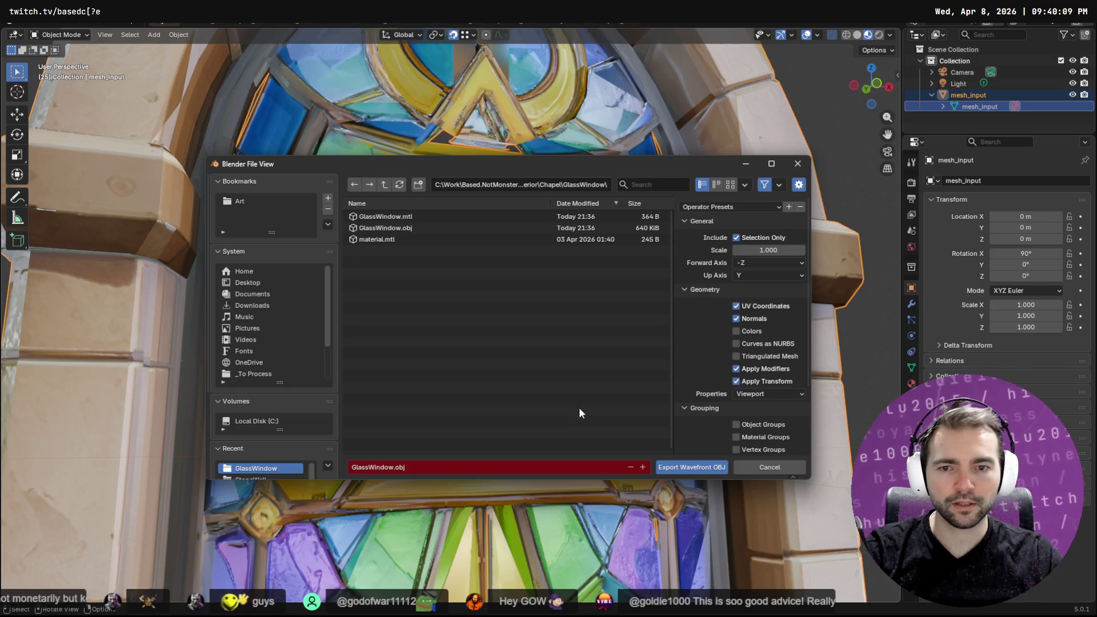
left_click(673, 467)
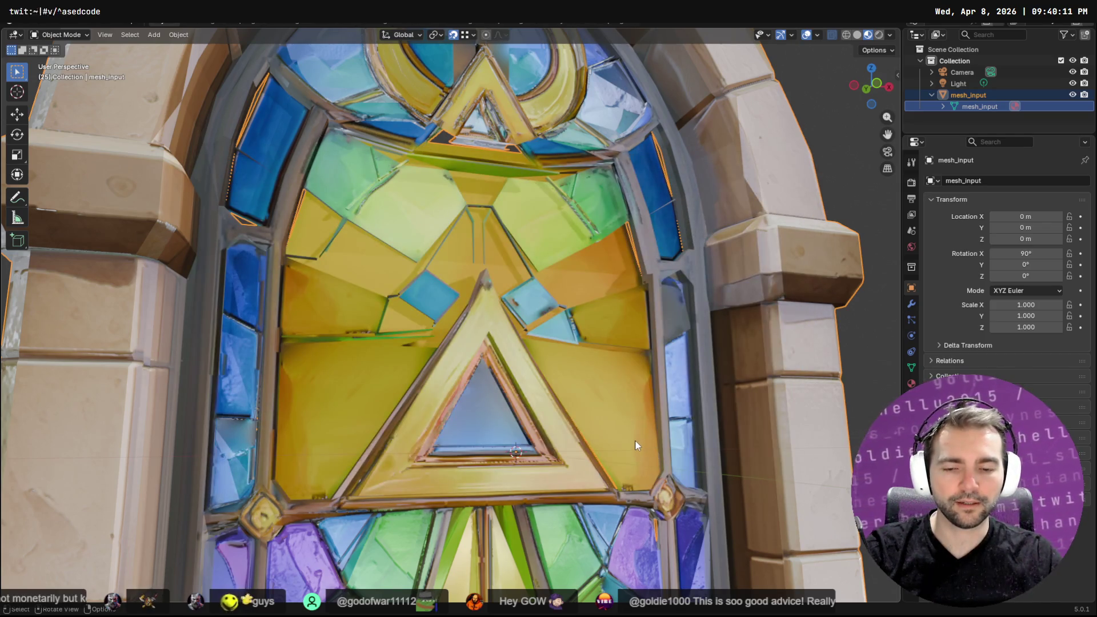
Re-export mesh_input as GlassWindow.obj from Quick Favorites and view the reimport in Godot
key("F3")
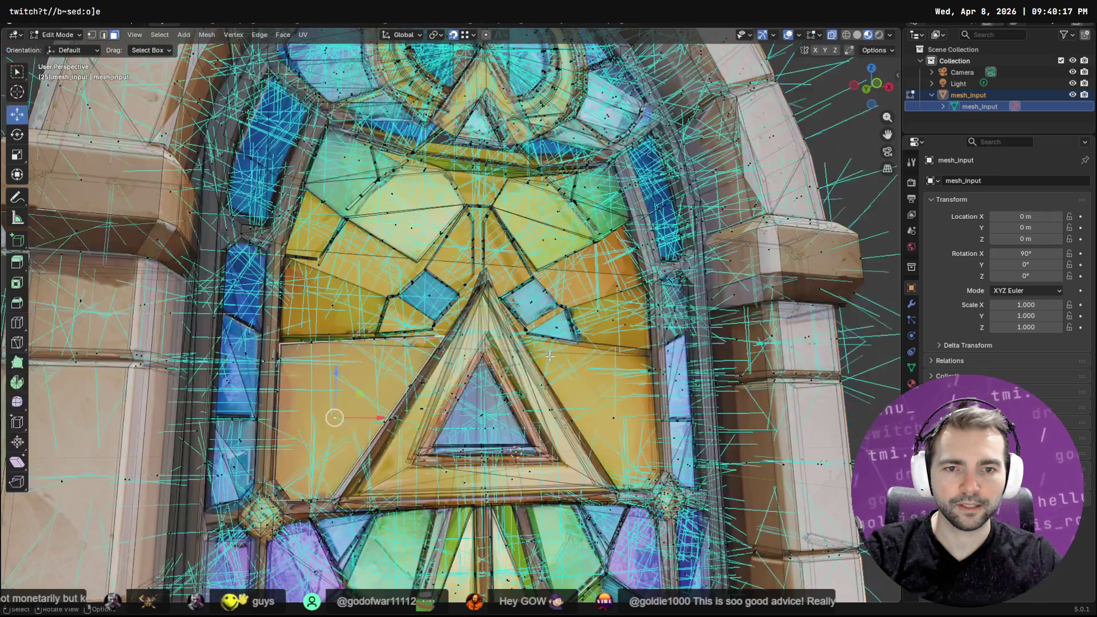
key("q")
left_click(499, 367)
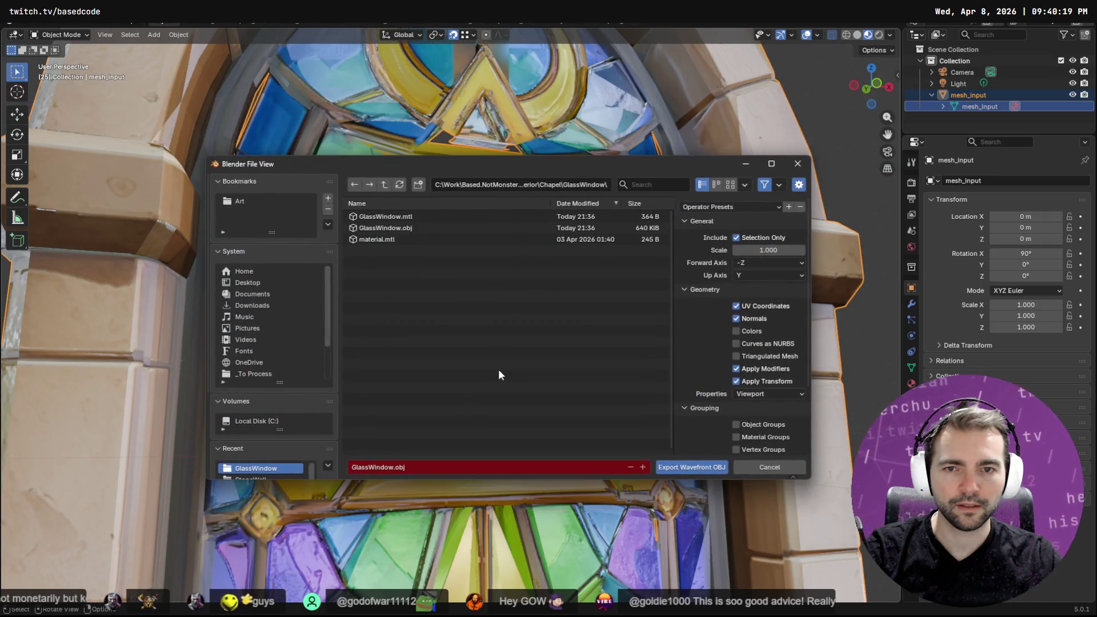
left_click(691, 471)
key("alt+Tab")
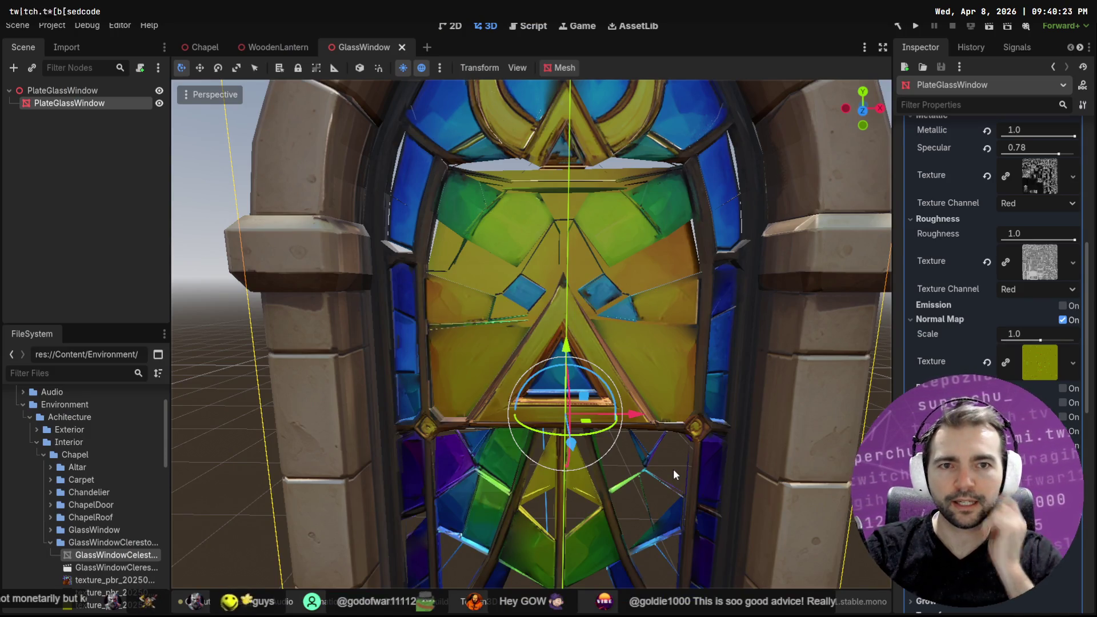
Orbit and zoom around the reimported window in Godot, then orbit Blender's view of it
mouse_move(705, 371)
middle_mouse_down()
mouse_move(650, 356)
mouse_move(736, 366)
mouse_move(723, 372)
middle_mouse_up()
scroll(714, 373, "down", 6)
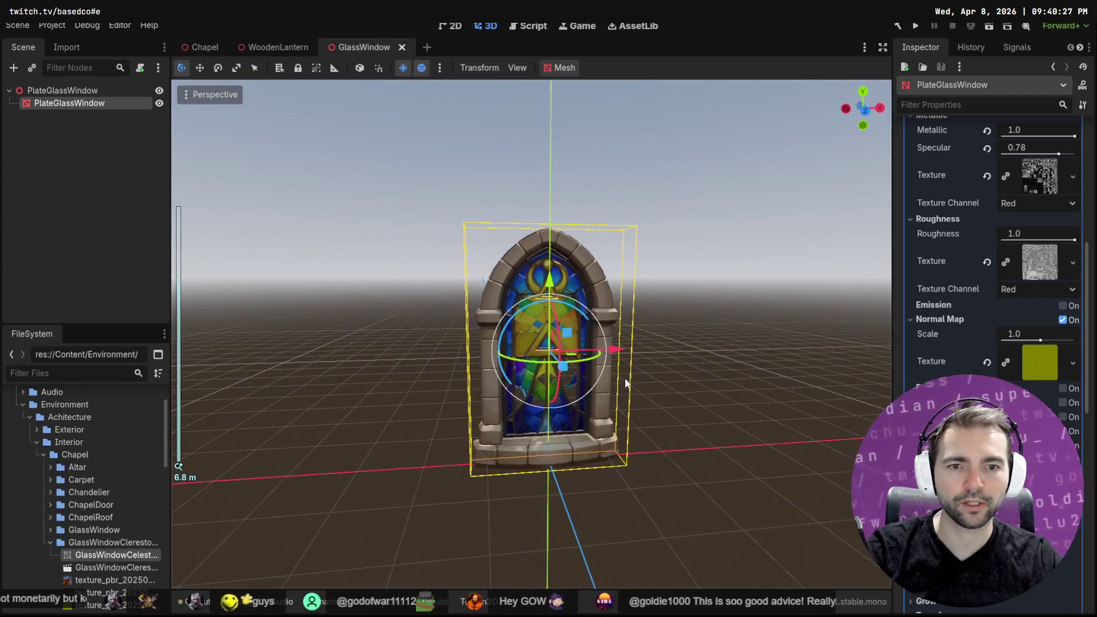
scroll(625, 386, "up", 6)
middle_click_drag(701, 225, 656, 349)
mouse_move(582, 390)
middle_mouse_down()
mouse_move(575, 327)
mouse_move(549, 359)
mouse_move(563, 387)
mouse_move(601, 358)
mouse_move(598, 296)
mouse_move(649, 416)
mouse_move(634, 384)
middle_mouse_up()
scroll(564, 387, "up", 5)
key("alt+Tab")
mouse_move(540, 174)
middle_mouse_down()
mouse_move(513, 153)
mouse_move(493, 163)
mouse_move(564, 215)
mouse_move(563, 248)
middle_mouse_up()
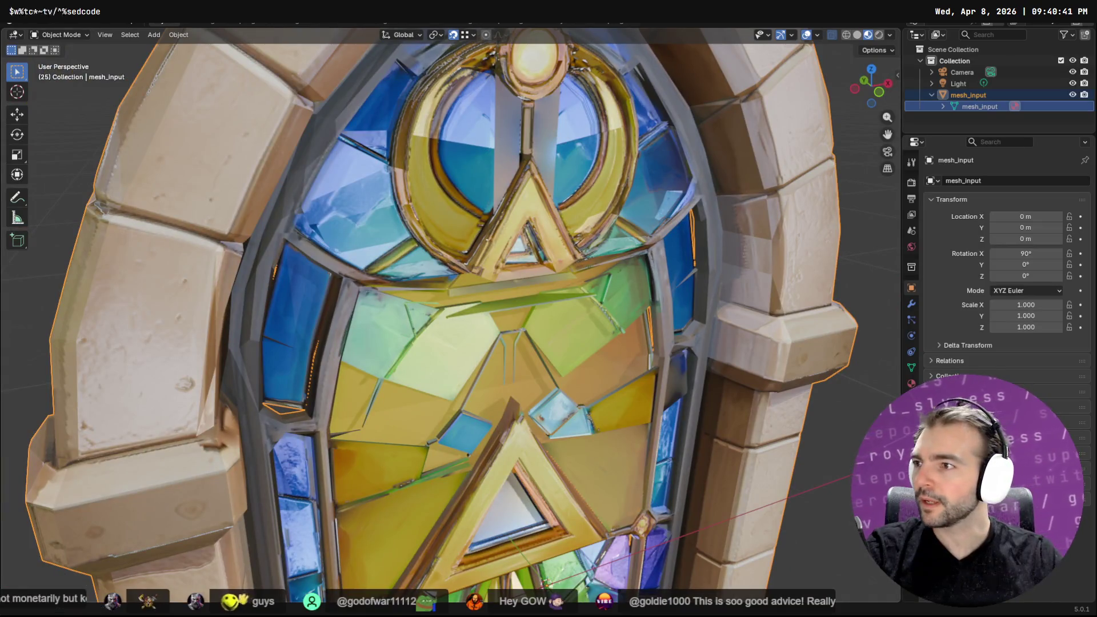
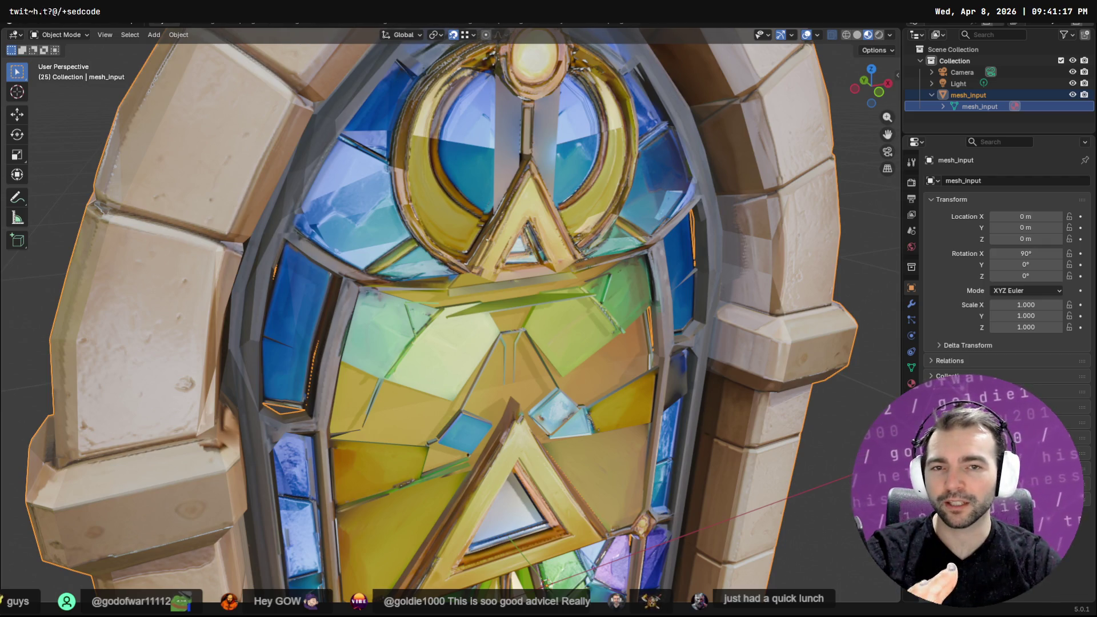
Orbit, pan and zoom to look over the window's upper arch
mouse_move(393, 128)
middle_mouse_down()
mouse_move(445, 131)
mouse_move(317, 130)
mouse_move(369, 112)
middle_mouse_up()
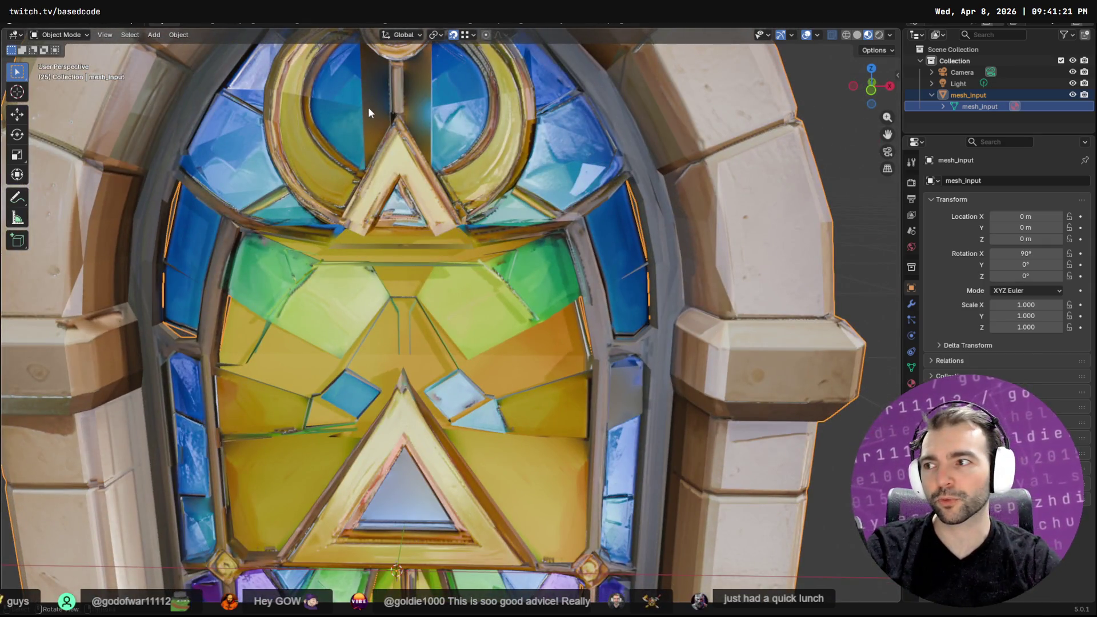
mouse_move(381, 124)
middle_mouse_down("shift")
mouse_move(418, 197)
mouse_move(466, 224)
middle_mouse_up("shift")
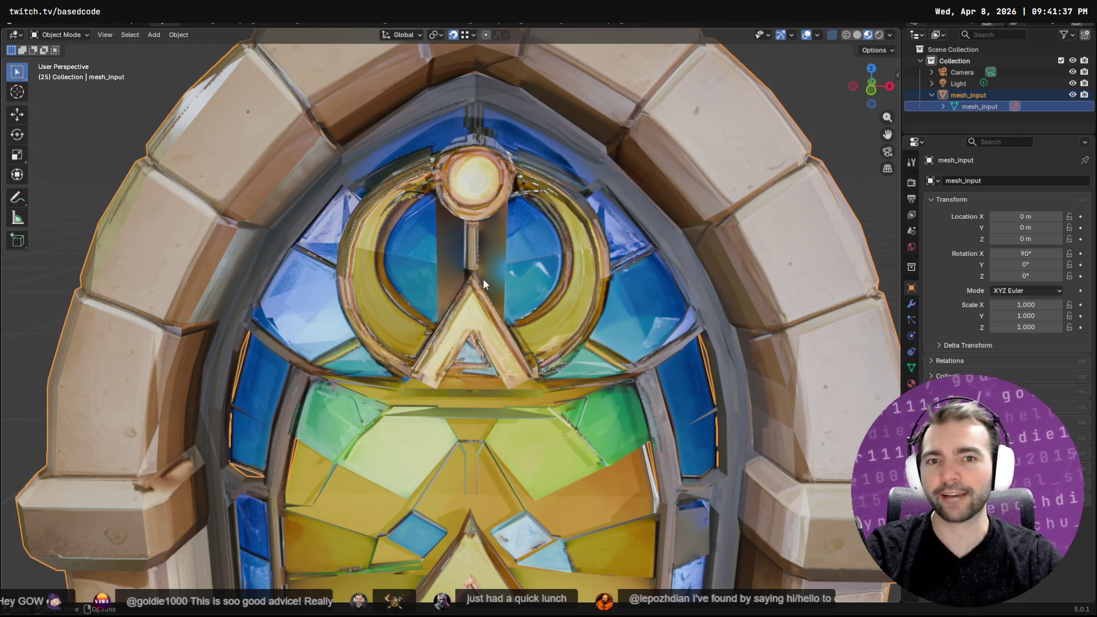
mouse_move(492, 294)
middle_mouse_down()
mouse_move(584, 342)
mouse_move(670, 348)
middle_mouse_up()
scroll(530, 304, "up", 4)
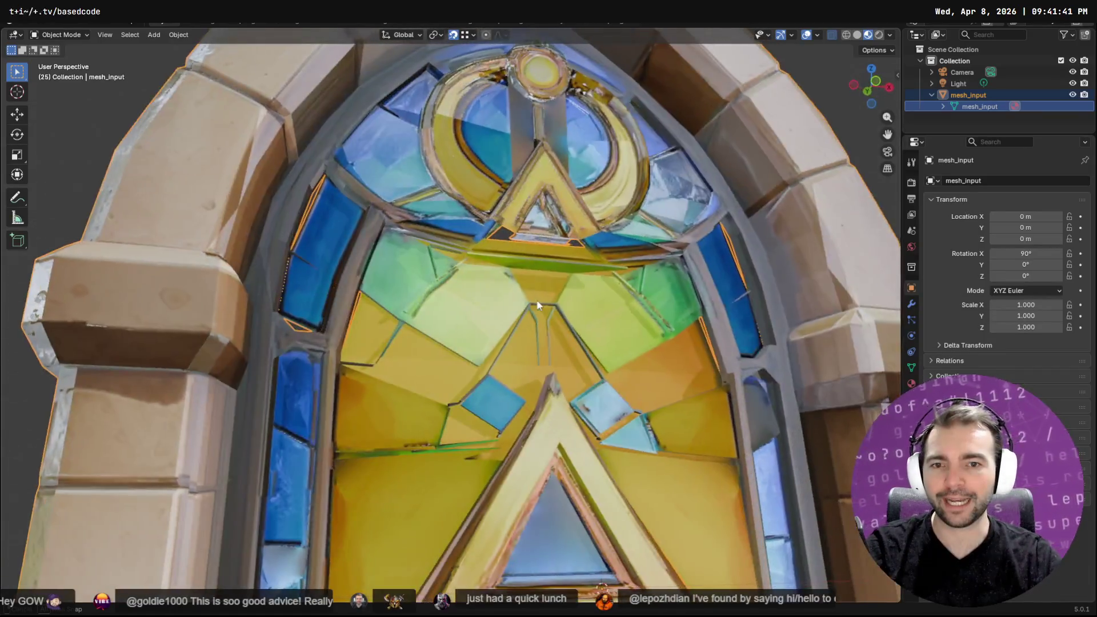
middle_click_drag(529, 307, 450, 329)
Select mesh_input and enter Edit Mode, viewing it from the front
left_click(337, 276)
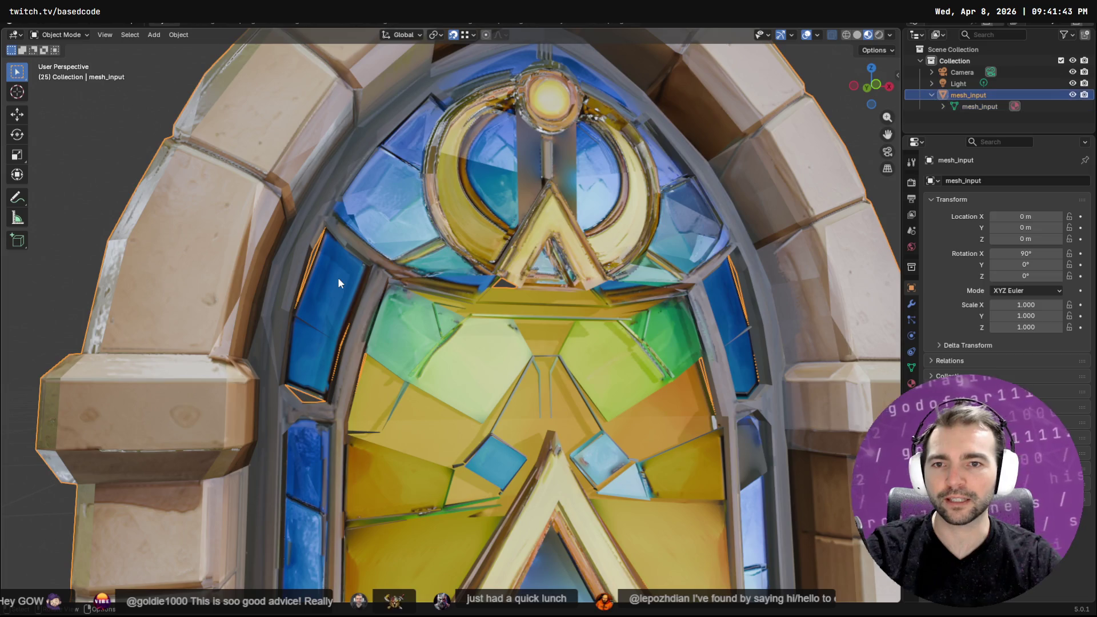
key("Tab")
middle_click_drag(338, 276, 340, 336)
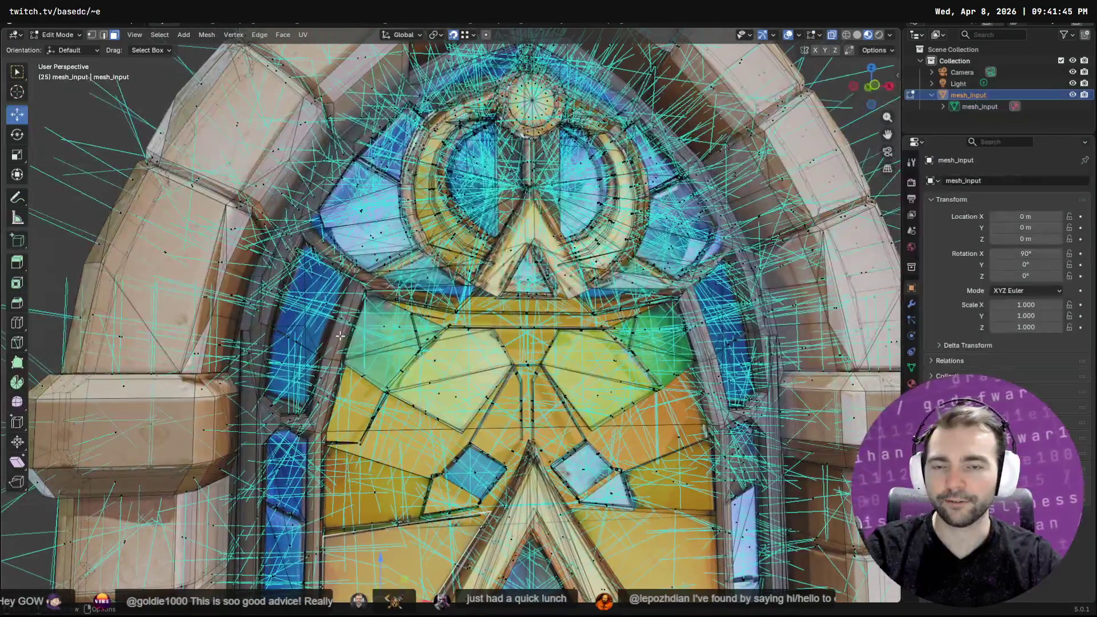
Select and delete the stray triangle over the left blue glass strip
left_click(303, 287)
scroll(303, 286, "up", 6)
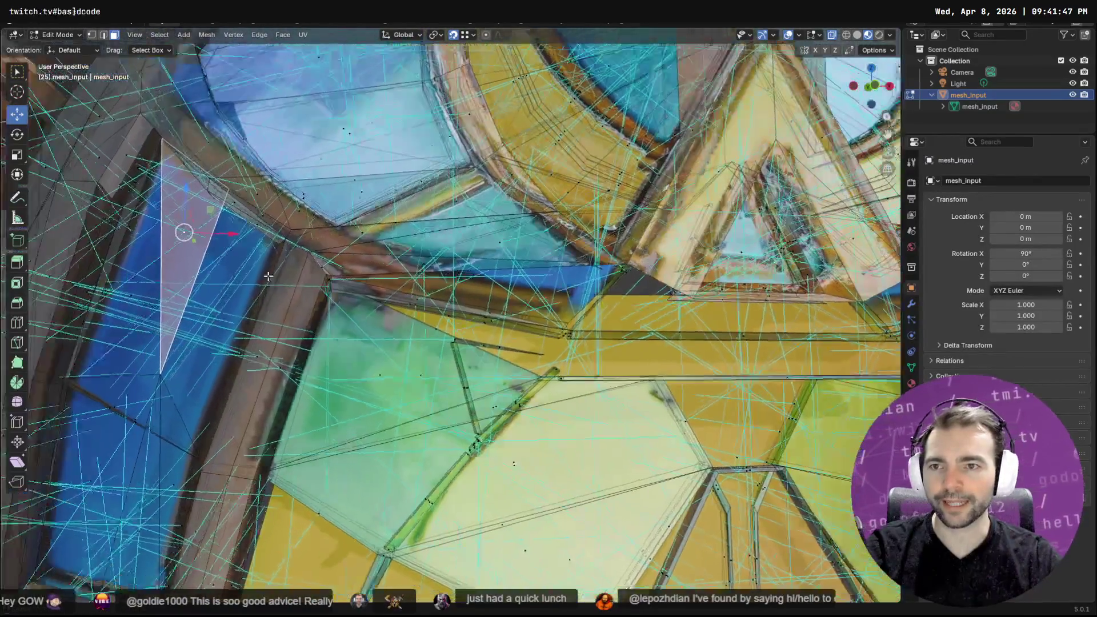
middle_click_drag(268, 276, 298, 284)
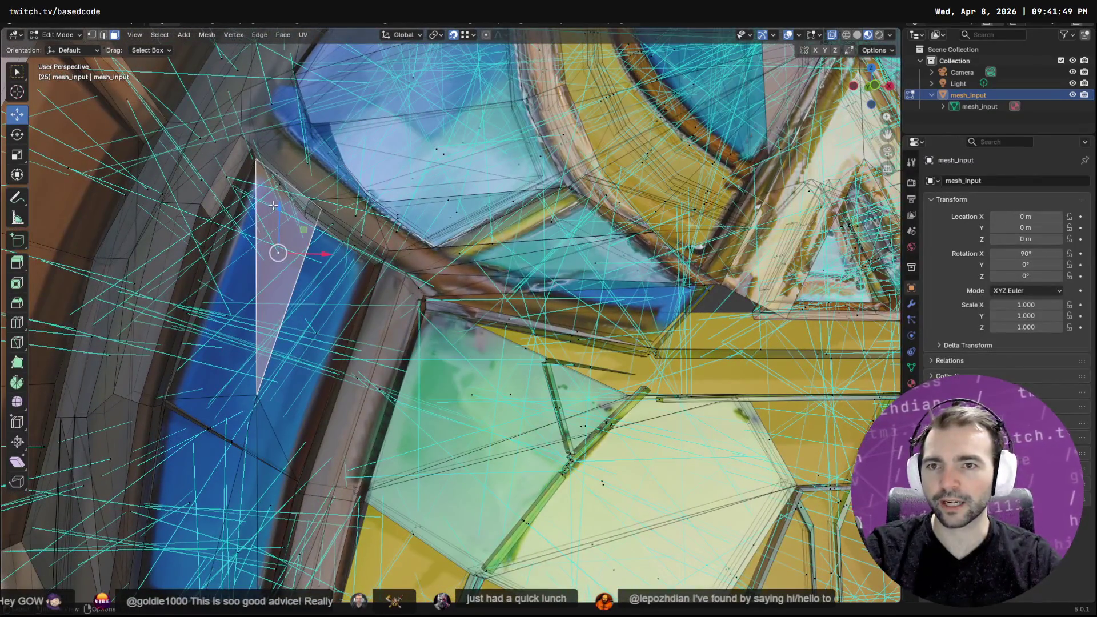
key("1")
key("alt+a")
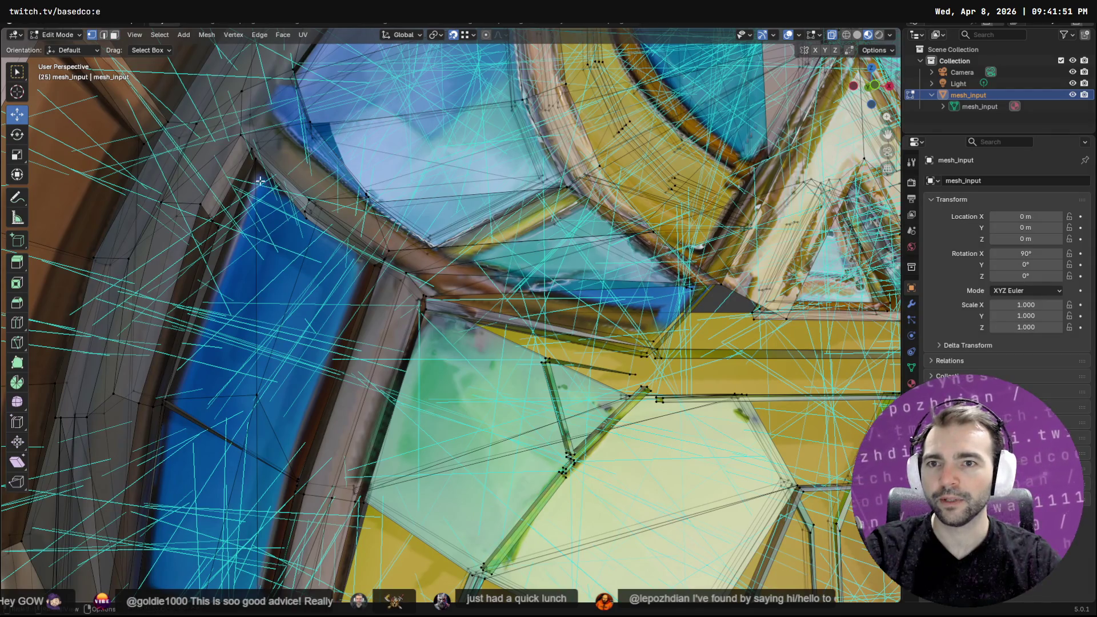
Shift a vertex along the X axis at the gap
middle_click_drag(256, 159, 247, 161)
key("g")
key("x")
key("Escape")
Return to Object Mode and view the whole window from the front
mouse_move(236, 200)
middle_mouse_down("shift")
mouse_move(350, 273)
mouse_move(552, 322)
middle_mouse_up("shift")
scroll(552, 322, "down", 5)
key("Tab")
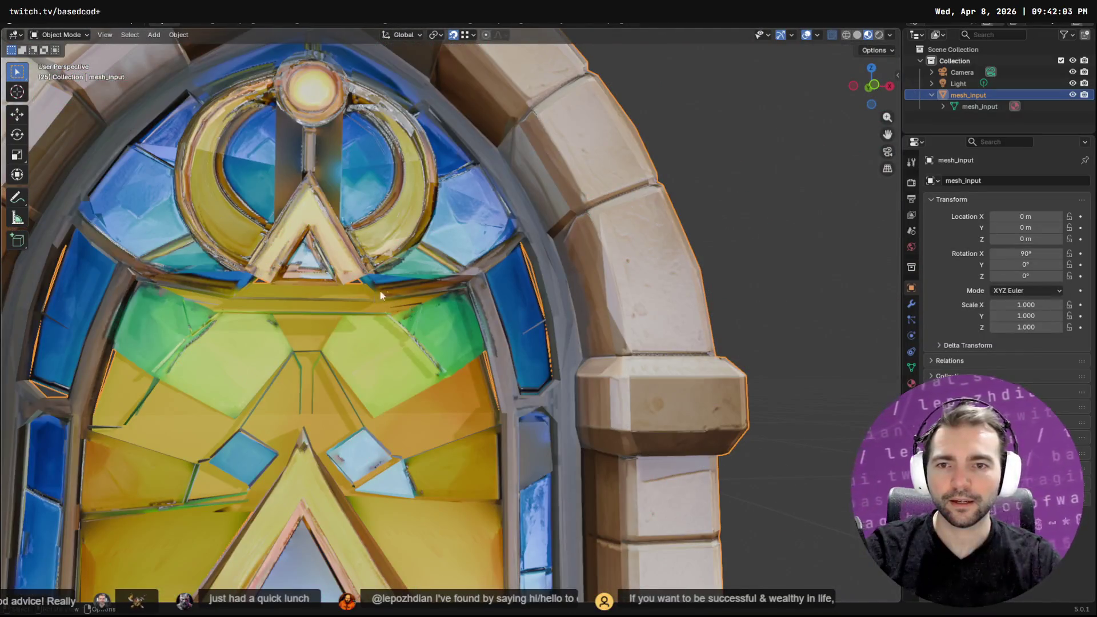
key("KP_1")
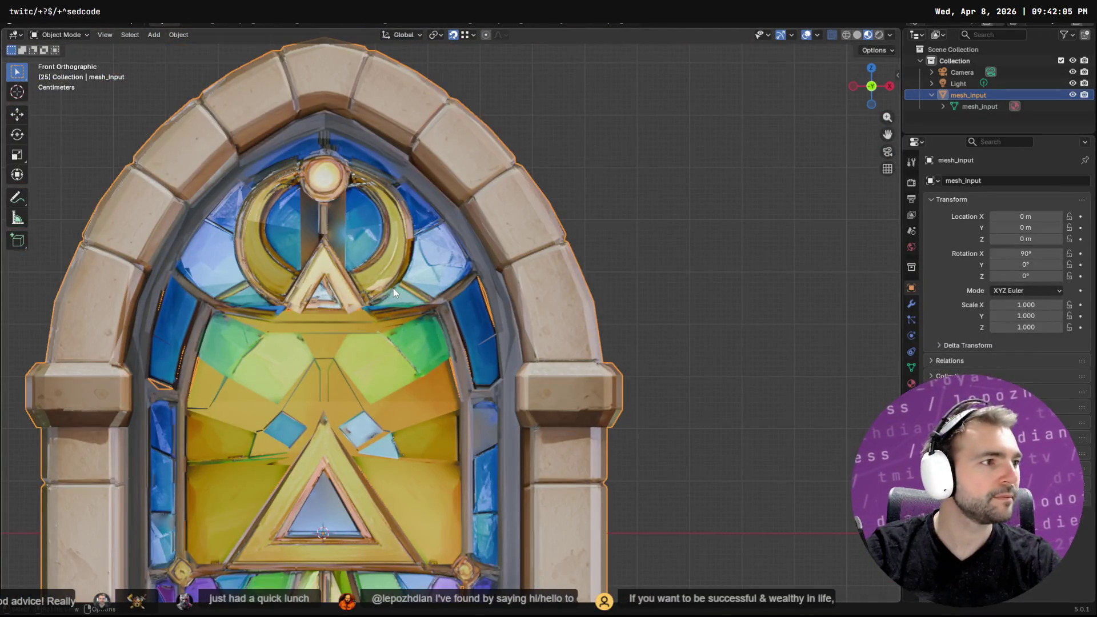
key("alt+Tab")
Check the GlassWindow's lower part in Godot, then return to Blender
mouse_move(564, 341)
middle_mouse_down()
mouse_move(576, 335)
mouse_move(565, 256)
middle_mouse_up()
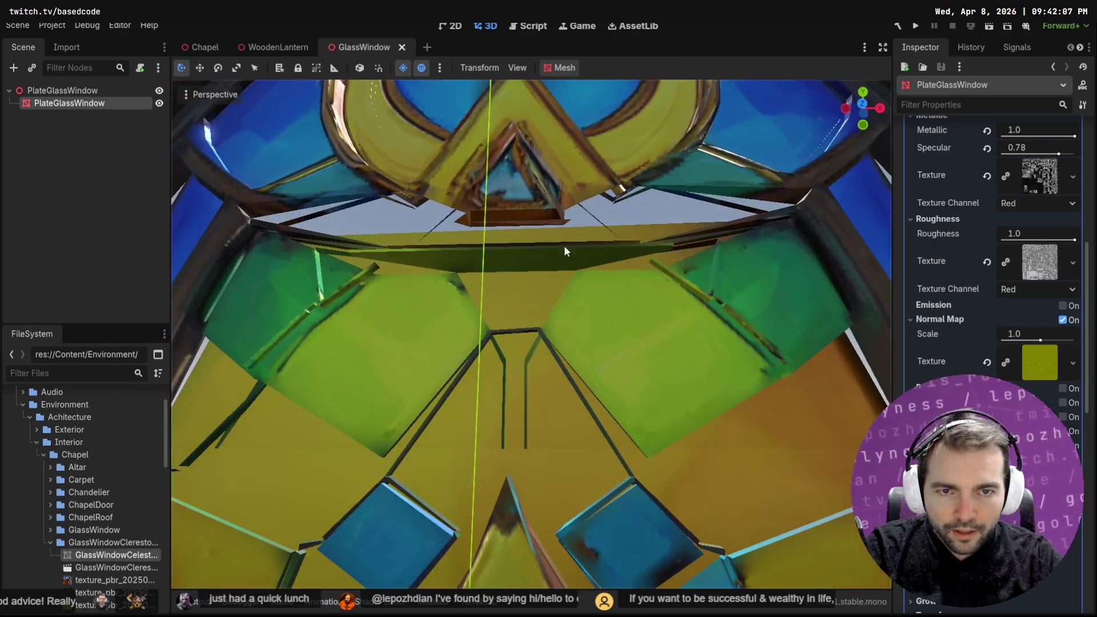
key("alt+Tab")
middle_click_drag(457, 308, 434, 221)
Re-enter Edit Mode on the window mesh and orbit in close
key("Tab")
middle_click_drag(368, 198, 343, 155)
middle_click_drag(385, 236, 436, 320)
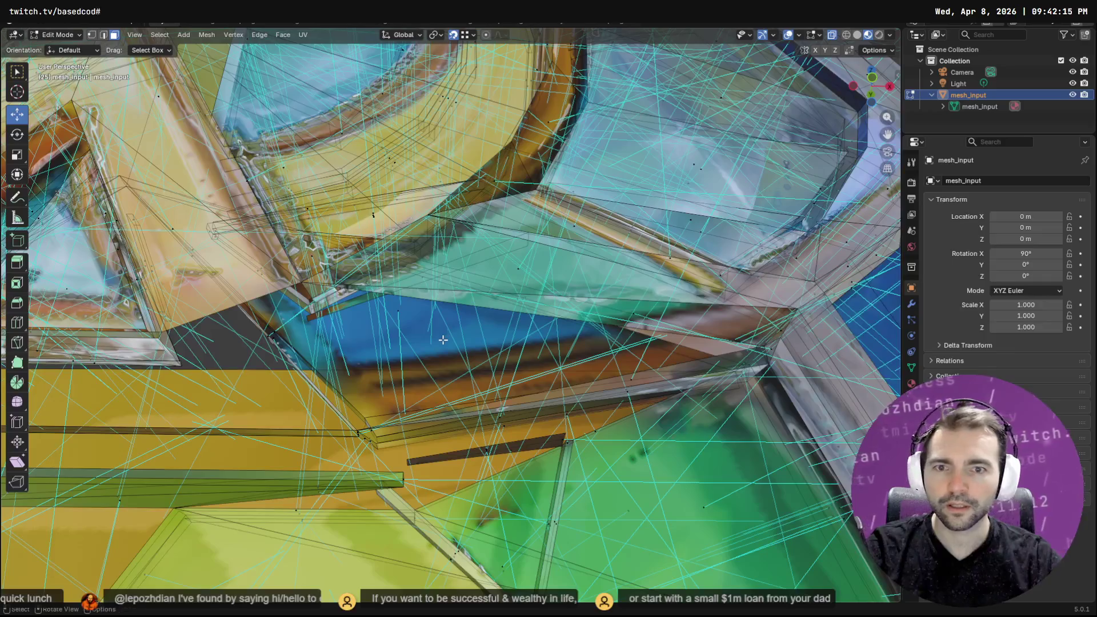
Flip the normals of the reversed face near the ornament's base
left_click(383, 325)
key("F3")
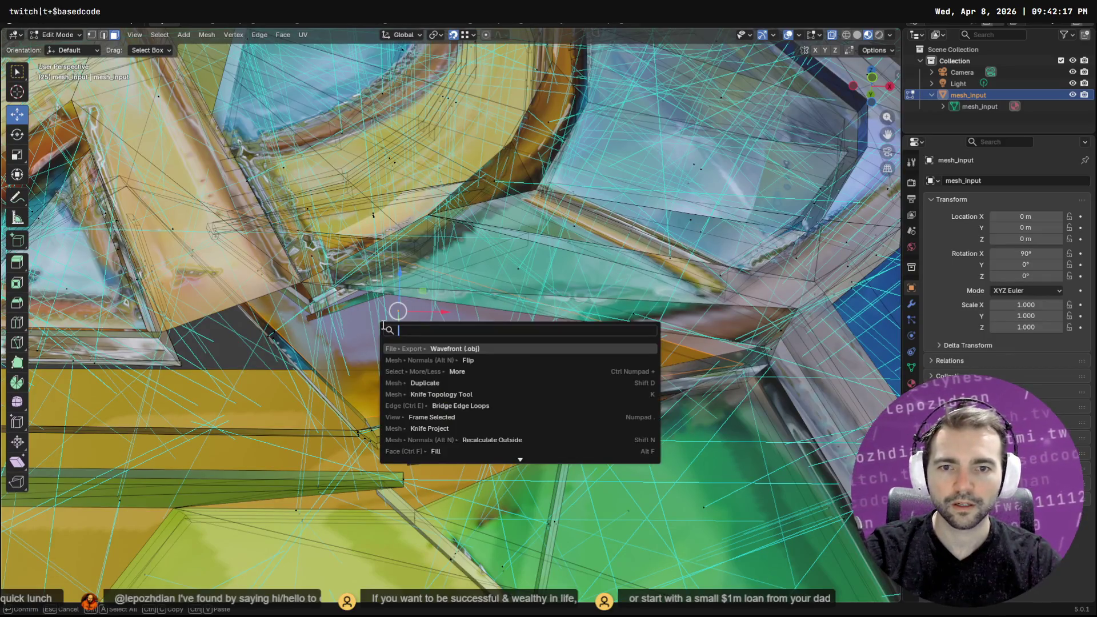
key("Down")
key("Return")
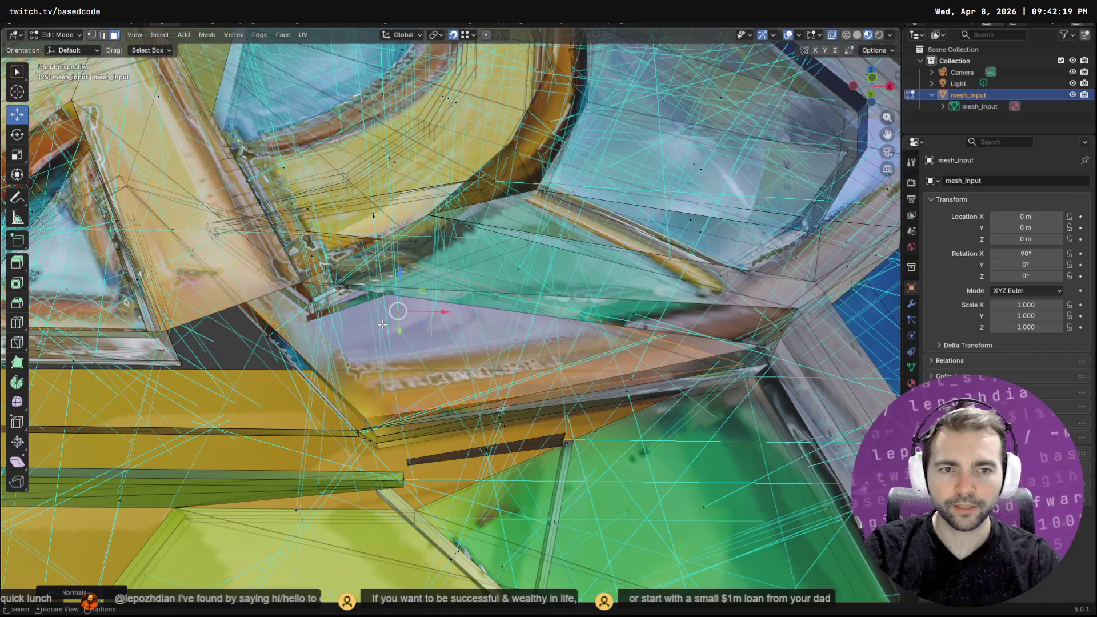
mouse_move(382, 324)
middle_mouse_down()
mouse_move(553, 289)
mouse_move(501, 278)
middle_mouse_up()
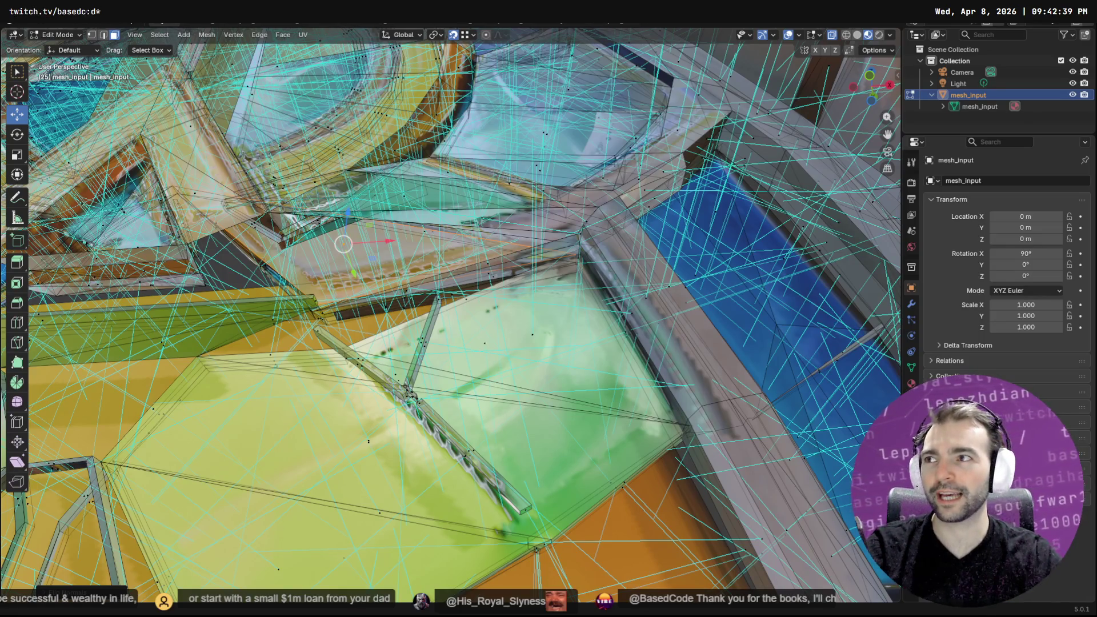
Inspect the remaining gaps from several angles and return to Object Mode
middle_click_drag(458, 343, 491, 320)
middle_click_drag(366, 212, 380, 197)
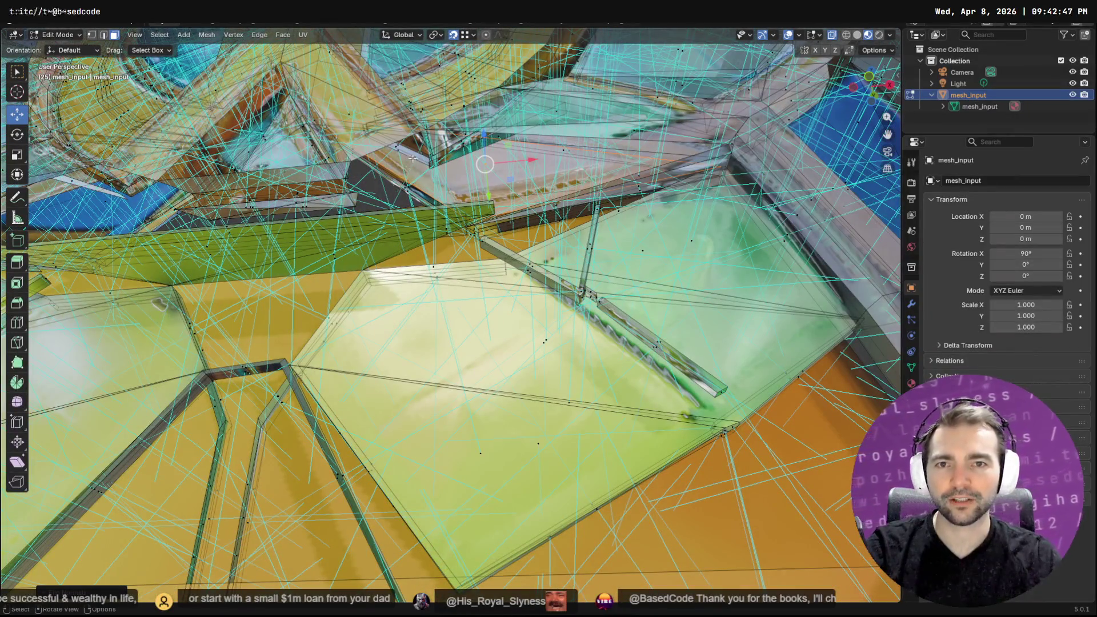
mouse_move(452, 160)
middle_mouse_down()
mouse_move(461, 158)
mouse_move(442, 172)
middle_mouse_up()
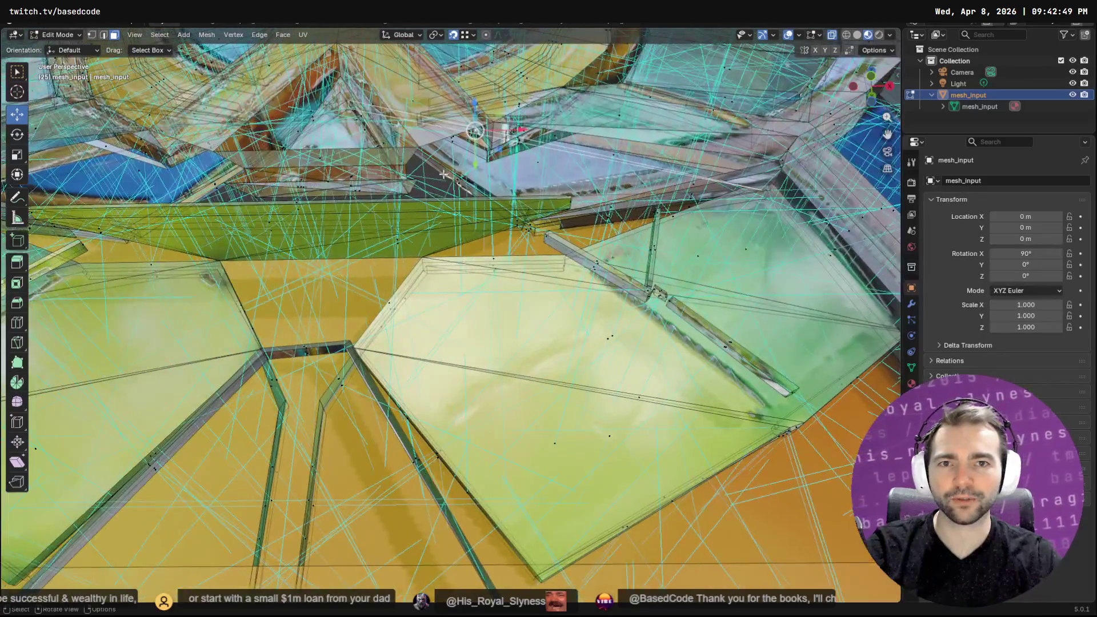
key("Tab")
mouse_move(484, 142)
middle_mouse_down()
mouse_move(578, 159)
mouse_move(544, 181)
mouse_move(598, 179)
mouse_move(441, 267)
mouse_move(461, 345)
mouse_move(482, 272)
mouse_move(518, 268)
mouse_move(443, 296)
mouse_move(669, 318)
middle_mouse_up()
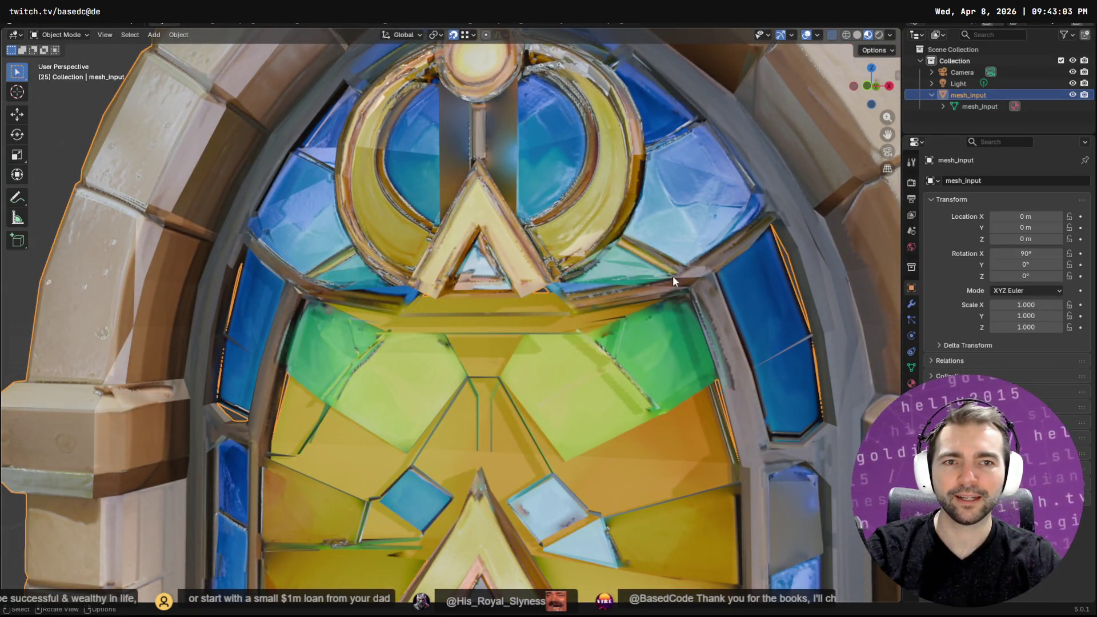
Orbit and zoom to an upright close-up of the window's arch
mouse_move(677, 269)
middle_mouse_down()
mouse_move(654, 267)
mouse_move(667, 263)
middle_mouse_up()
scroll(667, 263, "down", 4)
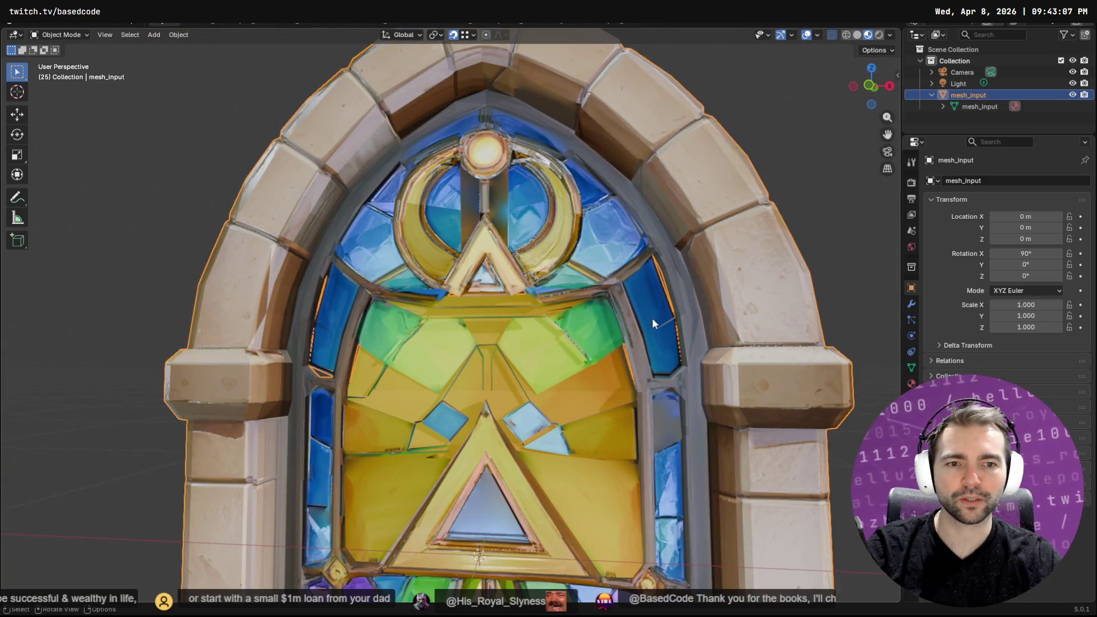
scroll(608, 283, "up", 3)
scroll(327, 256, "up", 2)
mouse_move(328, 256)
middle_mouse_down()
mouse_move(304, 263)
mouse_move(356, 276)
mouse_move(328, 321)
middle_mouse_up()
scroll(356, 310, "down", 3)
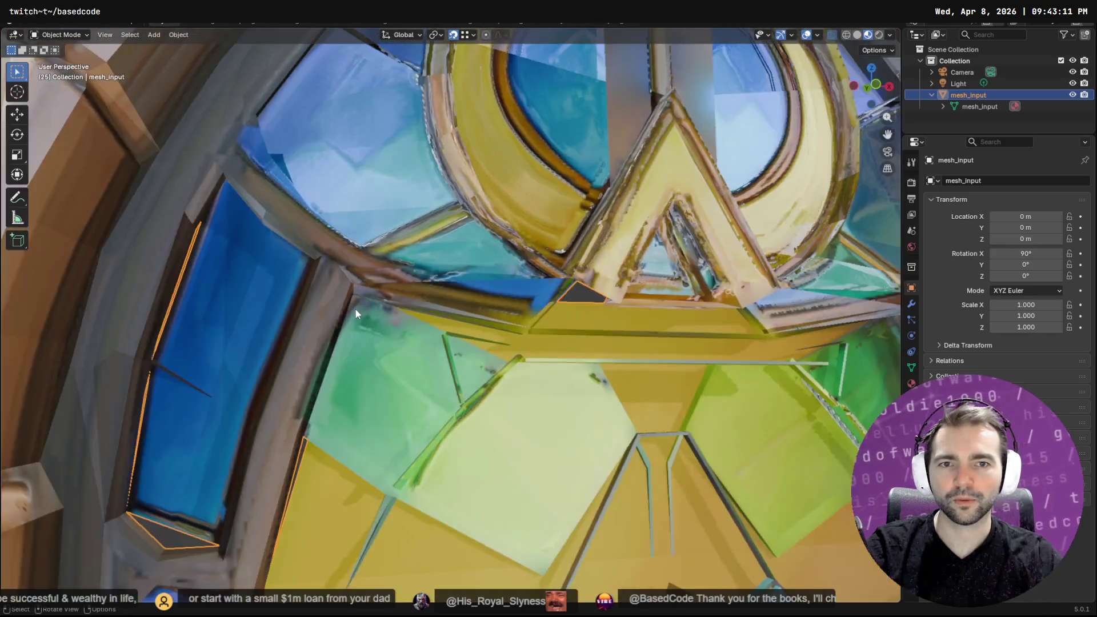
scroll(355, 310, "up", 3)
middle_click_drag(712, 356, 757, 365)
scroll(762, 365, "down", 3)
Enter Edit Mode, toggle the viewport overlays off and on, and expand their settings
key("Tab")
scroll(393, 298, "up", 2)
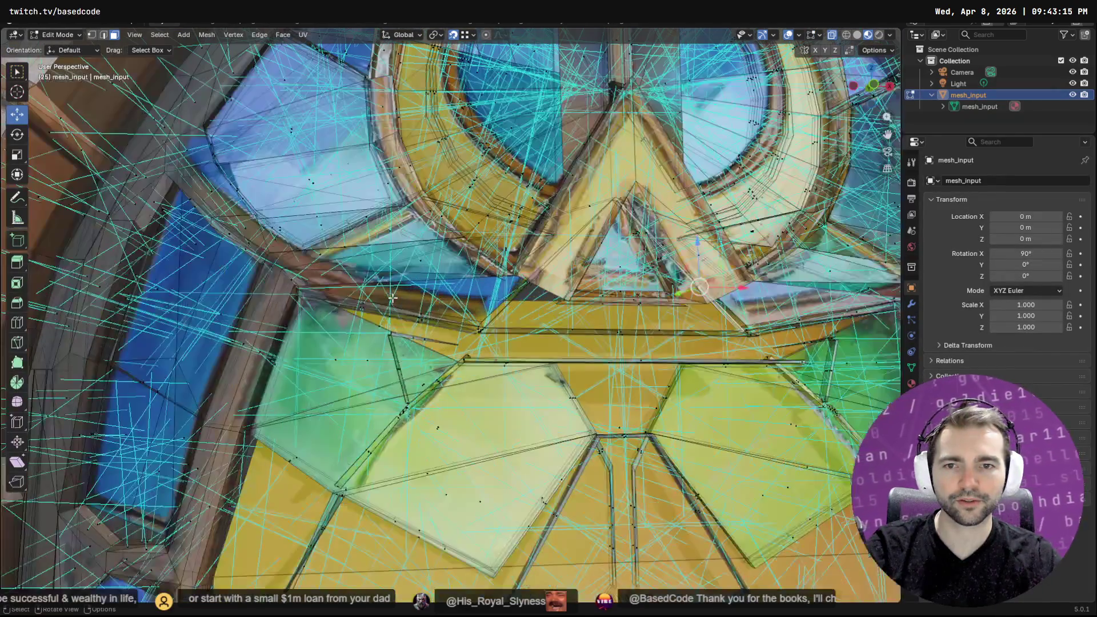
left_click(788, 34)
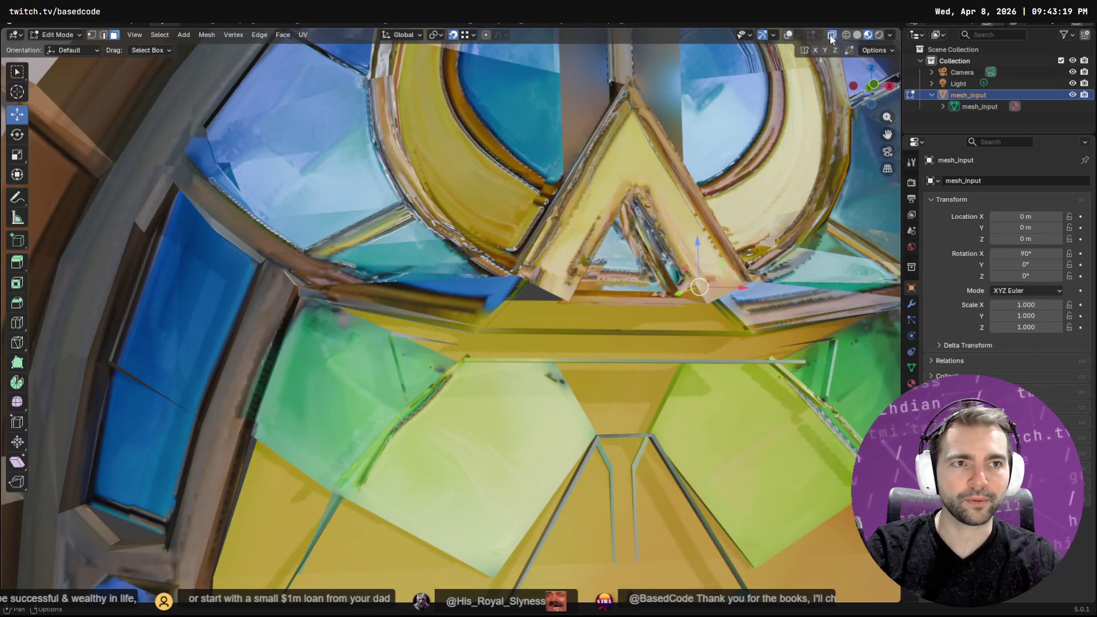
left_click(793, 35)
left_click(799, 35)
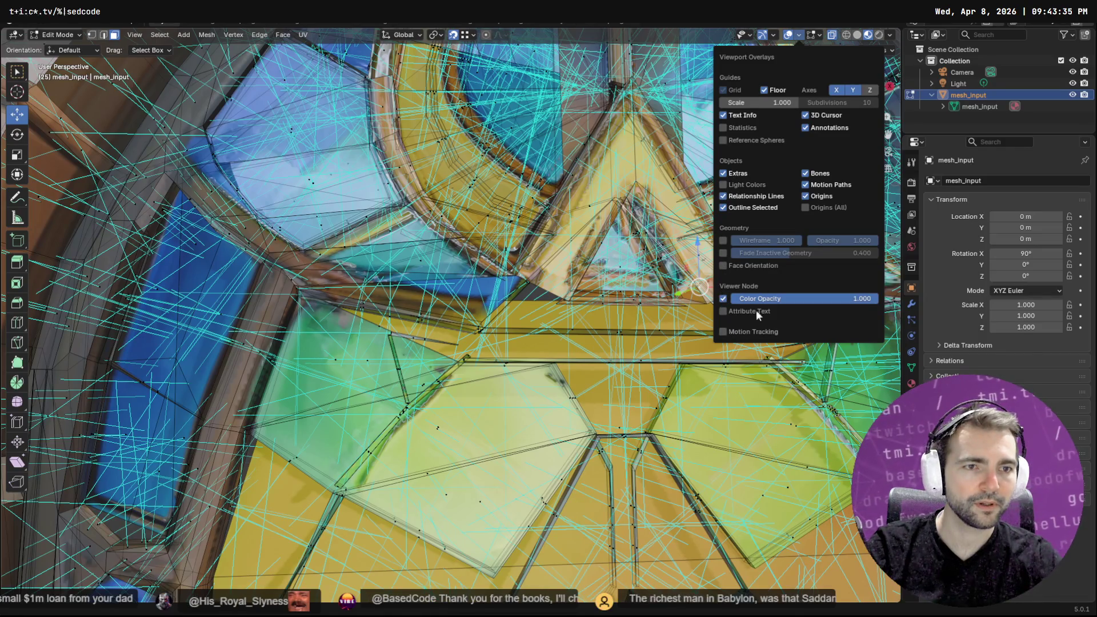
Untick face Normals in the Mesh Edit Mode overlays and select the edge beneath the gold band
mouse_move(820, 36)
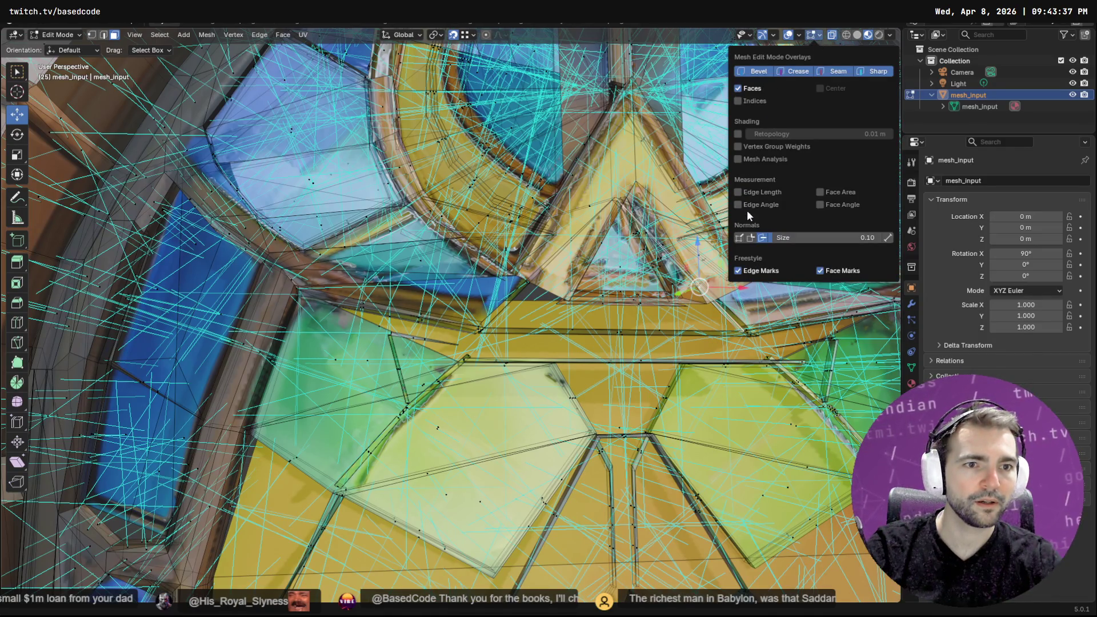
left_click(763, 238)
mouse_move(592, 300)
middle_mouse_down()
mouse_move(498, 288)
mouse_move(508, 285)
mouse_move(497, 274)
mouse_move(492, 291)
mouse_move(483, 275)
mouse_move(458, 341)
middle_mouse_up()
left_click(450, 347)
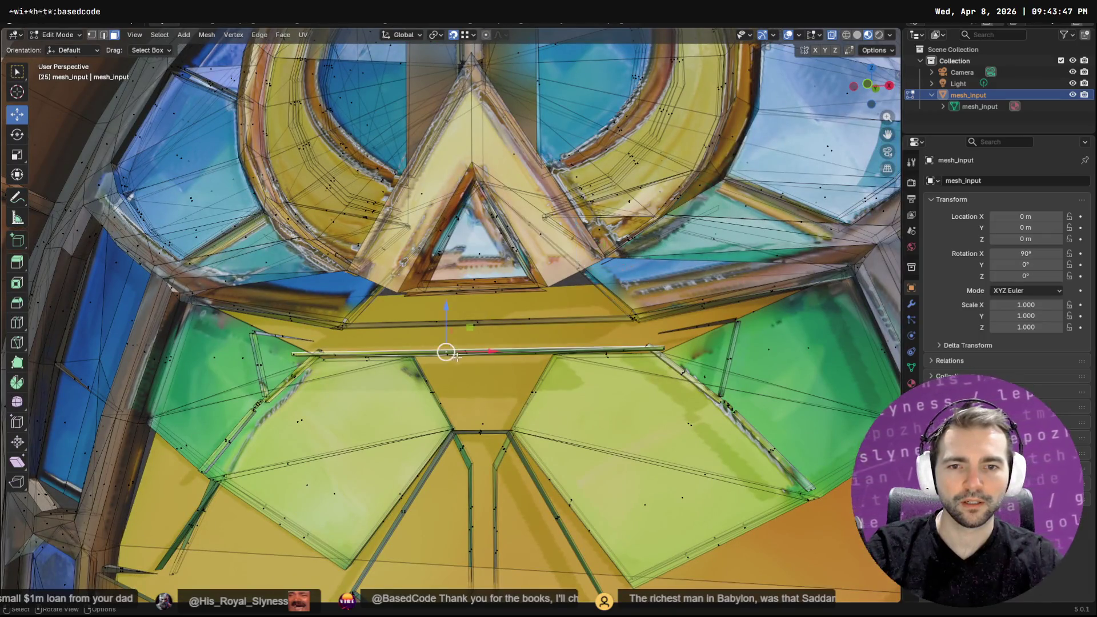
In edge select mode, select the edge near the arch base and the long horizontal edge
left_click(492, 305)
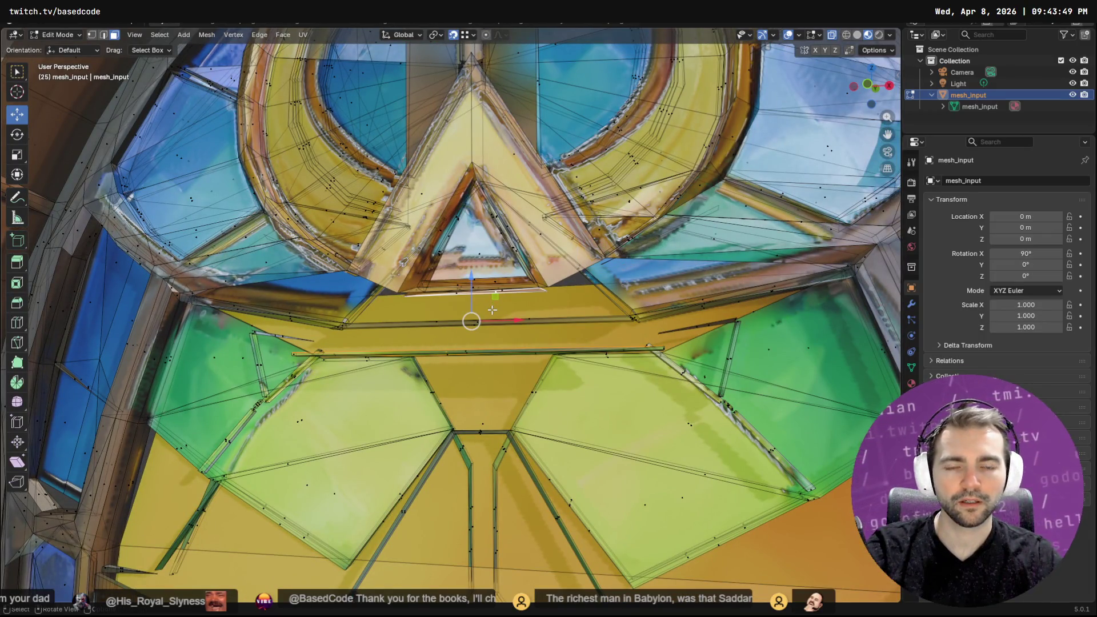
scroll(501, 292, "up", 6)
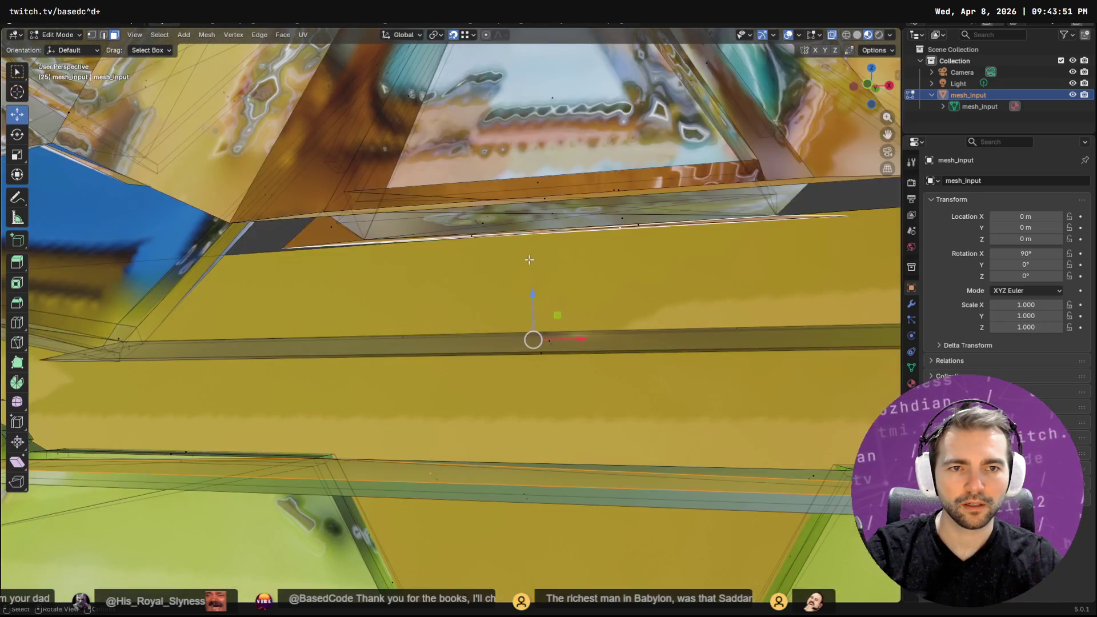
scroll(522, 261, "down", 3)
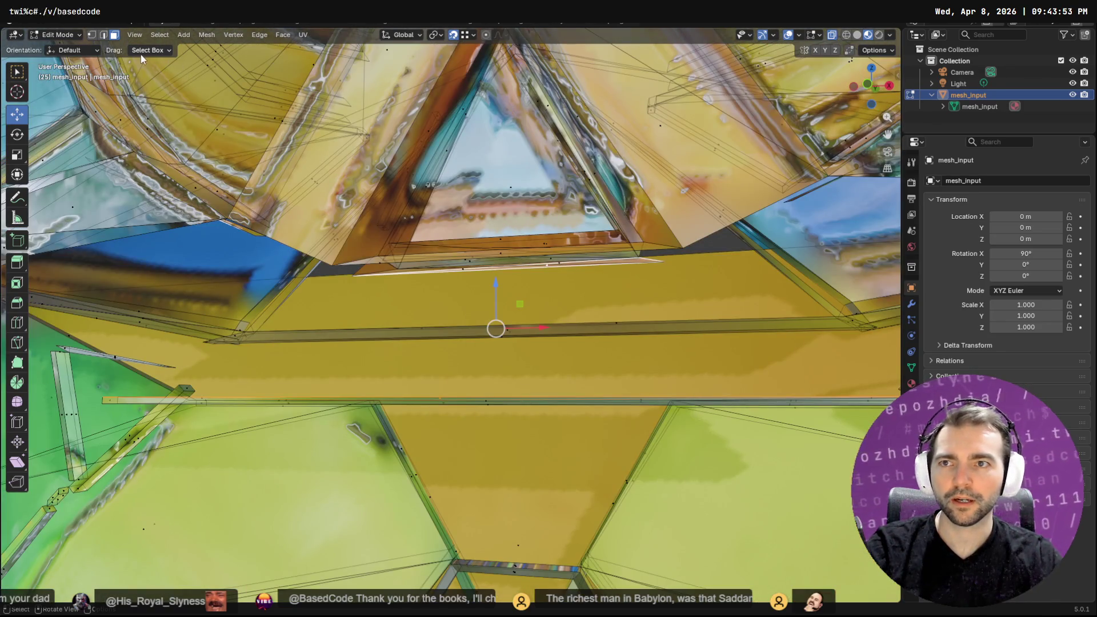
key("2")
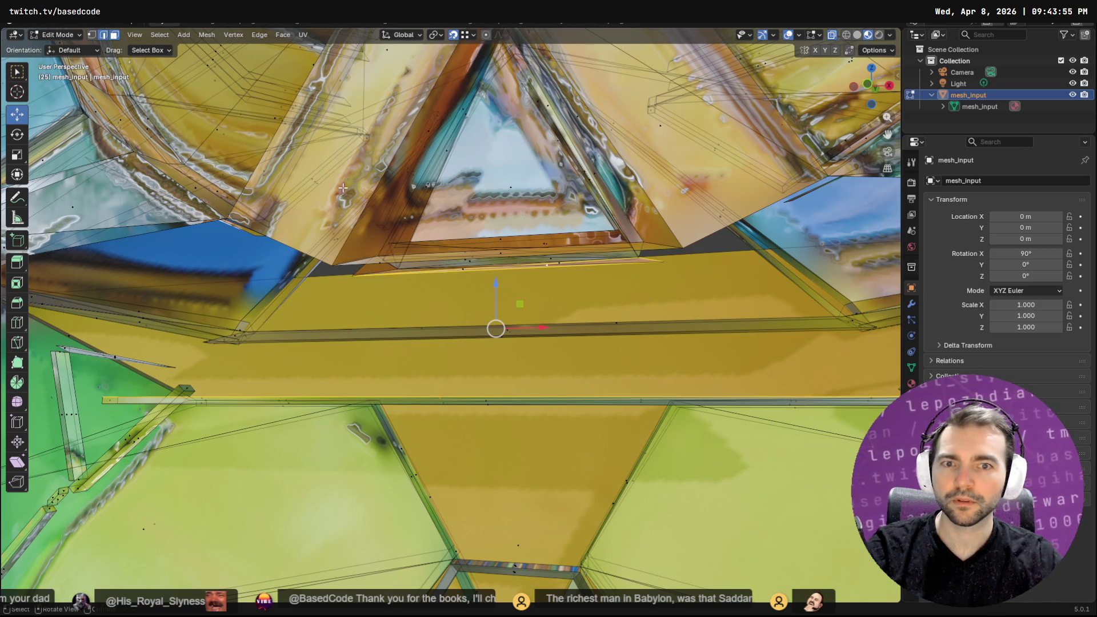
left_click(455, 263)
left_click(223, 394, "shift")
Add Bridge Edge Loops to Quick Favorites and run it to fill the gap
key("F3")
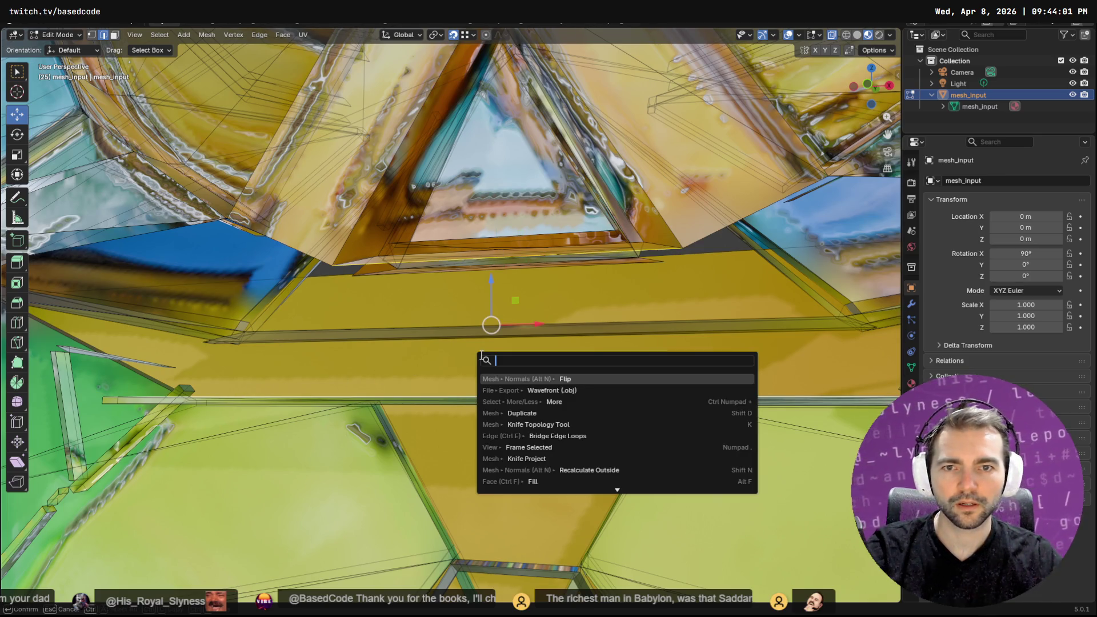
type("brid")
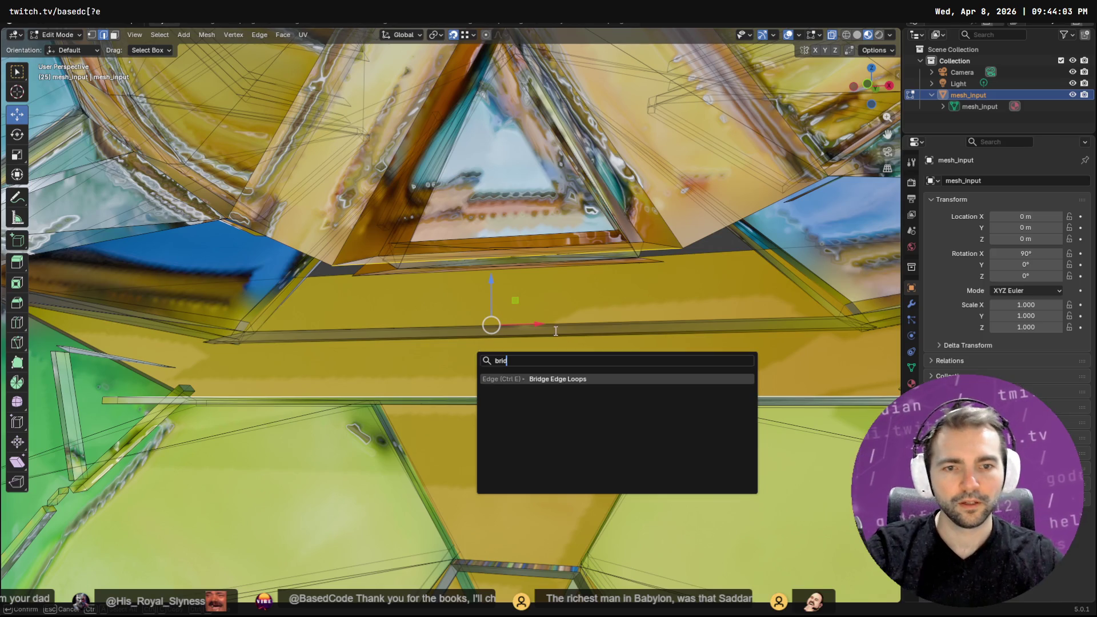
right_click(566, 379)
left_click(569, 378)
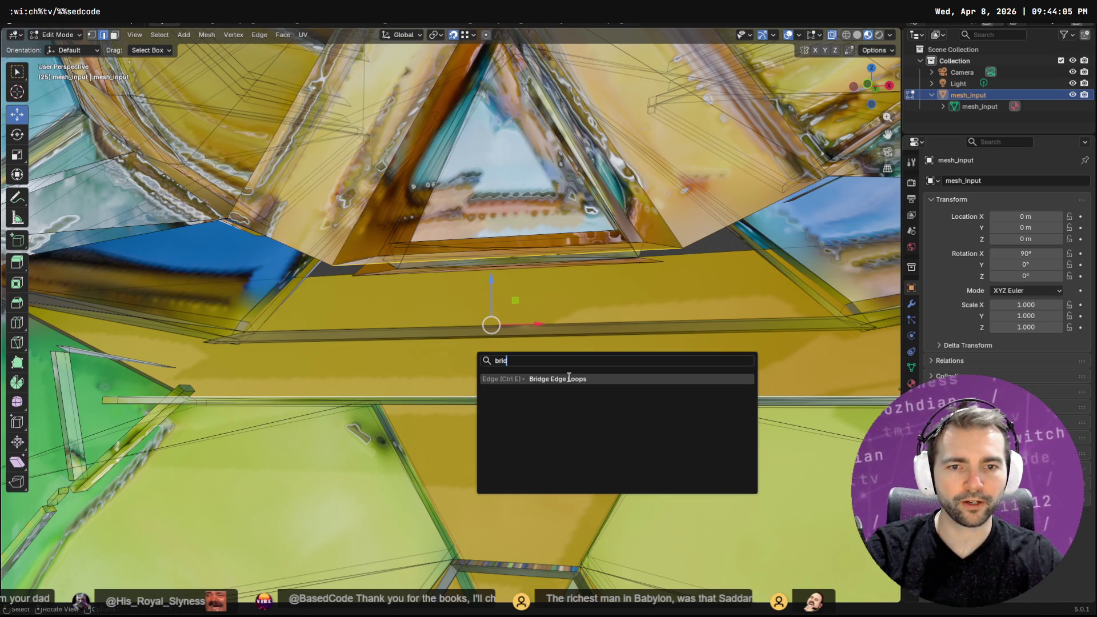
key("Escape")
key("q")
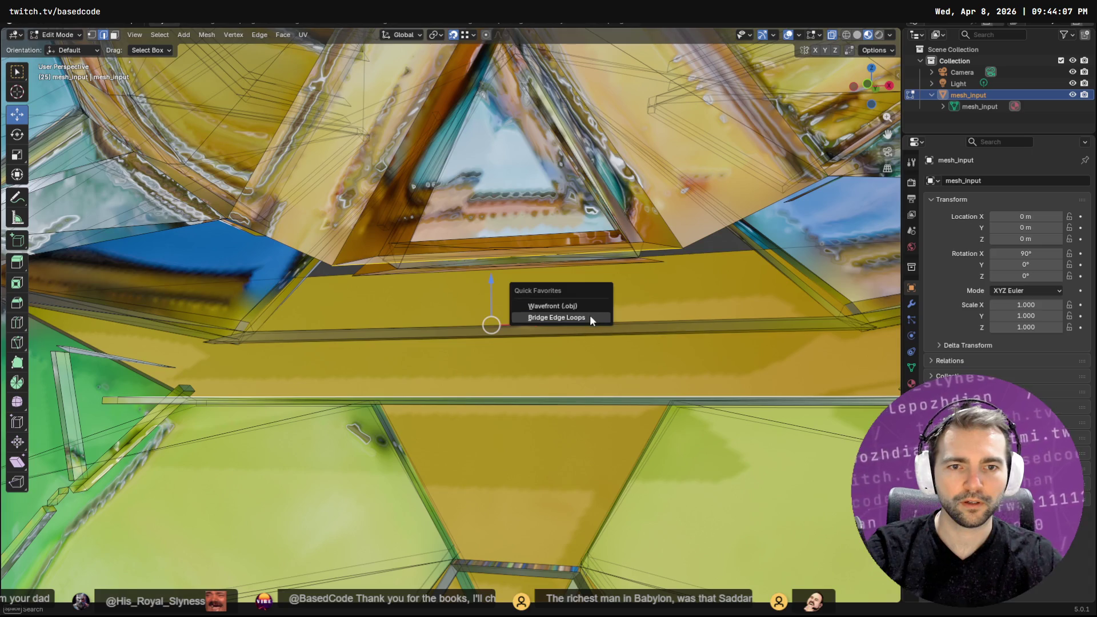
left_click(590, 316)
Glance at the UV Editing workspace, then return to Layout to inspect the filled gap
scroll(594, 316, "down", 5)
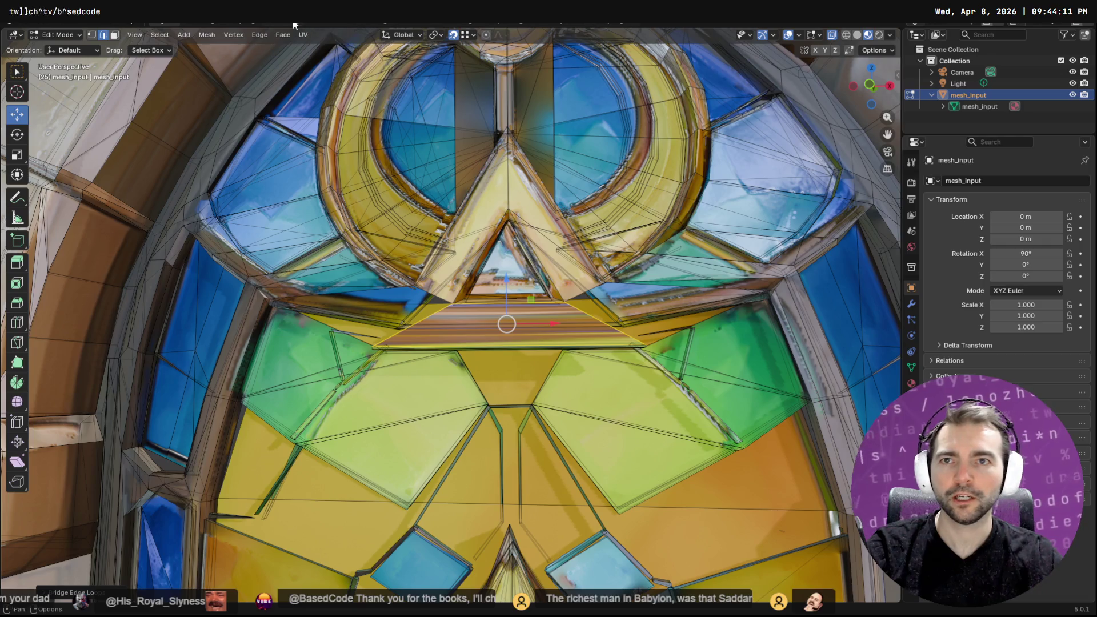
left_click(243, 23)
scroll(241, 324, "down", 3)
scroll(208, 303, "down", 5)
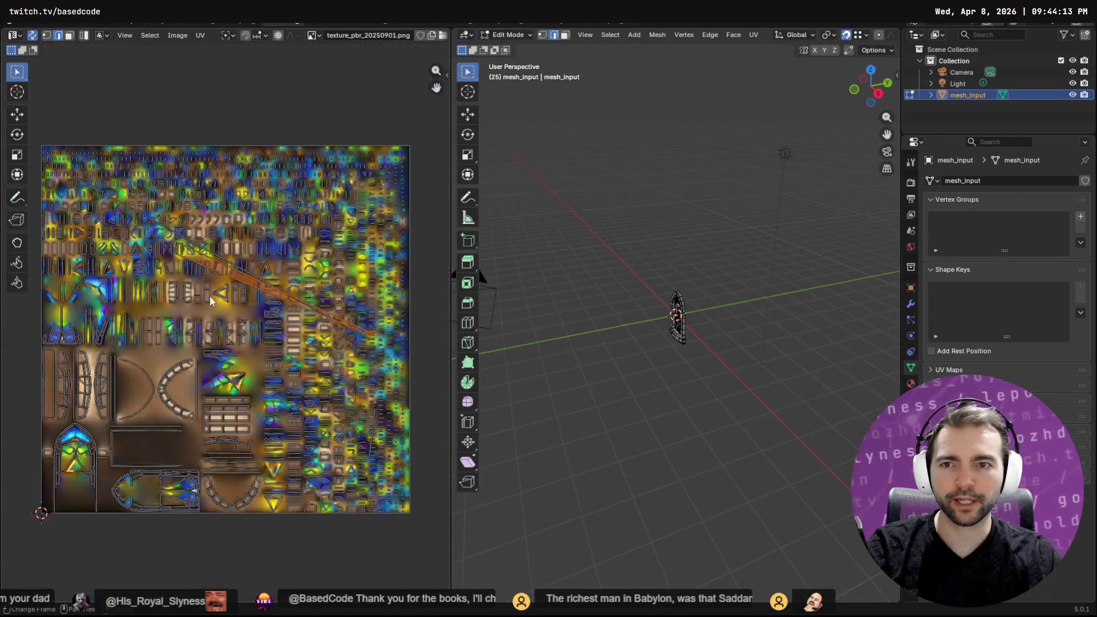
scroll(221, 290, "up", 5)
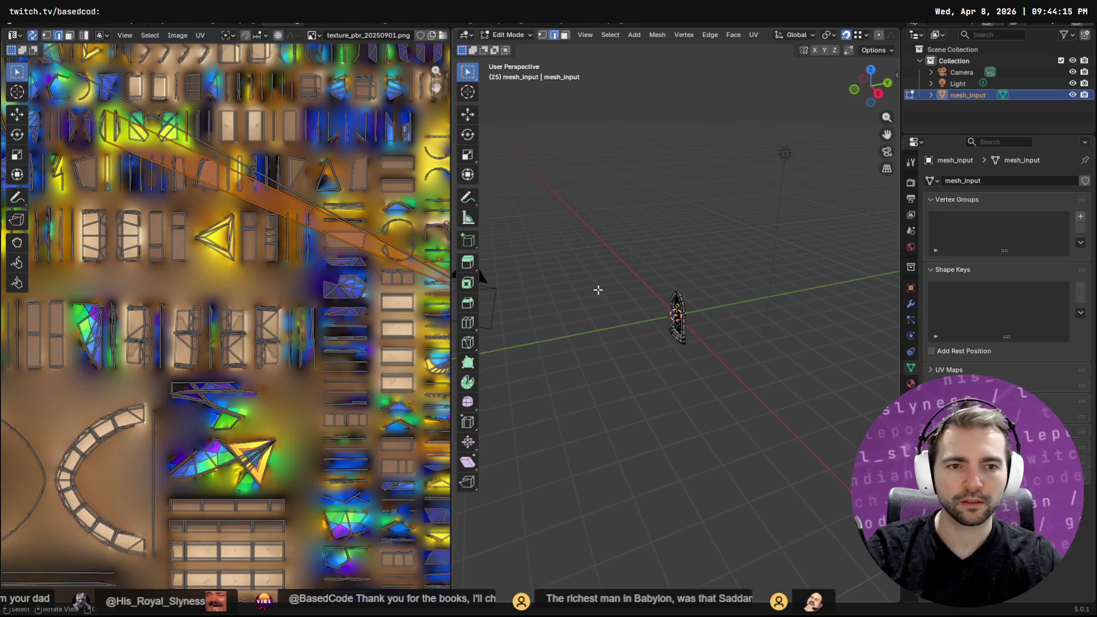
left_click(159, 21)
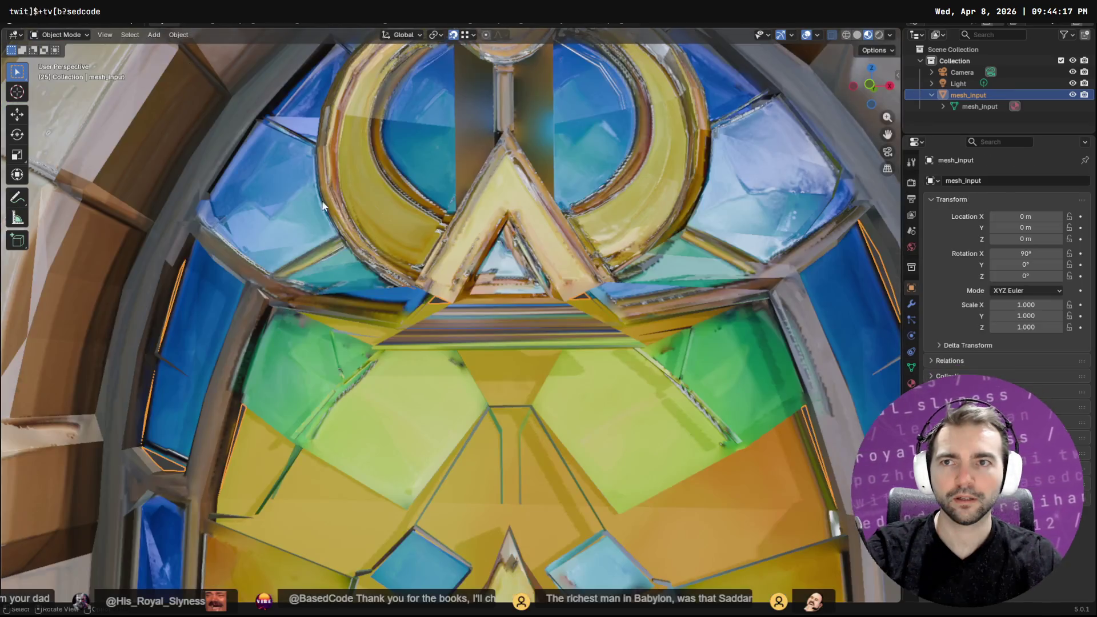
mouse_move(515, 264)
middle_mouse_down()
mouse_move(550, 259)
mouse_move(550, 277)
mouse_move(542, 264)
middle_mouse_up()
In Edit Mode, add Frame Selected to Quick Favorites and frame the new face
scroll(542, 264, "down", 2)
key("Tab")
scroll(570, 343, "up", 6)
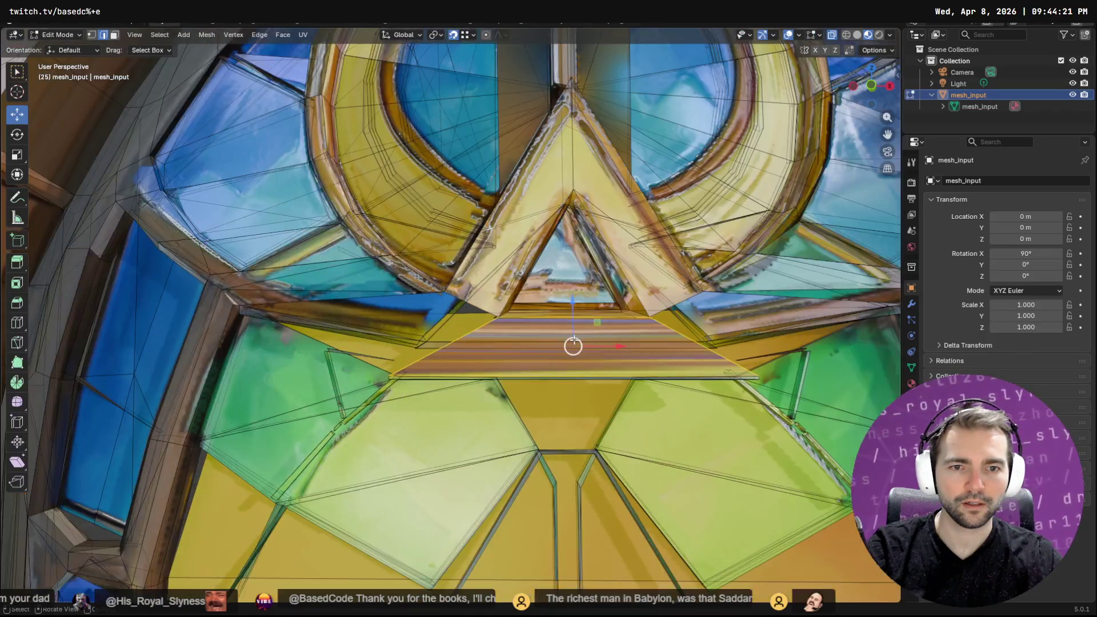
key("F3")
type("frame")
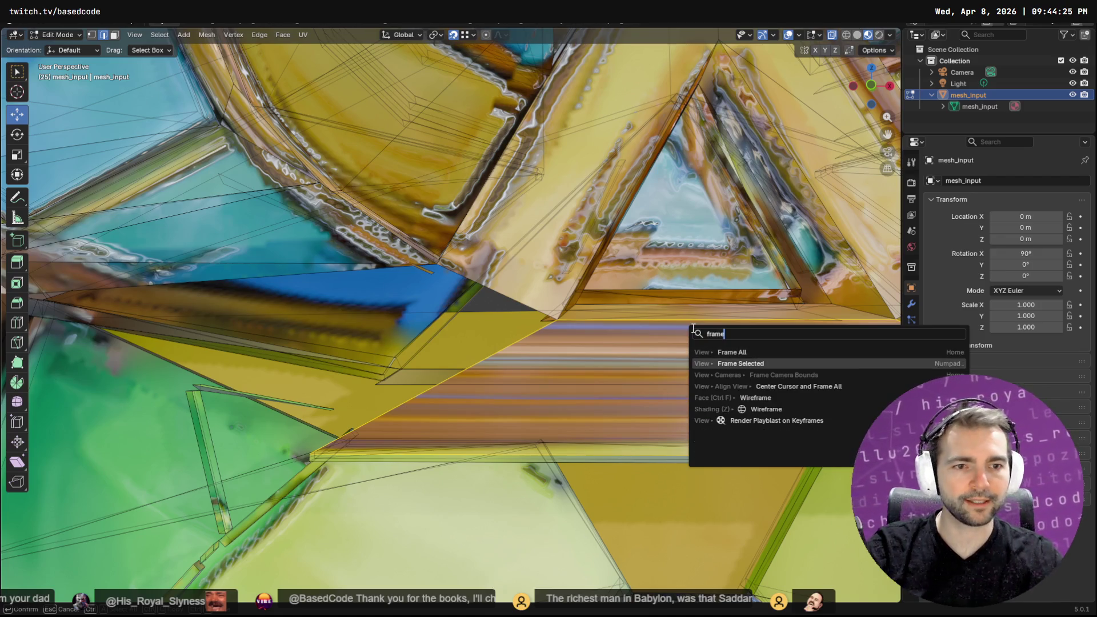
right_click(755, 364)
left_click(760, 368)
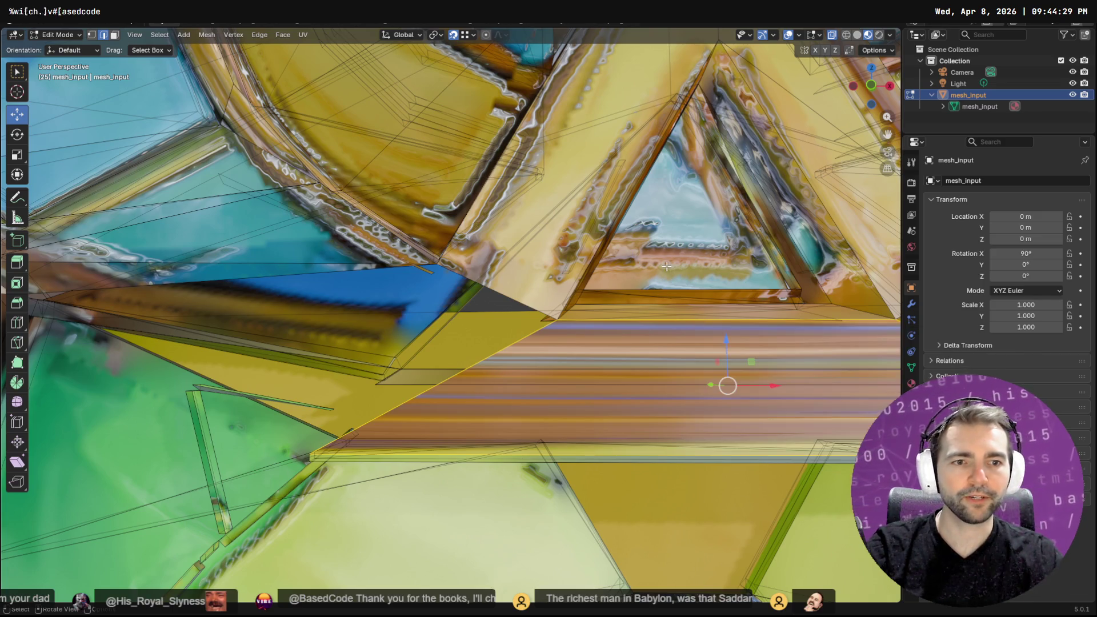
key("q")
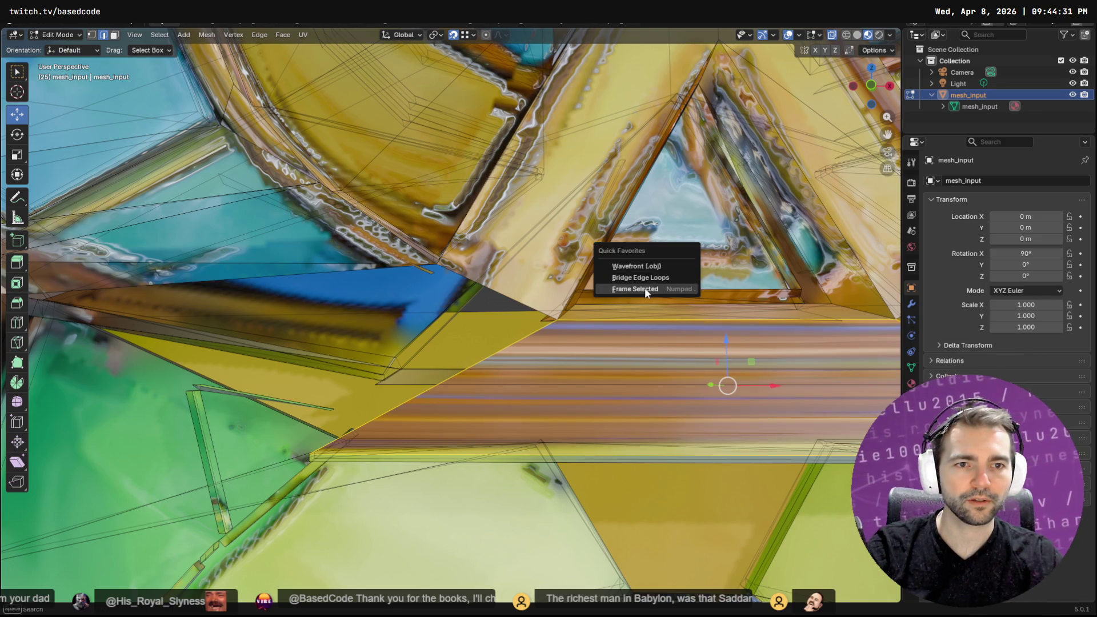
left_click(644, 289)
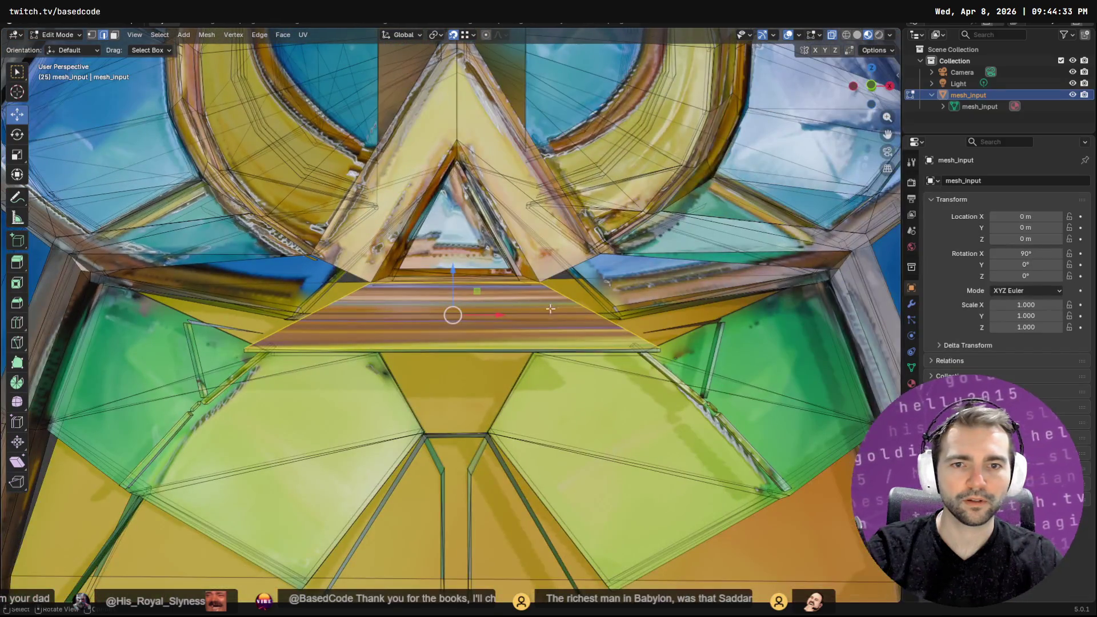
Project the new face's UVs from view and switch to UV Editing
scroll(451, 327, "up", 3)
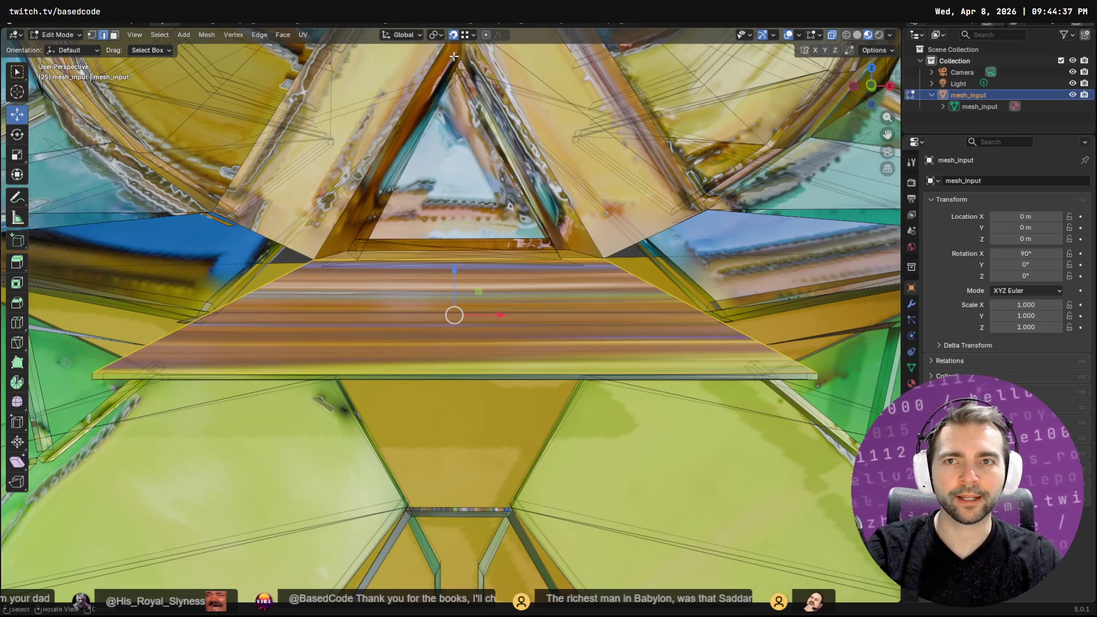
left_click(303, 34)
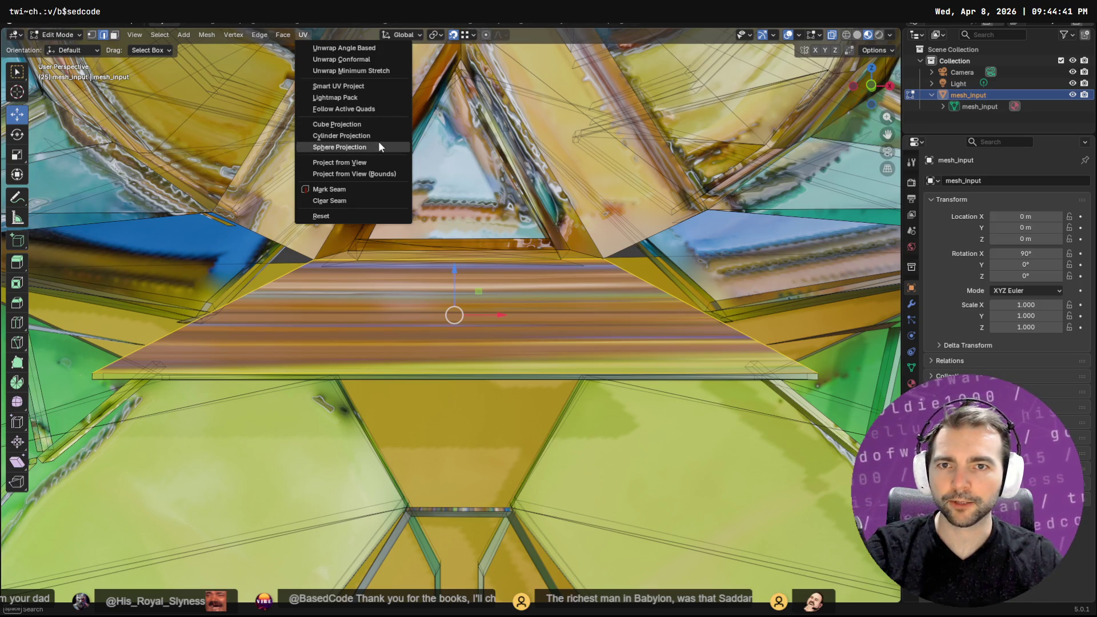
left_click(379, 161)
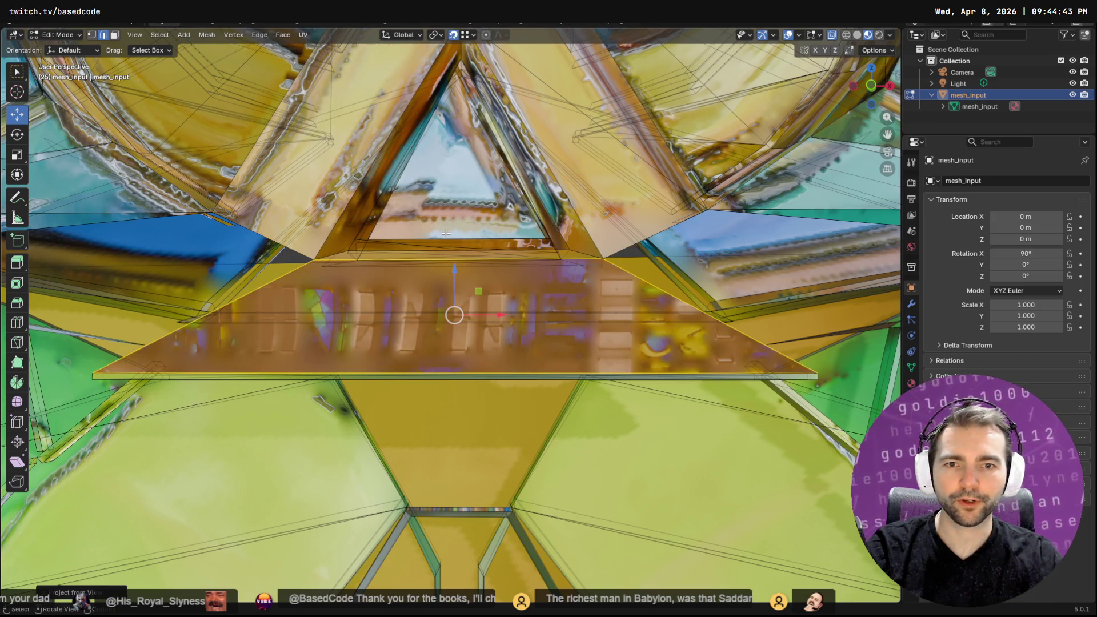
key("ctrl+Page_Down")
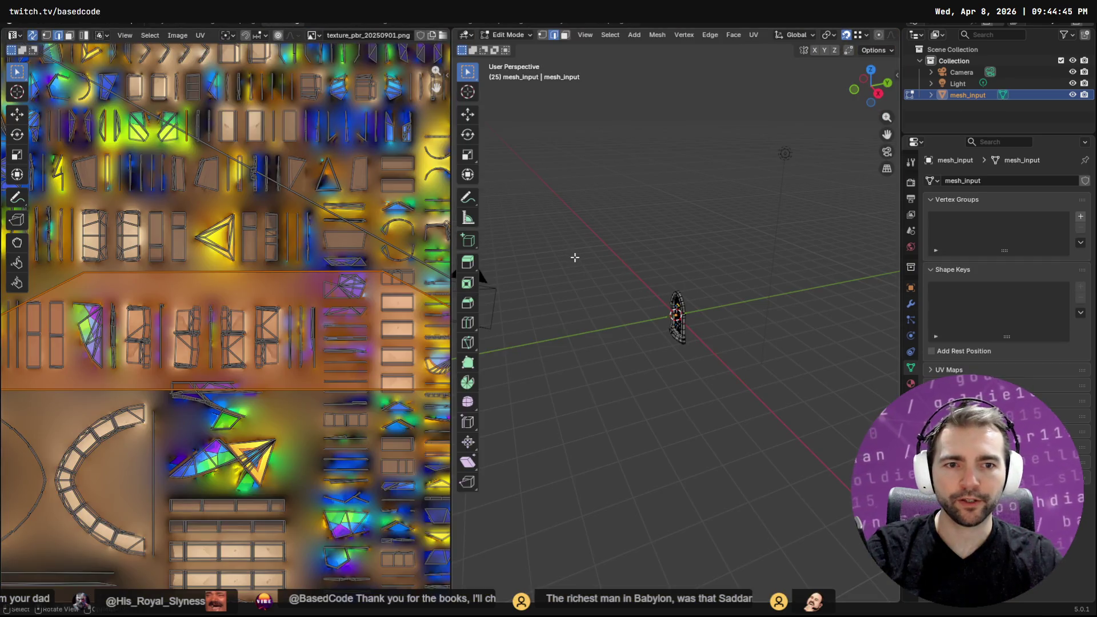
Try scaling the UV island, cancel, and reselect the new face's island
scroll(300, 330, "up", 2)
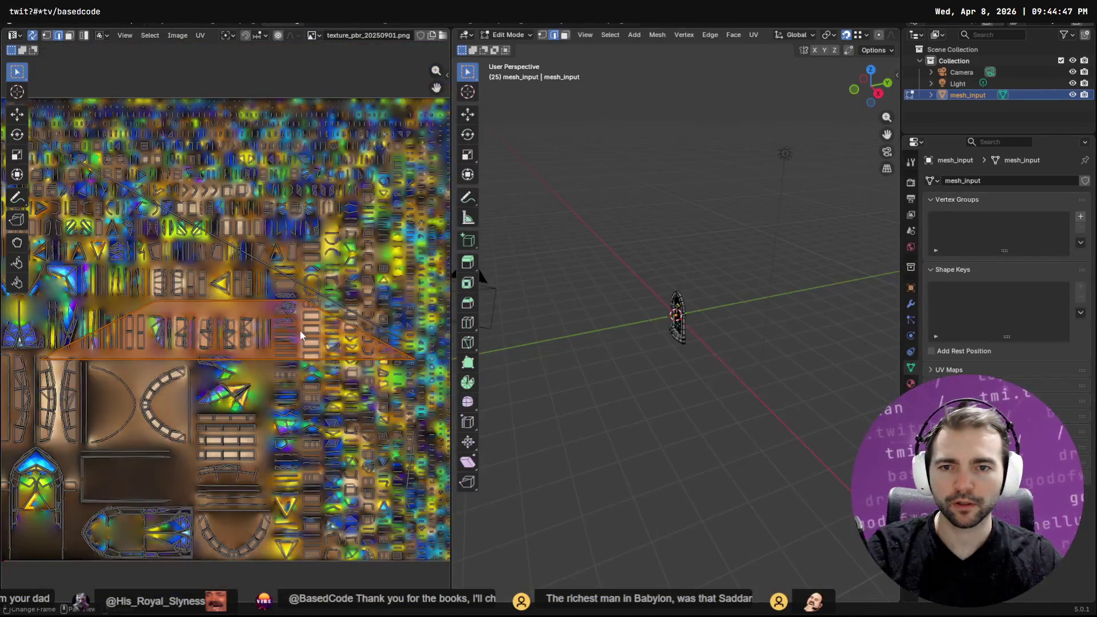
key("s")
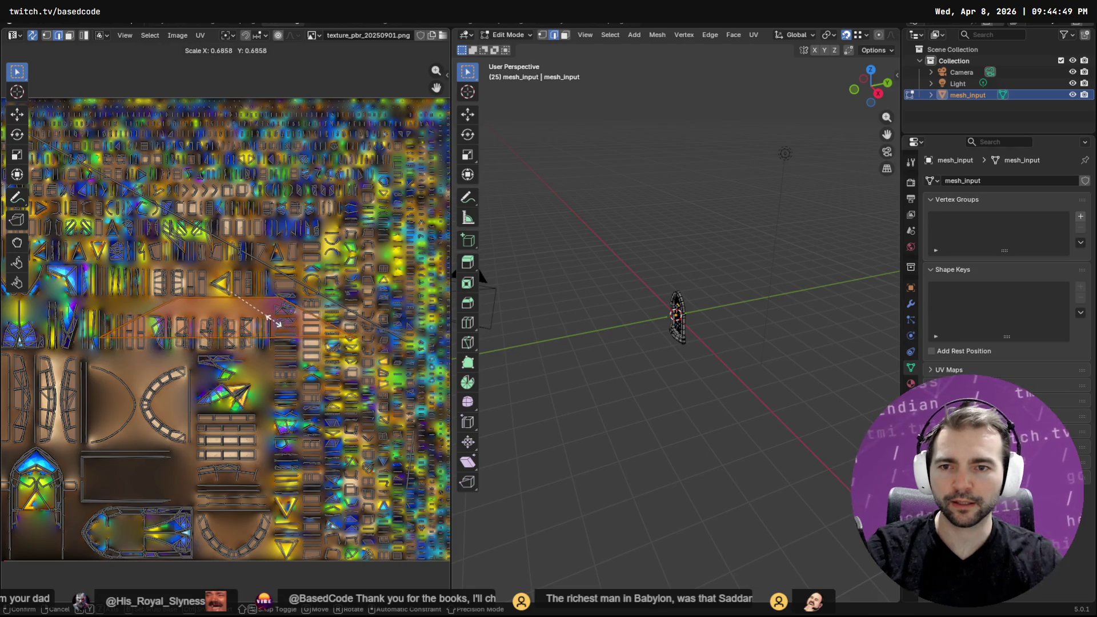
right_click(244, 298)
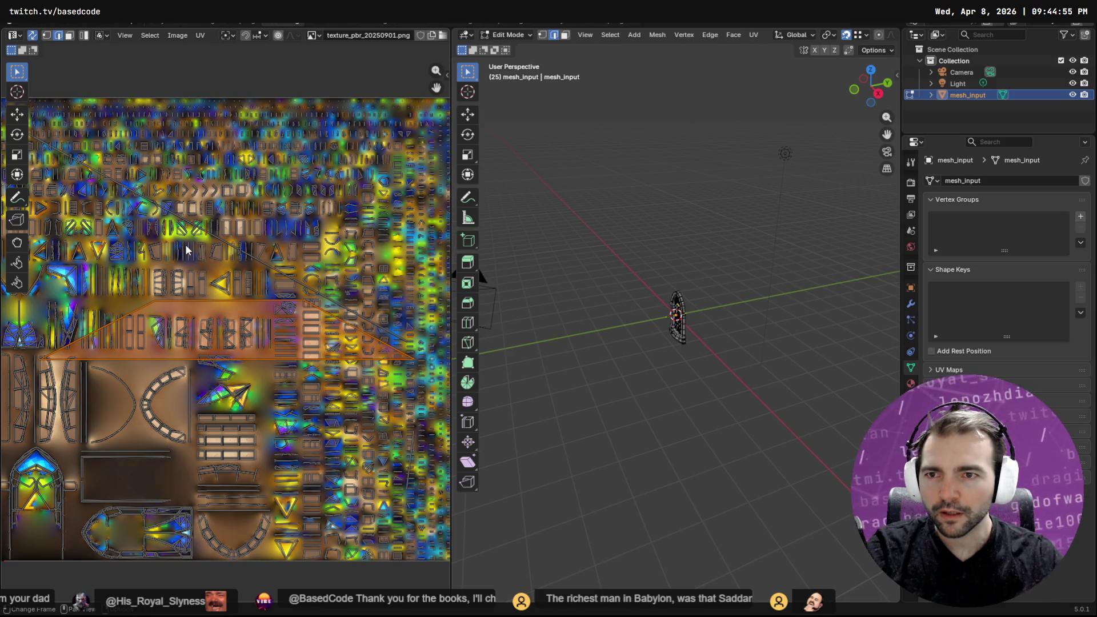
left_click(228, 309)
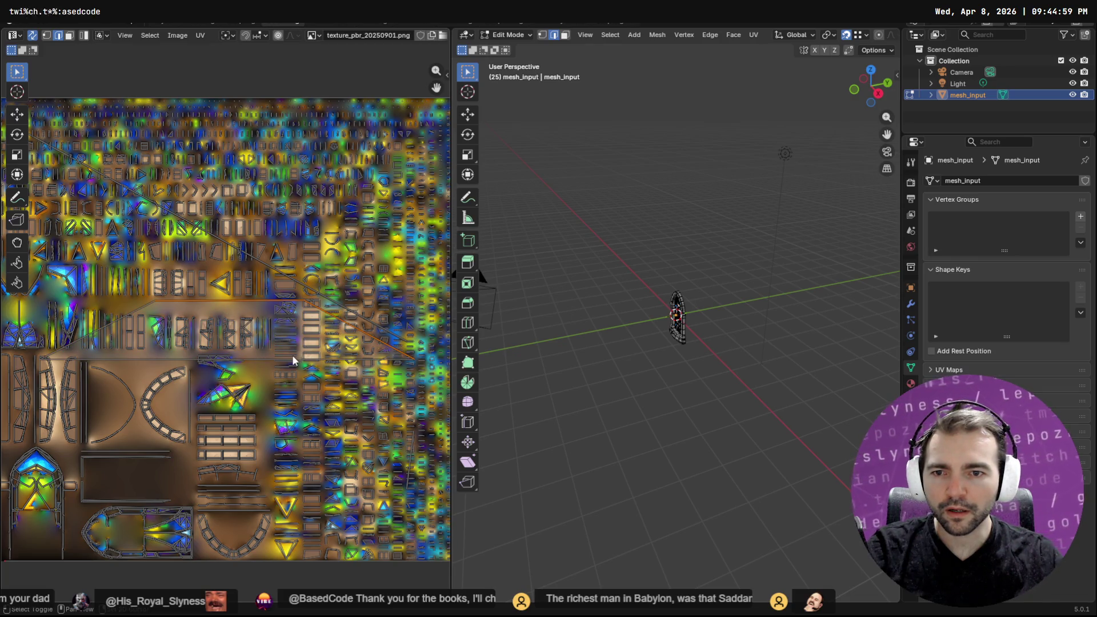
key("l")
key("b")
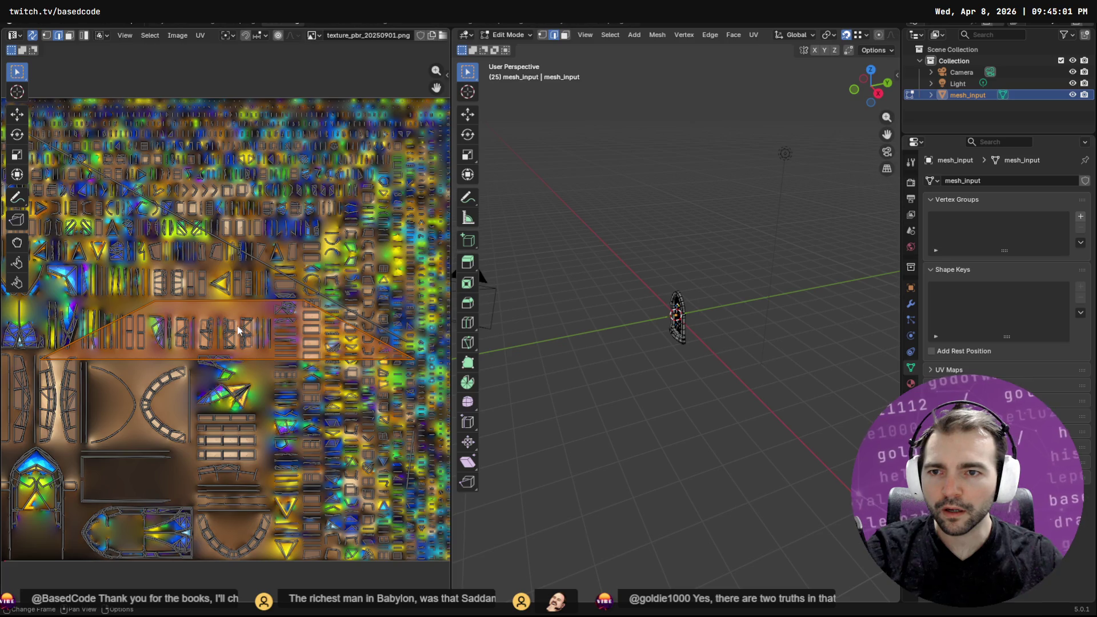
key("Escape")
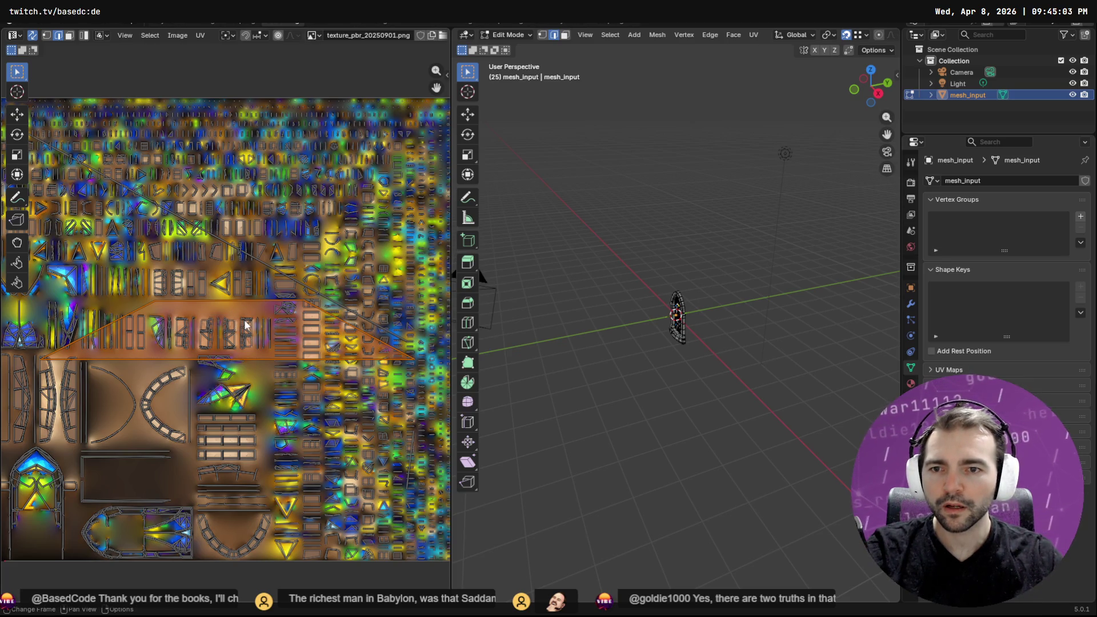
Move the UV island down and right on the atlas and scale it smaller
left_click(17, 114)
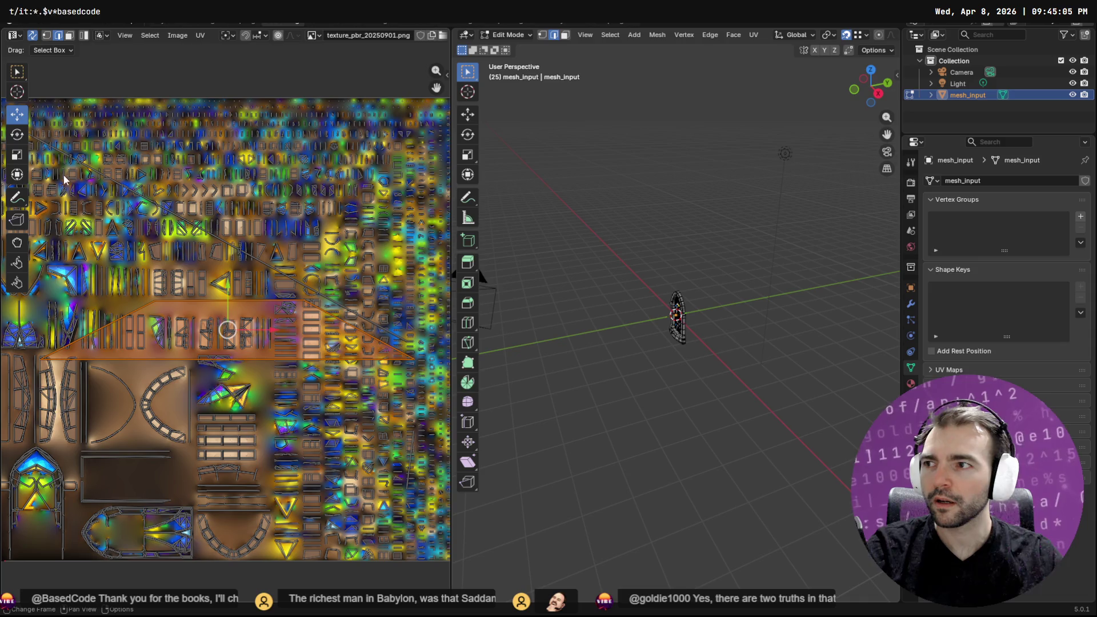
mouse_move(227, 328)
left_mouse_down()
mouse_move(256, 378)
mouse_move(177, 452)
mouse_move(179, 403)
left_mouse_up()
scroll(262, 292, "down", 2)
scroll(263, 292, "up", 5)
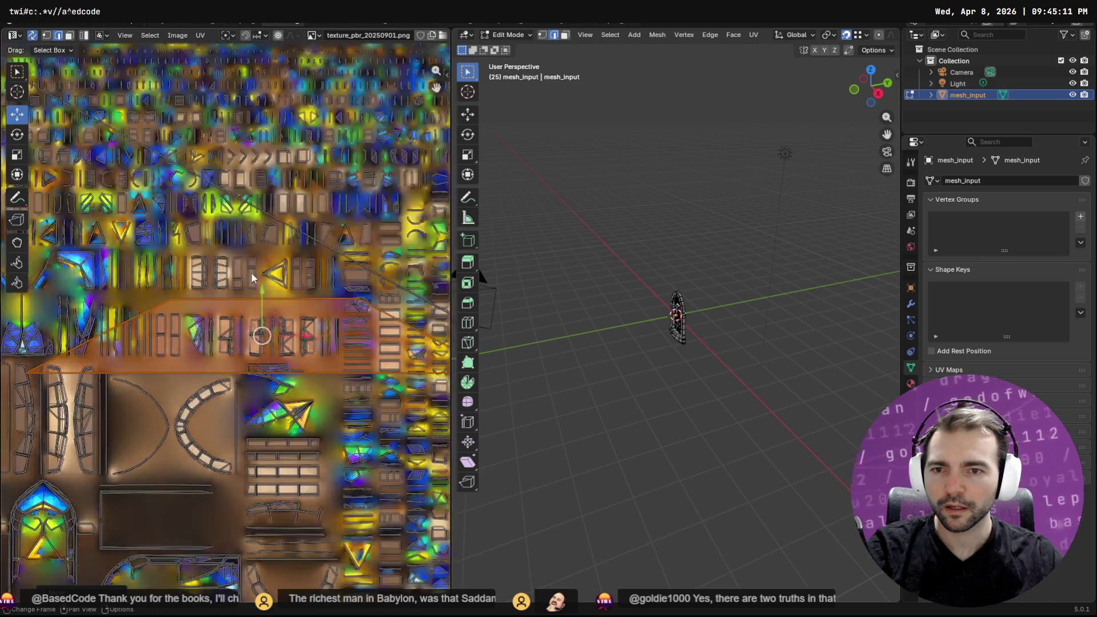
key("s")
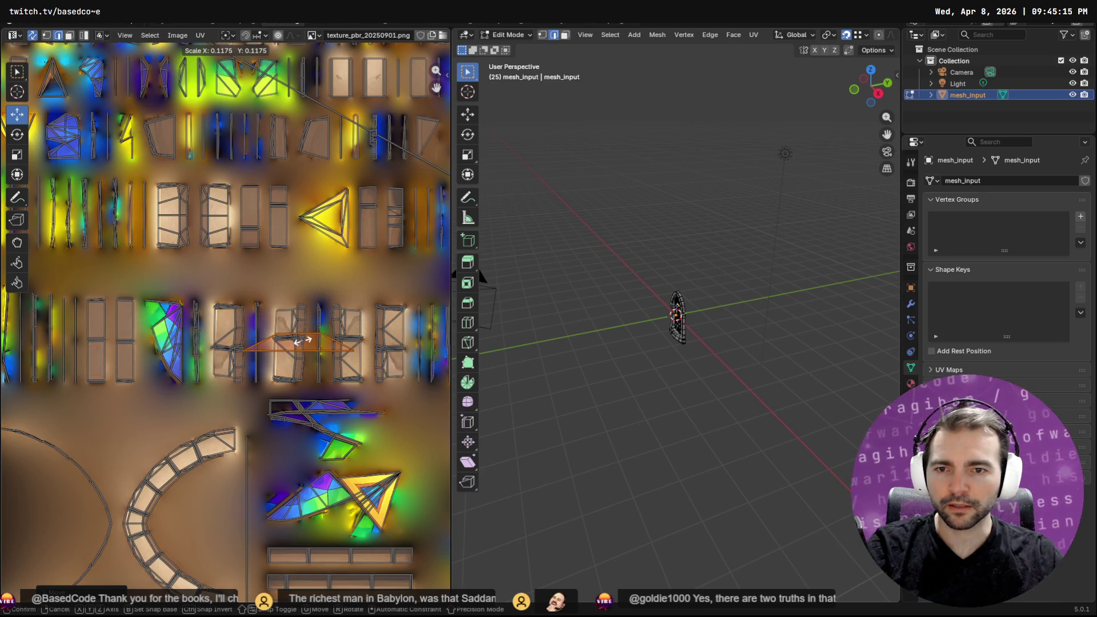
left_click(300, 342)
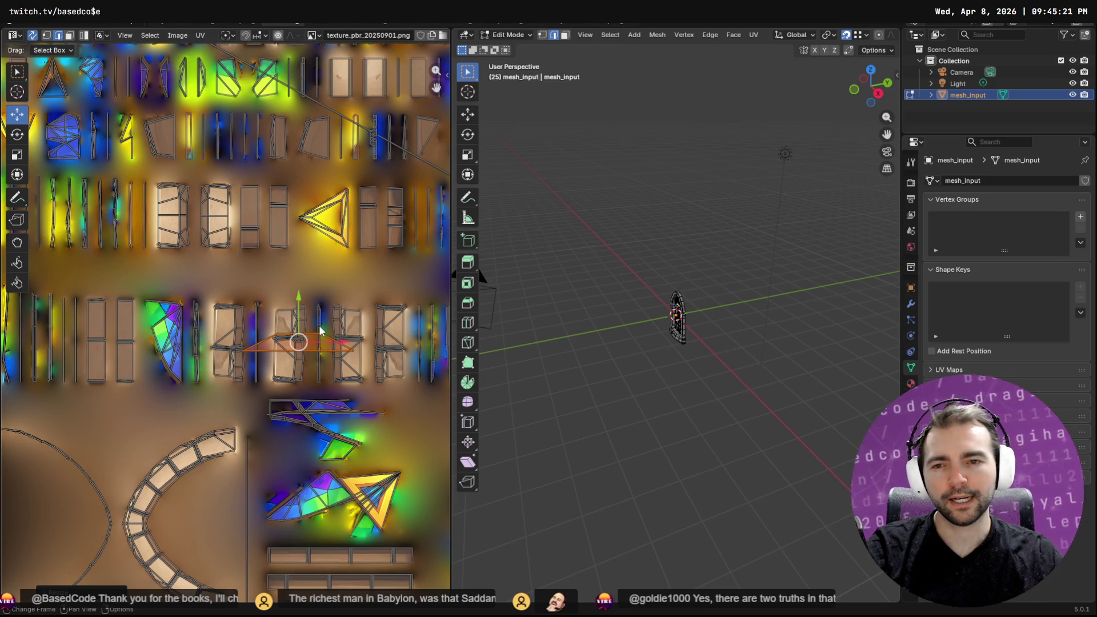
Rotate the island, place it over the yellow triangle, and shrink it further
key("r")
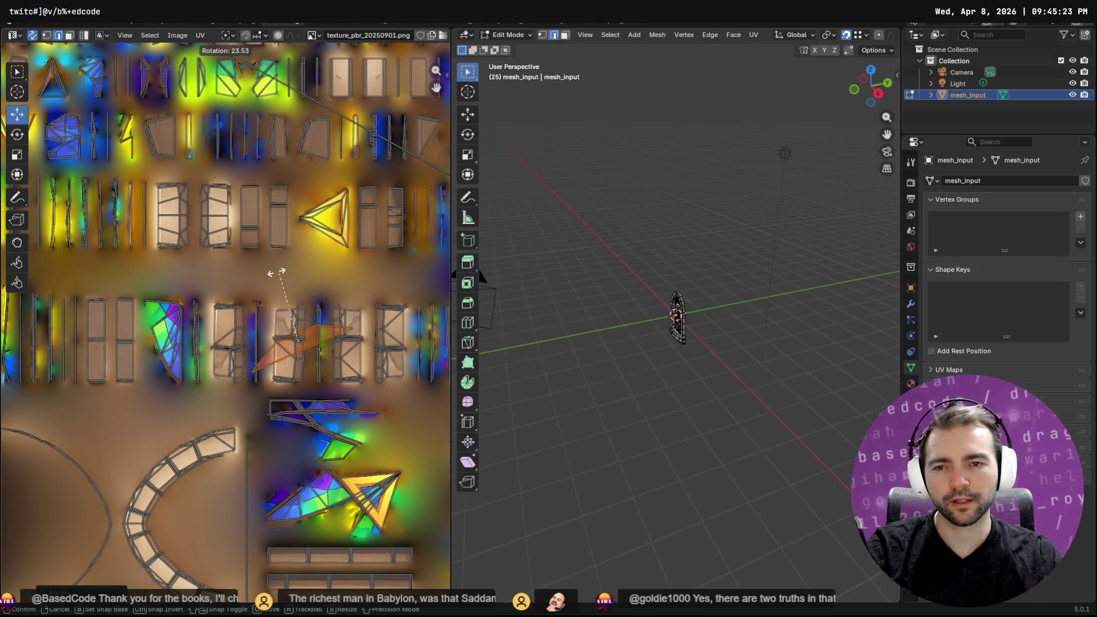
left_click(193, 332)
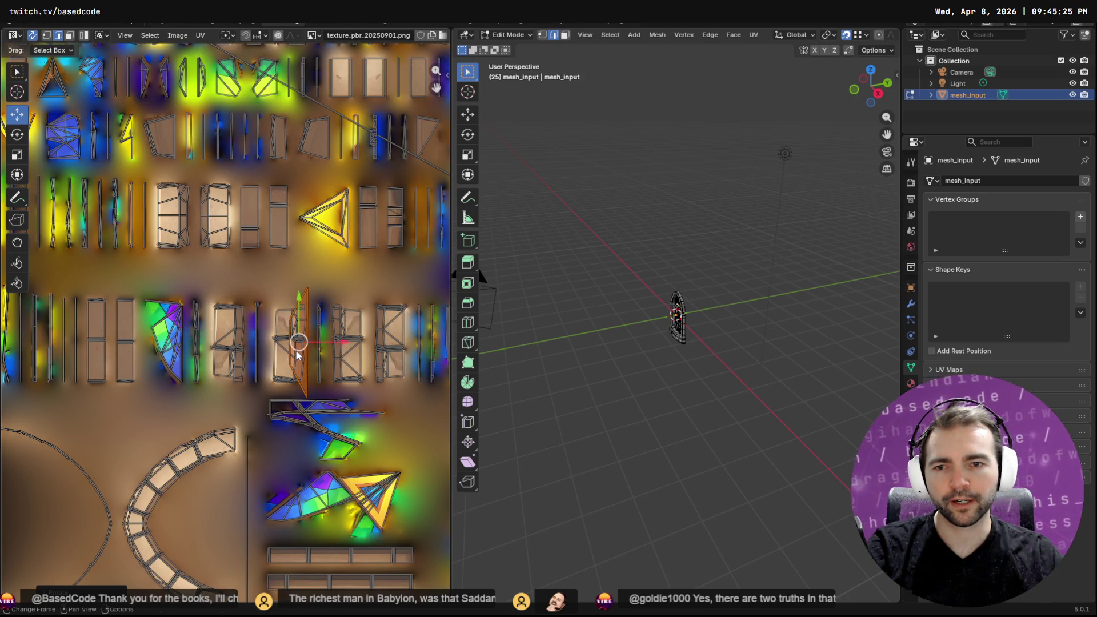
key("g")
left_click(343, 239)
key("s")
left_click(345, 227)
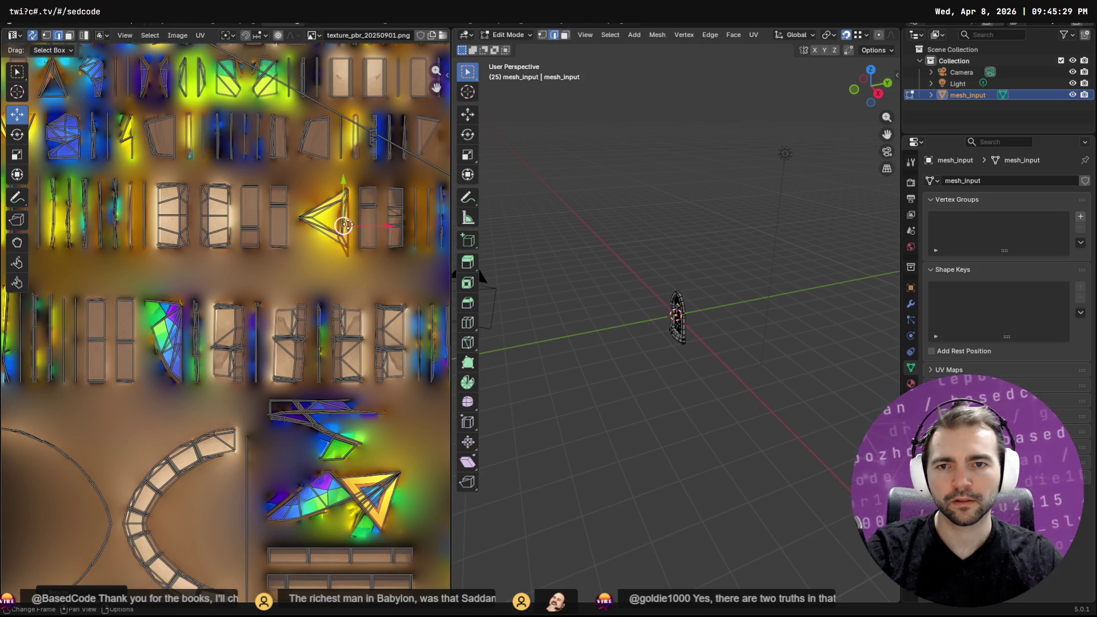
Nudge the island onto the yellow region and return to the Layout 3D view
scroll(343, 225, "up", 6)
mouse_move(439, 232)
middle_mouse_down()
mouse_move(383, 291)
mouse_move(315, 325)
middle_mouse_up()
key("g")
left_click(300, 331)
key("g")
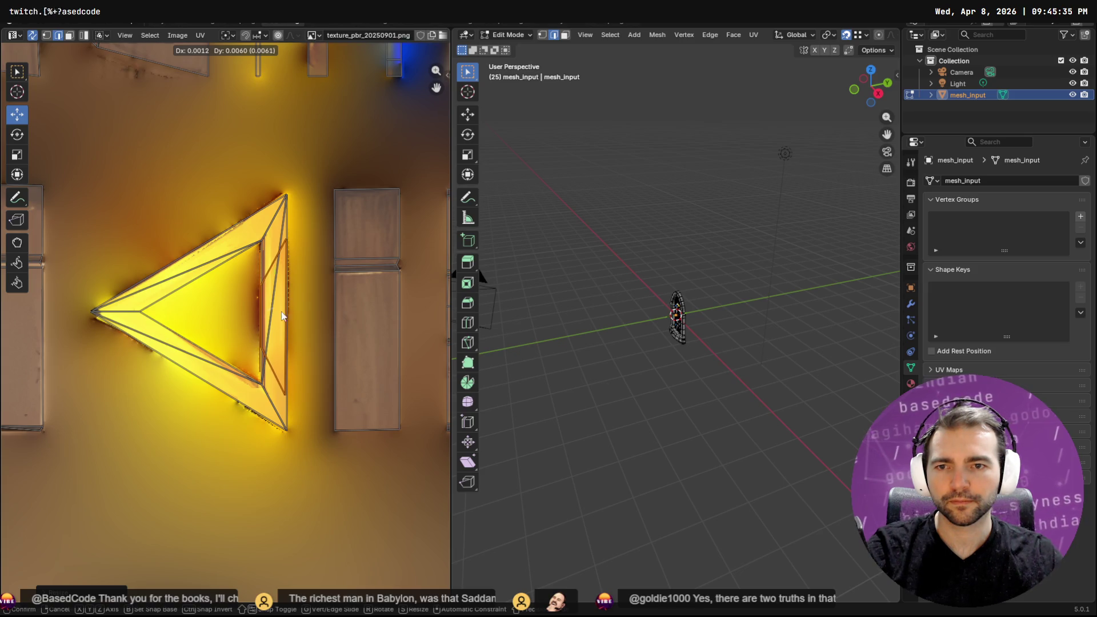
left_click(282, 316)
left_click(159, 22)
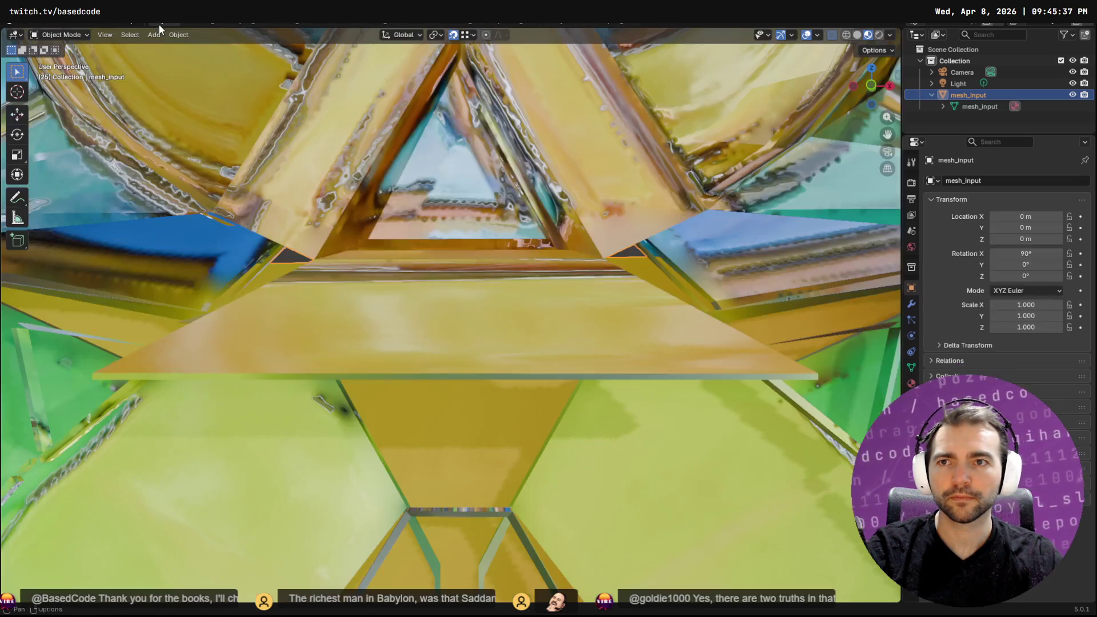
Orbit to the gap beside the yellow triangle and select its border in Edit Mode
scroll(534, 239, "down", 3)
scroll(526, 327, "down", 3)
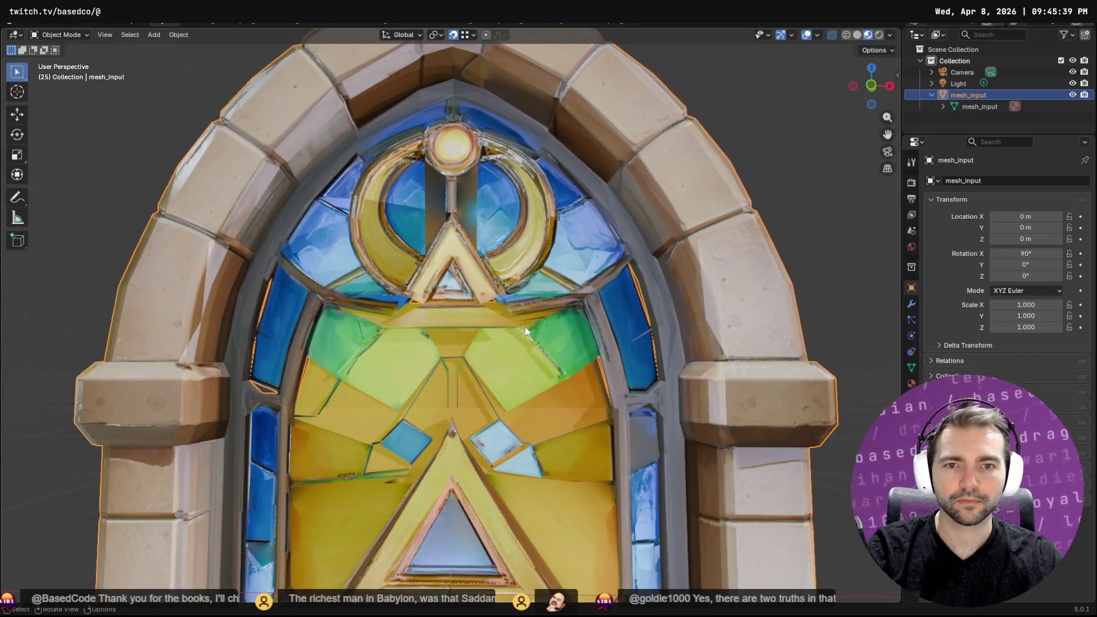
mouse_move(550, 330)
middle_mouse_down()
mouse_move(595, 362)
mouse_move(498, 351)
mouse_move(493, 327)
mouse_move(512, 302)
middle_mouse_up()
scroll(511, 303, "up", 5)
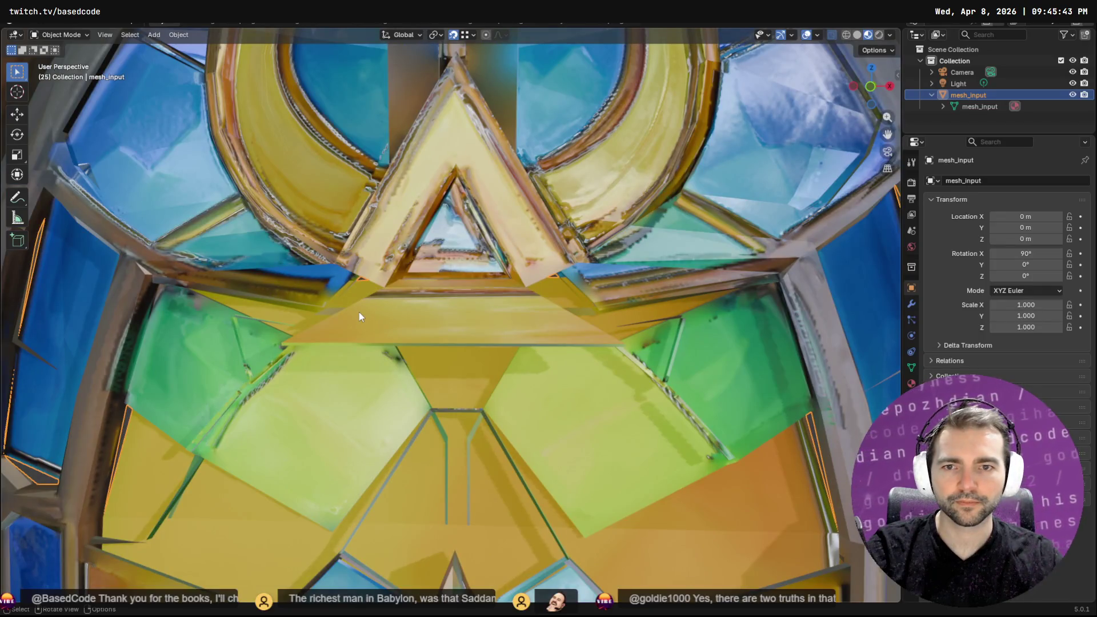
key("Tab")
left_click(340, 311)
Run Bridge Edge Loops via the 'brid' search to fill the gap
key("F3")
key("Escape")
key("q")
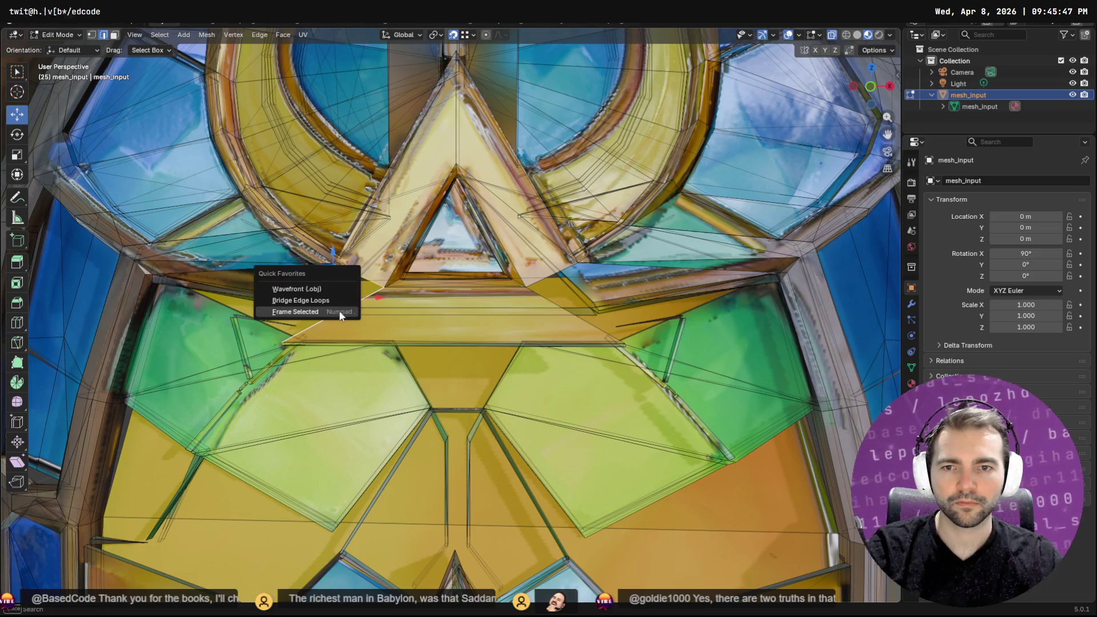
key("Escape")
key("F3")
type("brid")
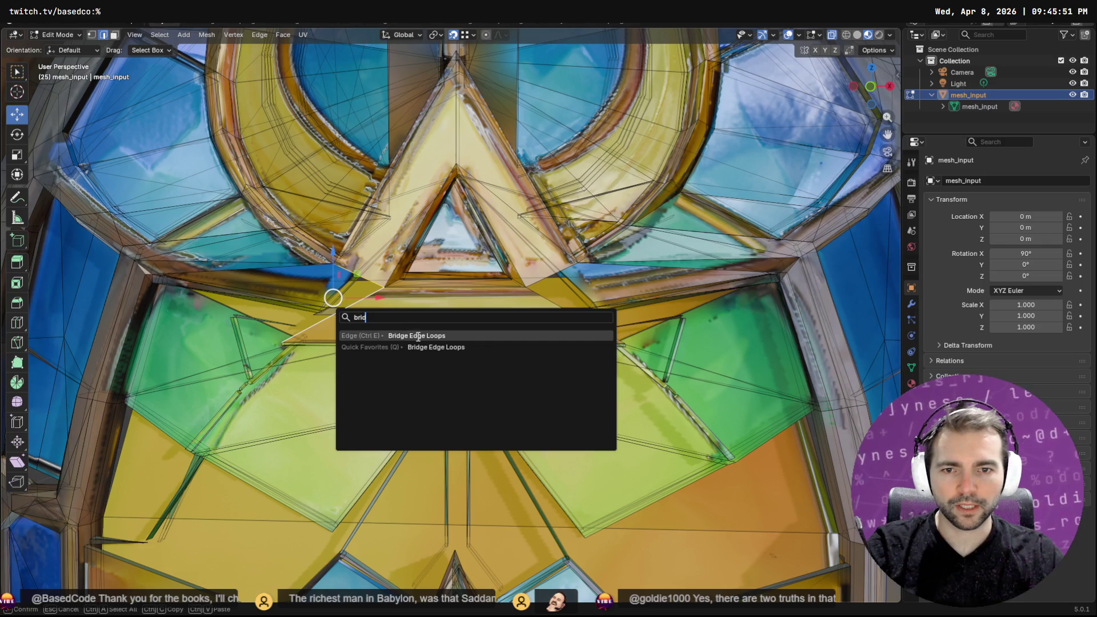
left_click(422, 346)
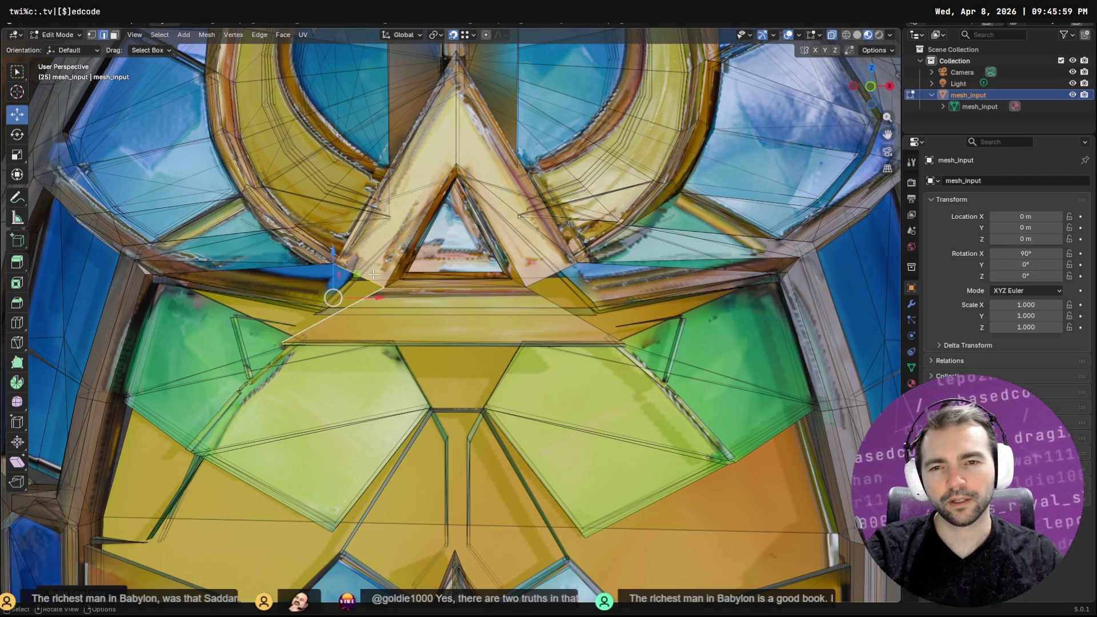
key("F3")
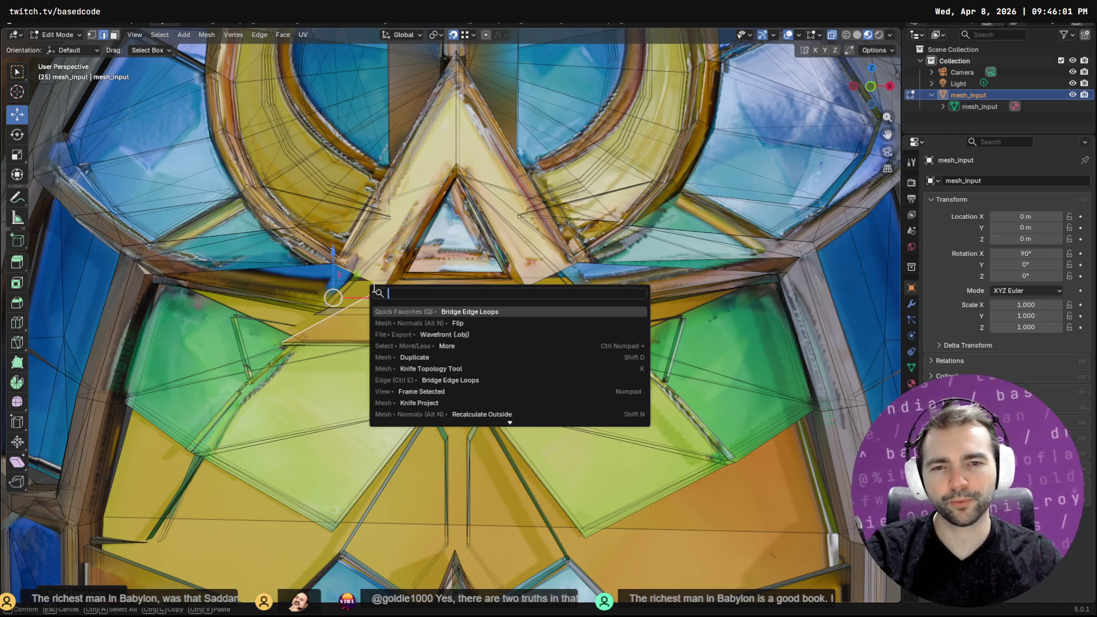
Bridge the selected edges into a face strip with Bridge Edge Loops
type("bridge")
key("BackSpace")
key("BackSpace")
key("BackSpace")
key("Return")
Extrude a new vertex from the gap's left end to the gap's upper corner
scroll(354, 278, "up", 3)
middle_click_drag(355, 278, 330, 216)
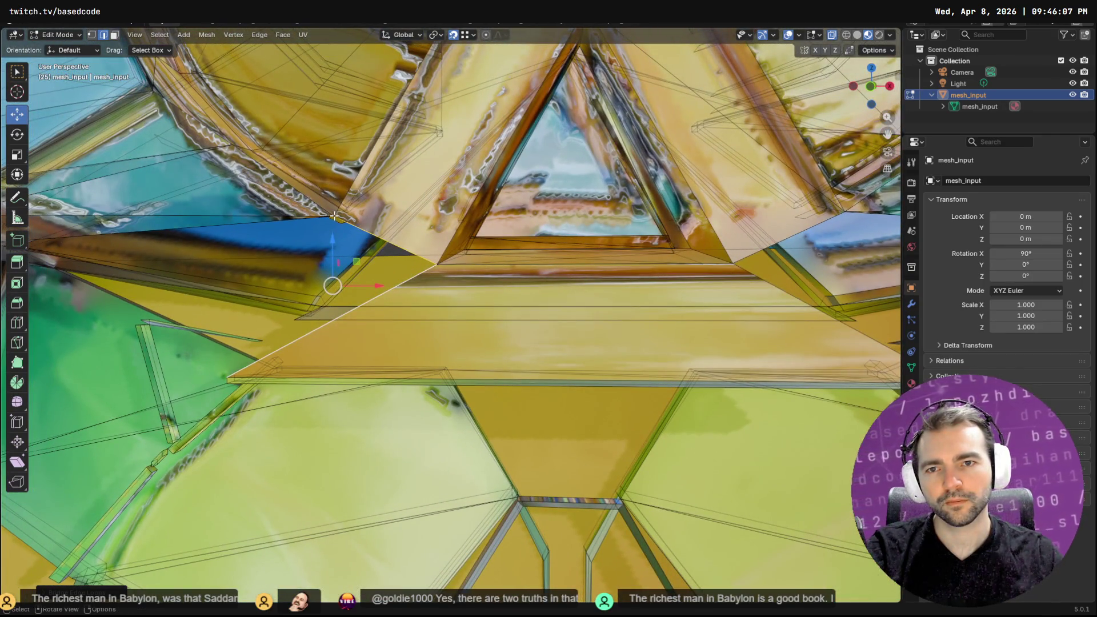
left_click(337, 215)
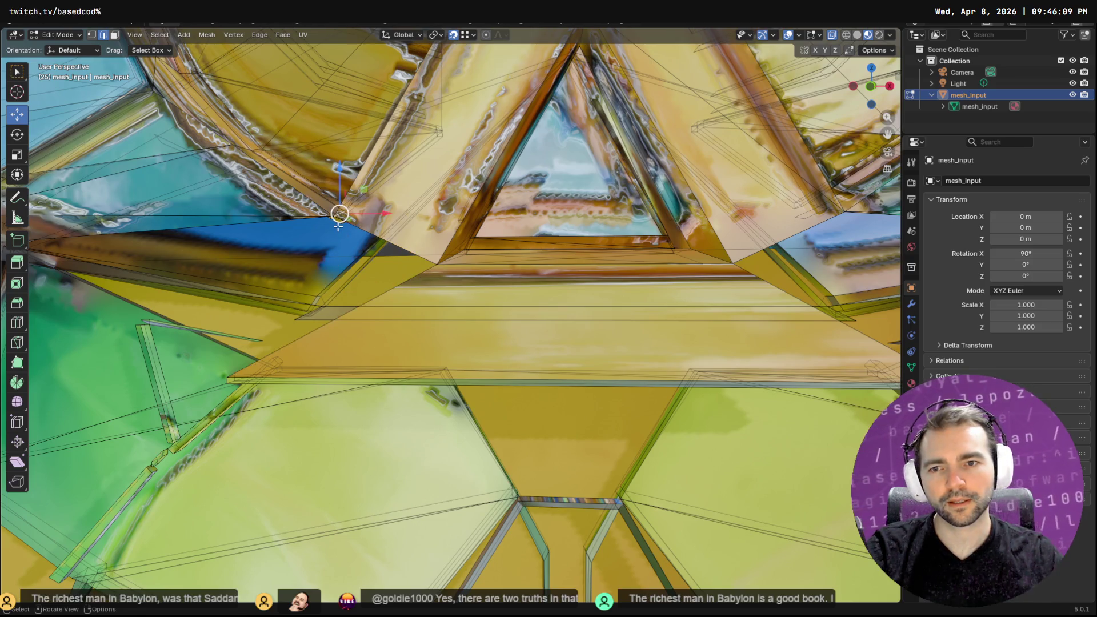
left_click(227, 376)
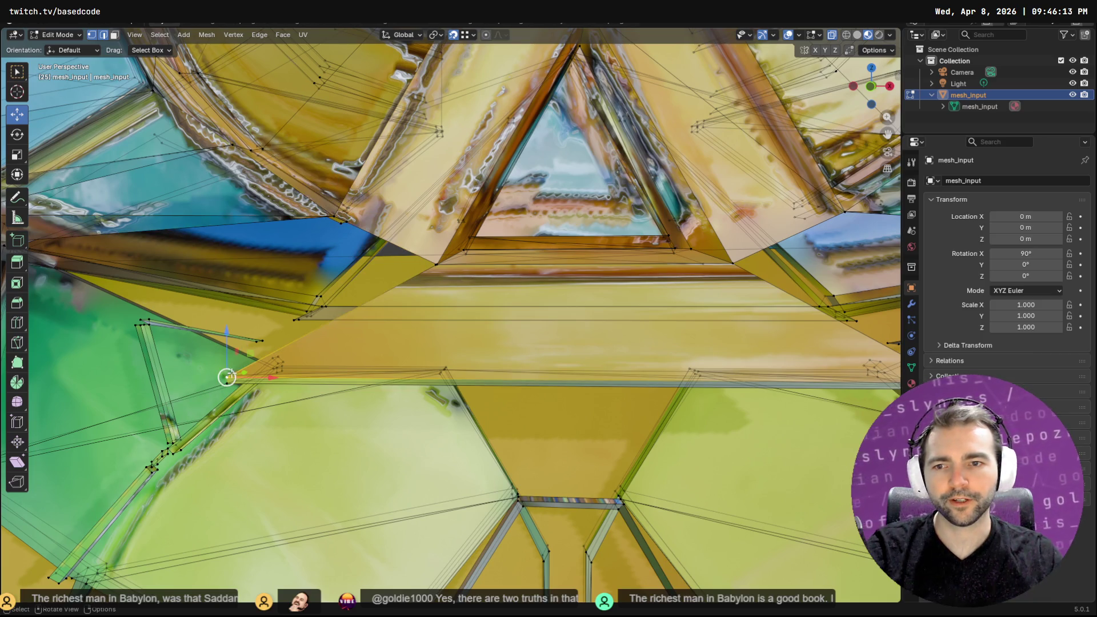
key("F3")
type("ex")
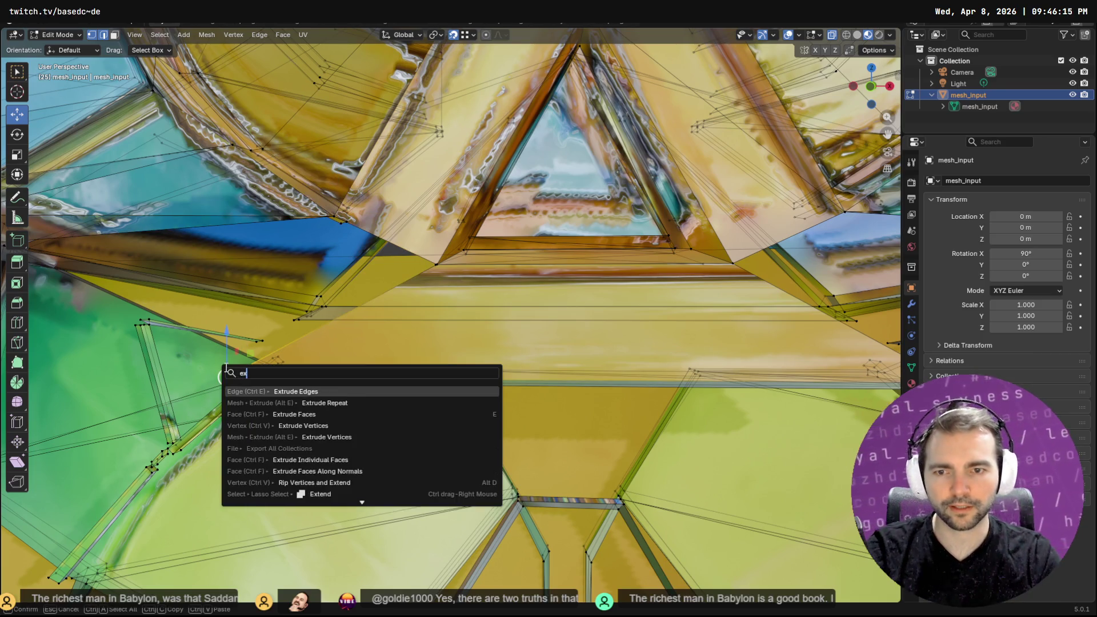
type("tx")
key("BackSpace")
key("Down")
key("Down")
key("Down")
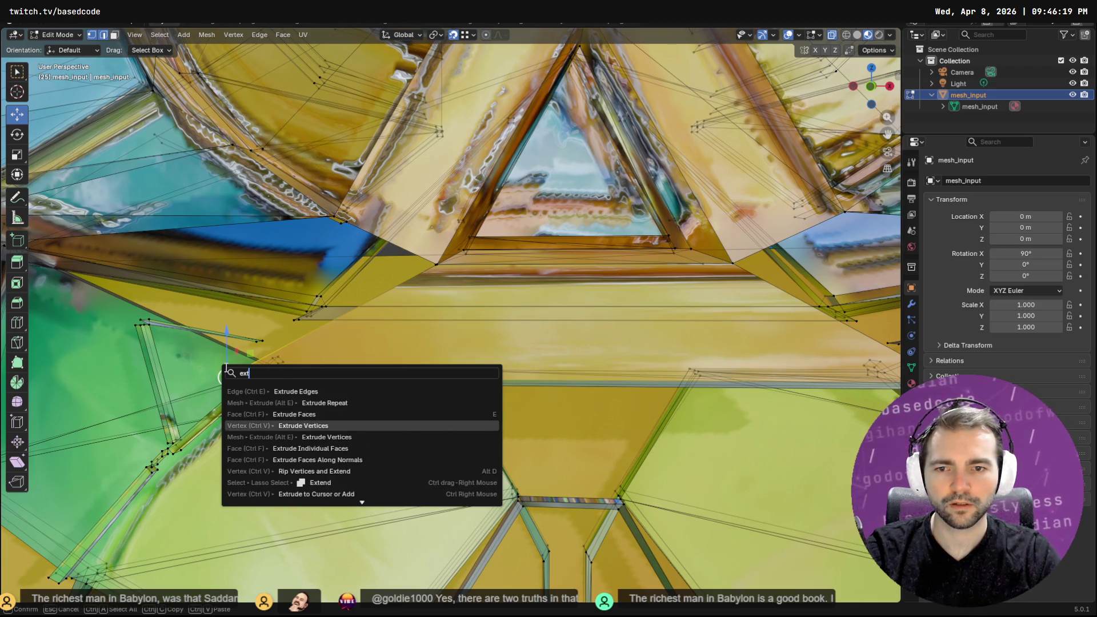
key("Return")
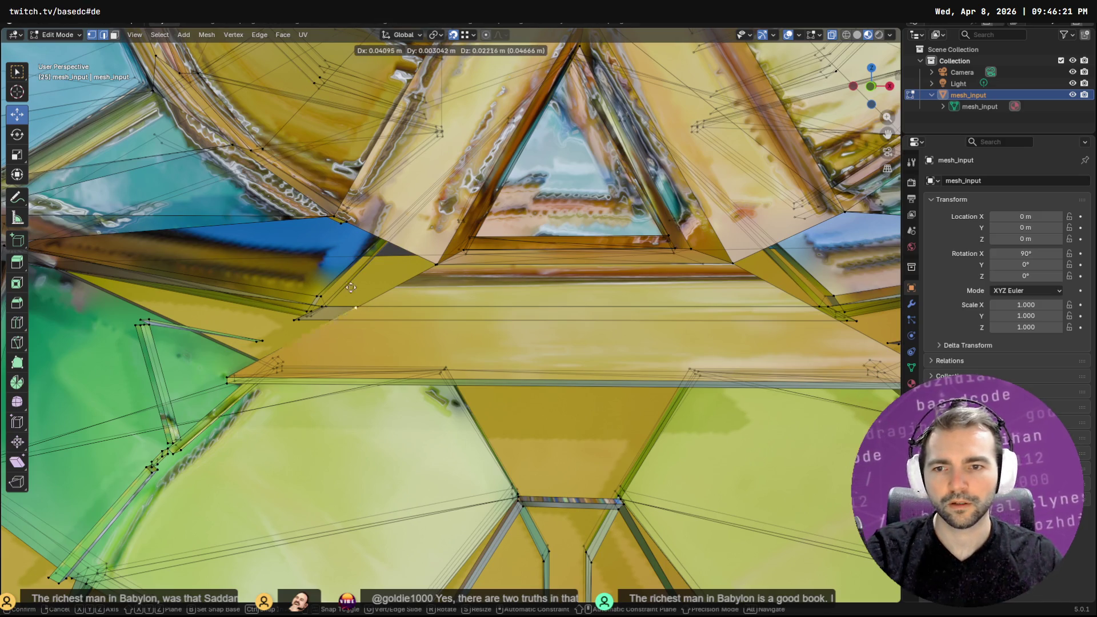
left_click(336, 216)
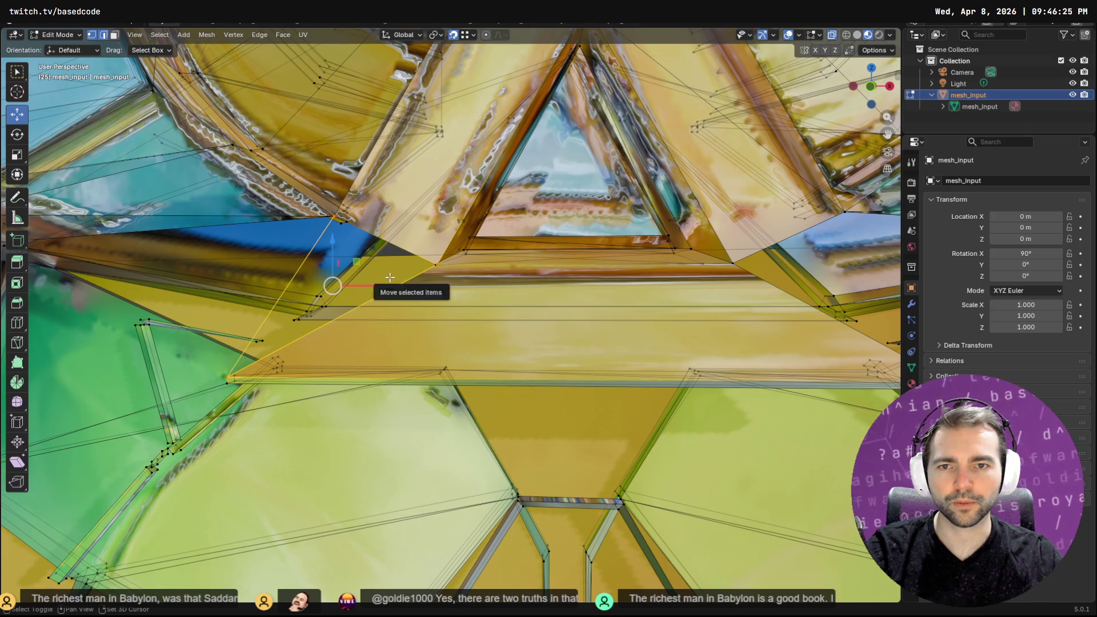
left_click(384, 240, "shift")
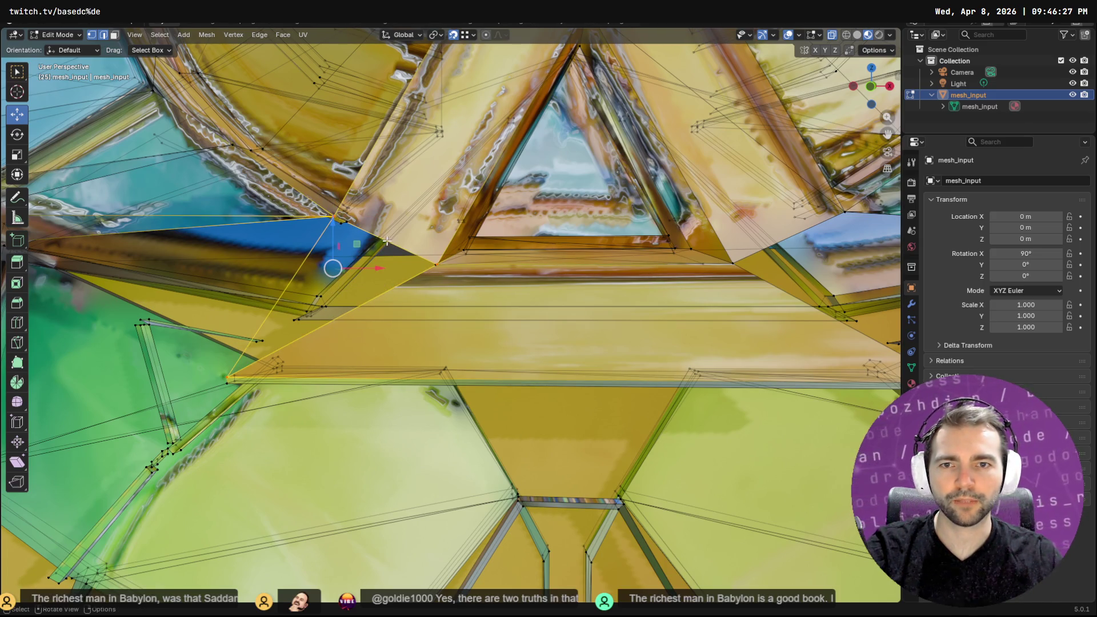
key("ctrl+z")
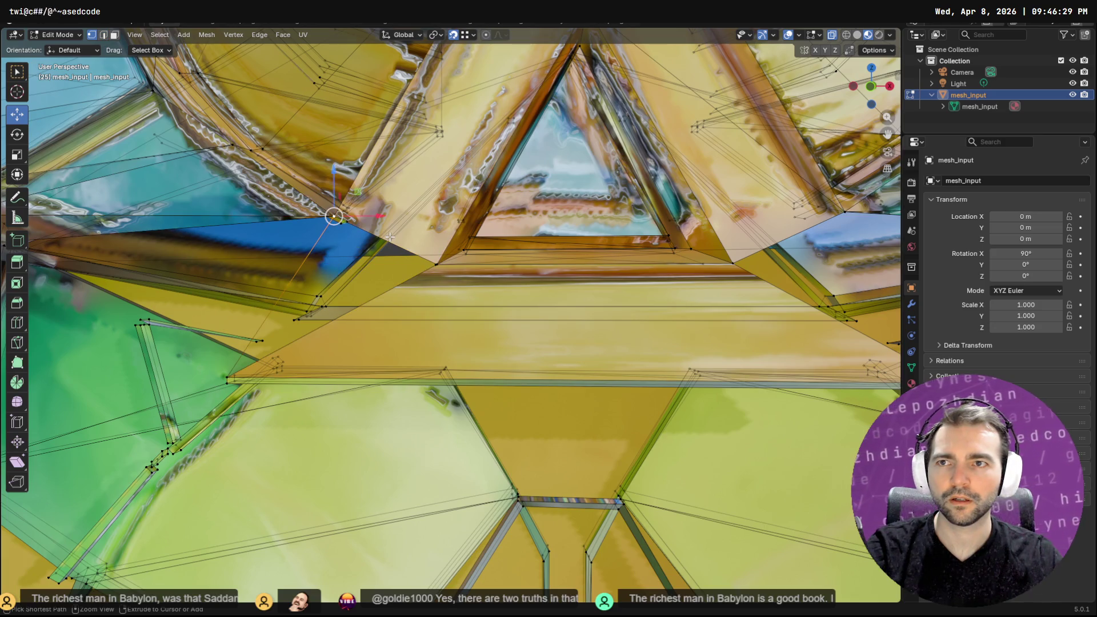
Select the two gap edges and close the gap with a filled face via Grid Fill
key("2")
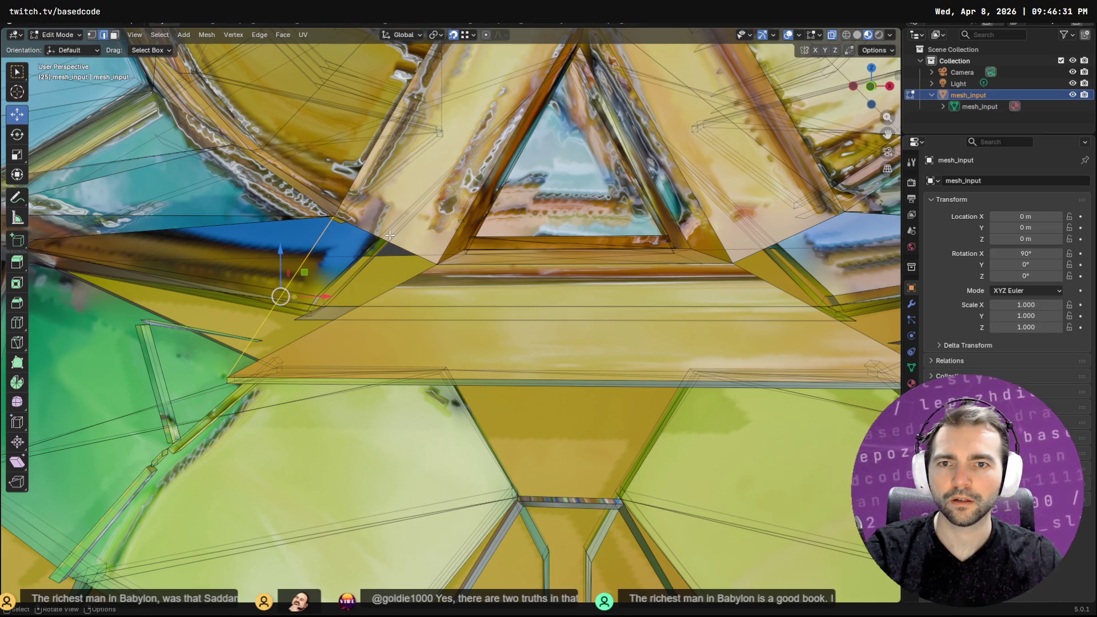
left_click(392, 275, "shift")
key("f")
key("F3")
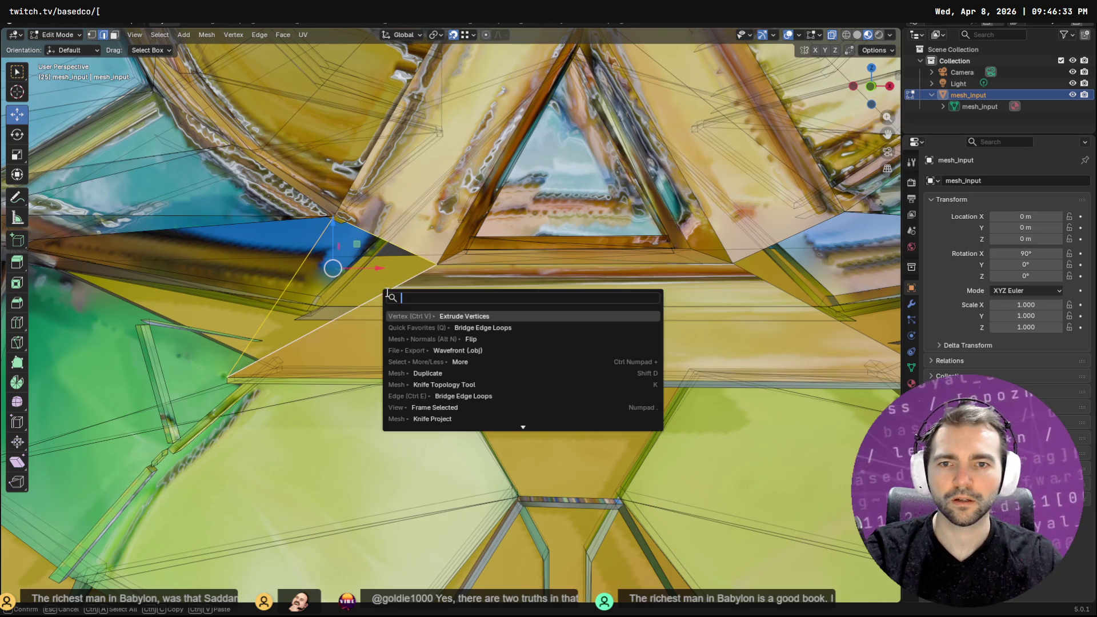
type("fill")
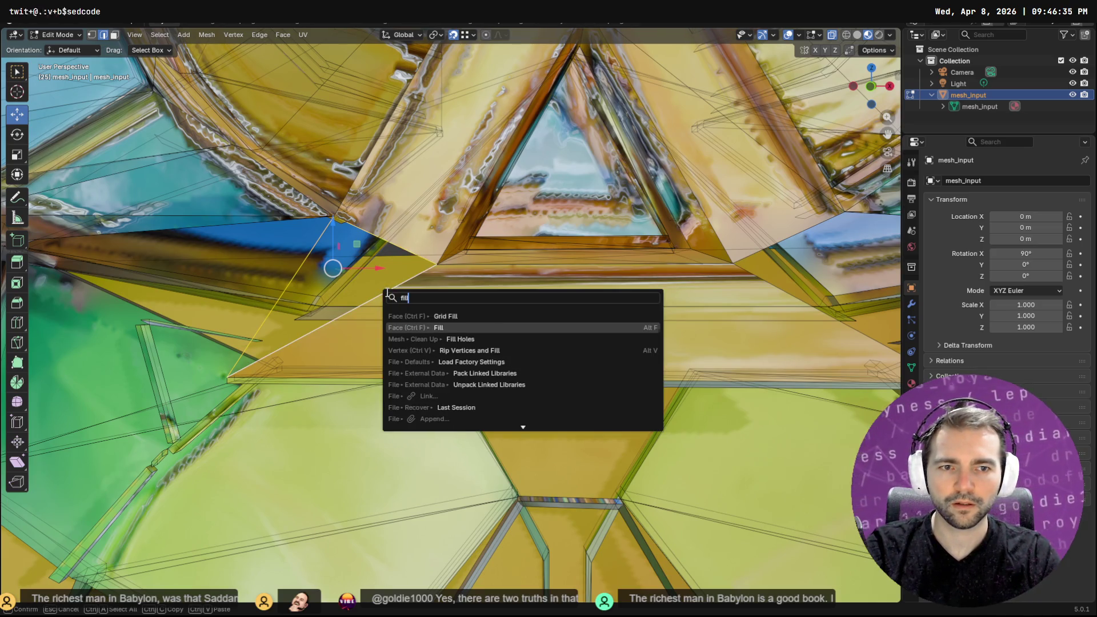
key("Return")
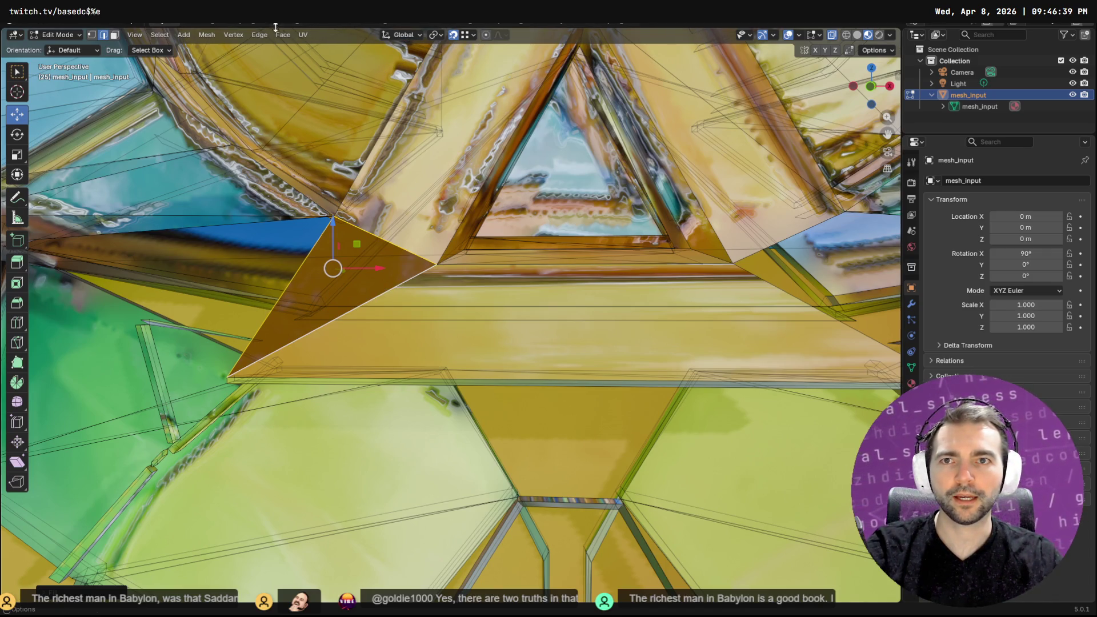
Smart UV Project the new face and view its island in the UV Editing workspace
left_click(303, 35)
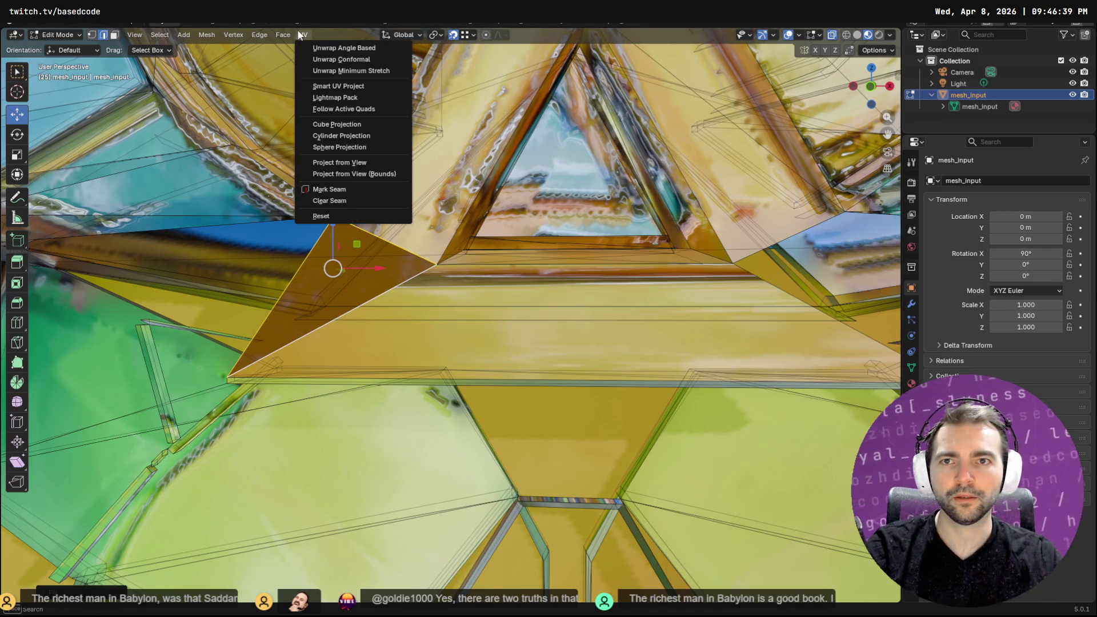
left_click(383, 85)
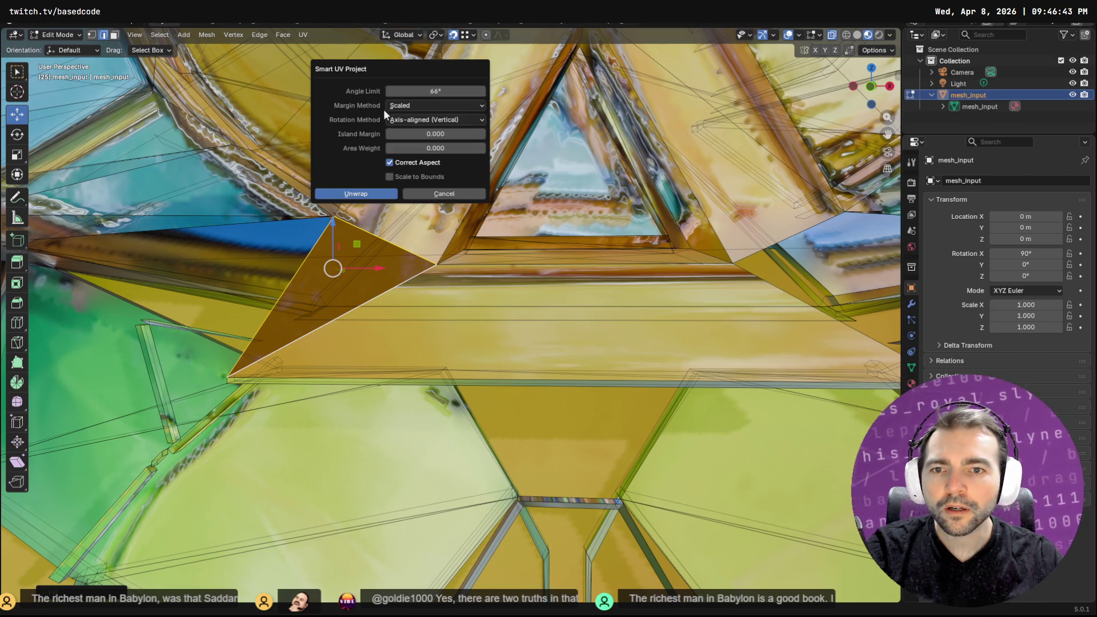
left_click(365, 194)
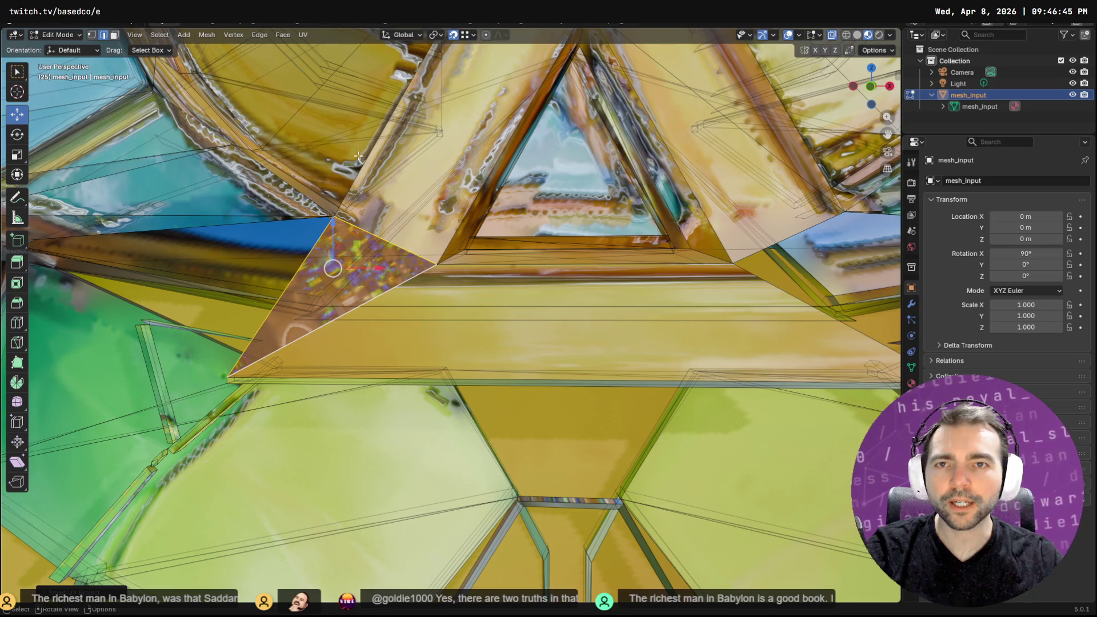
left_click(284, 22)
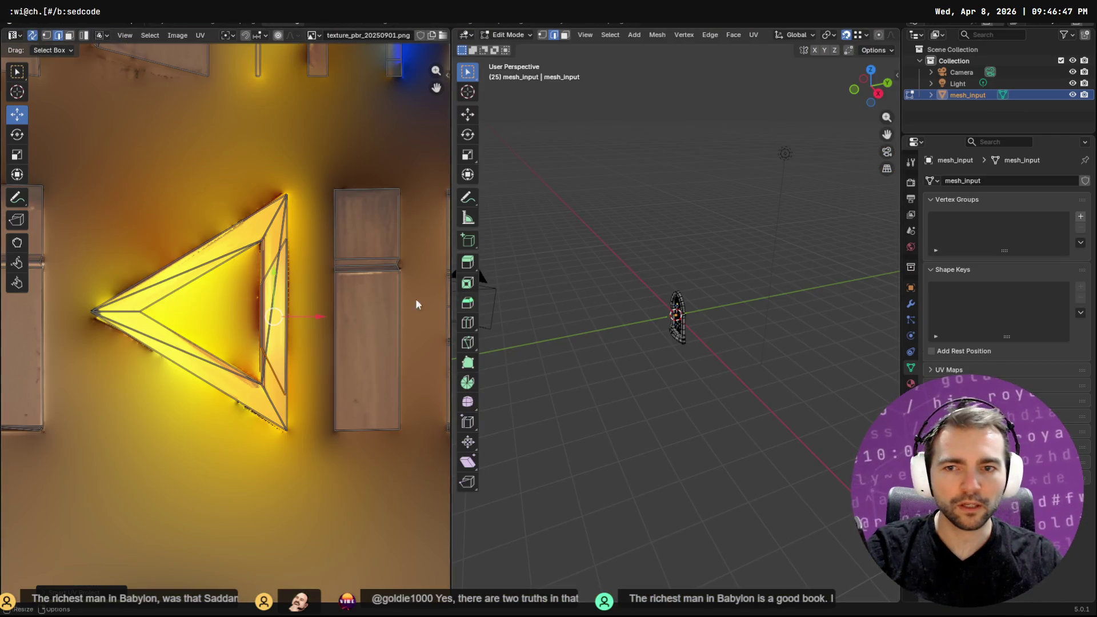
Select the whole UV triangle and shrink it to about a quarter size
scroll(317, 303, "down", 8)
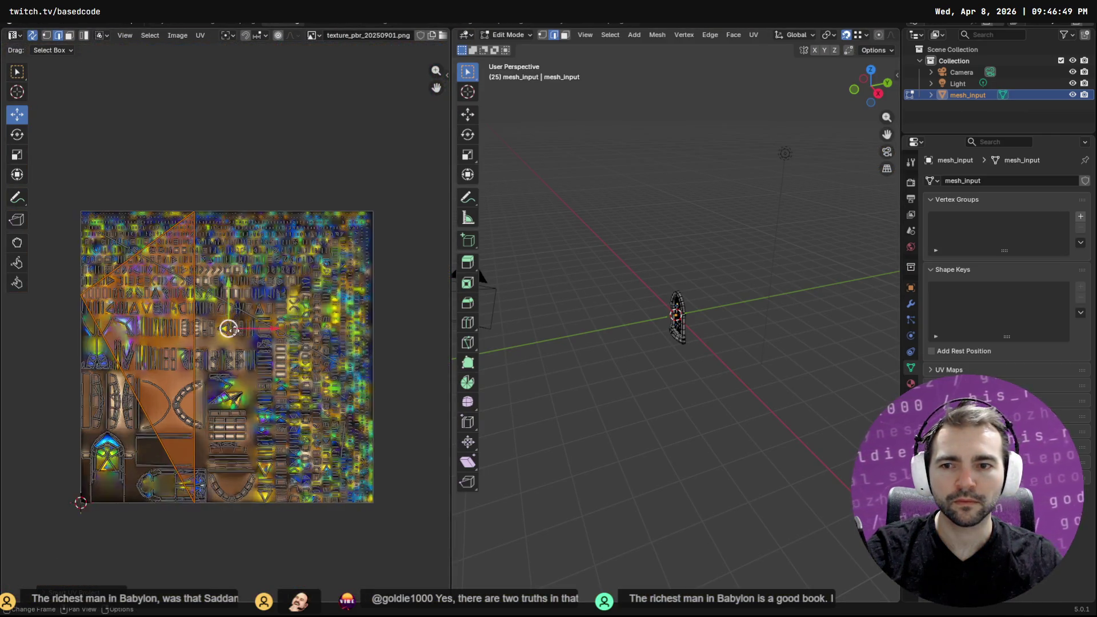
scroll(226, 328, "up", 1)
key("s")
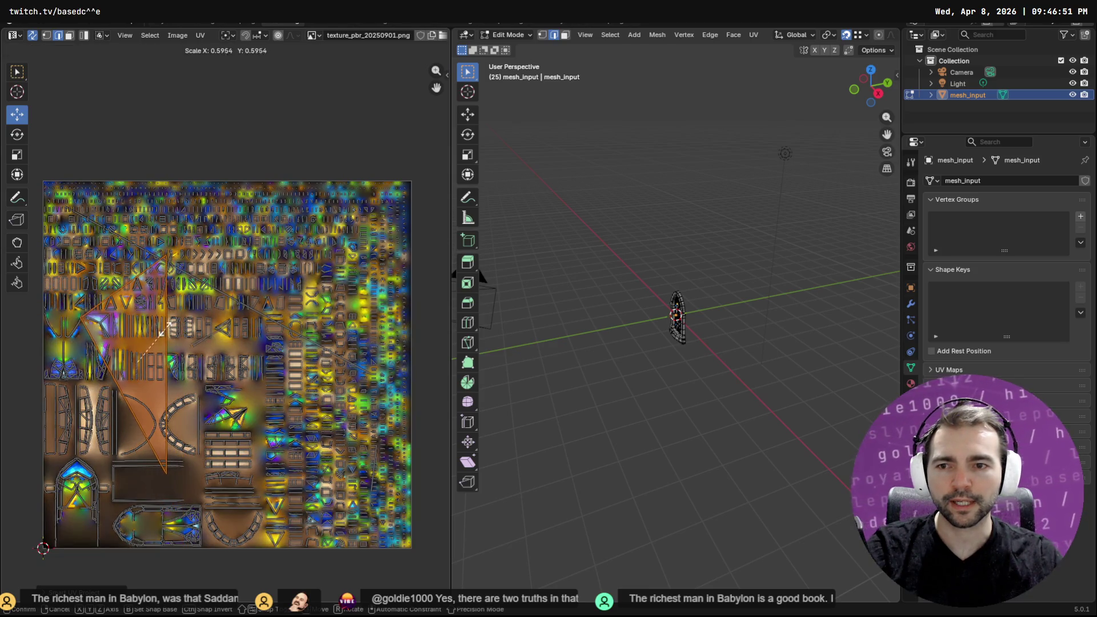
right_click(152, 333)
left_click(160, 339)
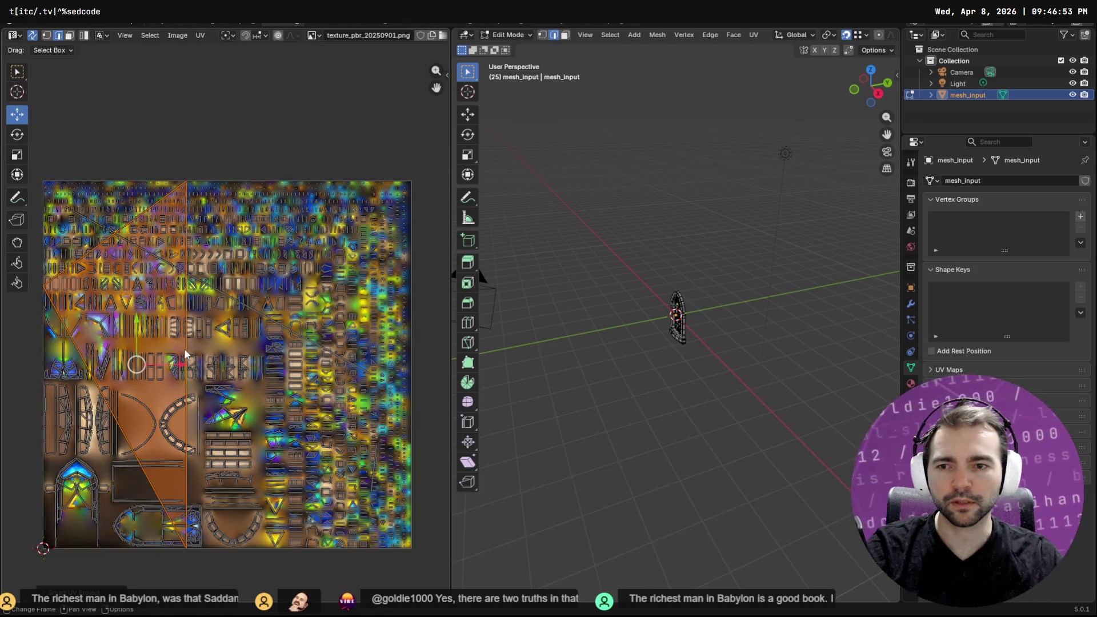
left_click(97, 392, "shift")
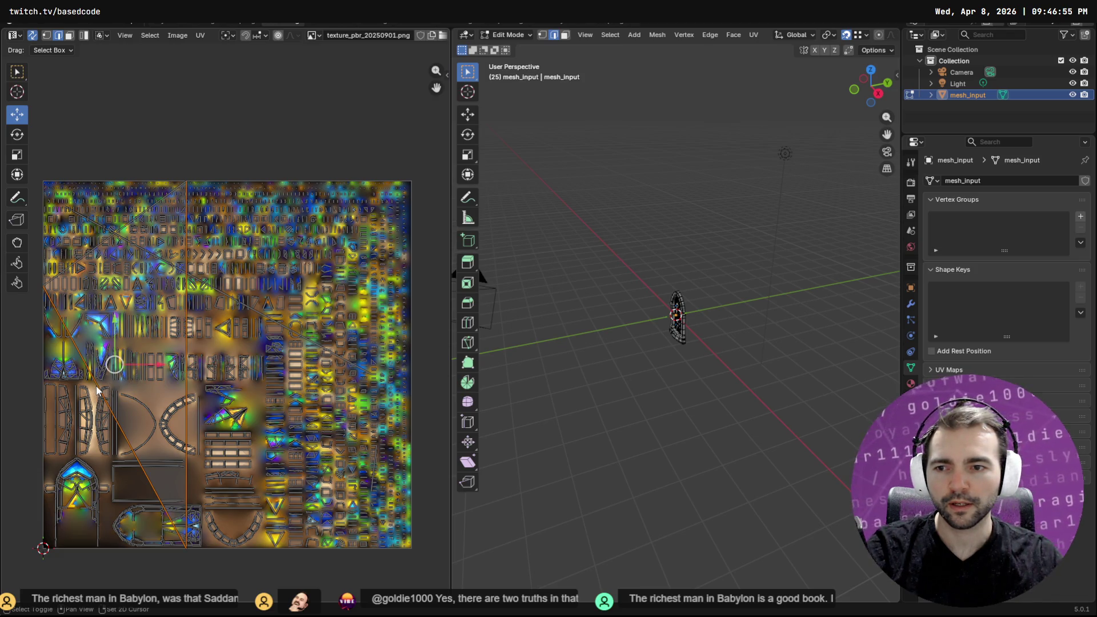
left_click(96, 249, "shift")
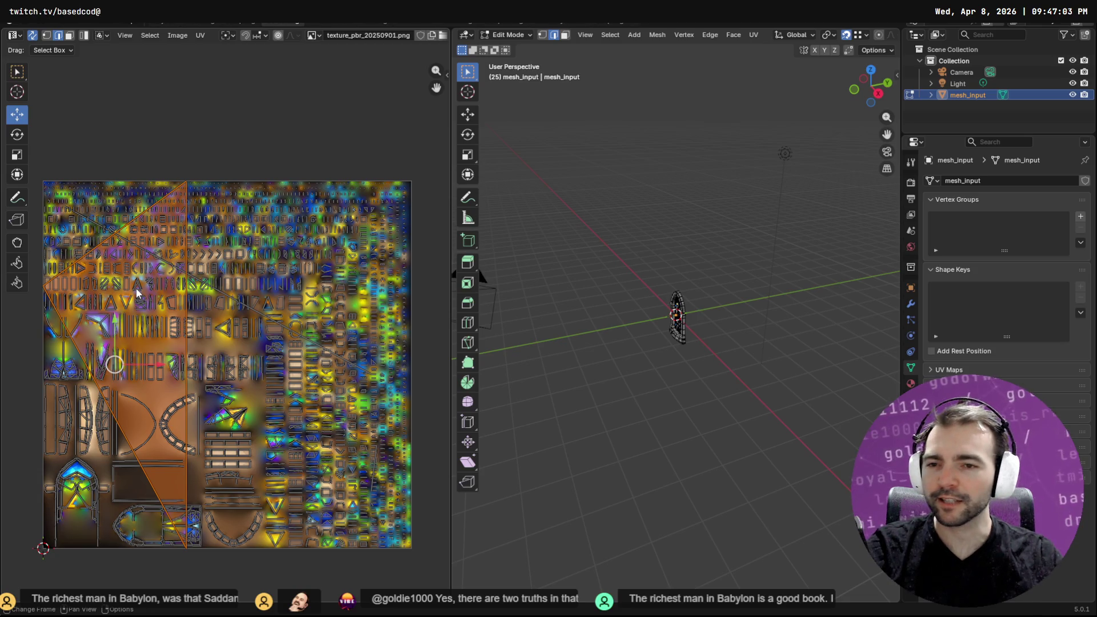
key("s")
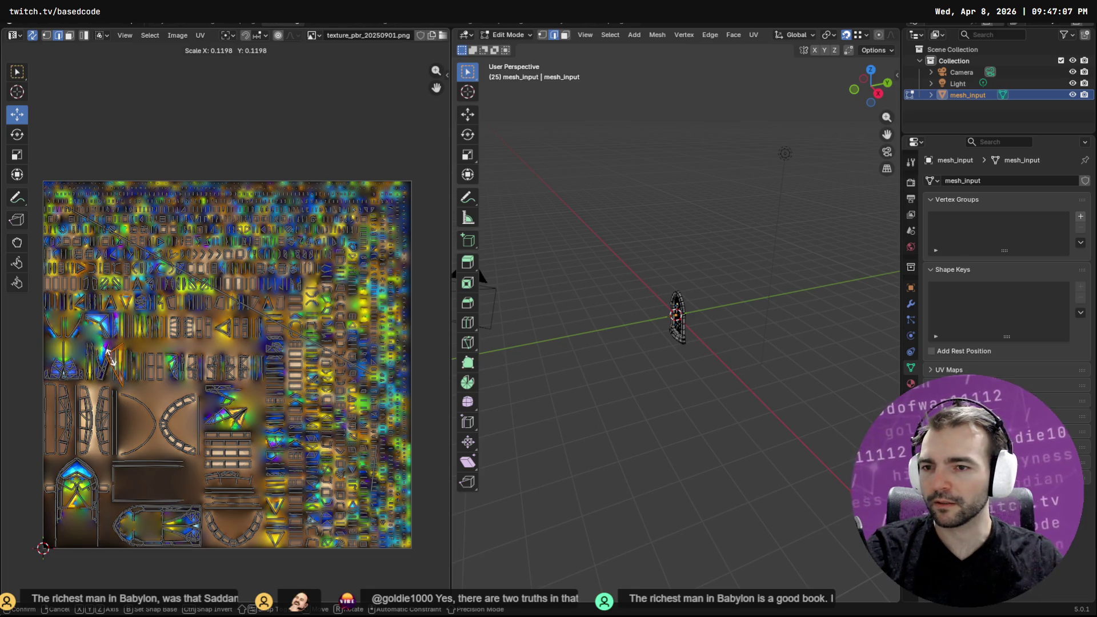
left_click(117, 358)
Move the UV triangle across the atlas onto the yellow triangle region
scroll(120, 366, "up", 5)
middle_click_drag(121, 376, 234, 367)
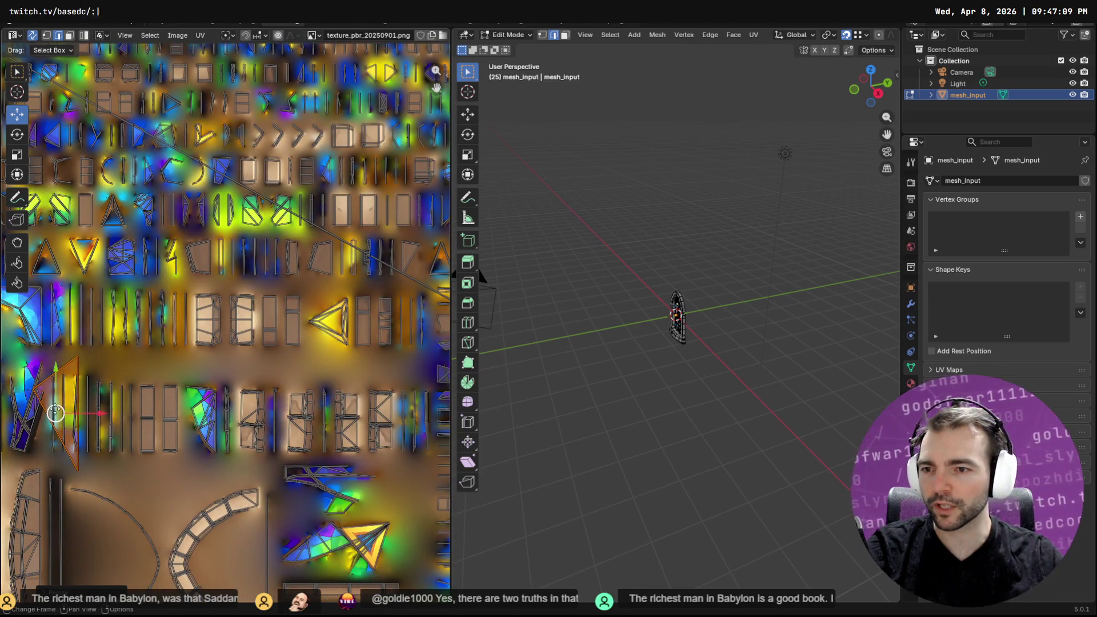
left_click_drag(55, 412, 310, 340)
left_click(310, 340)
scroll(325, 366, "up", 6)
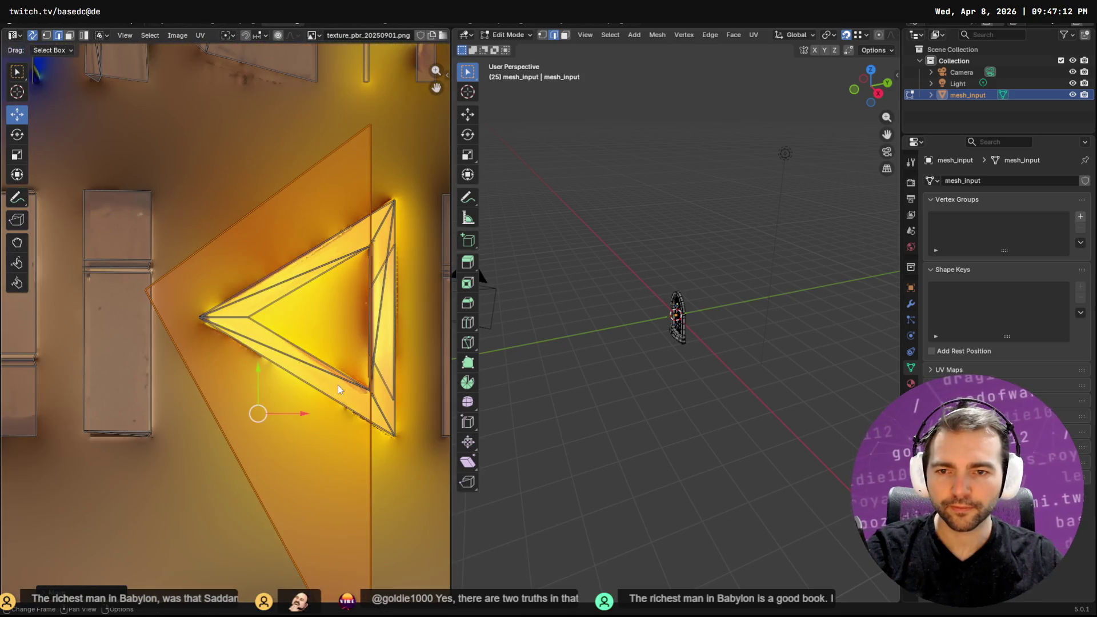
middle_click_drag(338, 389, 238, 382)
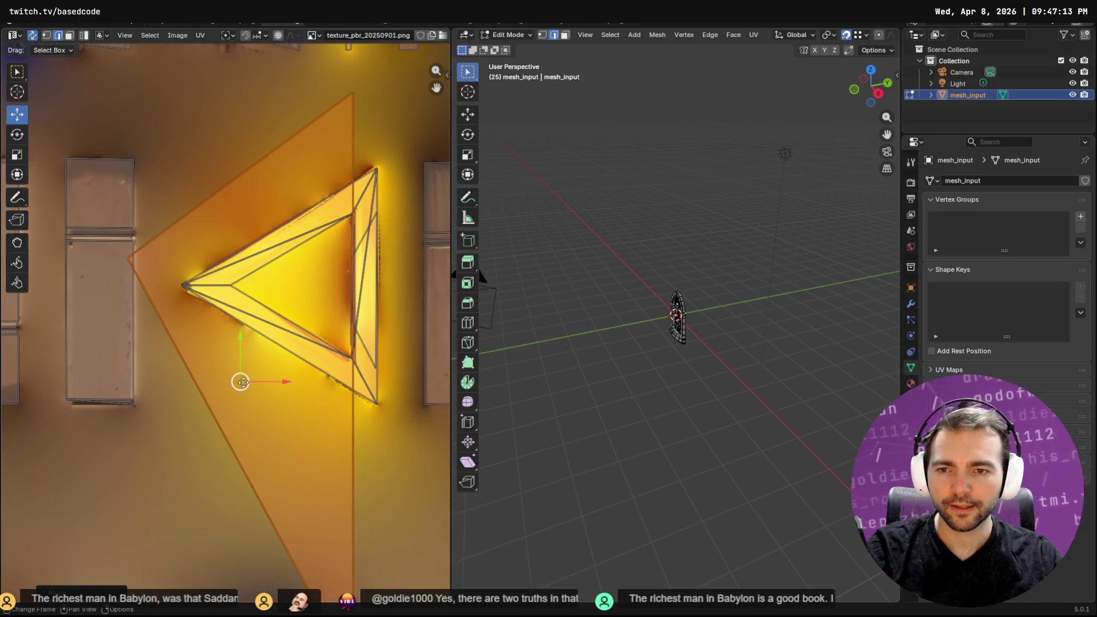
left_click_drag(241, 382, 295, 342)
Scale, rotate and nudge the UV triangle until it fits the gold atlas triangle
scroll(295, 341, "down", 1)
key("s")
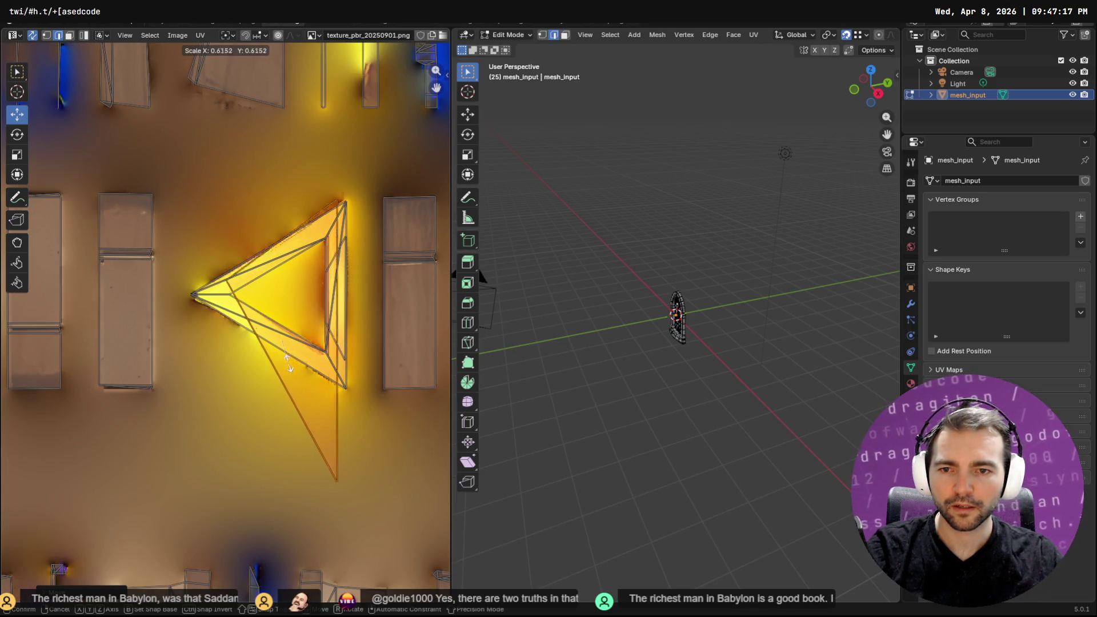
left_click(284, 342)
key("g")
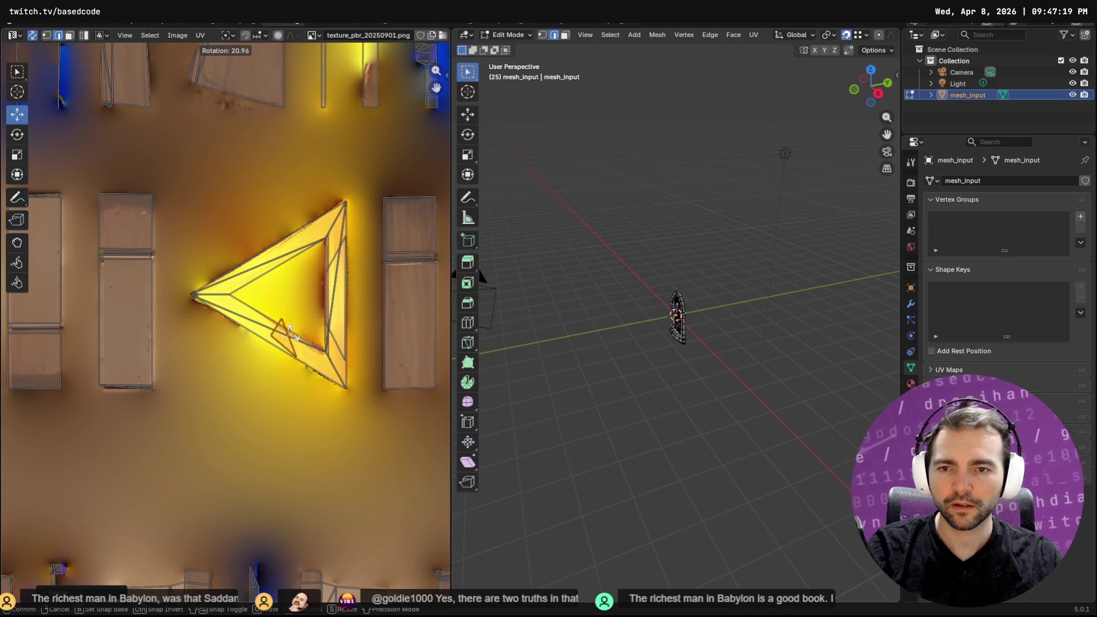
left_click(283, 333)
key("s")
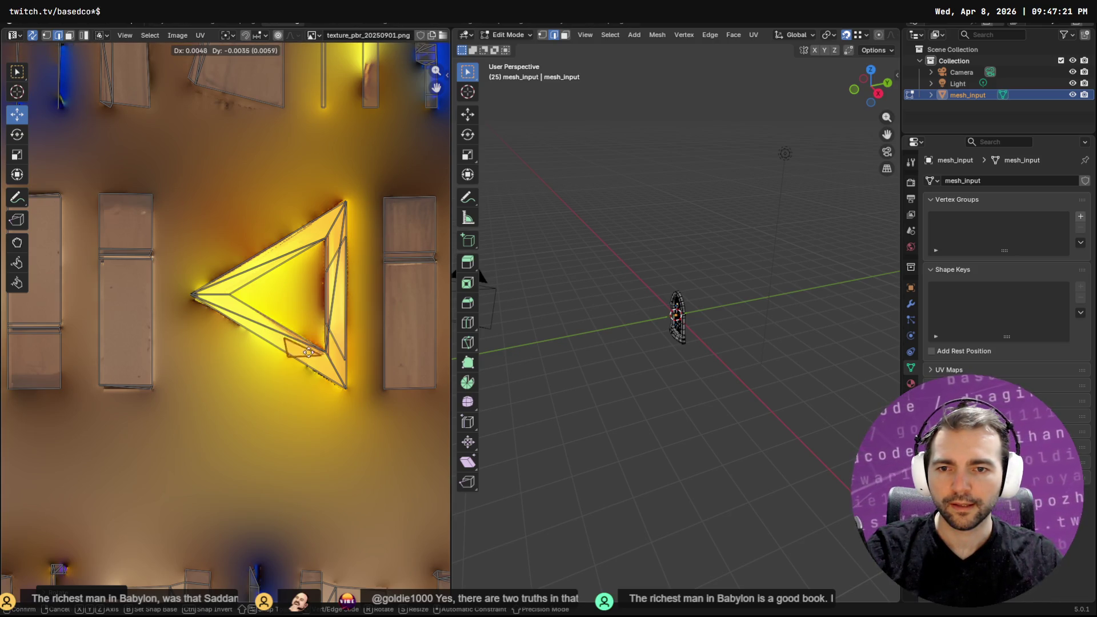
key("r")
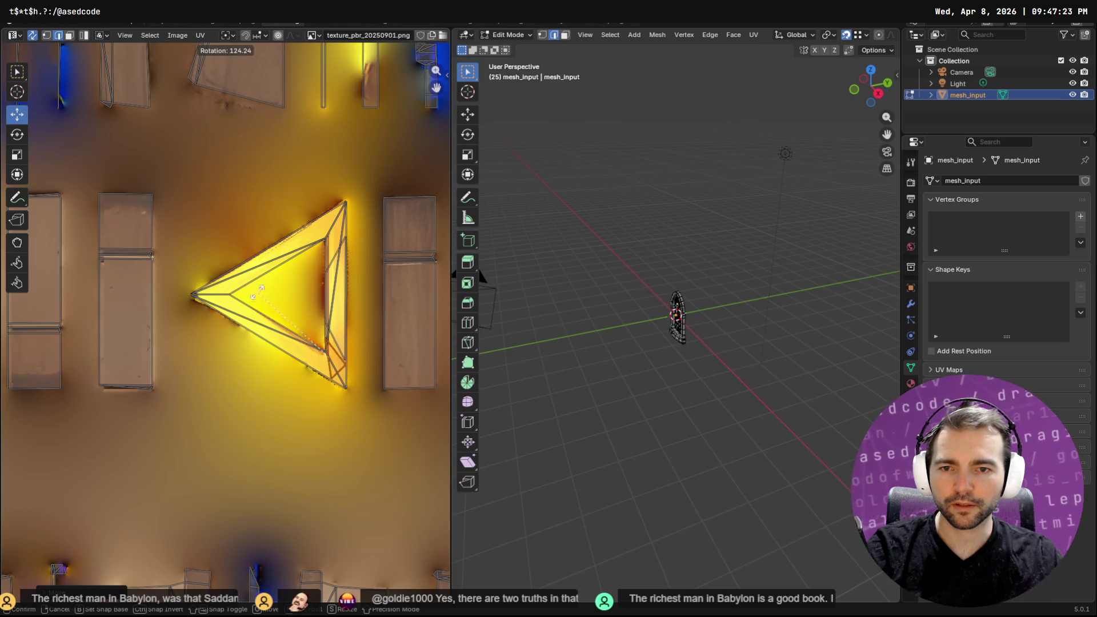
left_click(327, 355)
key("g")
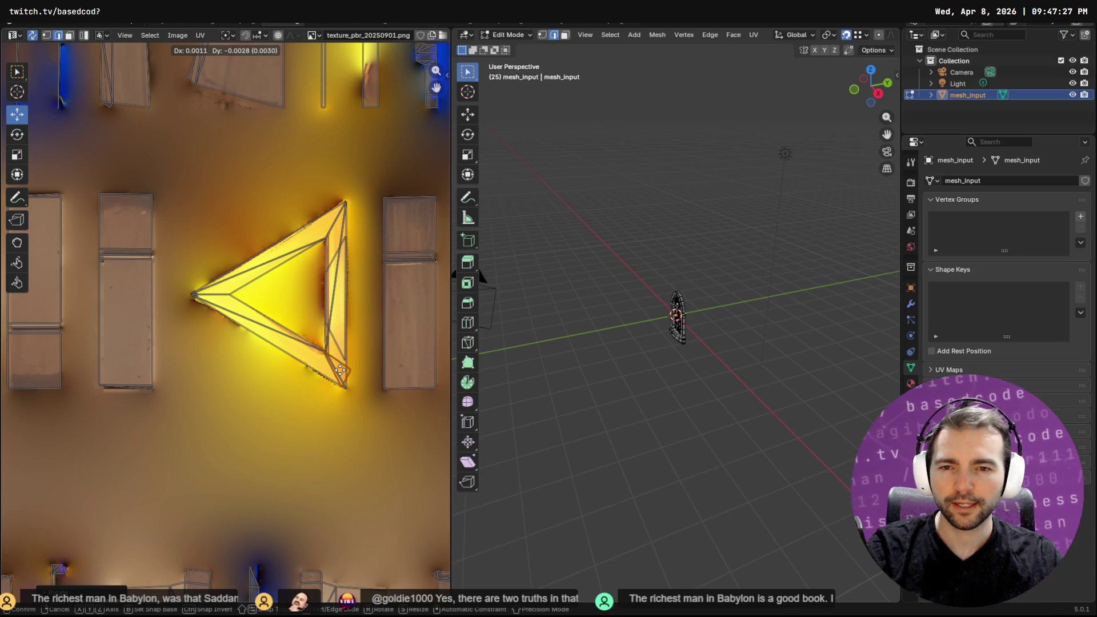
left_click(341, 371)
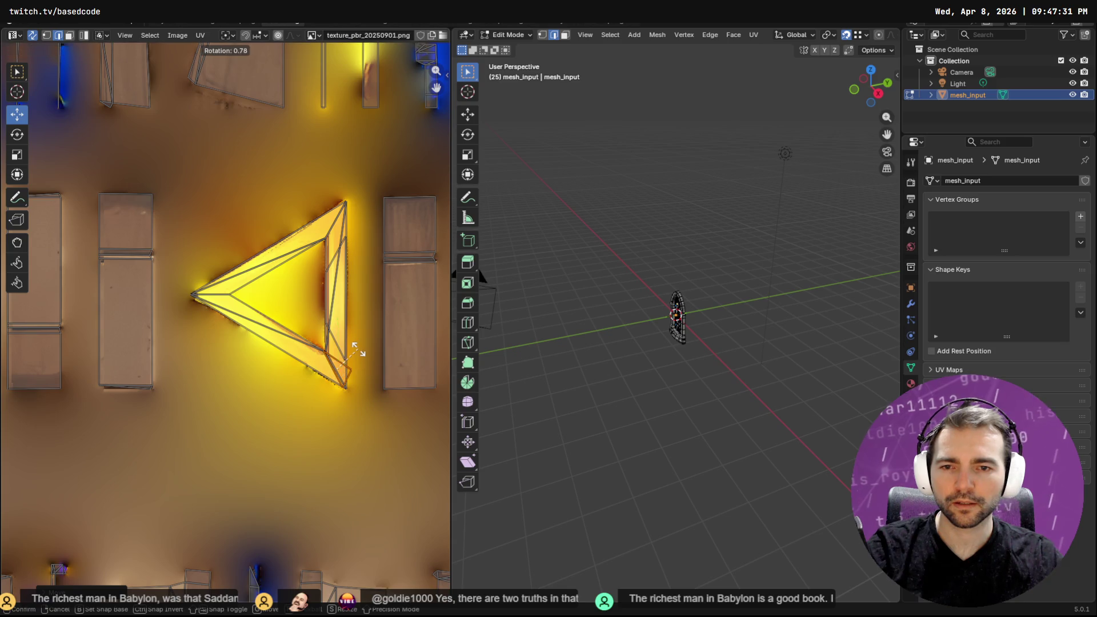
Switch UV selection modes and return to the full 3D Layout view
key("w")
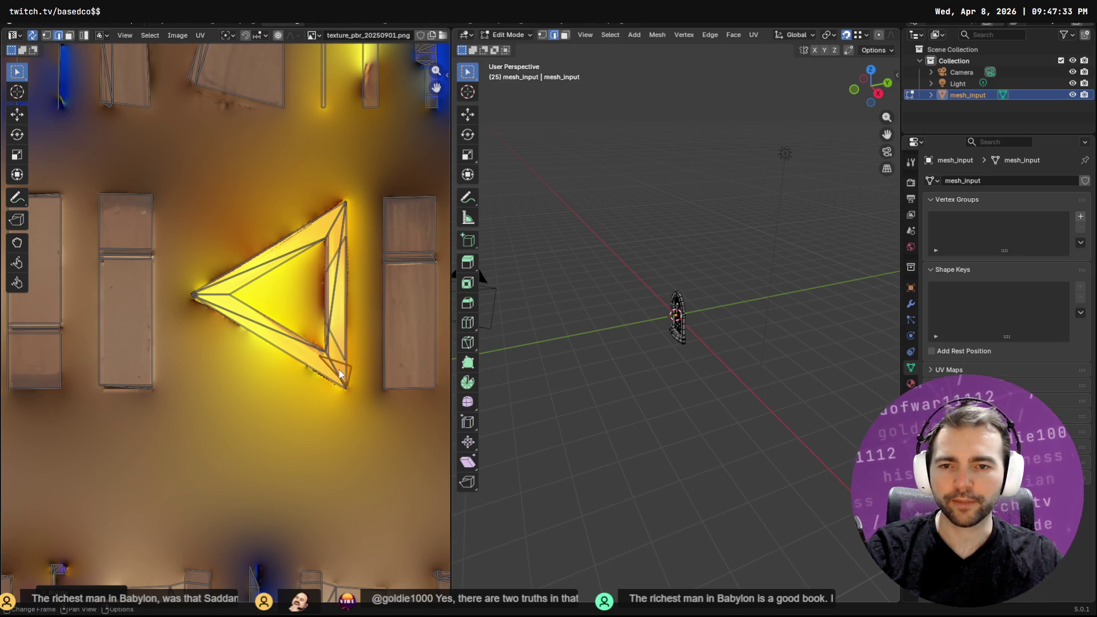
key("s")
key("Escape")
key("c")
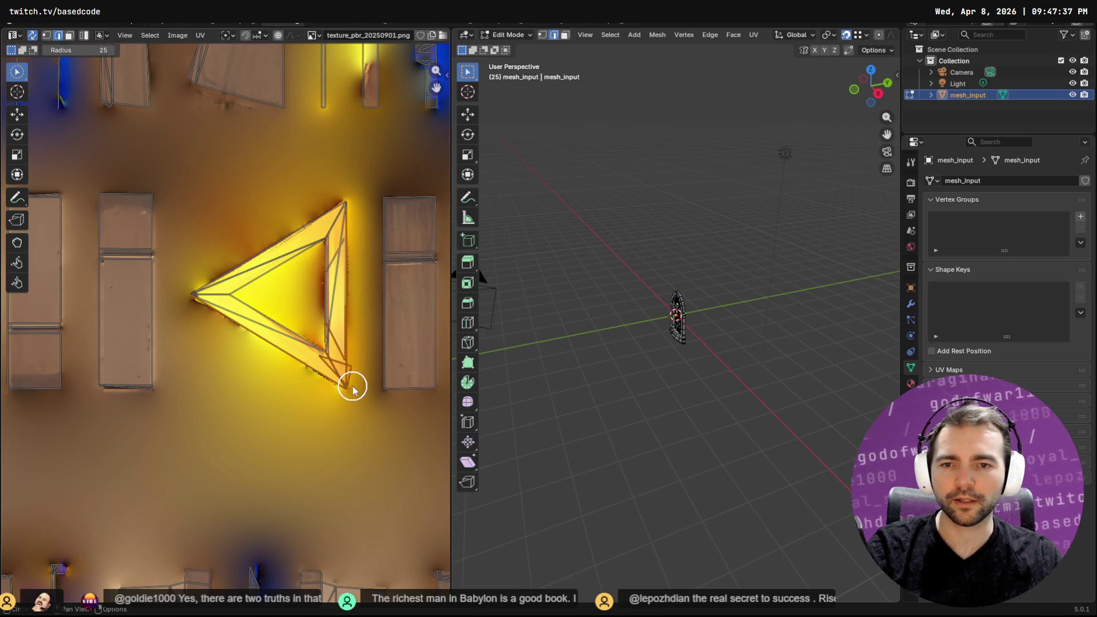
left_click(169, 26)
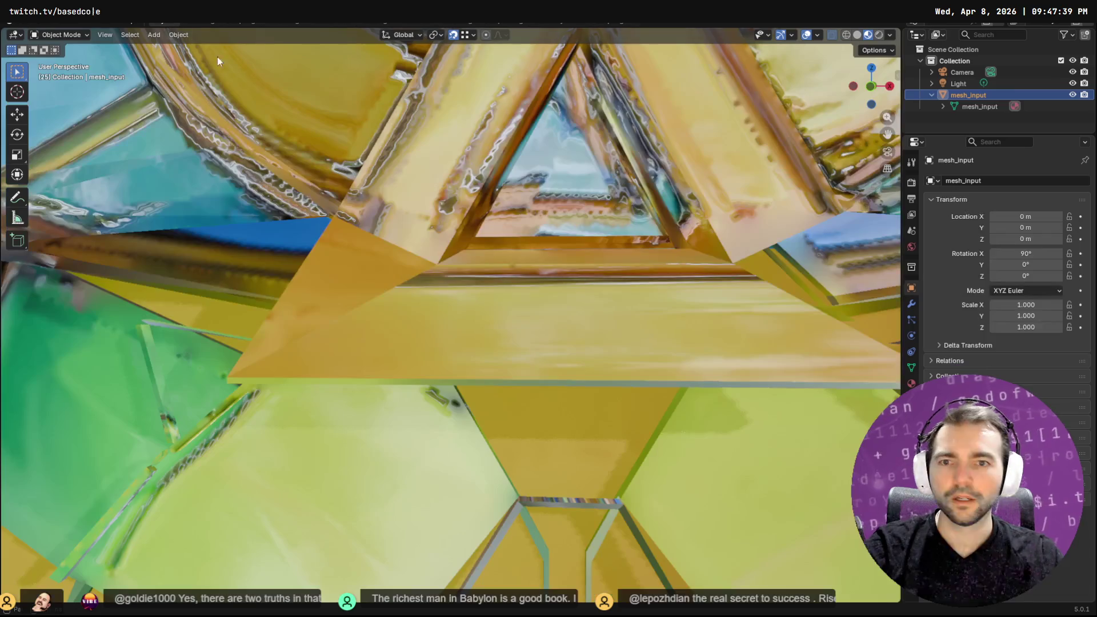
scroll(479, 215, "down", 5)
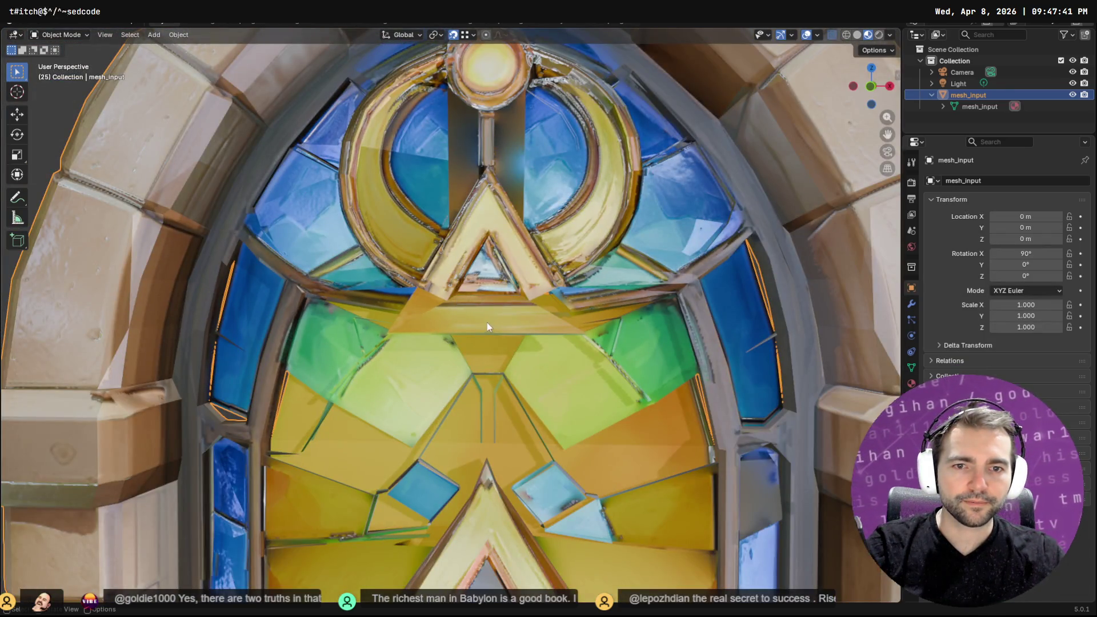
scroll(498, 307, "up", 2)
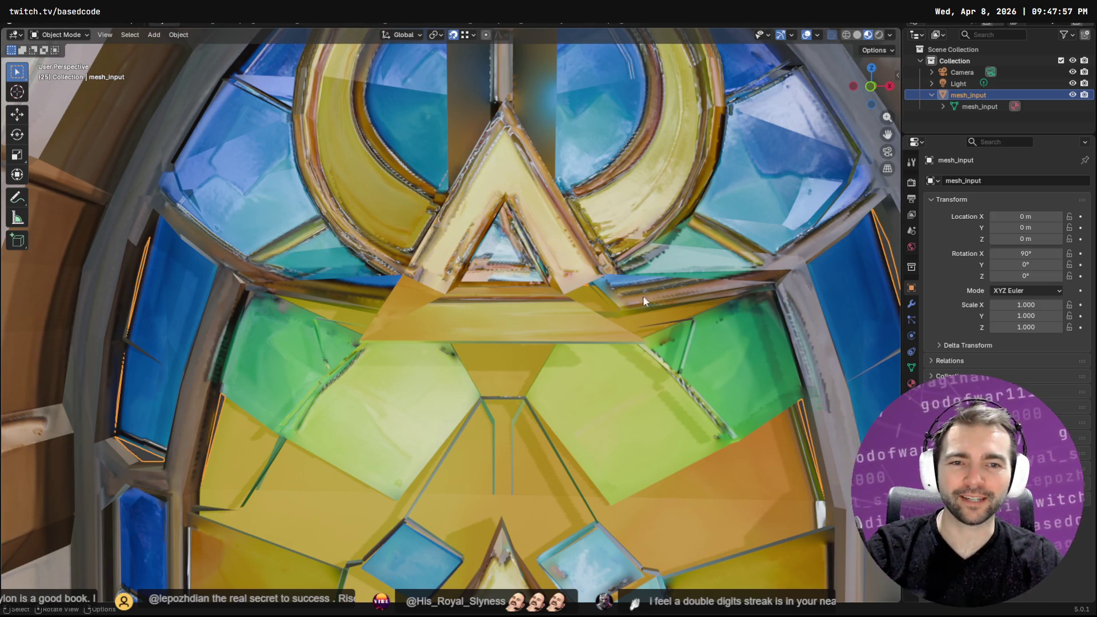
mouse_move(417, 271)
middle_mouse_down()
mouse_move(515, 200)
mouse_move(482, 151)
mouse_move(404, 181)
mouse_move(617, 384)
mouse_move(556, 427)
mouse_move(654, 416)
mouse_move(604, 300)
mouse_move(509, 307)
middle_mouse_up()
scroll(494, 310, "up", 4)
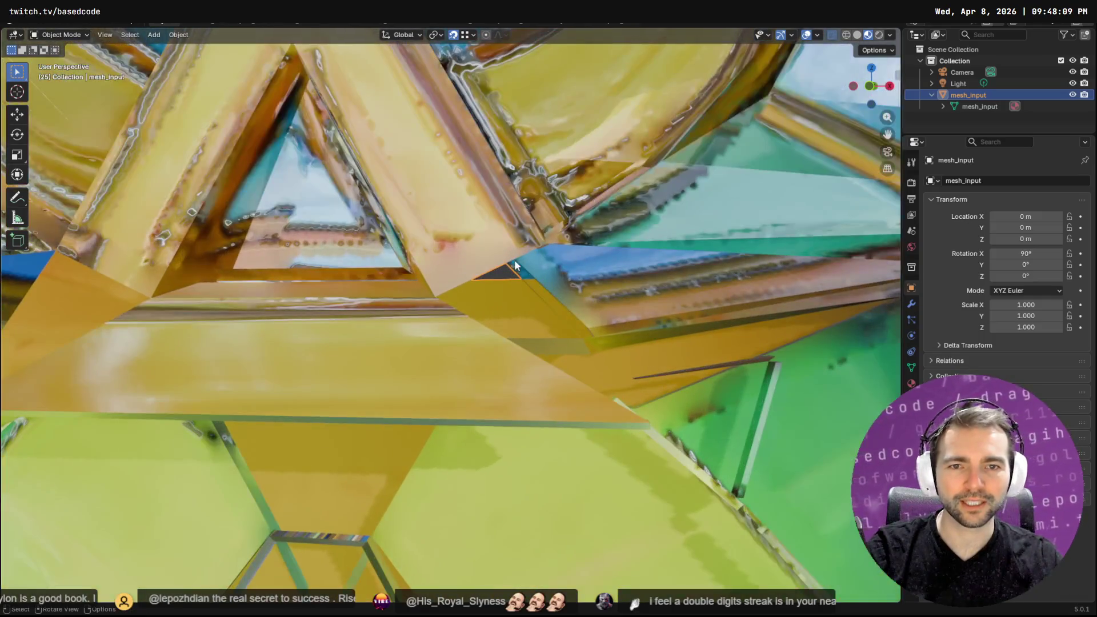
In Edit Mode, extrude a vertex from the gap's corner to its far corner
key("Tab")
left_click(551, 253)
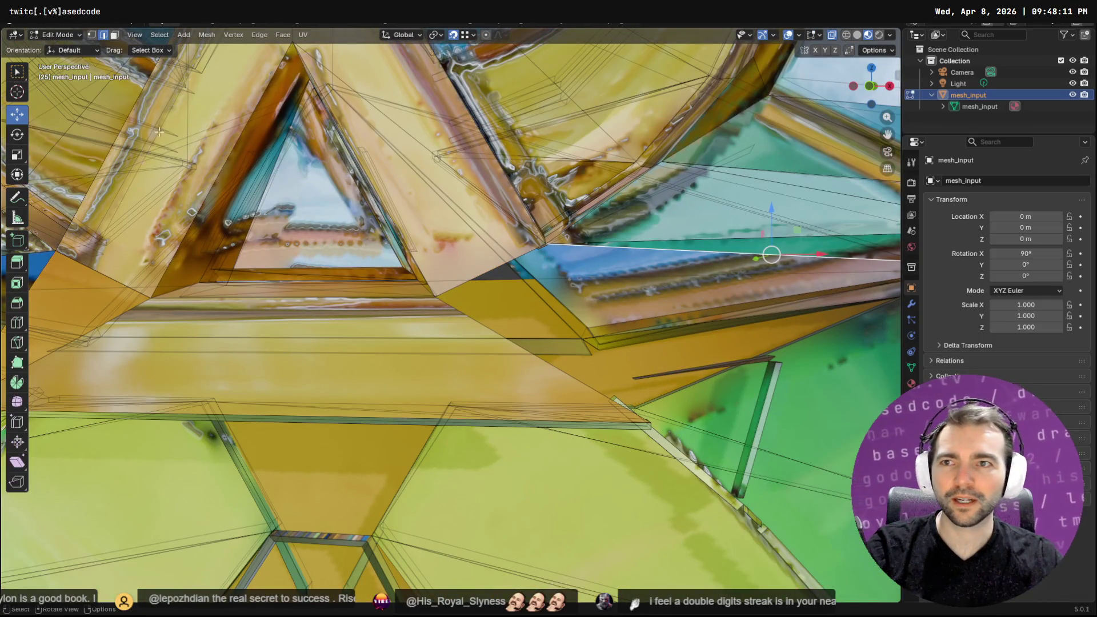
key("1")
left_click(563, 341)
left_click(546, 243)
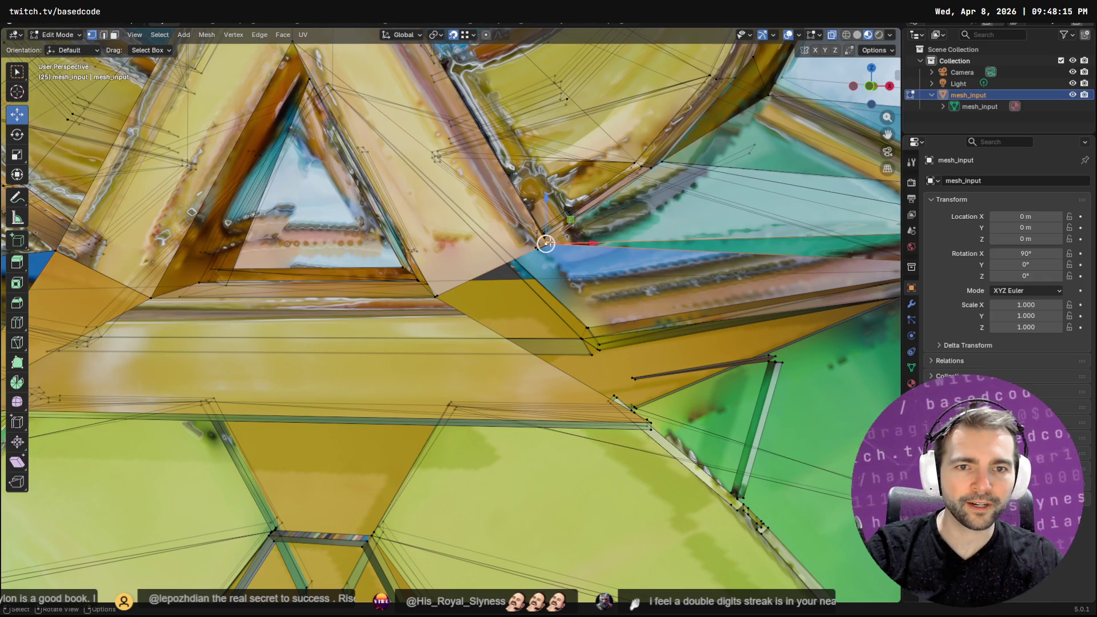
middle_click_drag(606, 334, 647, 290)
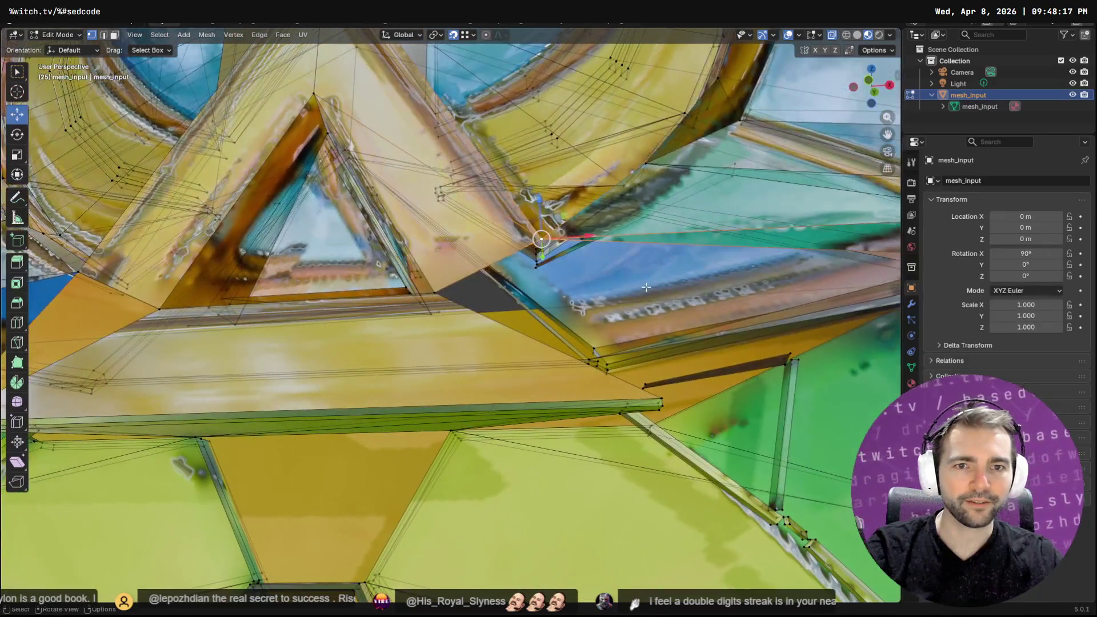
key("F3")
type("e")
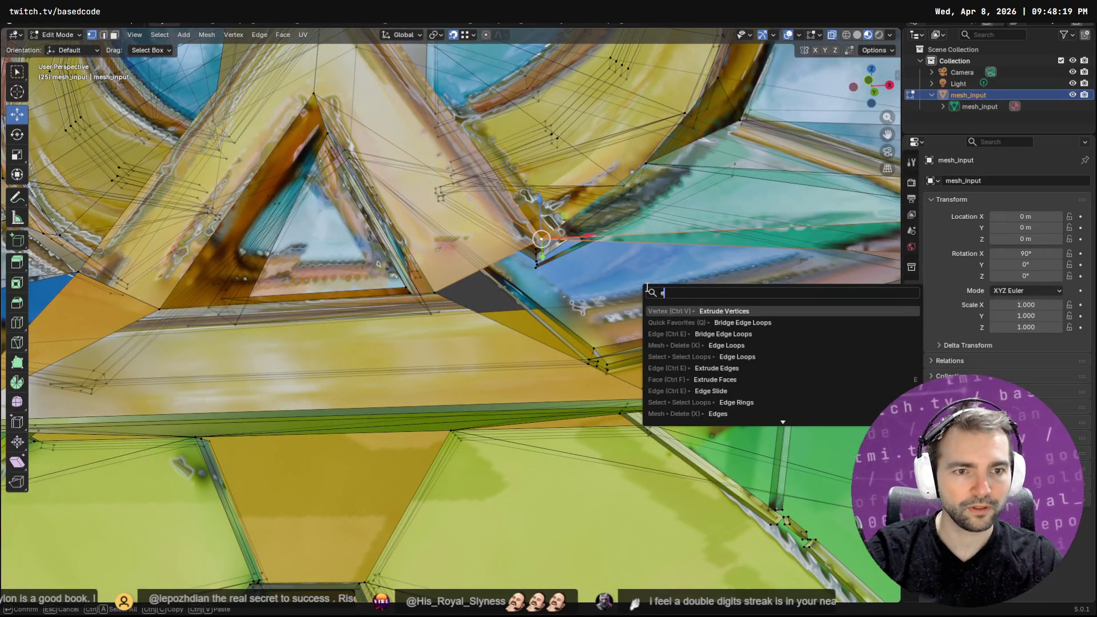
key("Return")
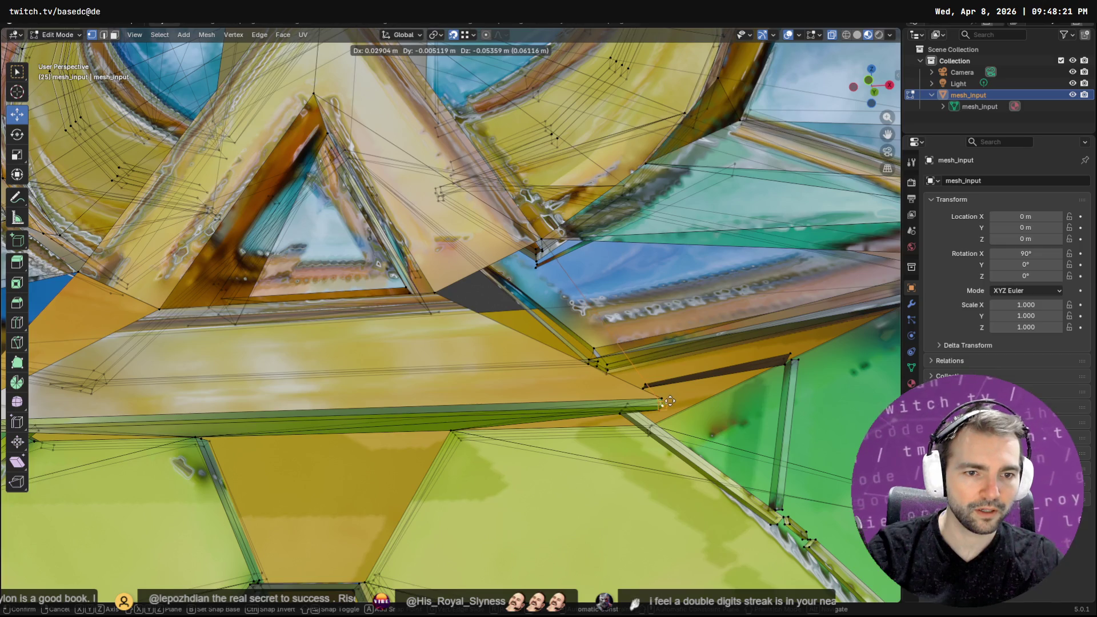
left_click(661, 399)
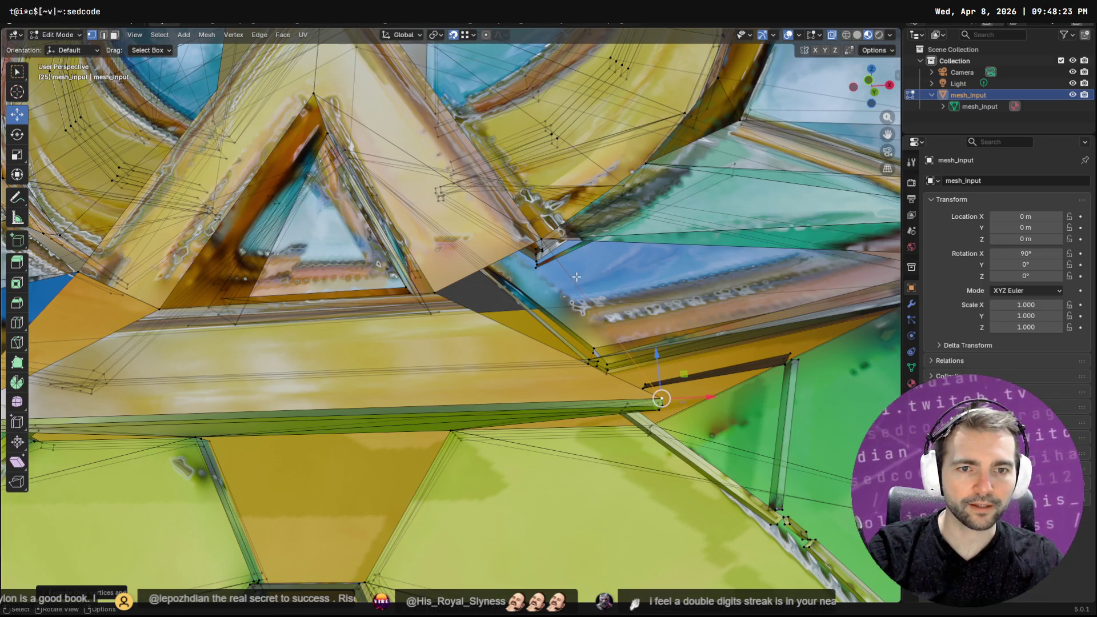
Select the two edges bordering the dark gap and fill them with a new triangular face
key("alt+a")
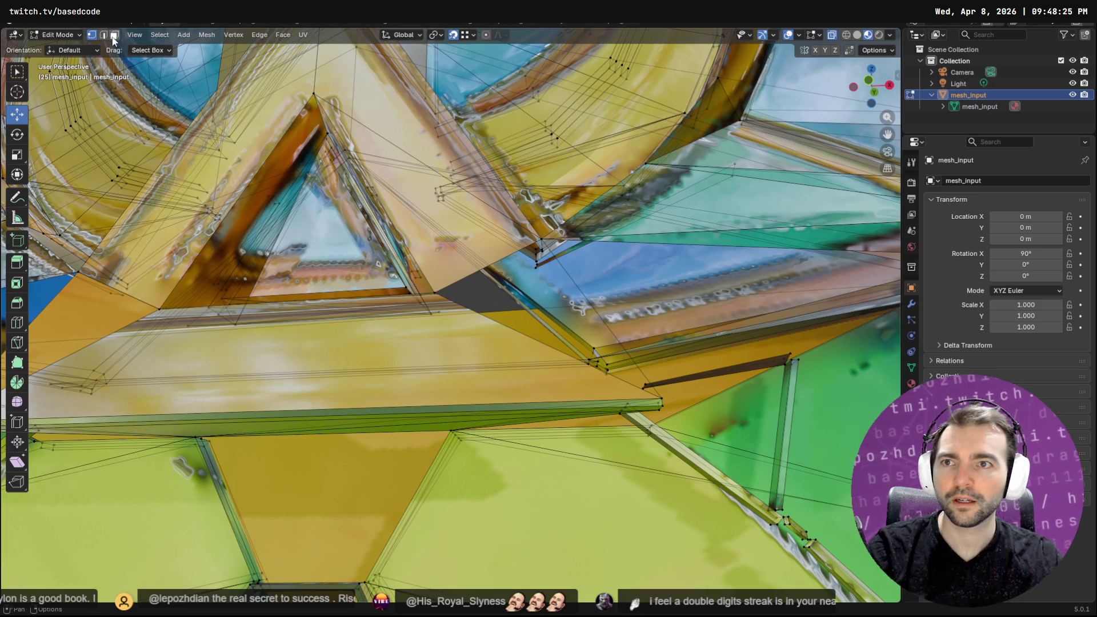
left_click(541, 341)
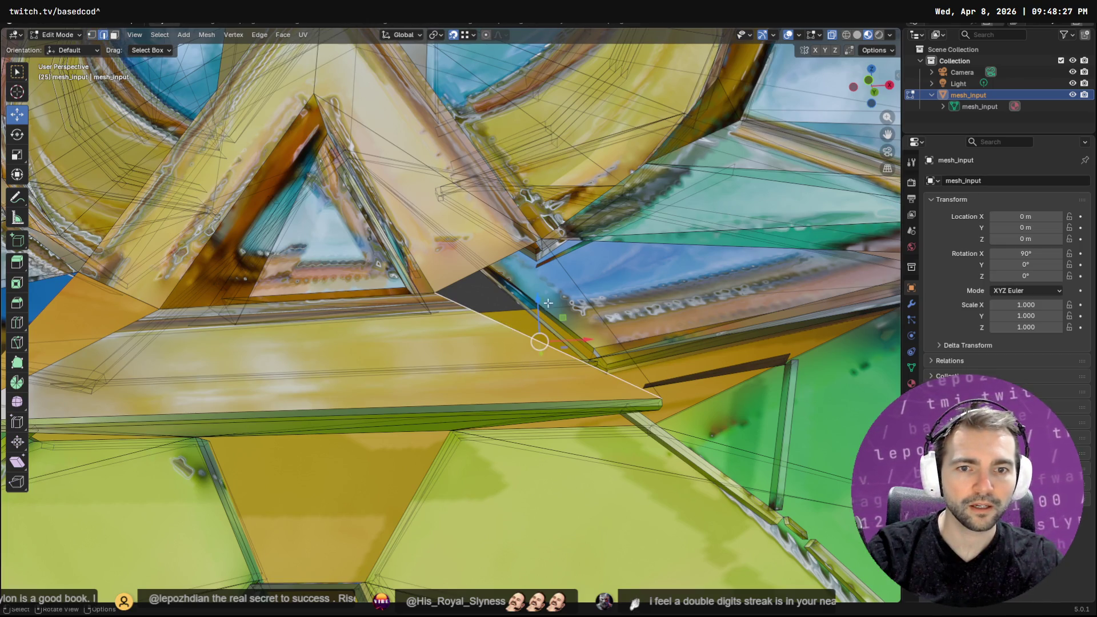
left_click(566, 269)
key("F3")
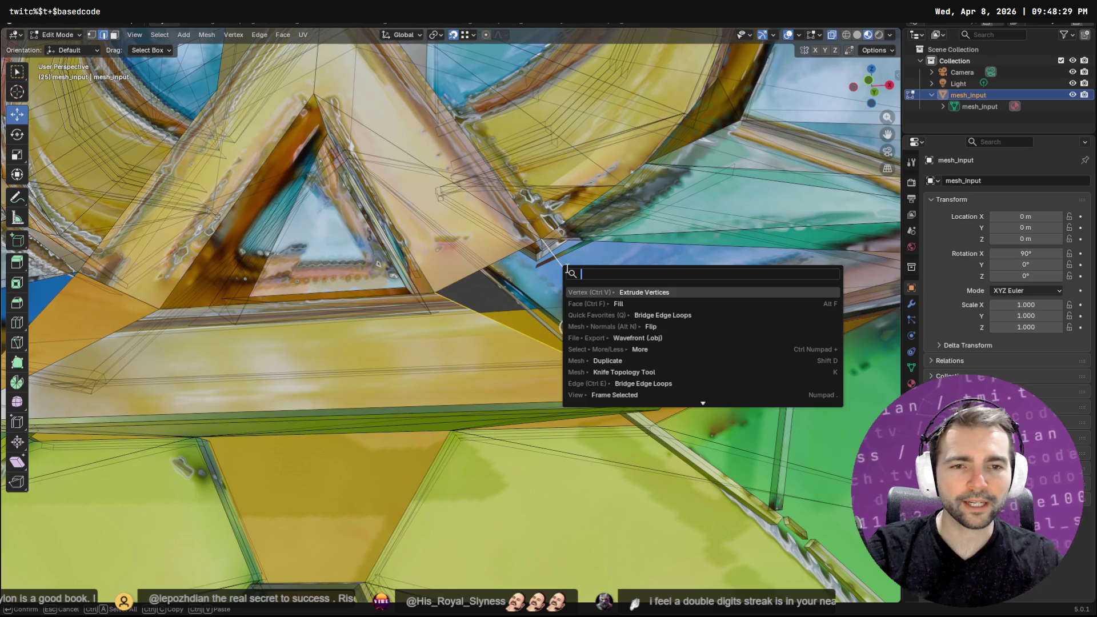
key("Escape")
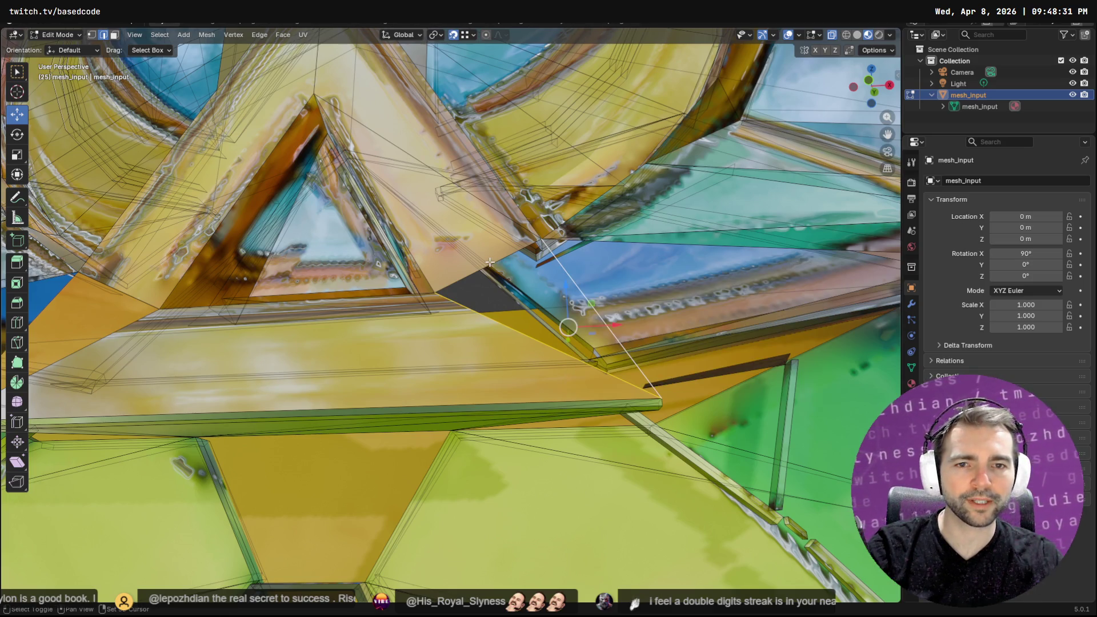
left_click(500, 258, "shift")
key("F3")
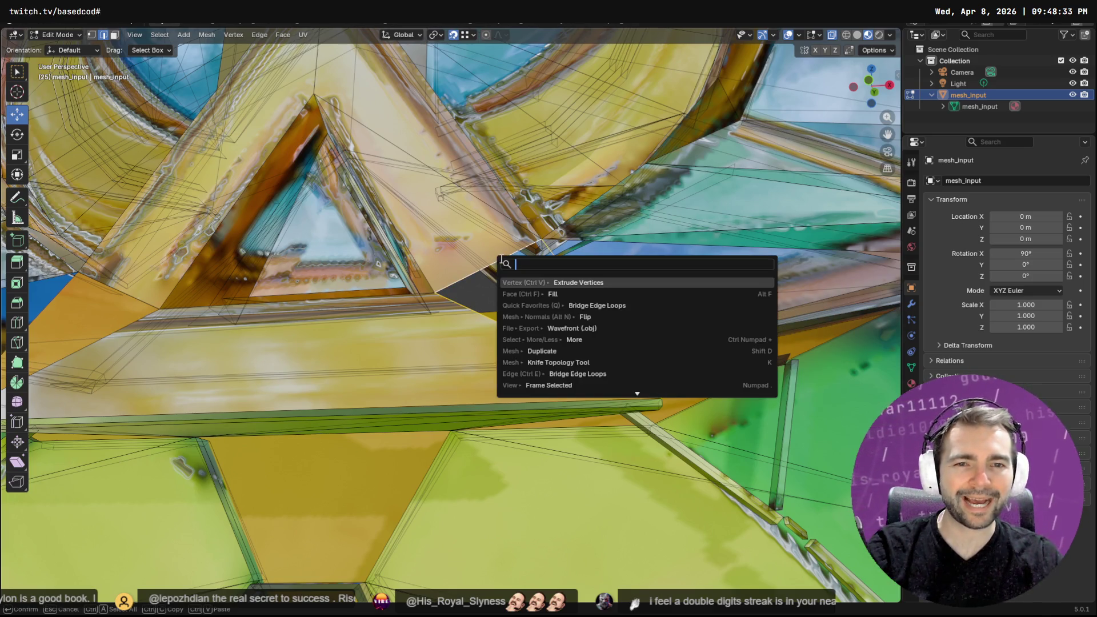
left_click(593, 293)
mouse_move(568, 326)
middle_mouse_down()
mouse_move(571, 337)
mouse_move(580, 333)
mouse_move(571, 337)
middle_mouse_up()
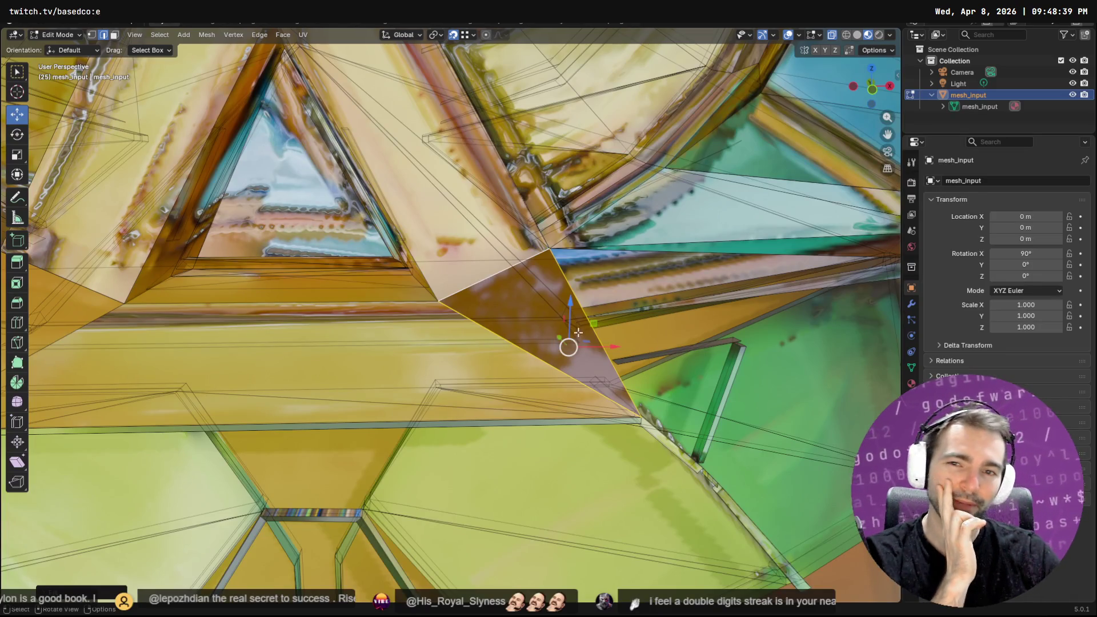
mouse_move(579, 329)
middle_mouse_down()
mouse_move(523, 307)
mouse_move(446, 312)
mouse_move(590, 306)
mouse_move(571, 320)
mouse_move(537, 309)
mouse_move(435, 311)
mouse_move(542, 316)
mouse_move(523, 324)
mouse_move(630, 265)
mouse_move(611, 298)
middle_mouse_up()
scroll(542, 316, "down", 5)
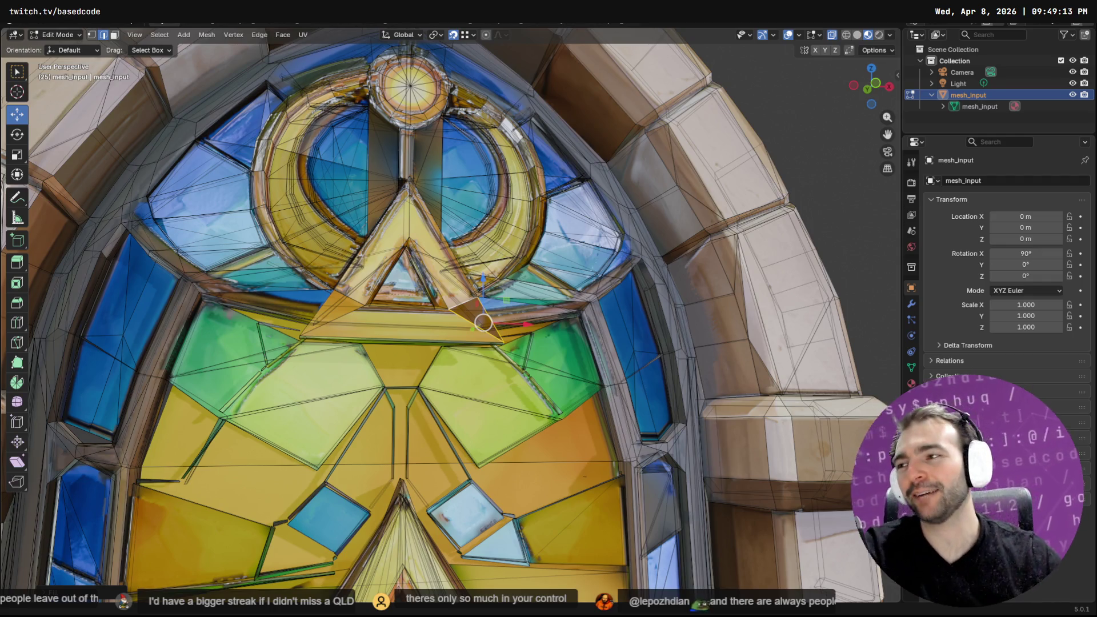
Smart UV Project the new triangle and view it over texture_pbr_20250901.png in UV Editing
mouse_move(515, 343)
middle_mouse_down("ctrl")
mouse_move(514, 318)
mouse_move(521, 331)
middle_mouse_up("ctrl")
key("F3")
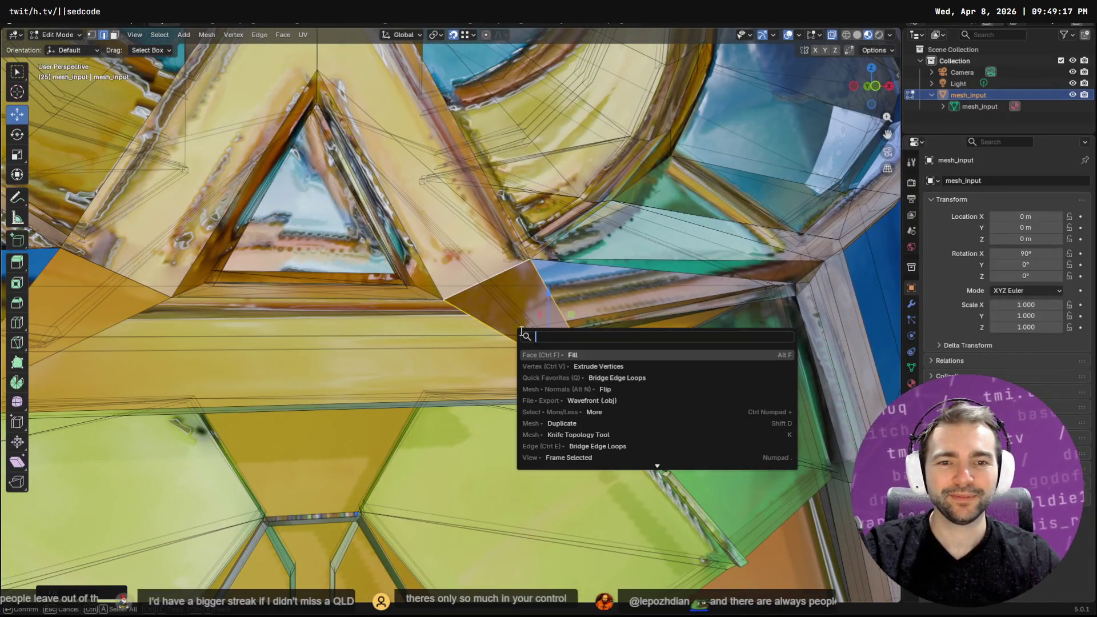
type("project")
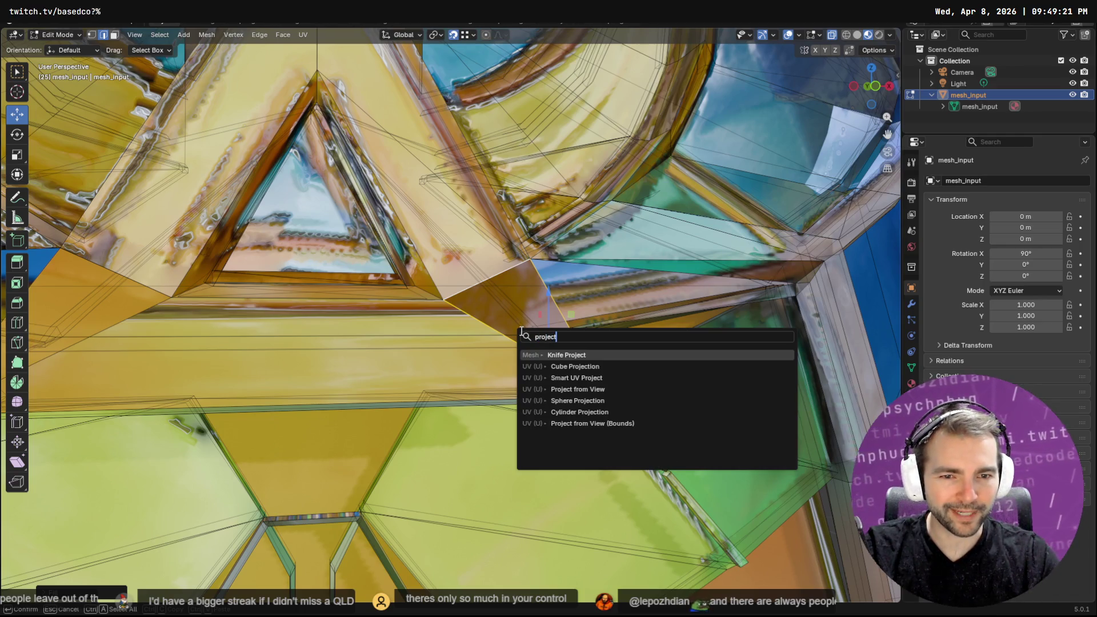
key("Down")
key("Down")
key("Down")
key("Up")
key("Return")
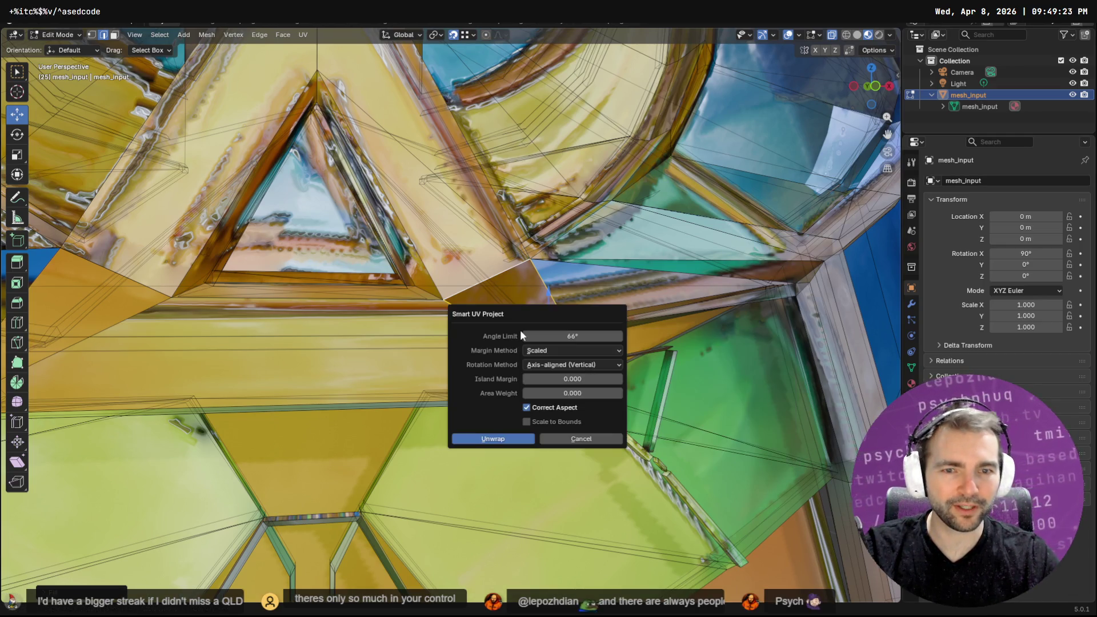
left_click(507, 440)
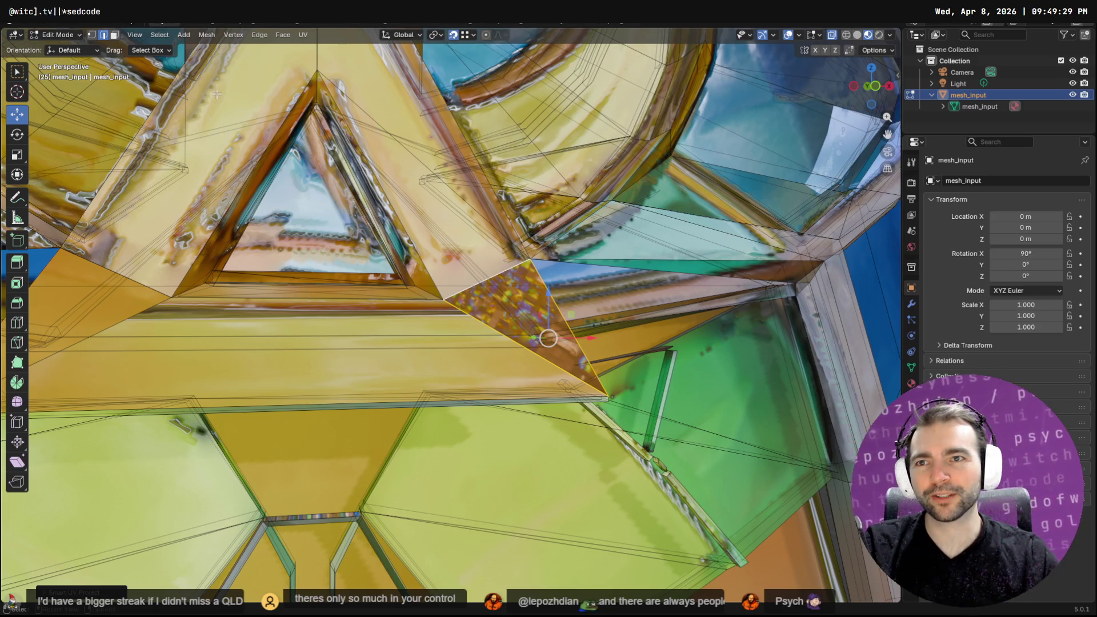
left_click(281, 23)
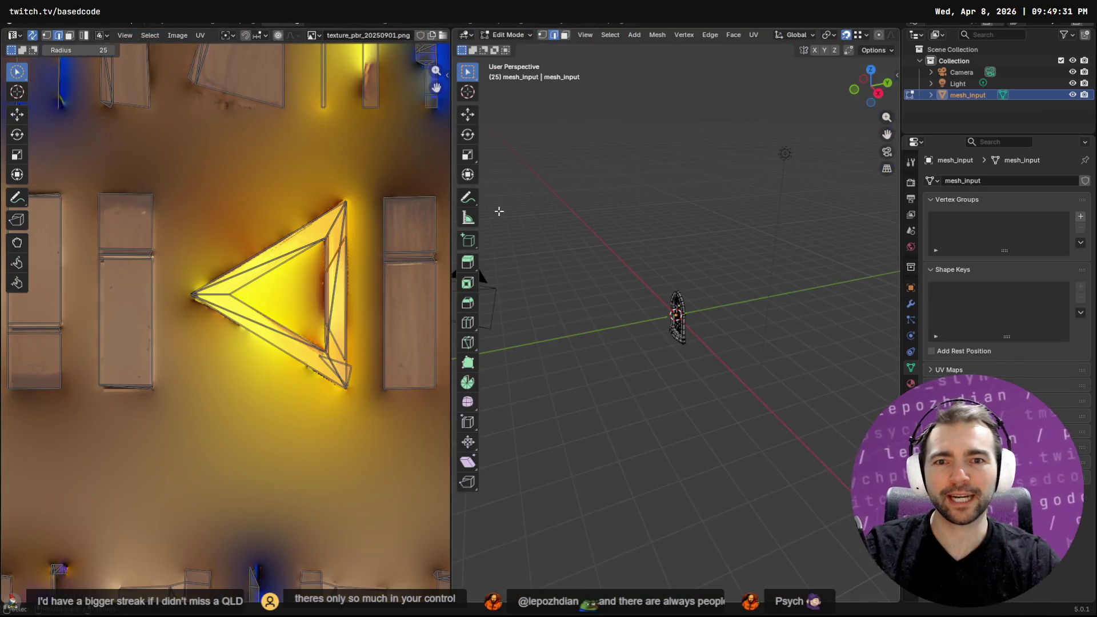
Box-select the new face's UV triangle and scan the atlas for the yellow triangle
scroll(343, 300, "down", 6)
scroll(203, 345, "up", 3)
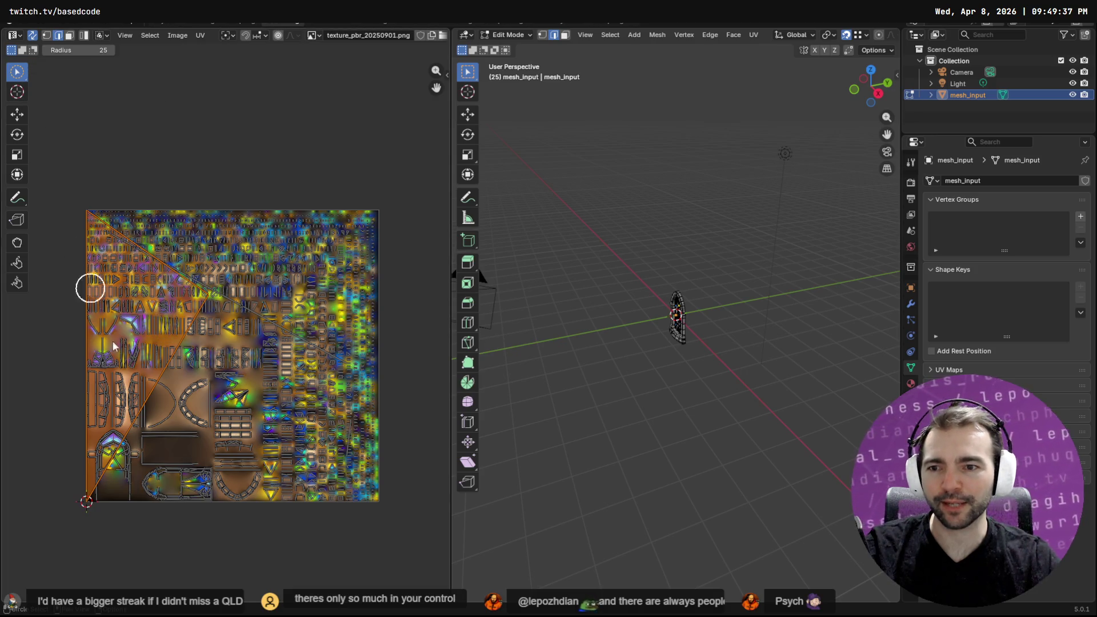
scroll(165, 377, "up", 5)
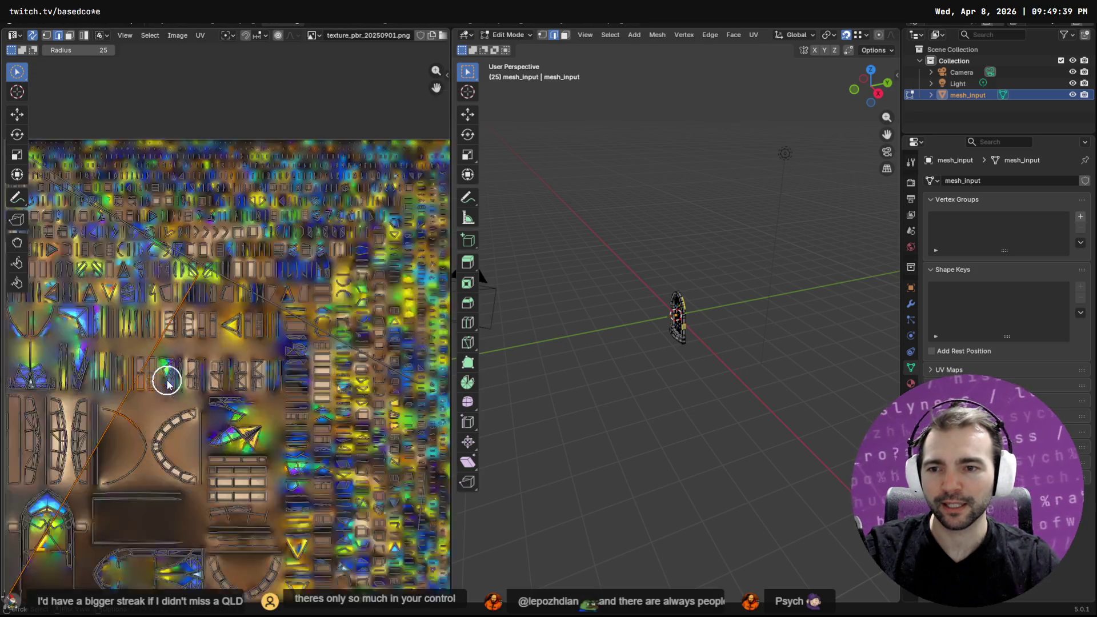
scroll(95, 433, "up", 3)
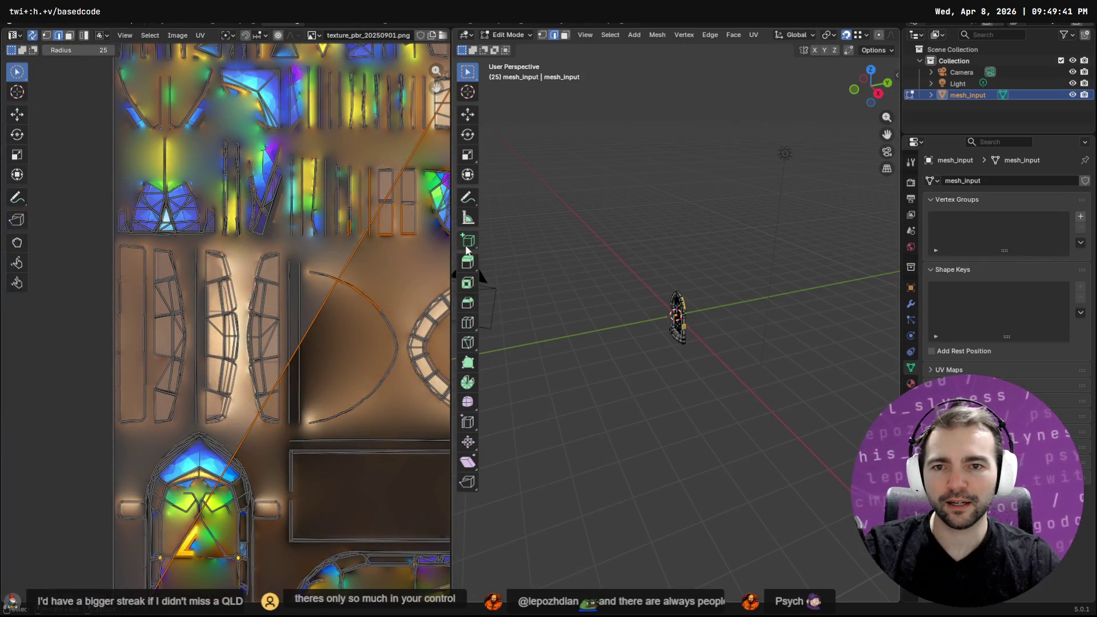
mouse_move(365, 273)
left_mouse_down()
mouse_move(353, 257)
mouse_move(98, 502)
mouse_move(108, 471)
left_mouse_up()
scroll(238, 261, "down", 4)
scroll(228, 205, "up", 6)
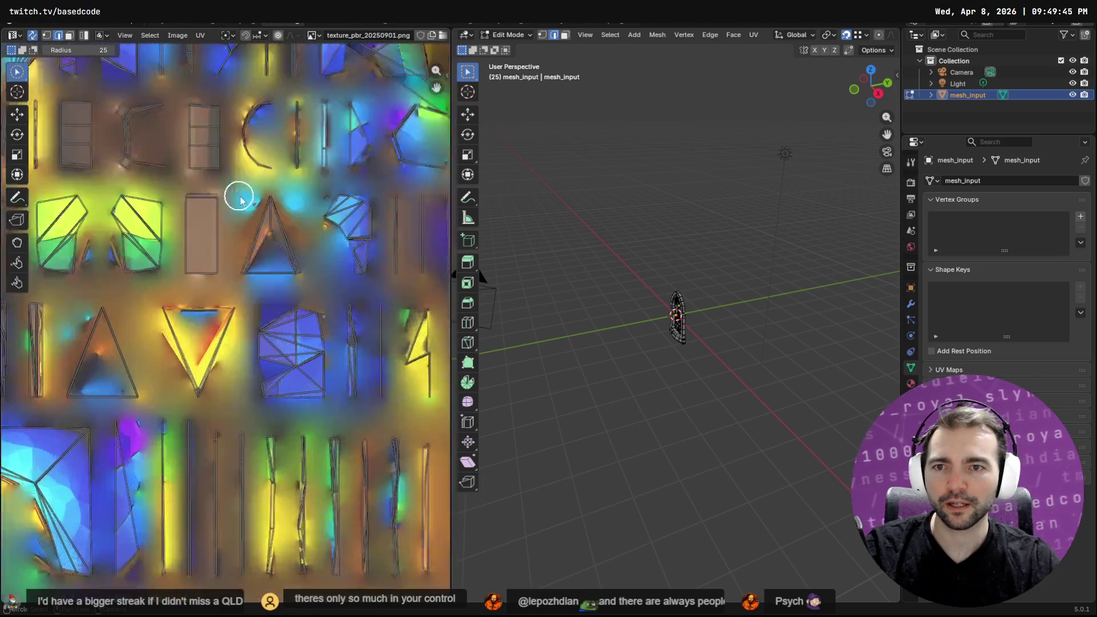
scroll(266, 121, "down", 4)
scroll(208, 443, "up", 3)
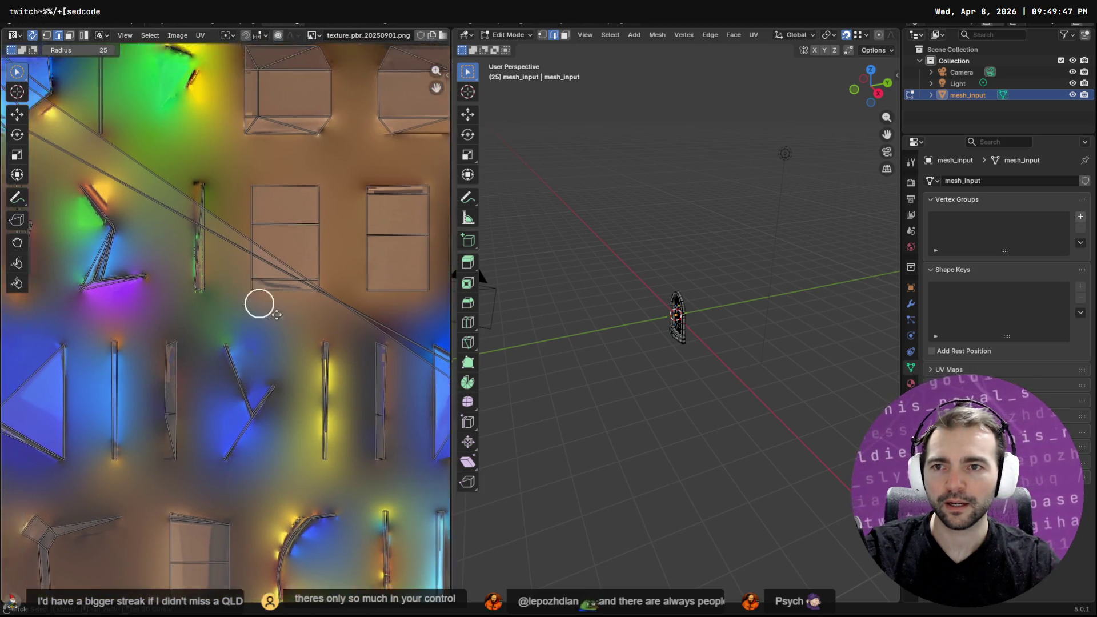
scroll(206, 397, "down", 5)
middle_click_drag(232, 350, 333, 347)
scroll(246, 348, "up", 7)
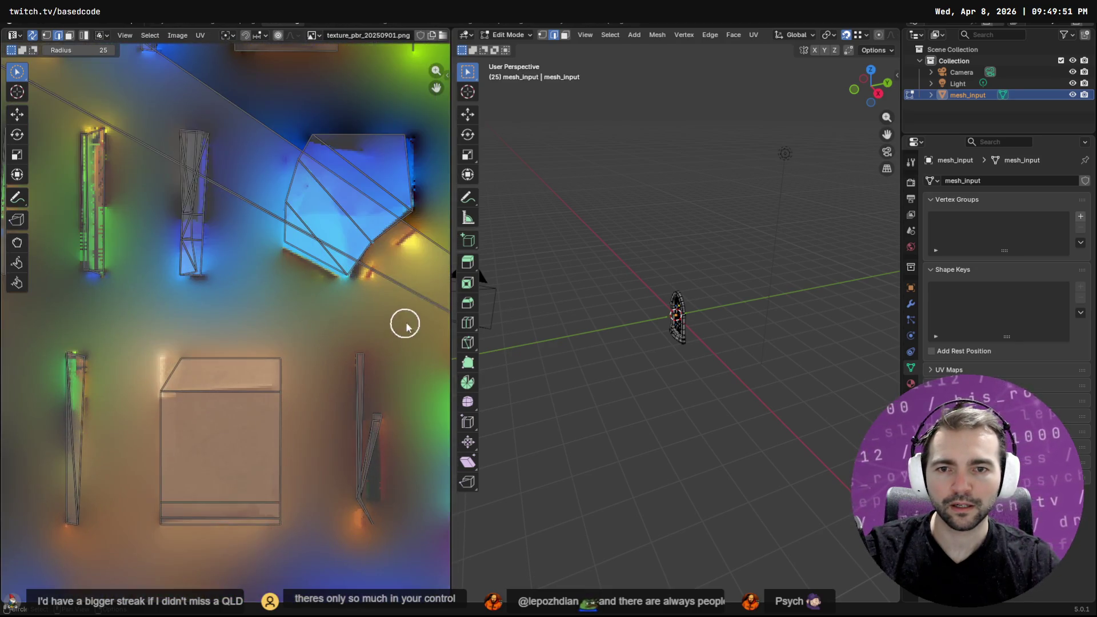
scroll(298, 355, "down", 1)
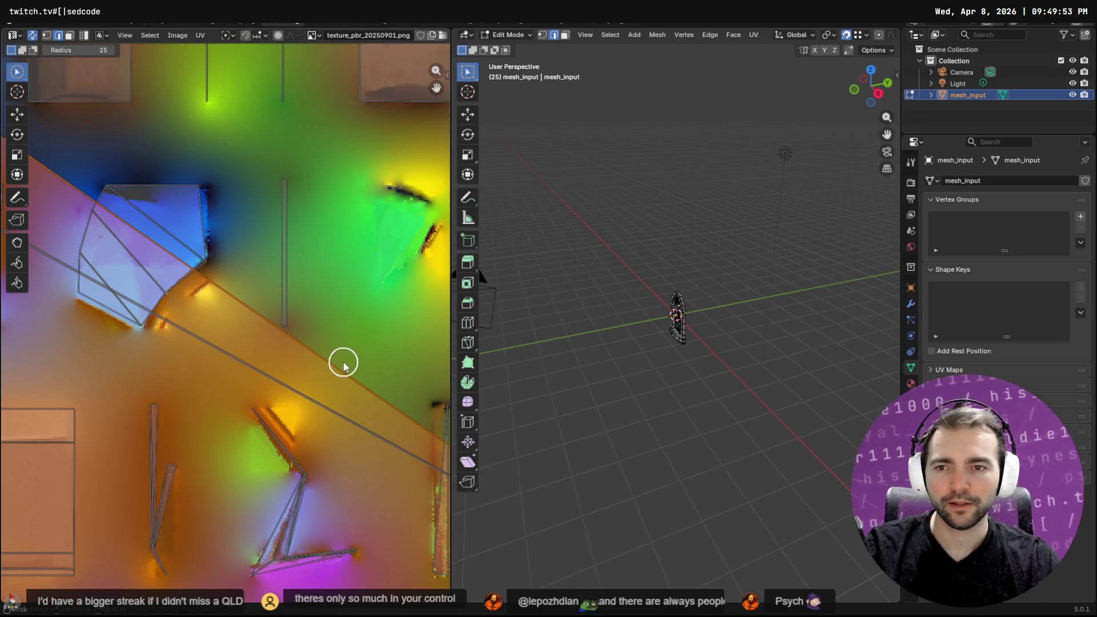
scroll(343, 363, "down", 4)
scroll(348, 364, "down", 4)
Shrink the UV triangle and switch to the Move tool with the yellow triangle in view
key("s")
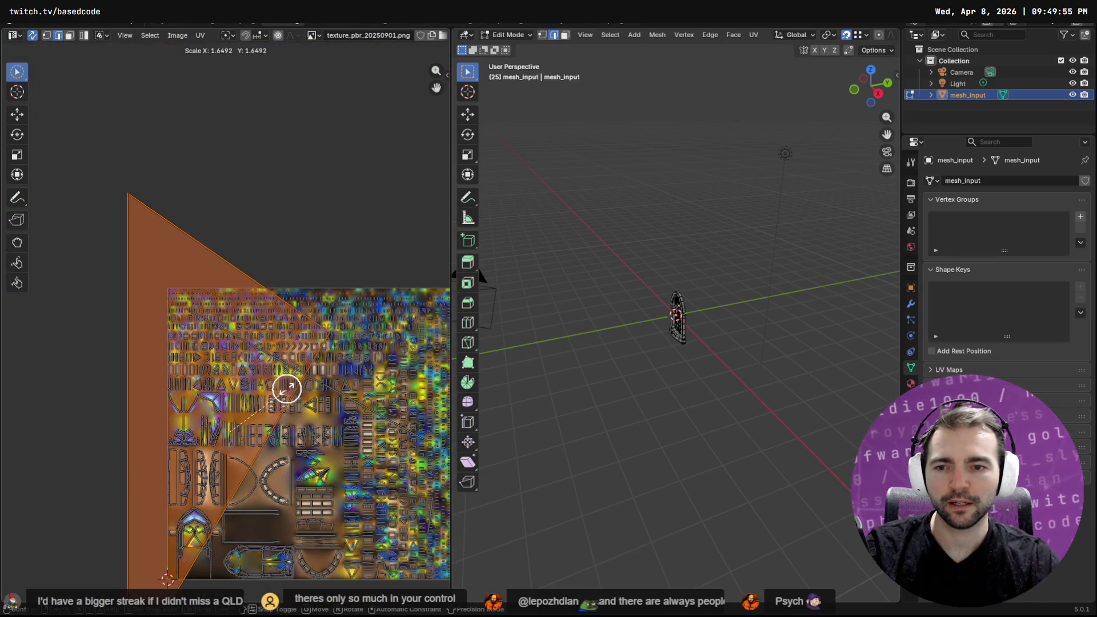
left_click(232, 436)
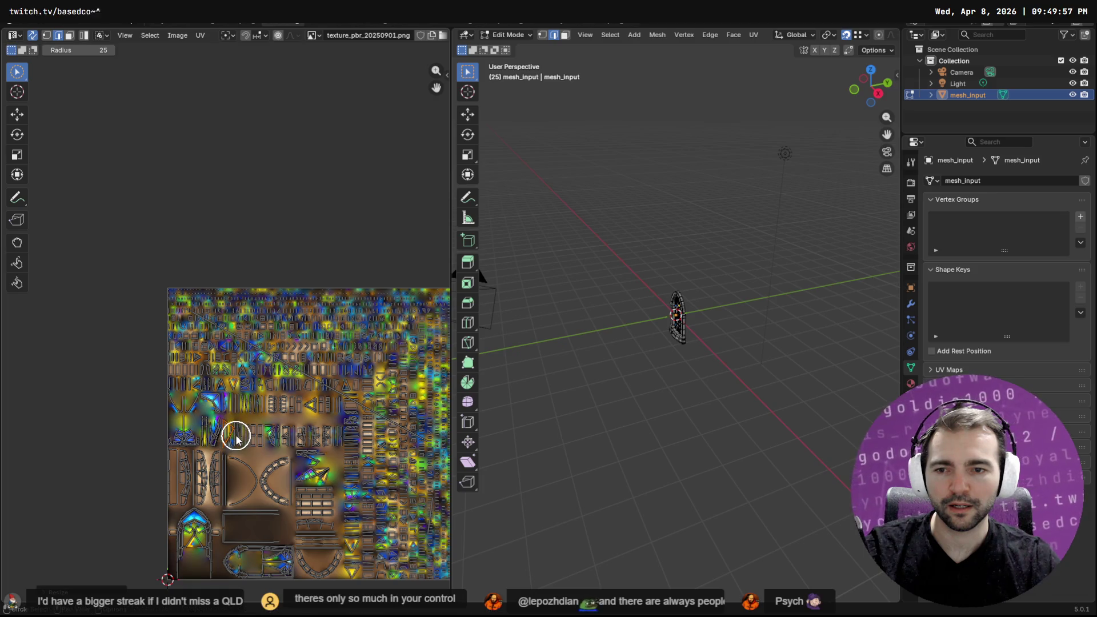
scroll(232, 434, "up", 8)
scroll(208, 457, "up", 2)
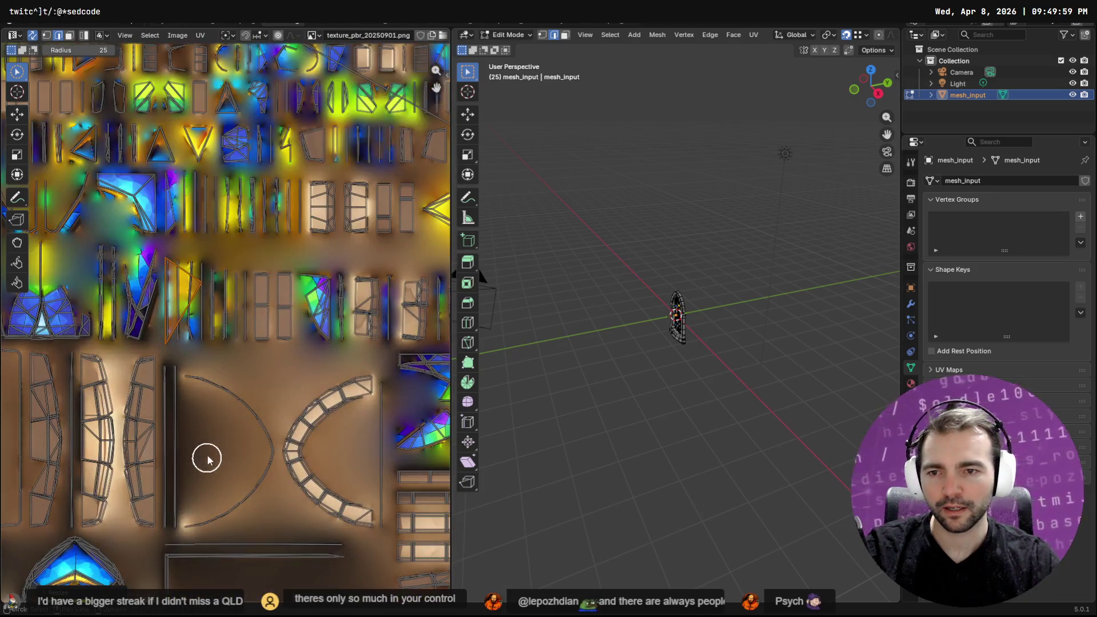
scroll(245, 343, "down", 2)
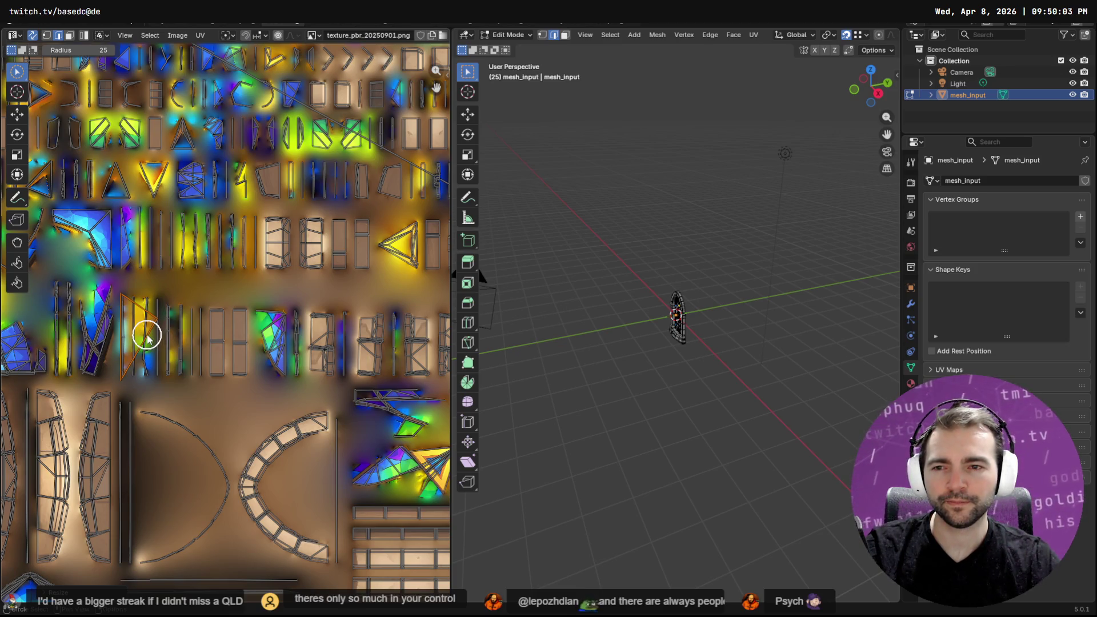
left_click(17, 115)
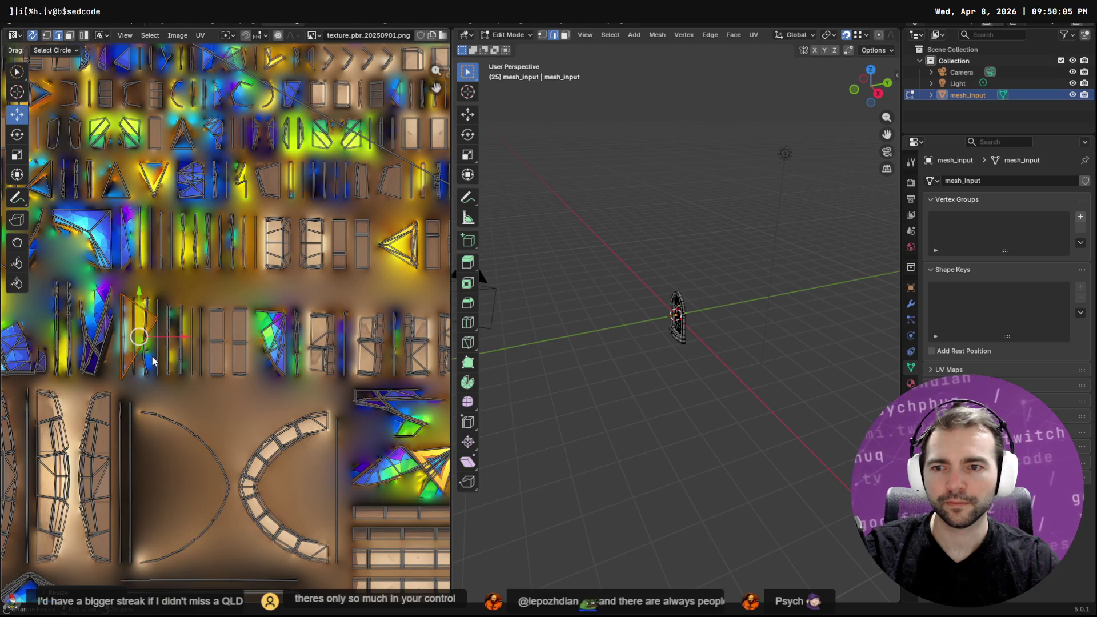
scroll(422, 246, "up", 4)
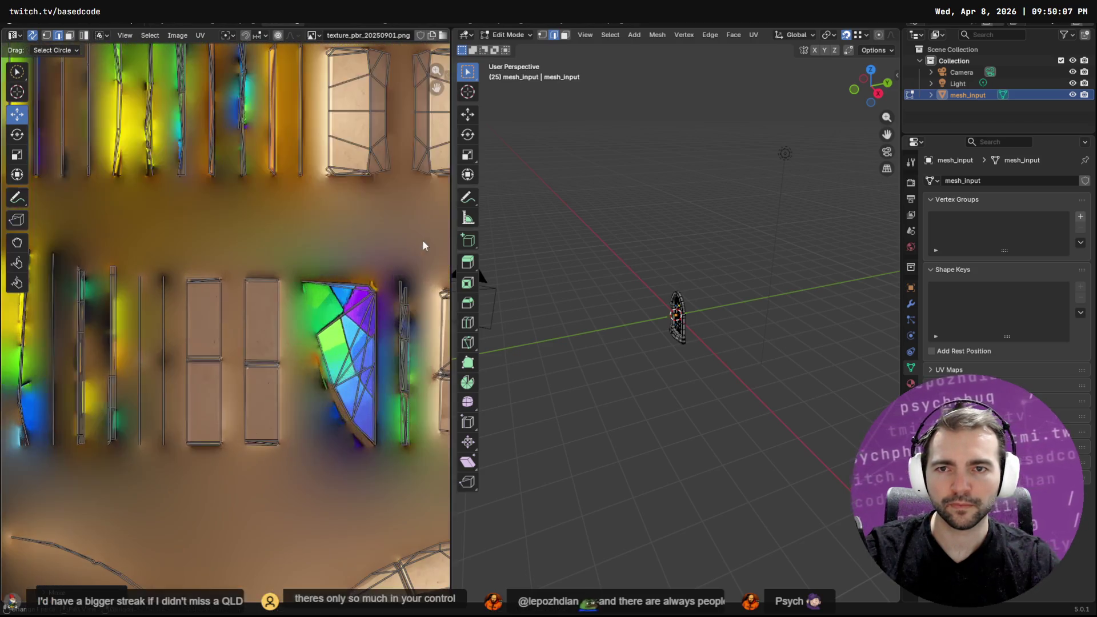
middle_click_drag(422, 246, 269, 300)
scroll(268, 300, "up", 6)
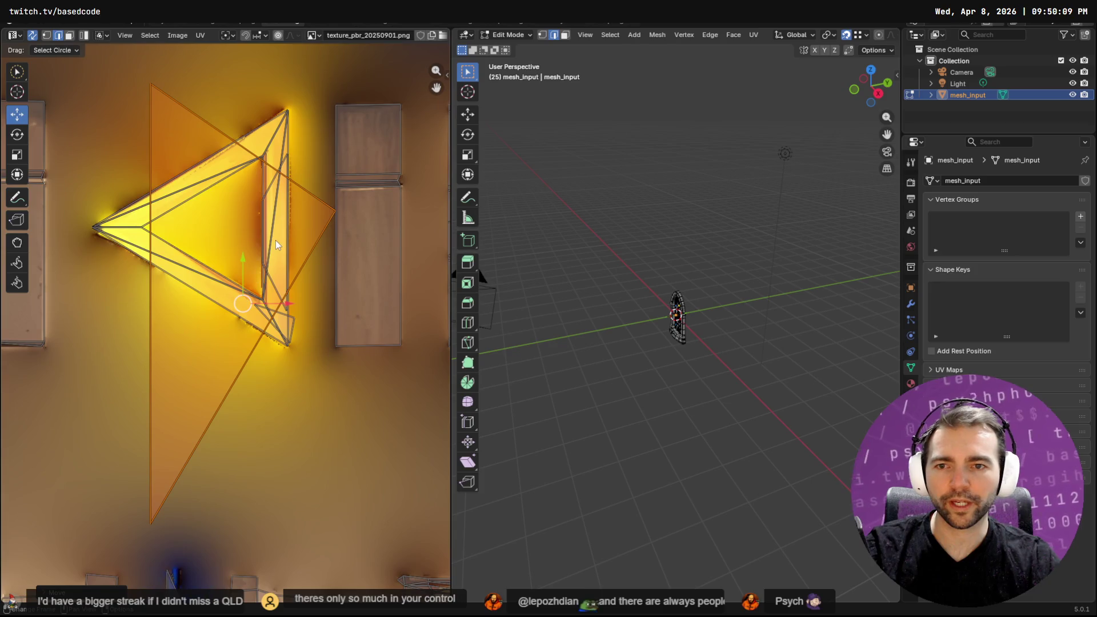
Scale, rotate and move the UV island into the yellow triangle's lower corner
key("s")
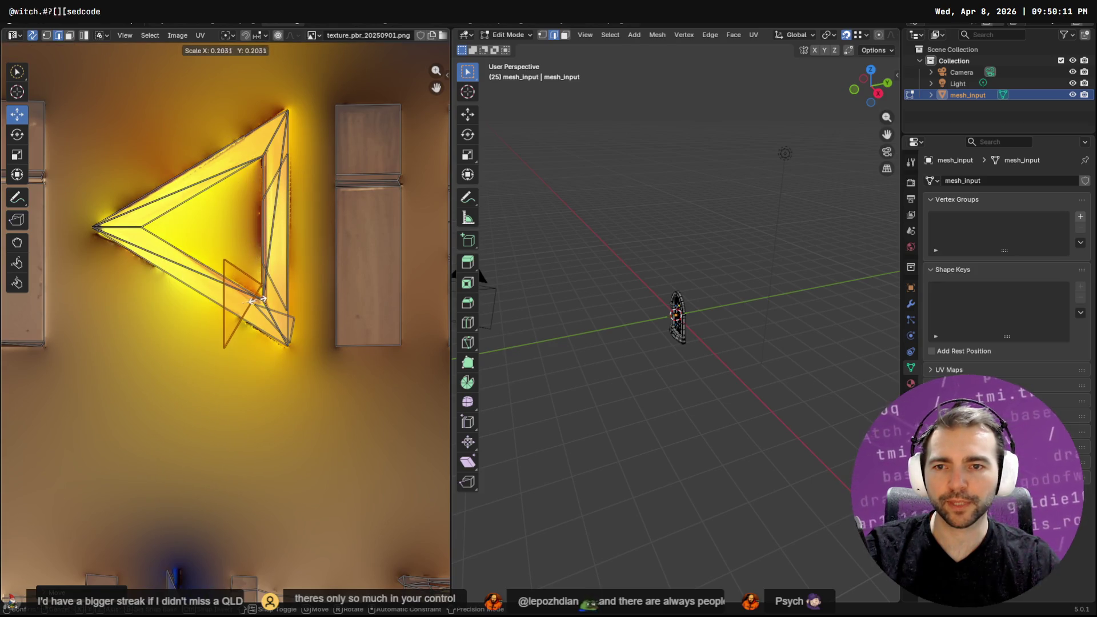
key("r")
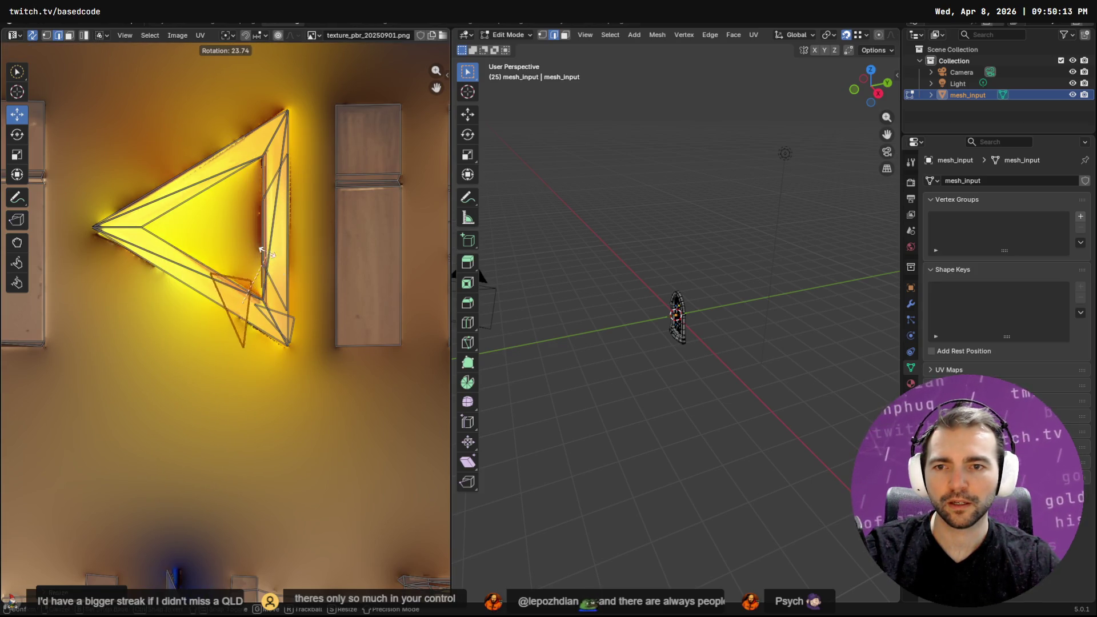
key("s")
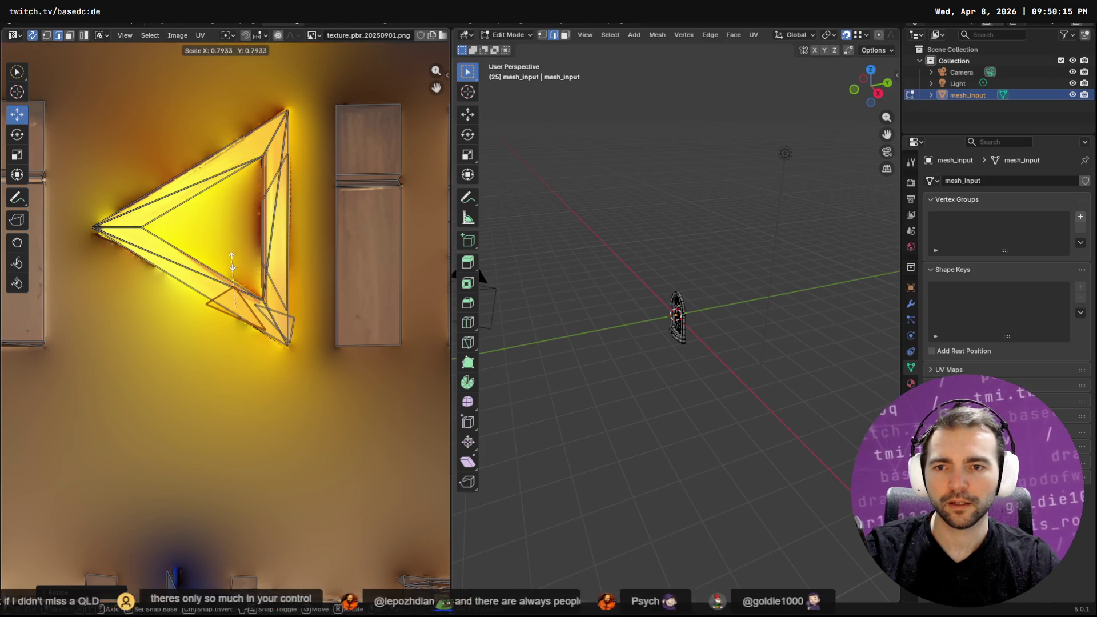
key("g")
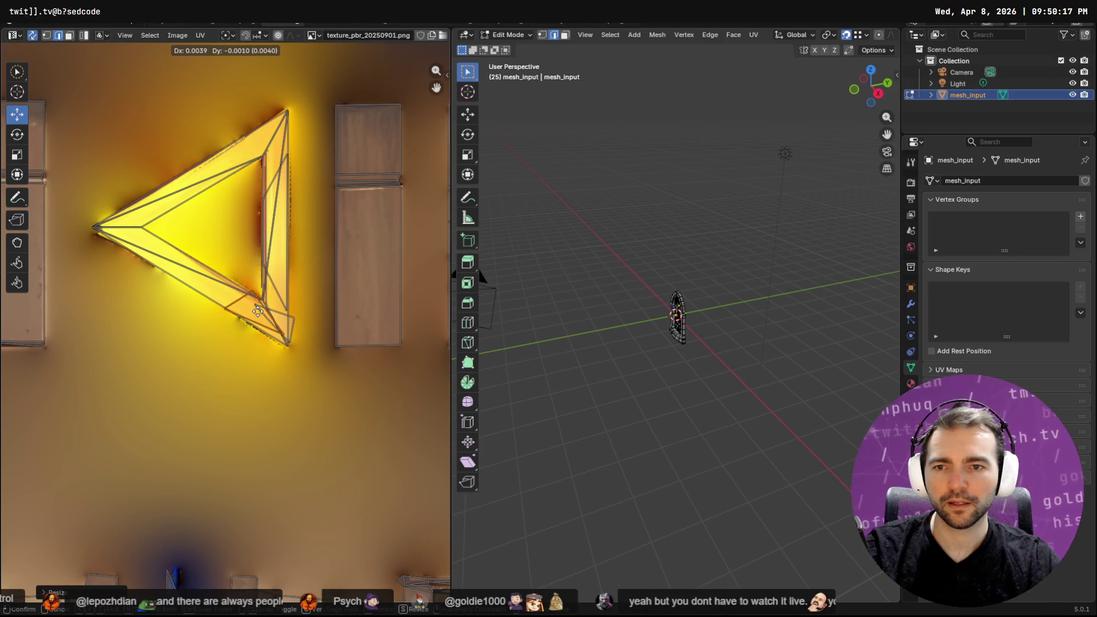
left_click(255, 312)
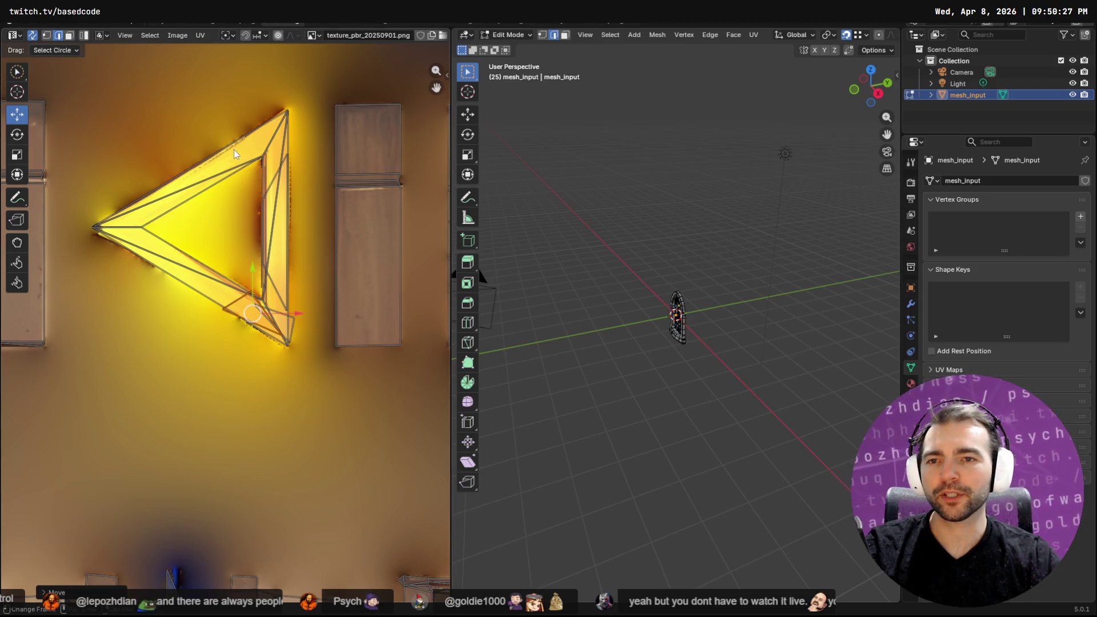
Save the blend file and return to Object Mode in the 3D view
key("ctrl+s")
key("Escape")
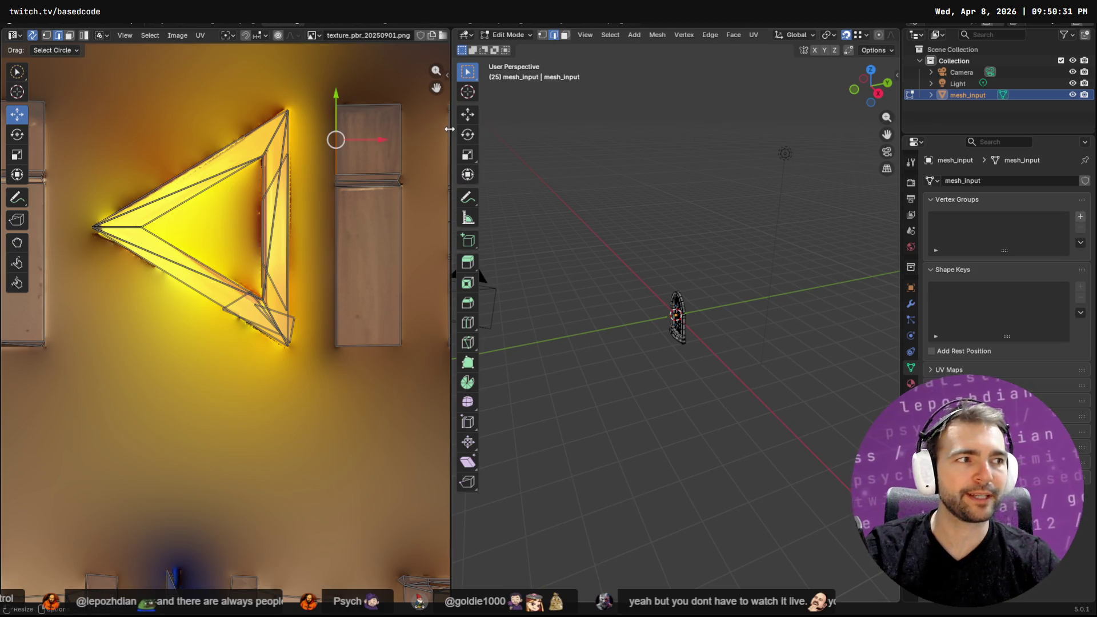
key("alt+Tab")
key("alt+Tab")
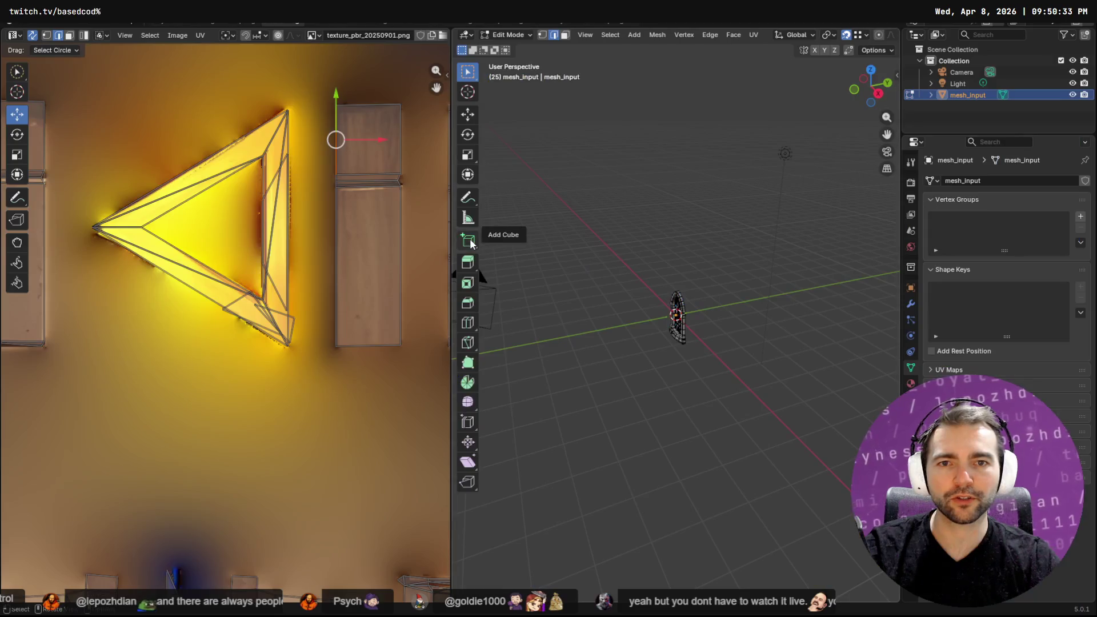
left_click(300, 225)
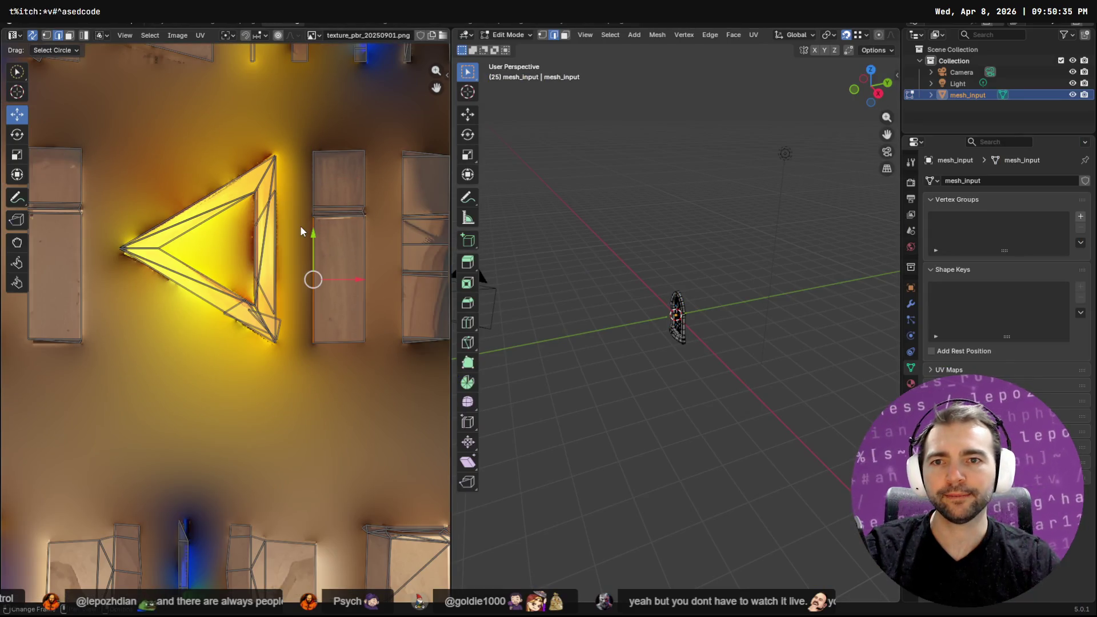
left_click(198, 201)
key("w")
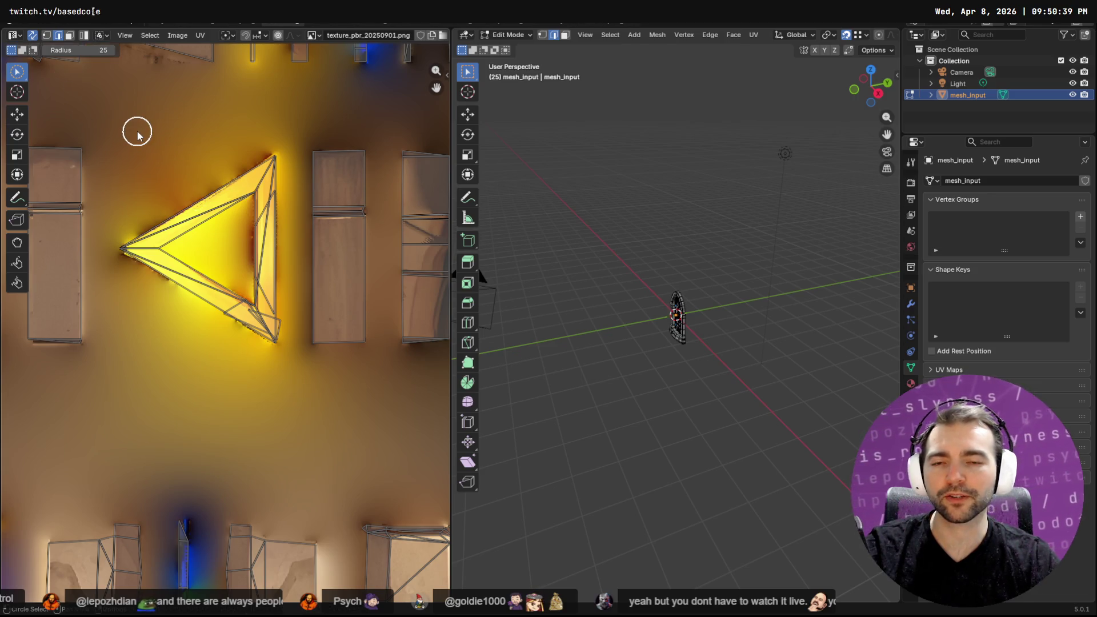
key("F4")
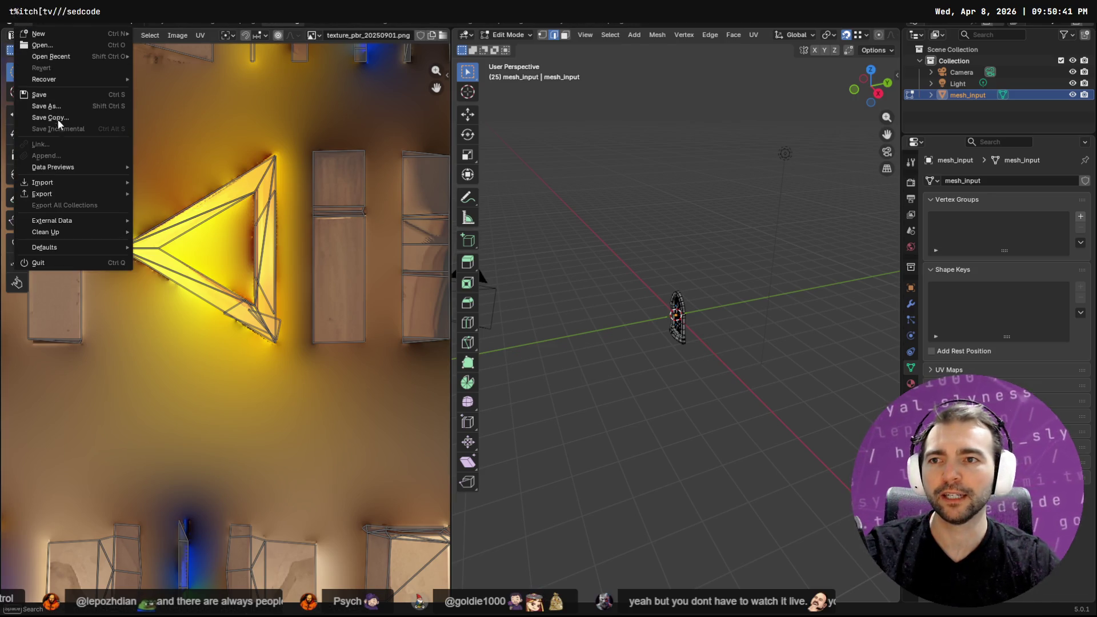
key("Escape")
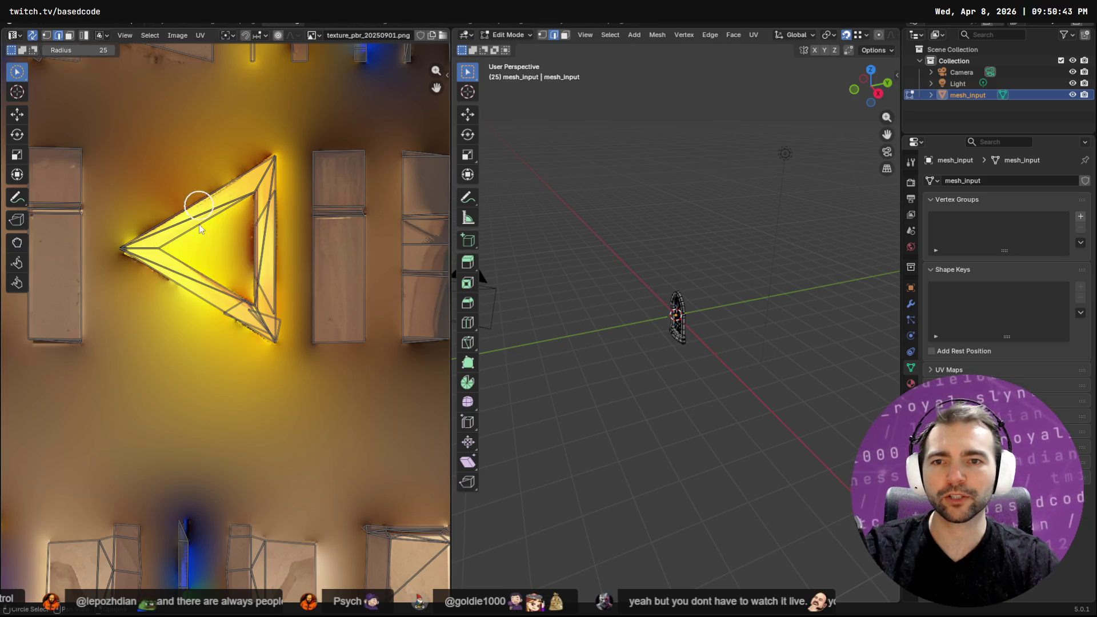
key("Tab")
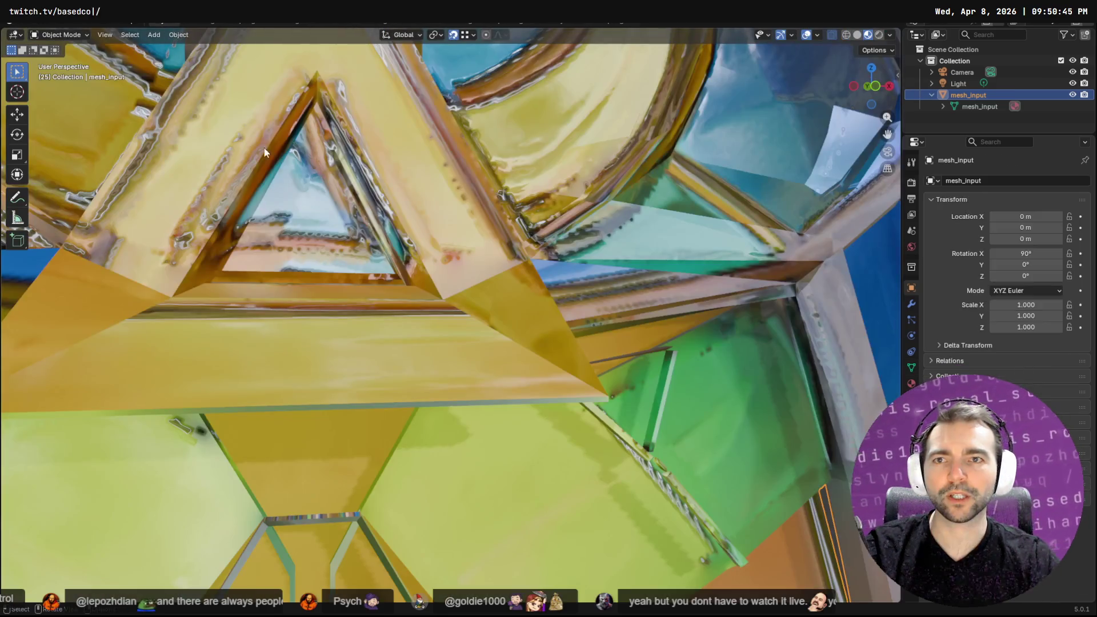
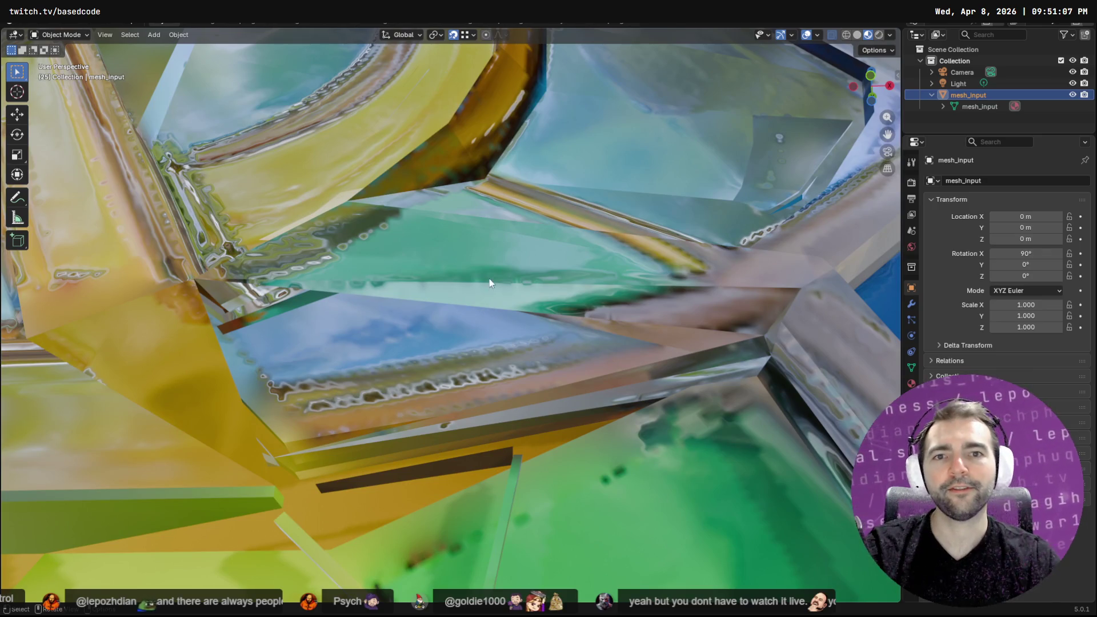
Switch the window mesh into Edit Mode and select the frame edge to extrude
key("Tab")
middle_click_drag(502, 219, 550, 201)
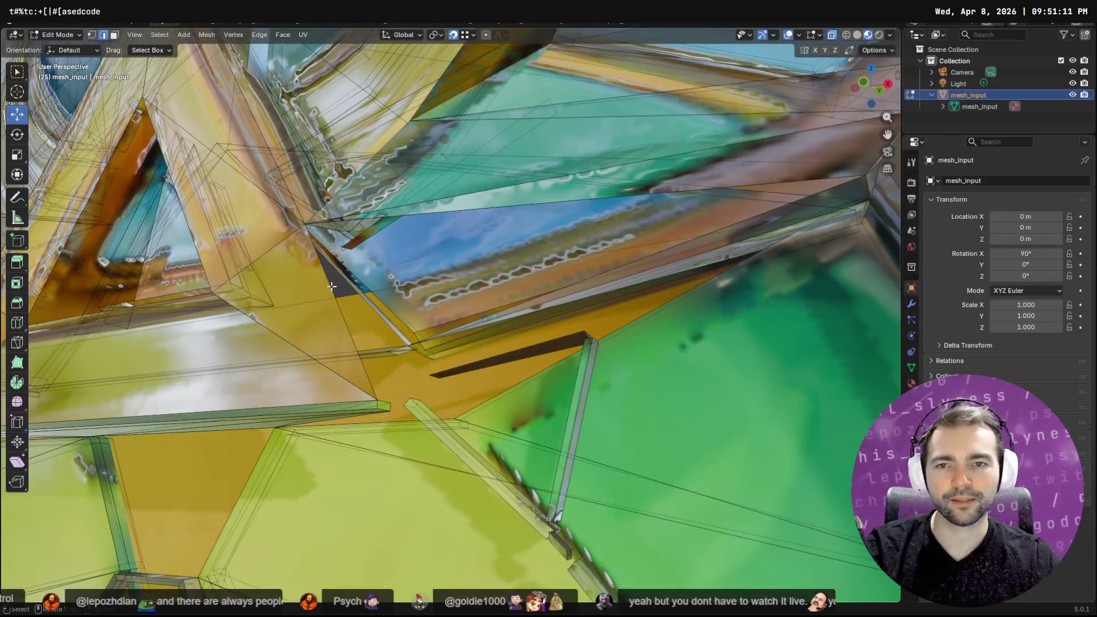
left_click(337, 304)
middle_click_drag(246, 312, 316, 234)
left_click(316, 234)
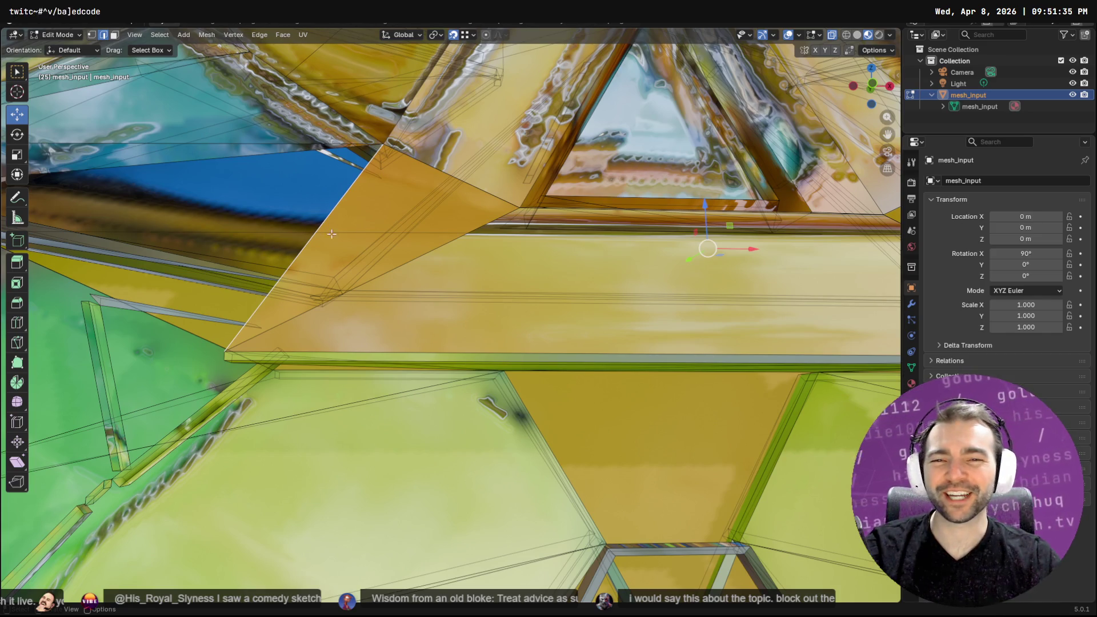
mouse_move(324, 235)
middle_mouse_down()
mouse_move(400, 268)
mouse_move(543, 303)
mouse_move(727, 327)
mouse_move(650, 296)
middle_mouse_up()
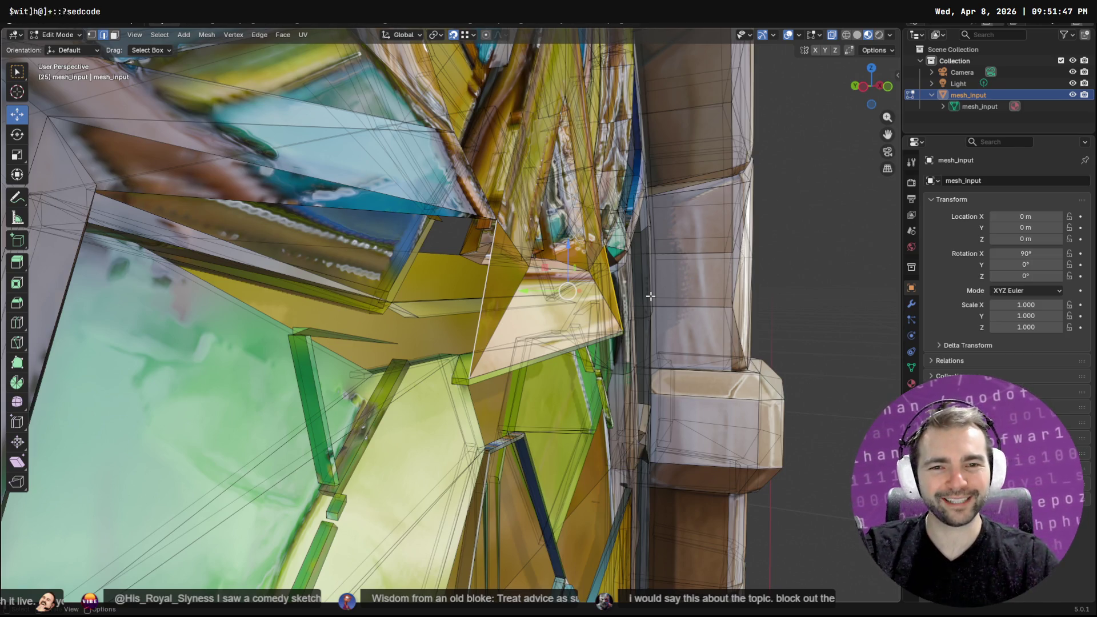
Extrude the selected frame edge toward the neighbouring geometry, then switch to vertex select mode
key("F3")
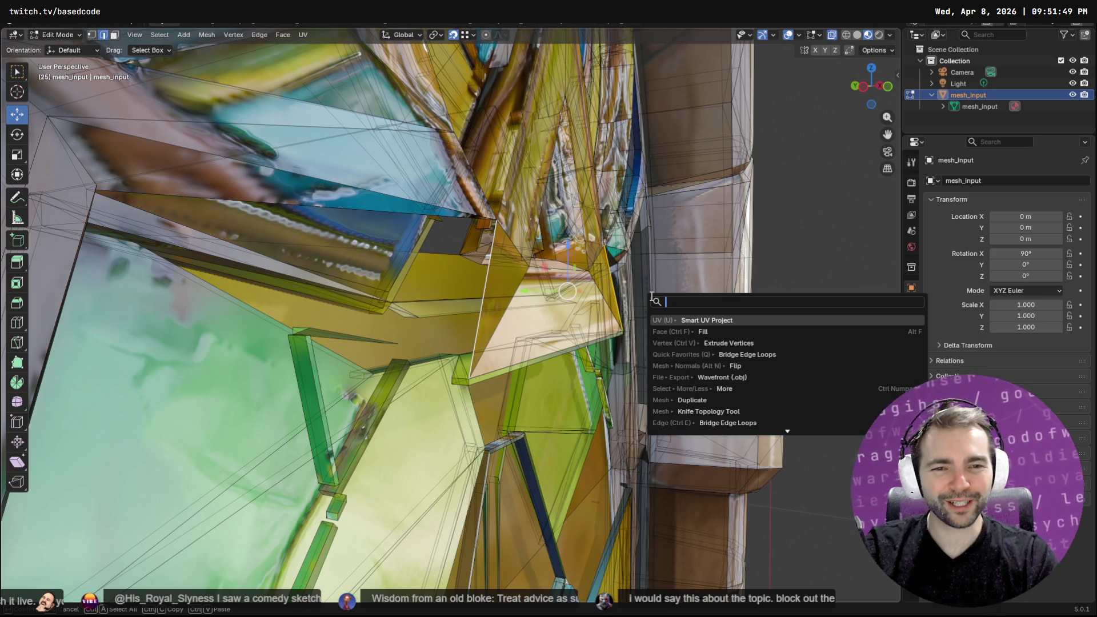
type("extra")
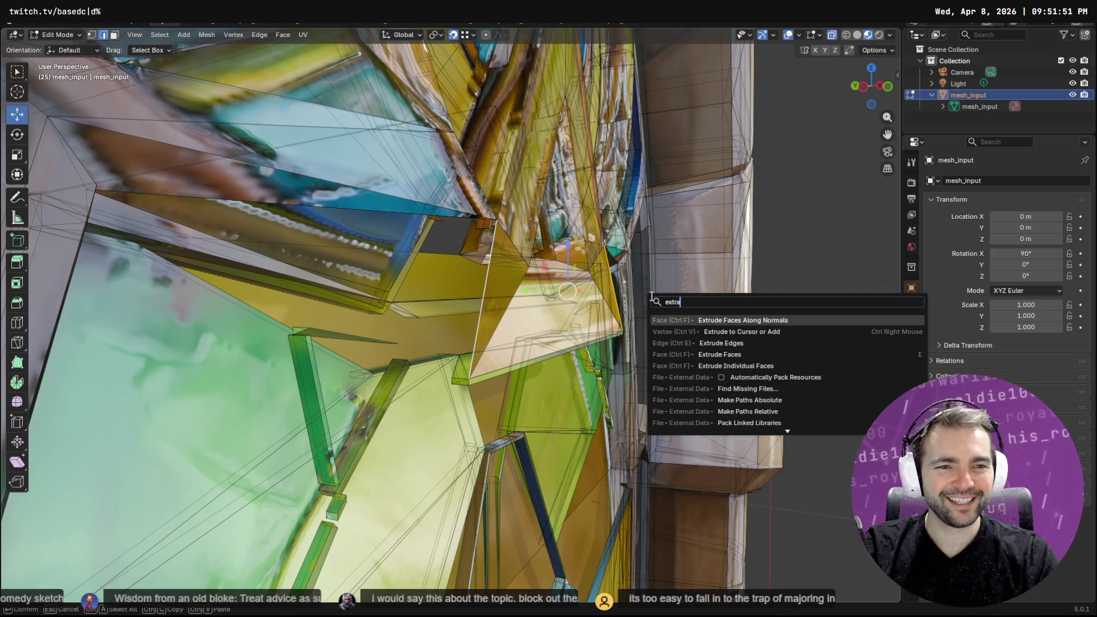
key("Down")
key("Down")
key("Return")
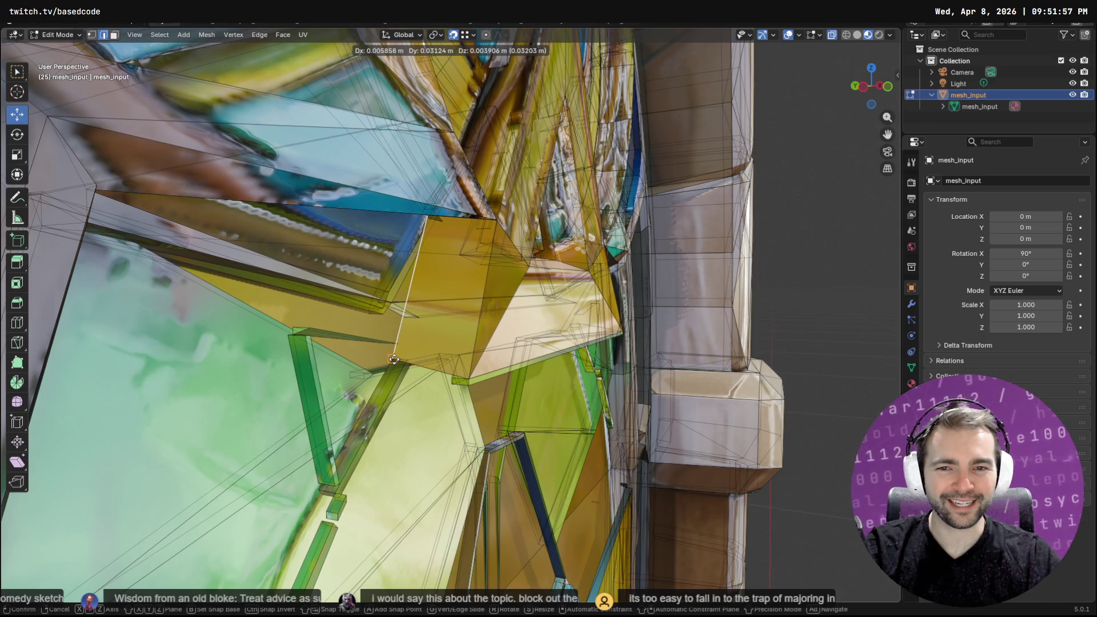
left_click(393, 359)
mouse_move(687, 267)
middle_mouse_down()
mouse_move(542, 273)
mouse_move(641, 169)
mouse_move(612, 261)
mouse_move(524, 219)
mouse_move(540, 215)
middle_mouse_up()
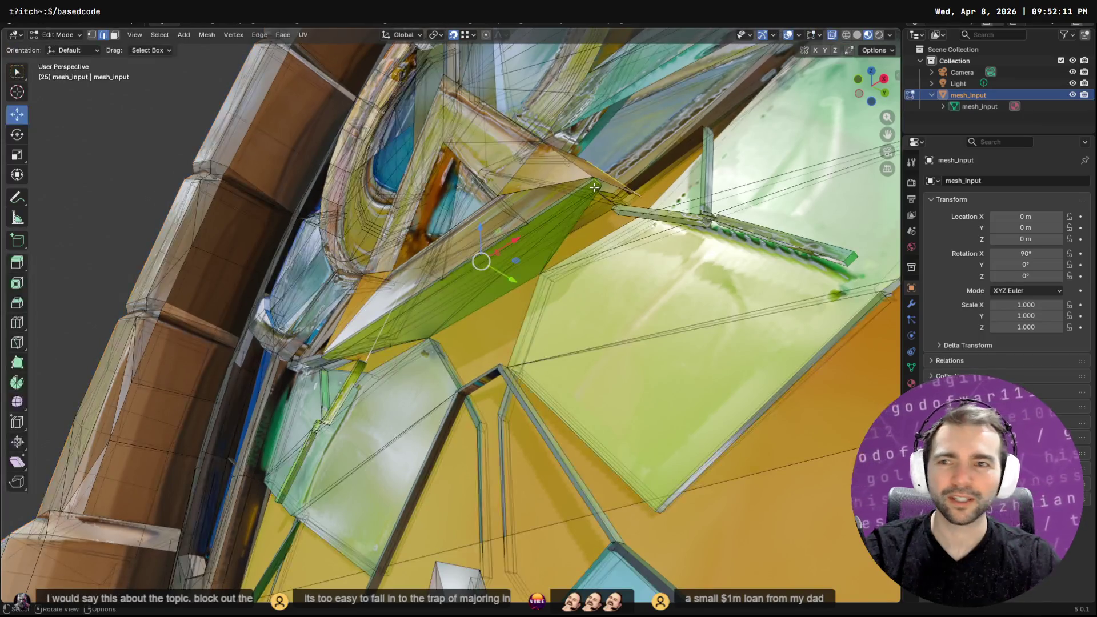
left_click(91, 35)
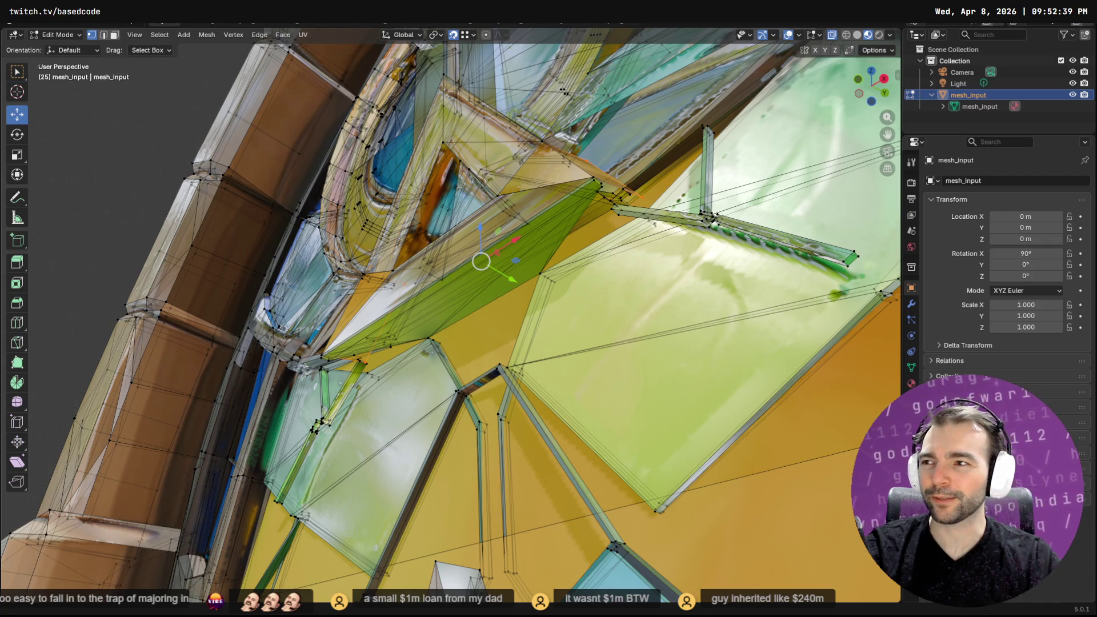
Move a corner vertex of the green face to stretch it toward the frame
left_click(601, 184)
mouse_move(604, 187)
middle_mouse_down()
mouse_move(638, 236)
mouse_move(377, 258)
middle_mouse_up()
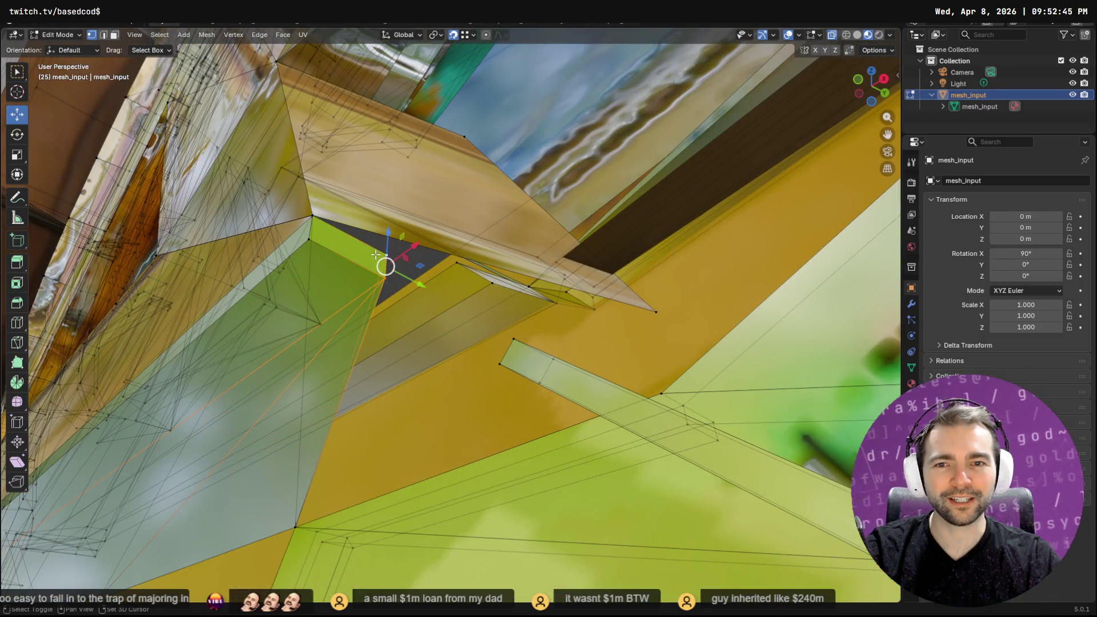
left_click_drag(392, 257, 653, 314)
mouse_move(654, 314)
middle_mouse_down()
mouse_move(686, 350)
mouse_move(365, 378)
middle_mouse_up()
Move a second vertex of the green face onto the frame corner
middle_click_drag(301, 421, 324, 331, "shift")
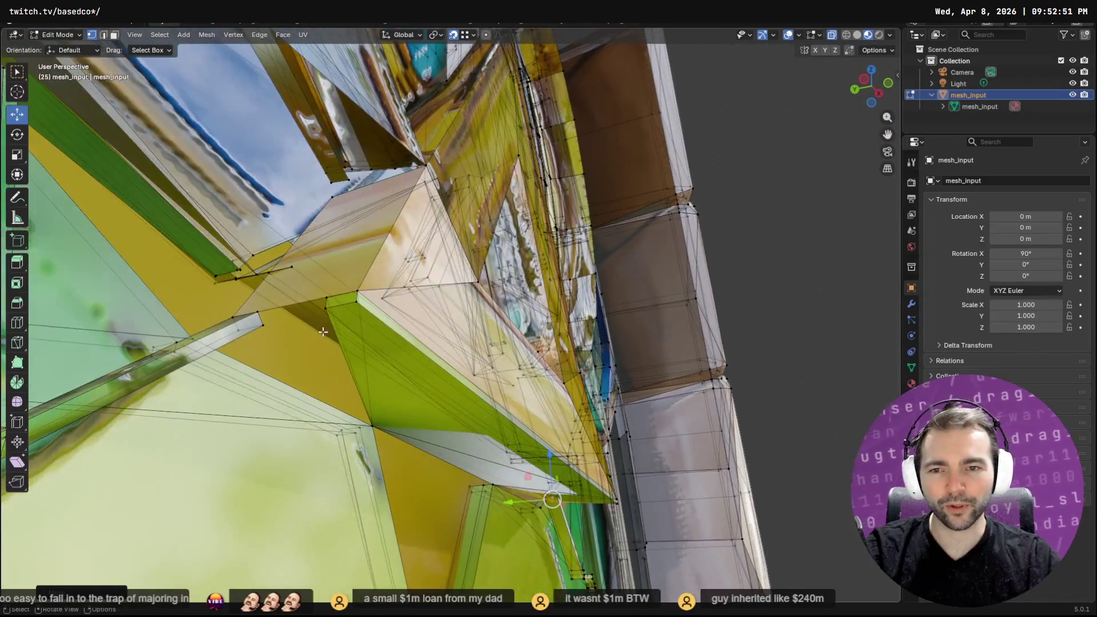
scroll(321, 317, "up", 1)
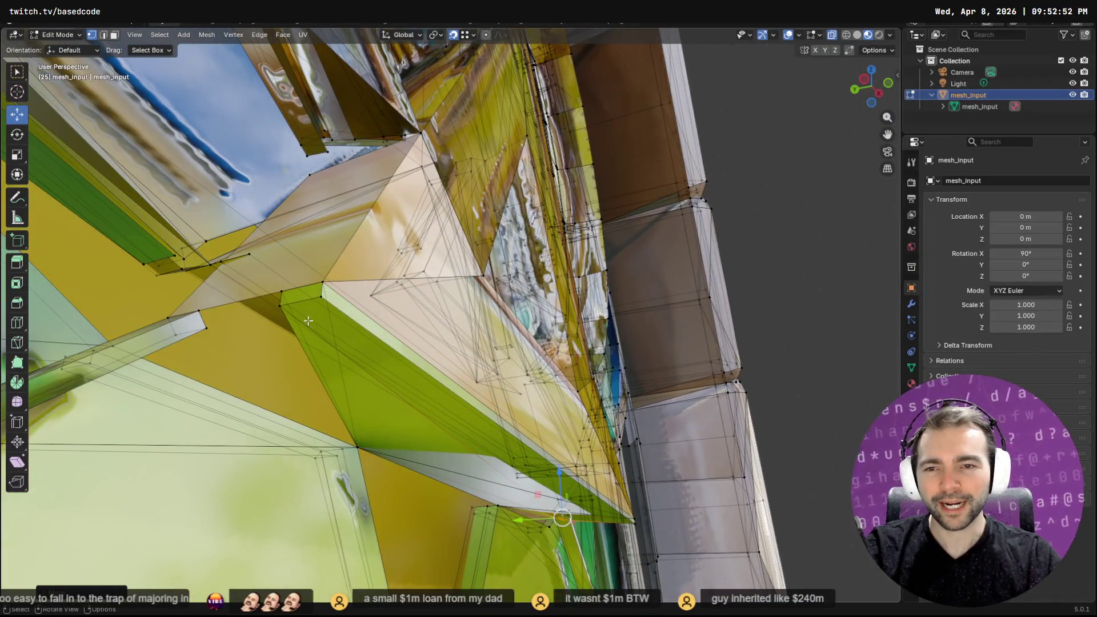
left_click(280, 290)
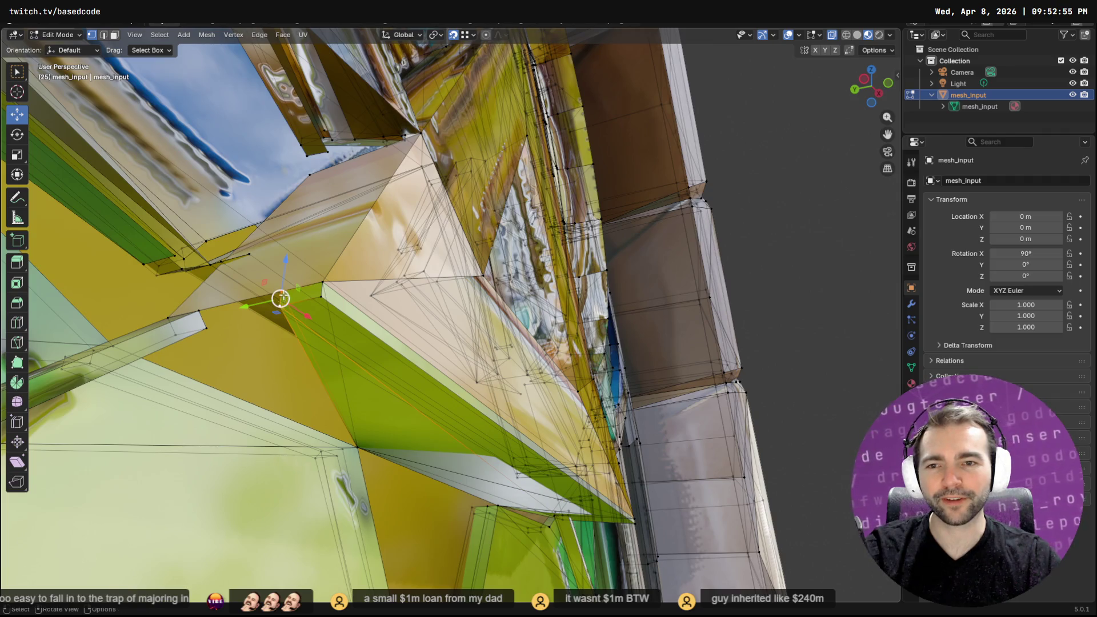
mouse_move(281, 297)
left_mouse_down()
mouse_move(175, 342)
mouse_move(169, 320)
left_mouse_up()
mouse_move(284, 355)
middle_mouse_down()
mouse_move(408, 394)
mouse_move(342, 433)
mouse_move(221, 356)
middle_mouse_up()
mouse_move(265, 310)
middle_mouse_down()
mouse_move(653, 272)
mouse_move(322, 363)
mouse_move(366, 325)
mouse_move(611, 346)
mouse_move(565, 356)
middle_mouse_up()
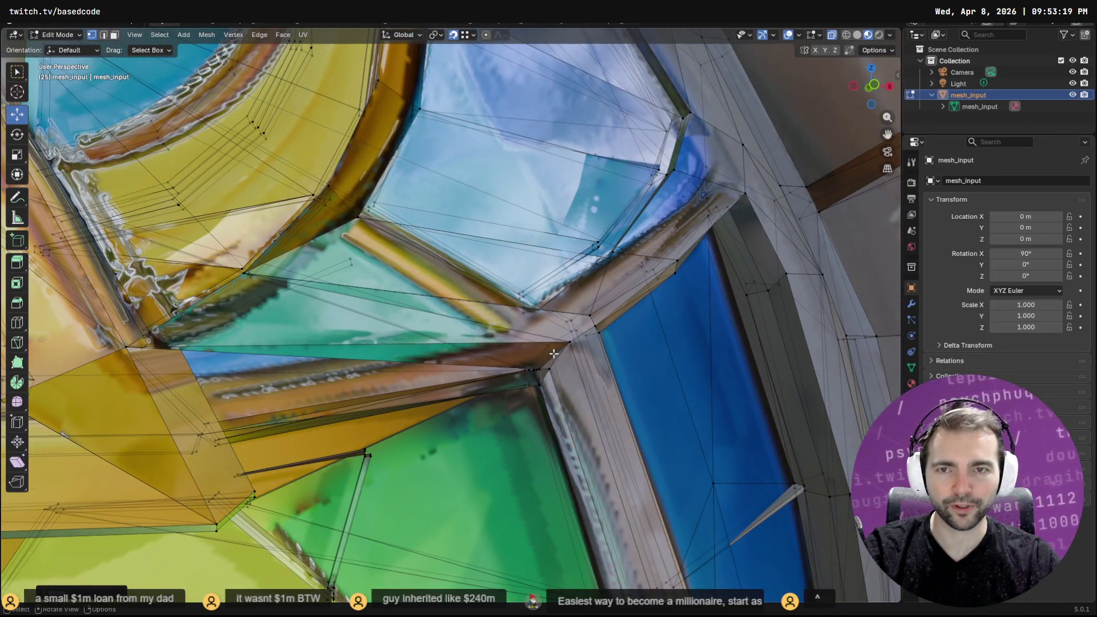
Re-enter Edit Mode and try running Knife Project from the command search
key("q")
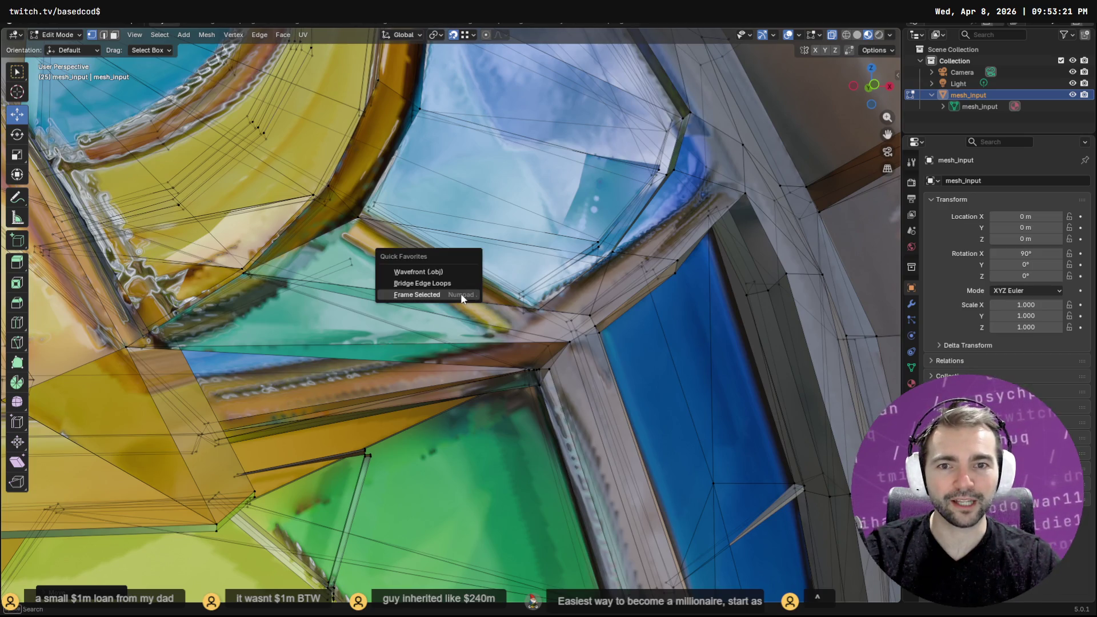
key("Escape")
key("Tab")
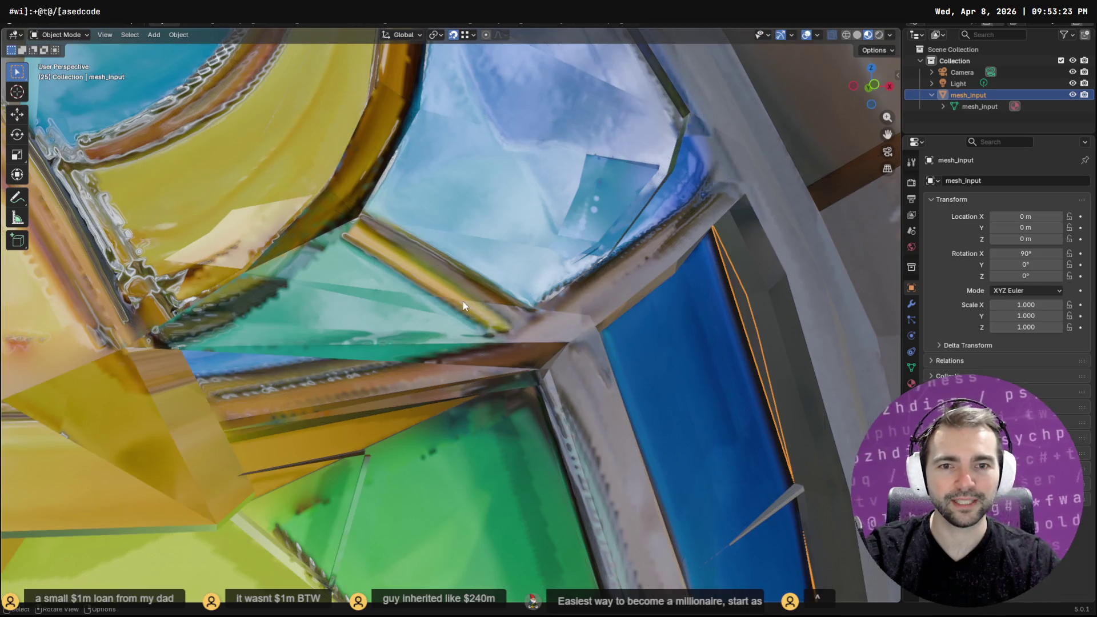
key("Tab")
key("F3")
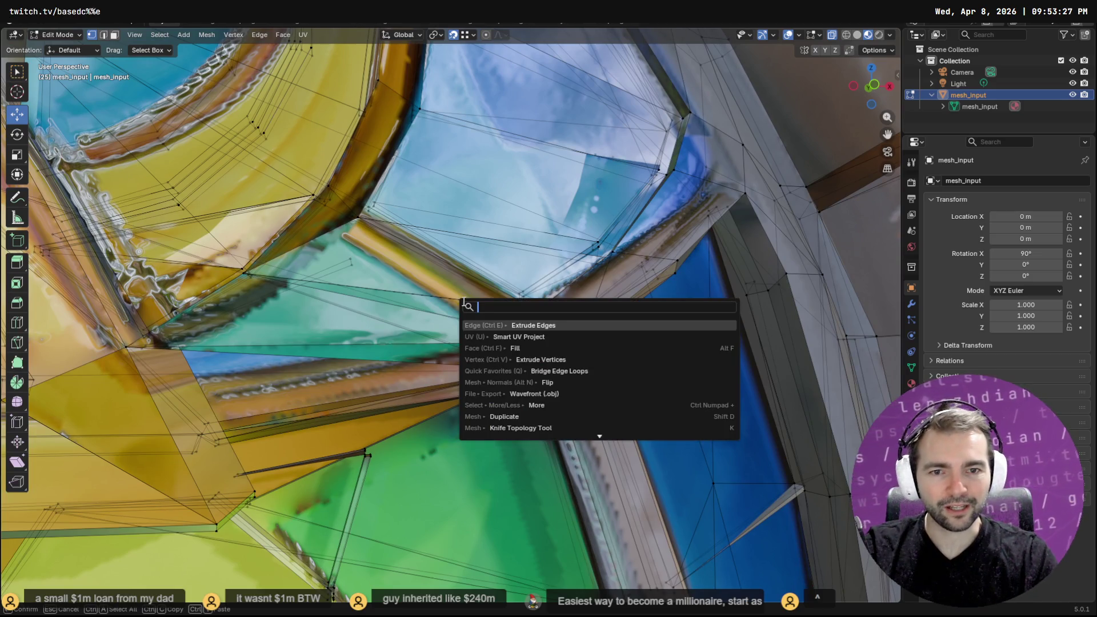
type("k")
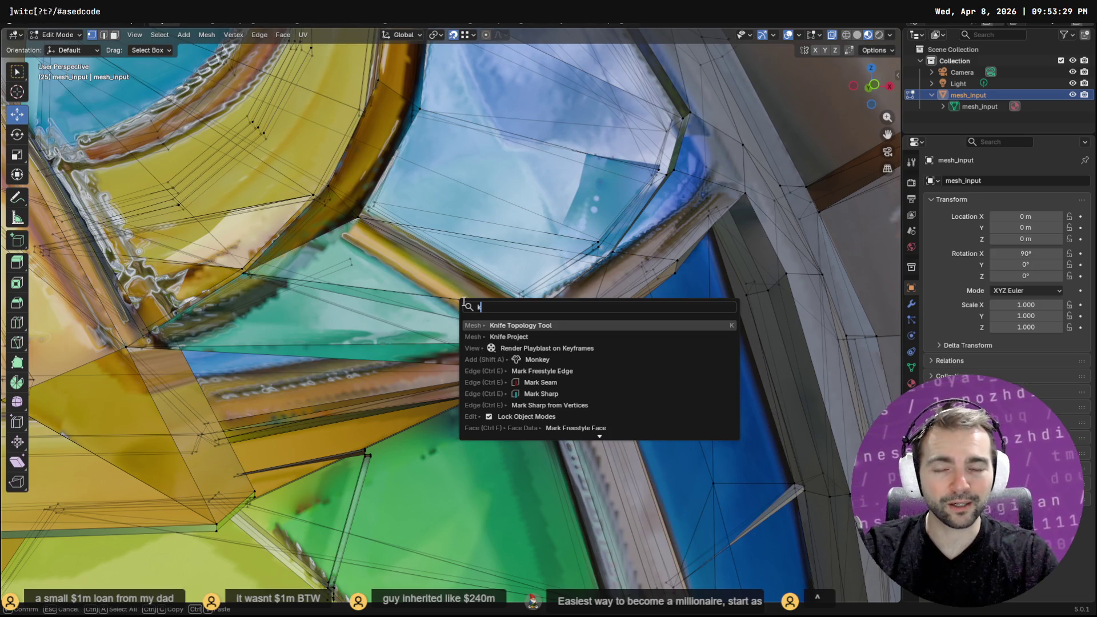
key("Down")
key("Return")
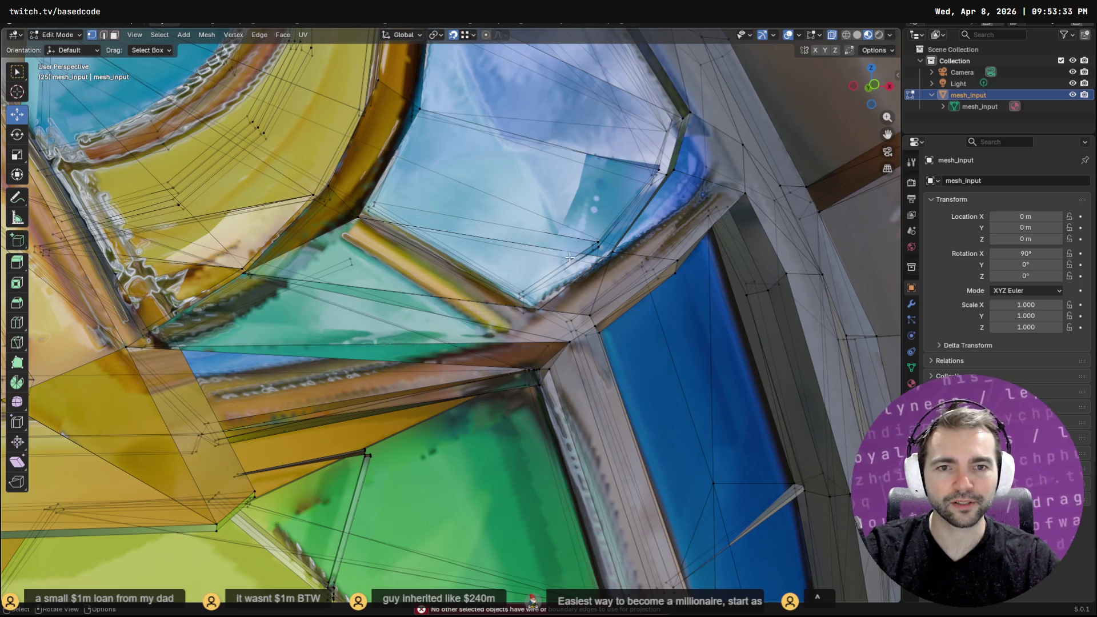
Knife-cut from the frame corner vertex across the pane through three more cut points
key("k")
middle_click_drag(583, 308, 614, 257)
left_click(609, 256)
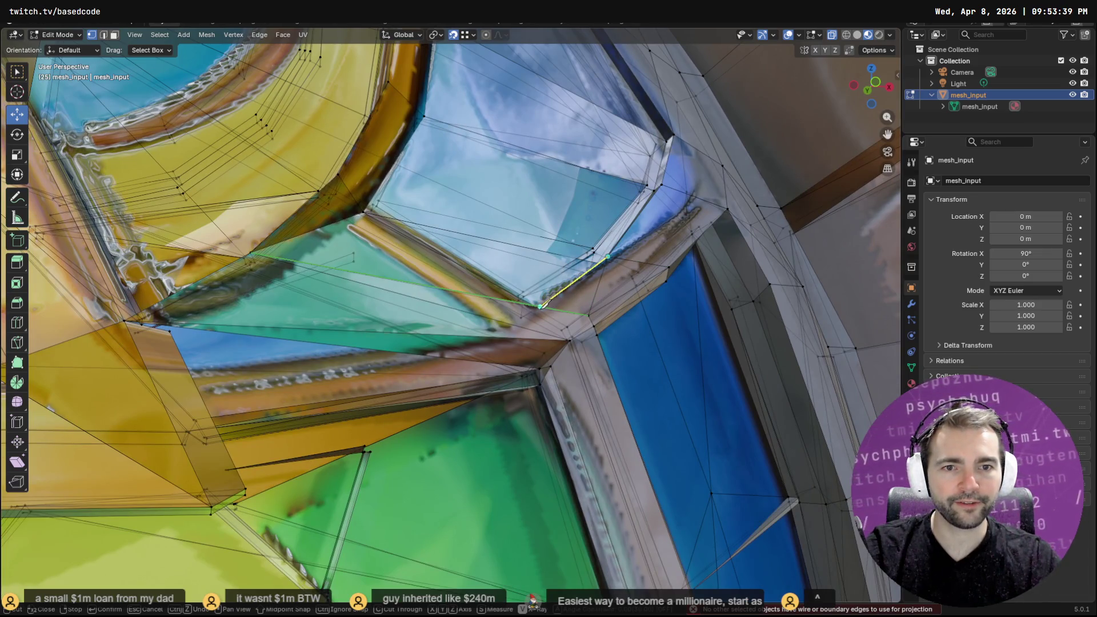
left_click(539, 307)
left_click(493, 336)
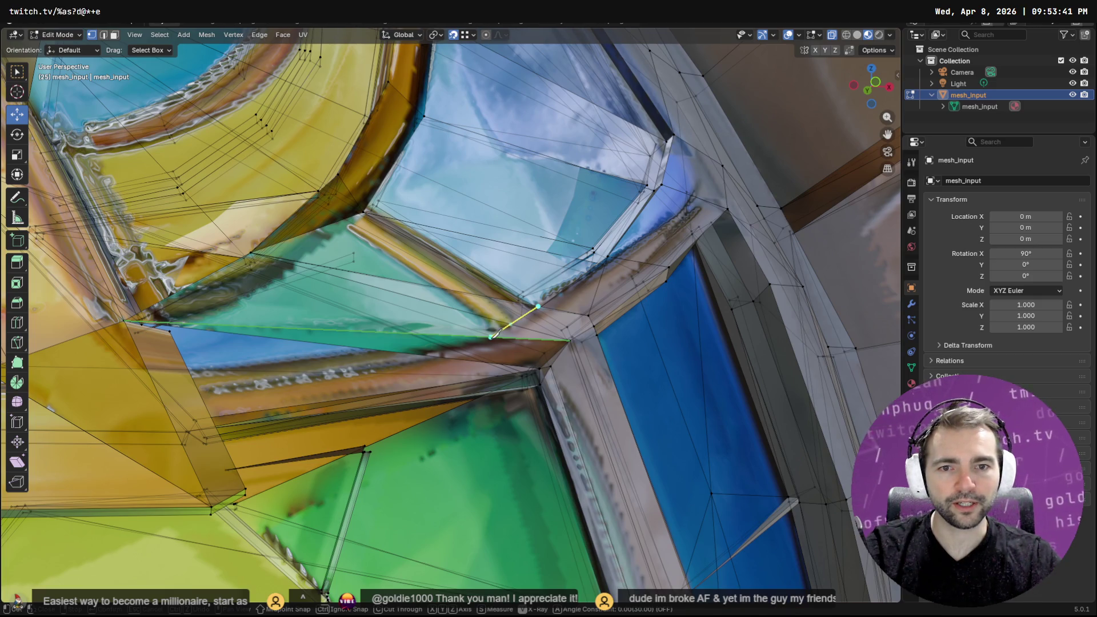
left_click(422, 355)
key("Return")
mouse_move(516, 355)
middle_mouse_down()
mouse_move(561, 177)
mouse_move(480, 367)
mouse_move(508, 320)
mouse_move(519, 336)
mouse_move(578, 331)
mouse_move(488, 352)
mouse_move(523, 345)
middle_mouse_up()
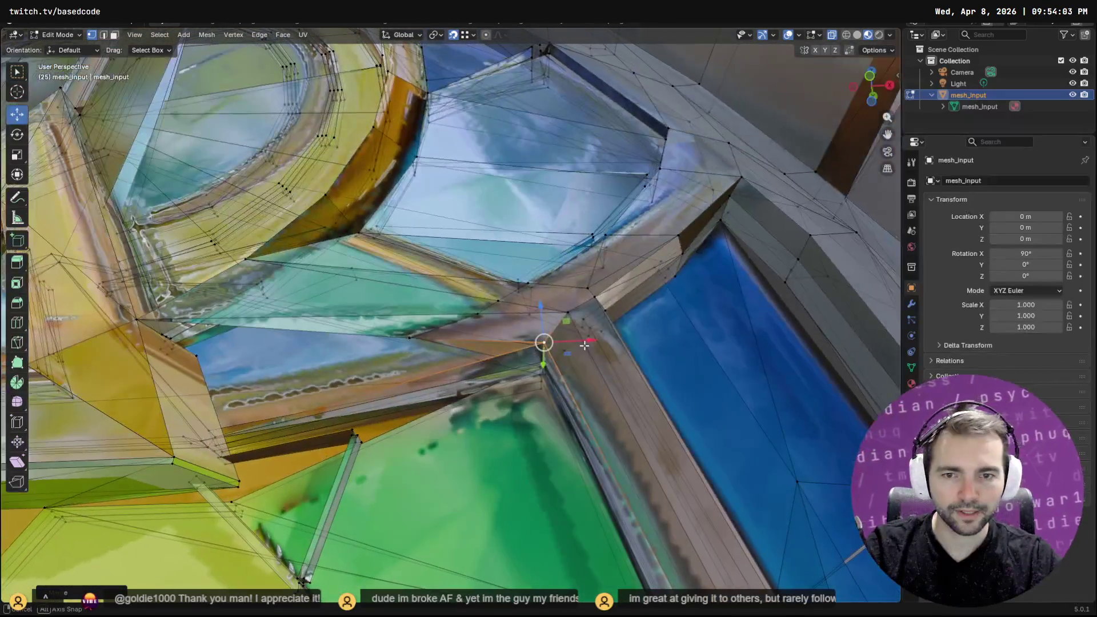
mouse_move(463, 379)
middle_mouse_down()
mouse_move(488, 369)
mouse_move(467, 387)
mouse_move(439, 342)
mouse_move(505, 339)
middle_mouse_up()
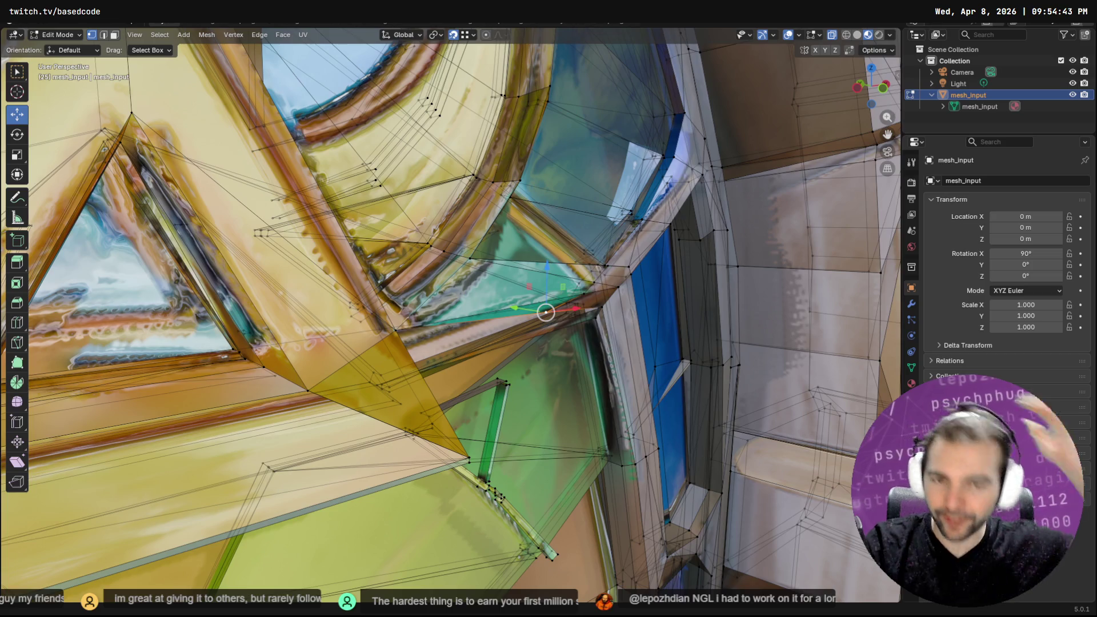
mouse_move(457, 320)
middle_mouse_down()
mouse_move(450, 336)
mouse_move(536, 424)
mouse_move(465, 460)
mouse_move(479, 372)
middle_mouse_up()
Box-select the vertices on the upper-left green pane and grow the selection with Select More
left_click(466, 337)
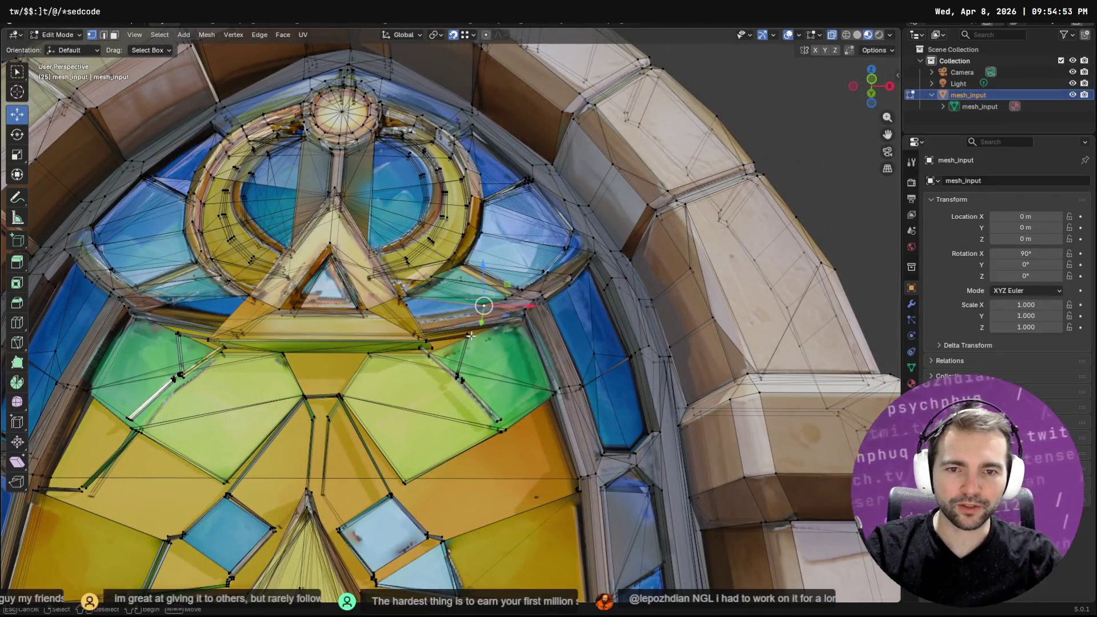
left_click(468, 337)
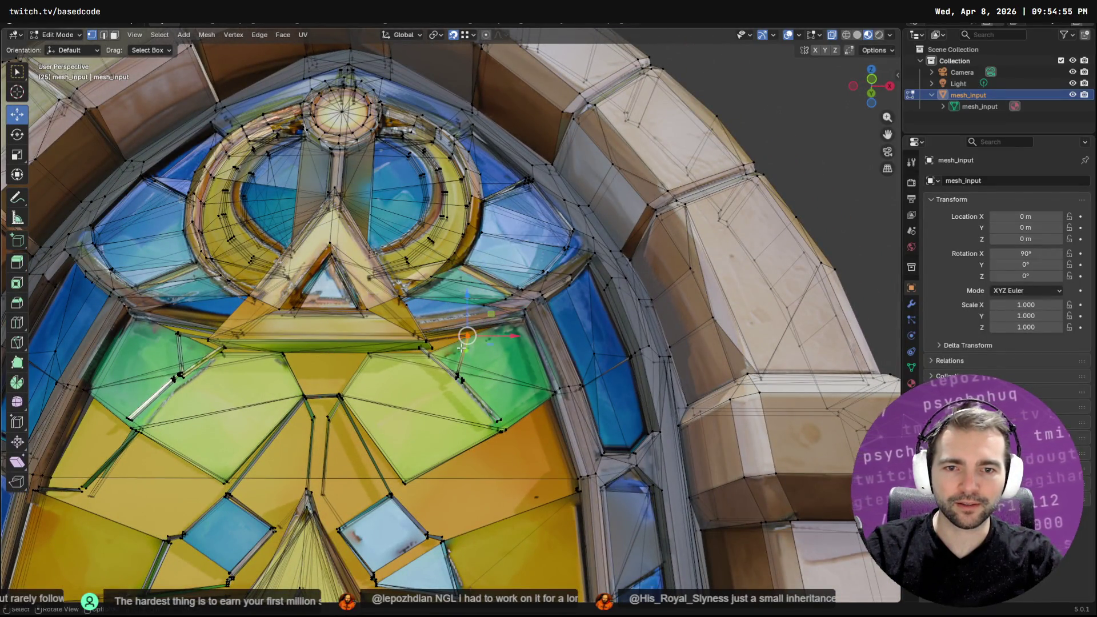
middle_click_drag(288, 398, 182, 350)
left_click_drag(170, 341, 156, 318)
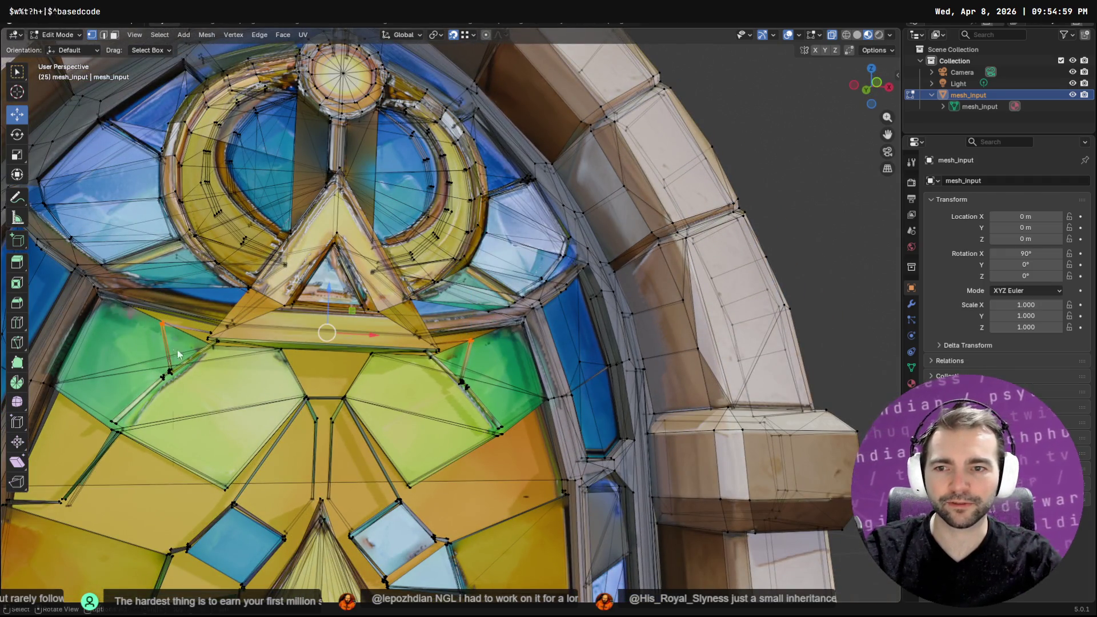
key("F3")
type("more")
key("Return")
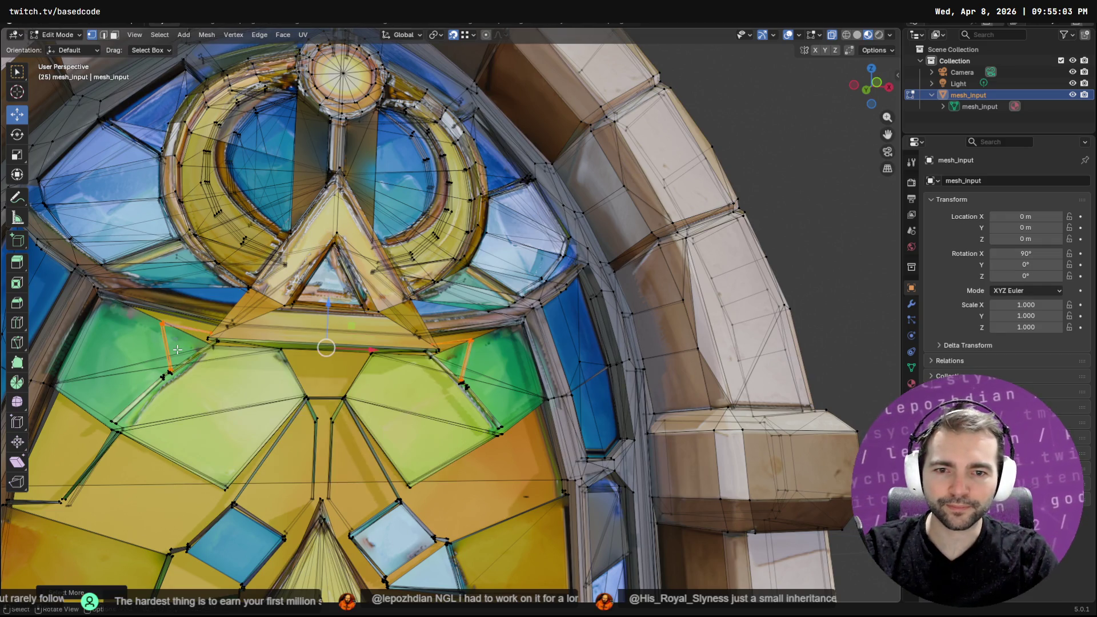
Delete the selected stray edges using X > Edges
key("F3")
key("Escape")
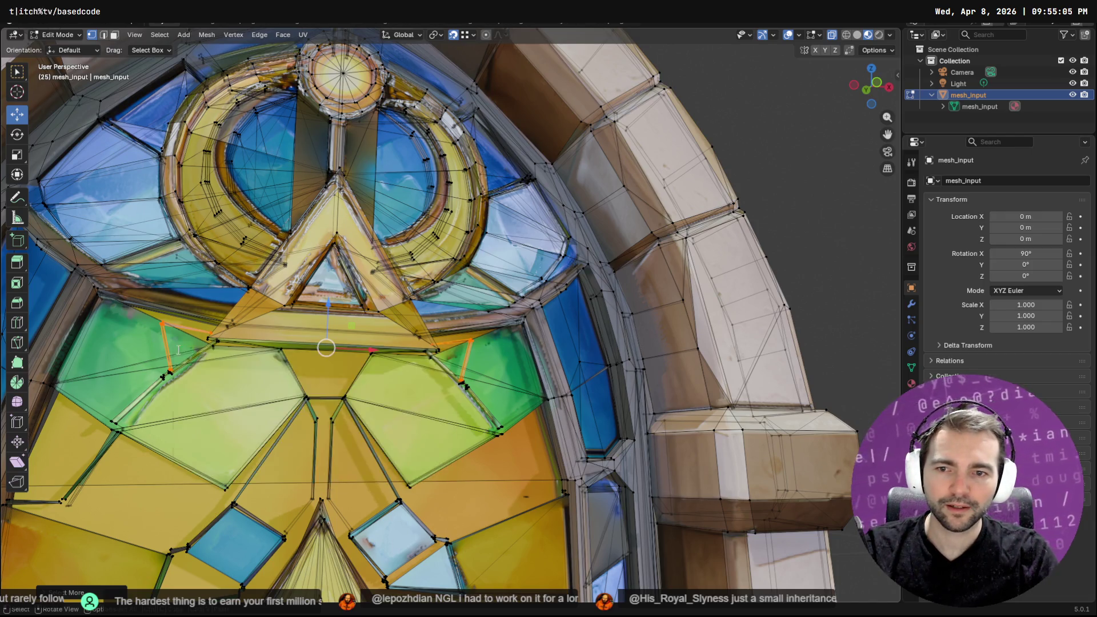
key("F3")
key("Escape")
key("x")
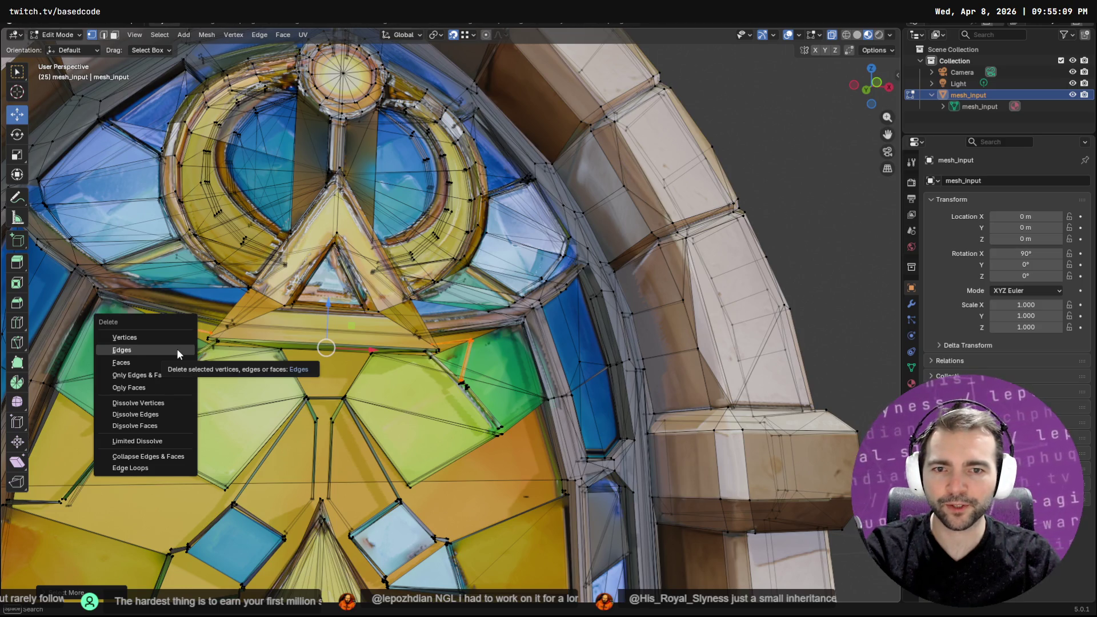
left_click(164, 349)
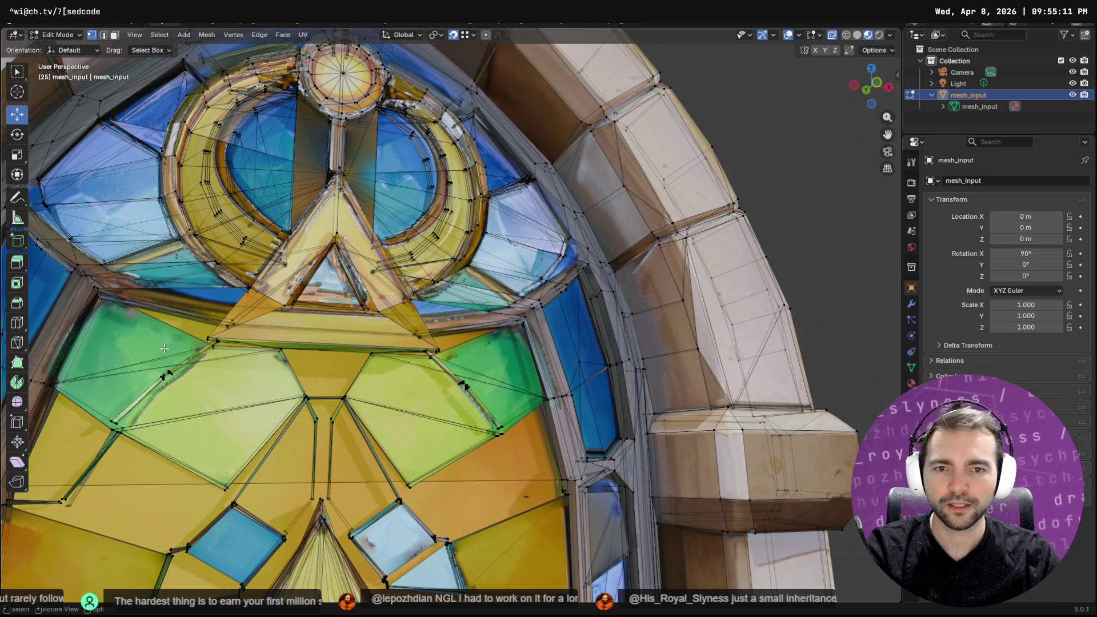
mouse_move(196, 383)
middle_mouse_down()
mouse_move(466, 346)
mouse_move(446, 320)
mouse_move(417, 366)
middle_mouse_up()
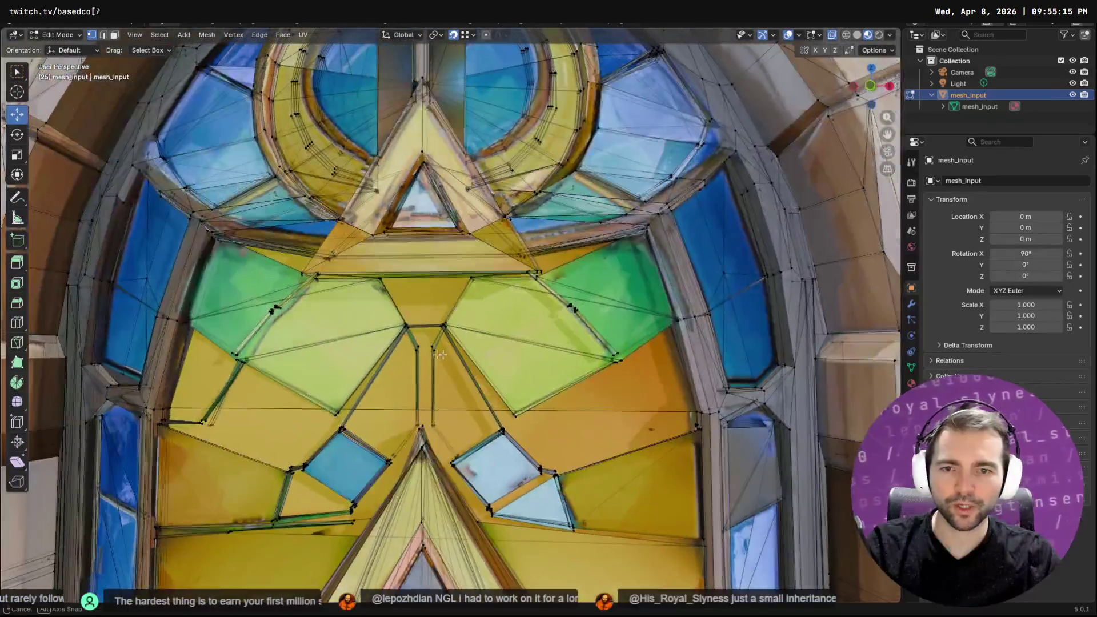
Select the central vertical edges, add Select More to Quick Favorites, and grow the selection
scroll(417, 366, "down", 5)
scroll(414, 369, "up", 5)
left_click(416, 368)
left_click(438, 401, "shift")
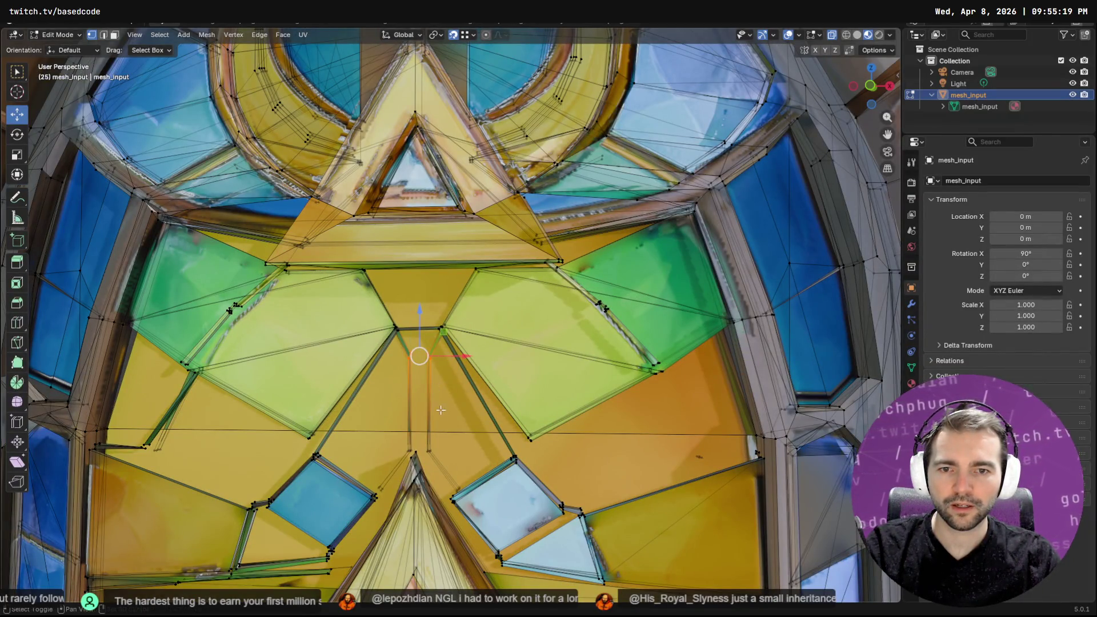
key("F3")
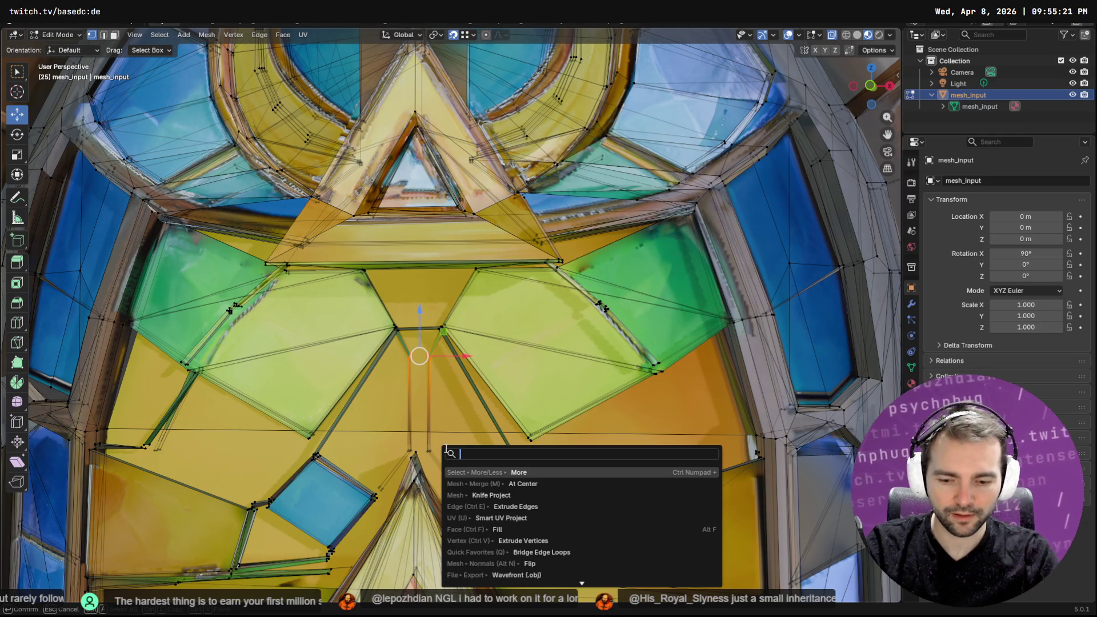
type("more")
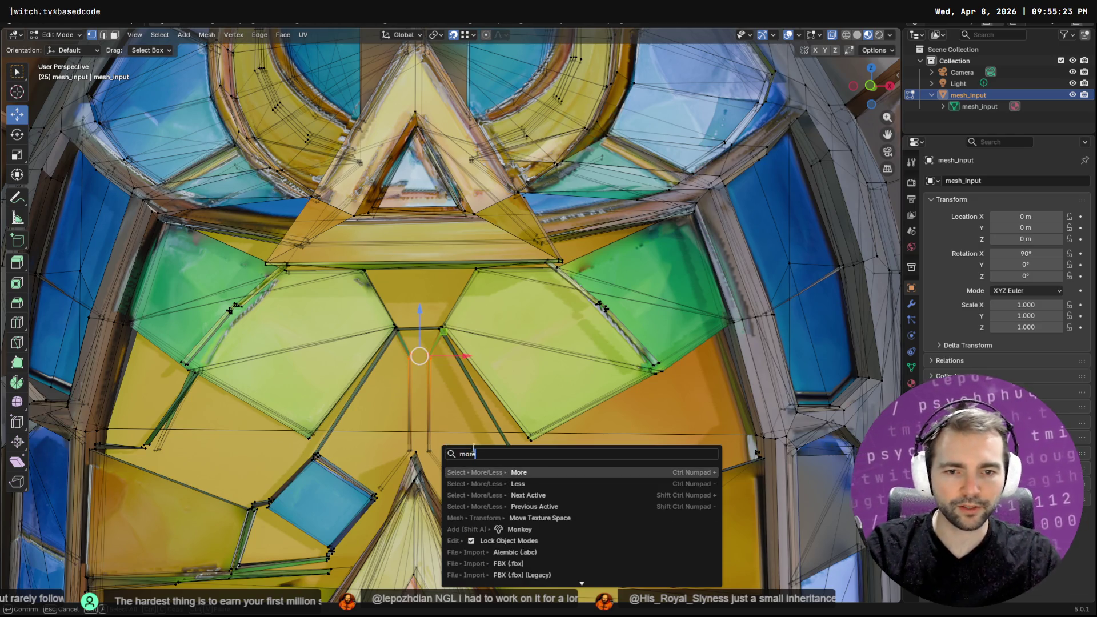
right_click(516, 472)
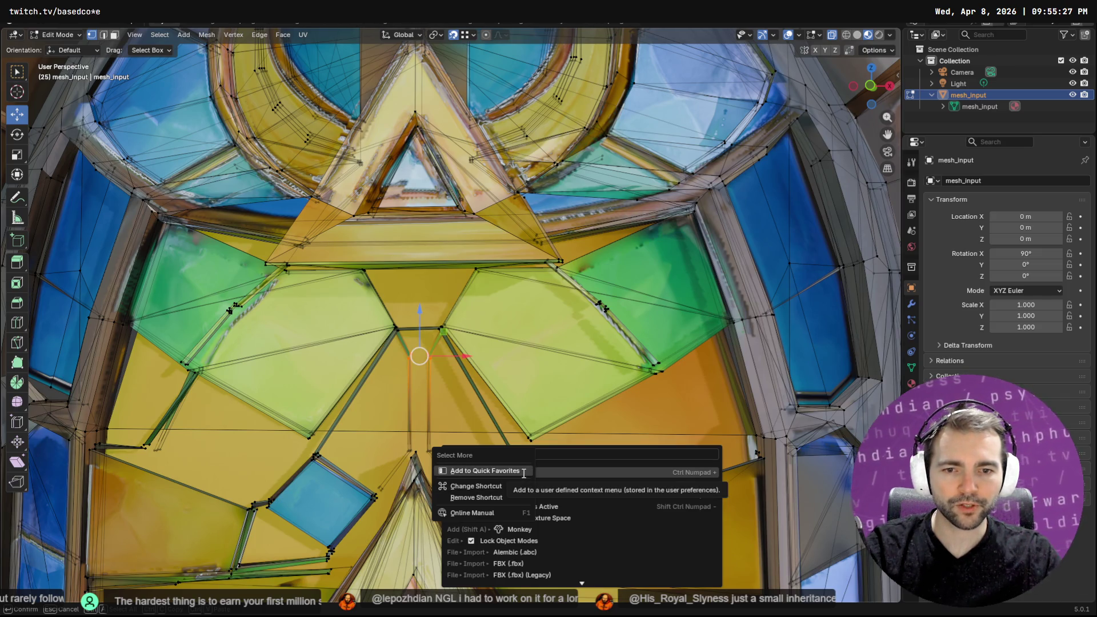
left_click(523, 472)
key("Return")
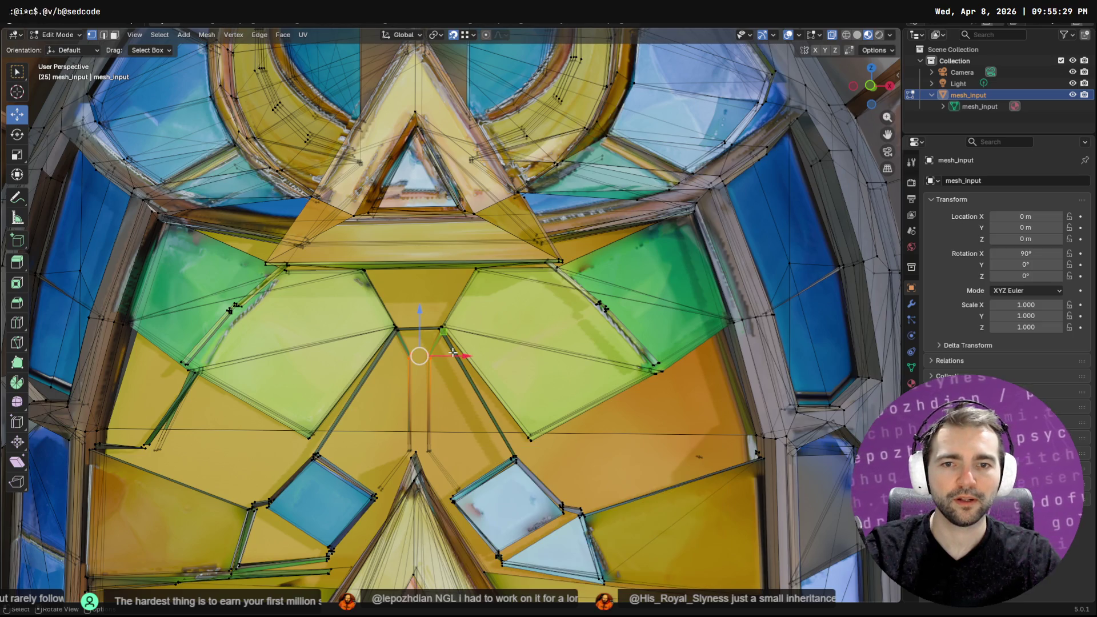
key("F3")
key("Escape")
key("F3")
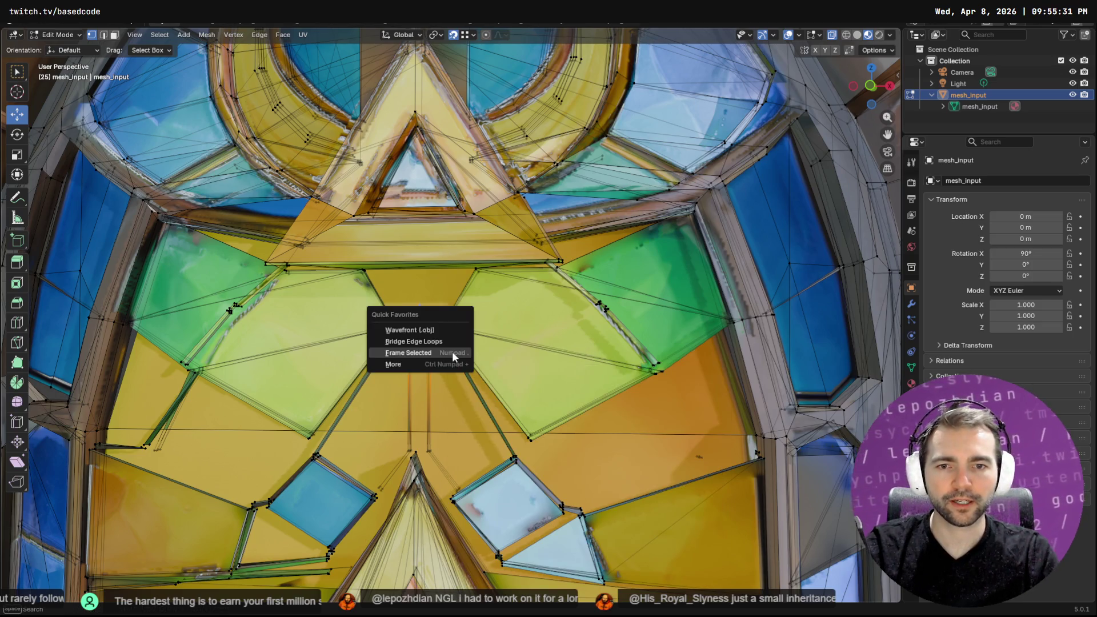
key("Return")
Grow the selection four more times via Select More in Quick Favorites
key("q")
left_click(453, 352)
key("q")
left_click(452, 352)
key("q")
left_click(453, 352)
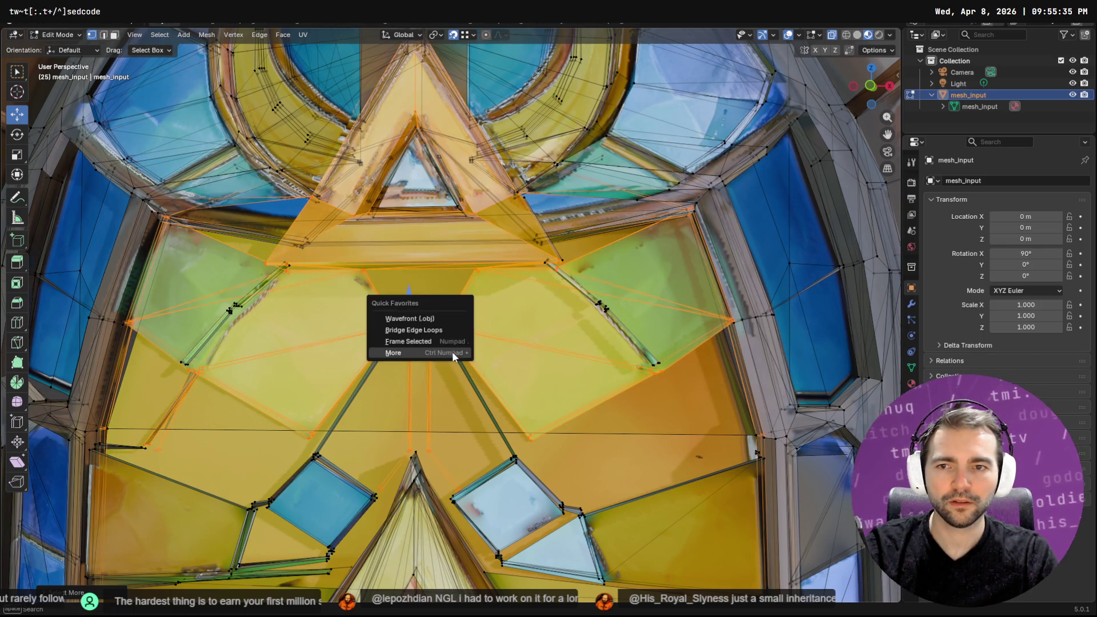
key("q")
left_click(453, 353)
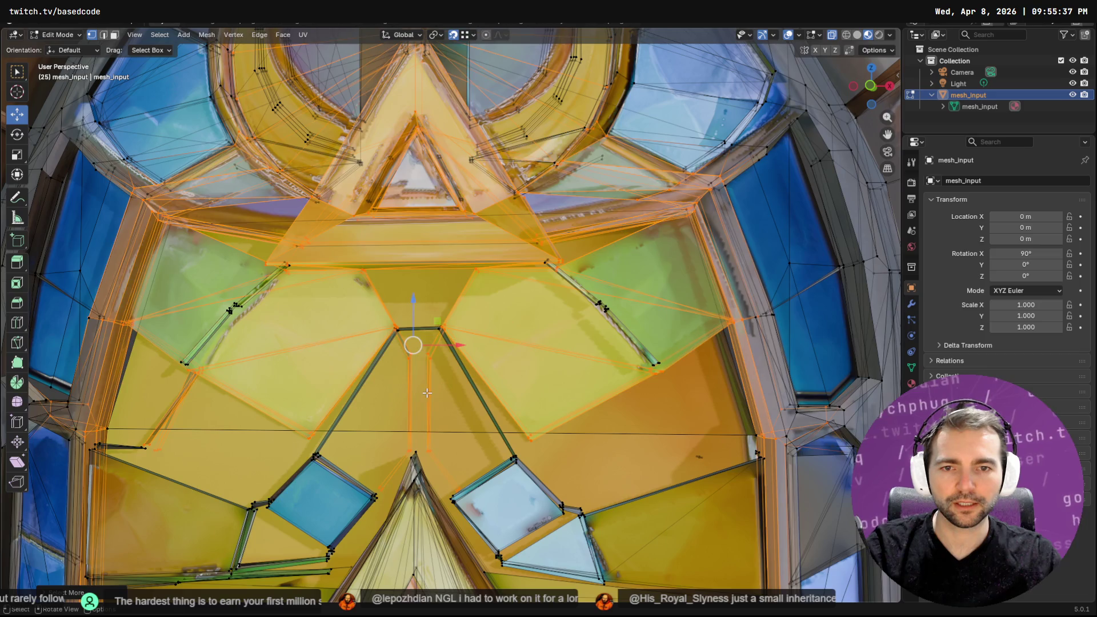
Select the vertices at the triangle's apex and merge them at center
left_click(435, 432)
left_click(458, 490)
key("b")
left_click_drag(381, 499, 372, 509)
key("b")
key("b")
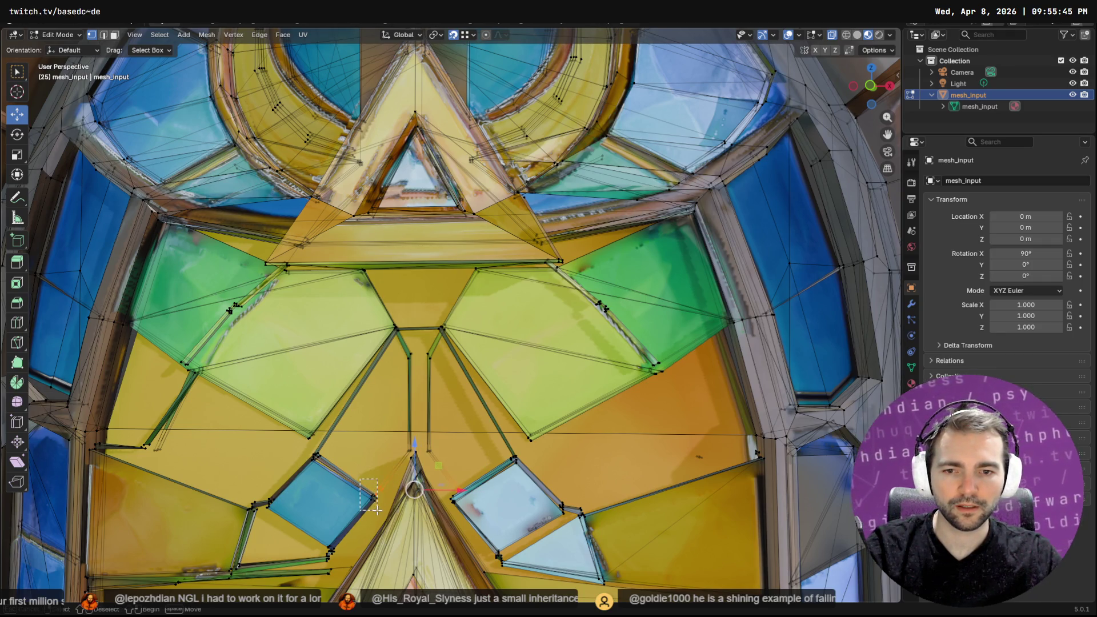
key("F3")
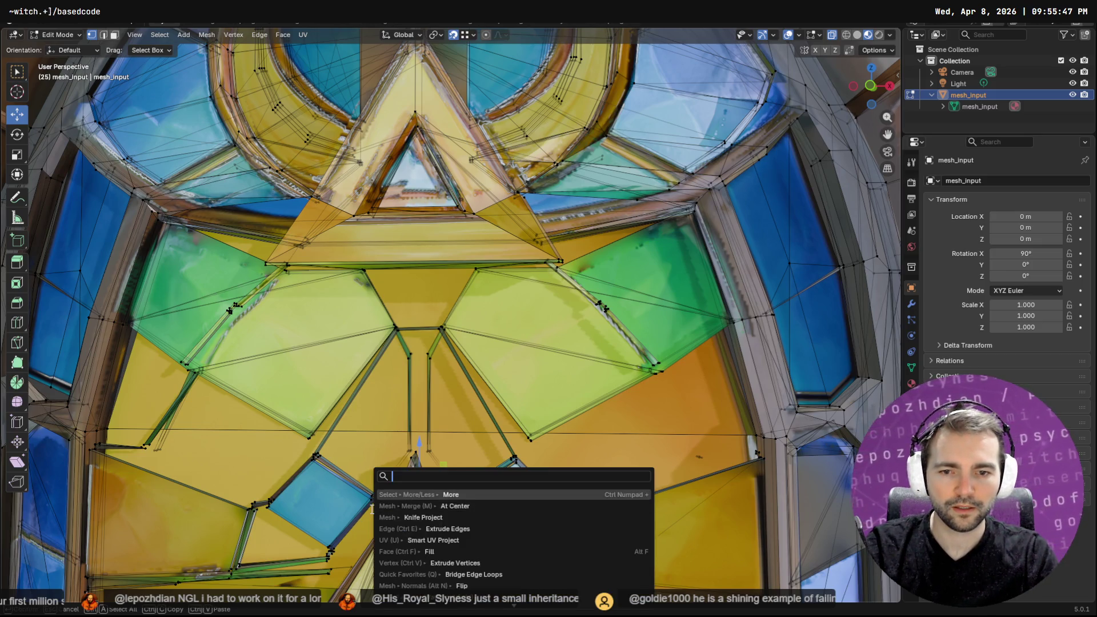
key("Return")
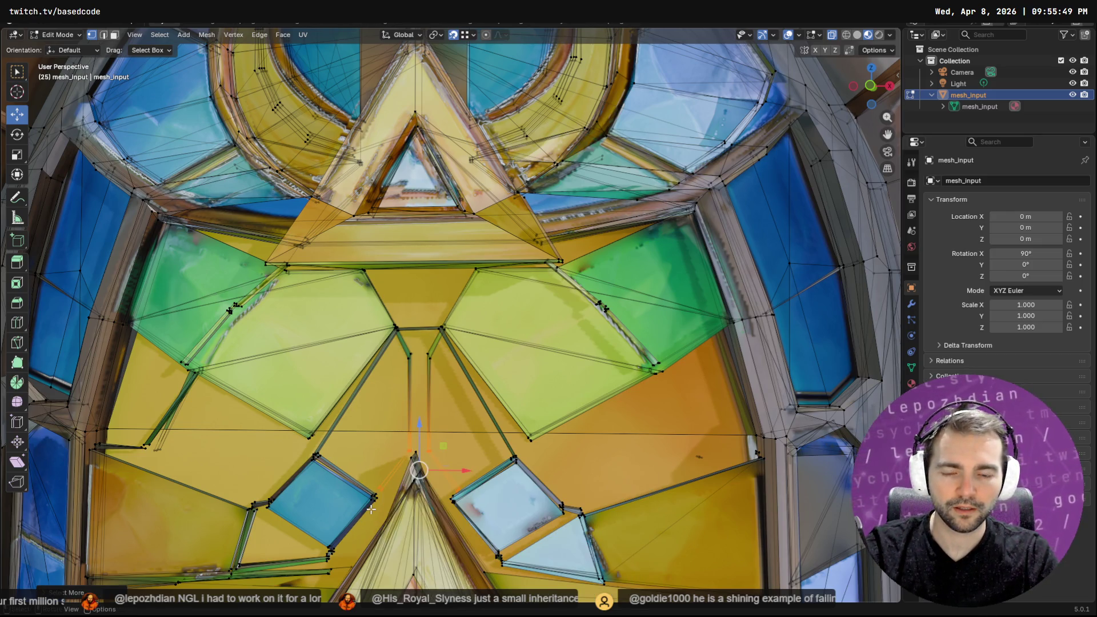
Grow the selection up the central strip twice and delete its faces
key("q")
left_click(370, 509)
key("q")
left_click(370, 509)
key("x")
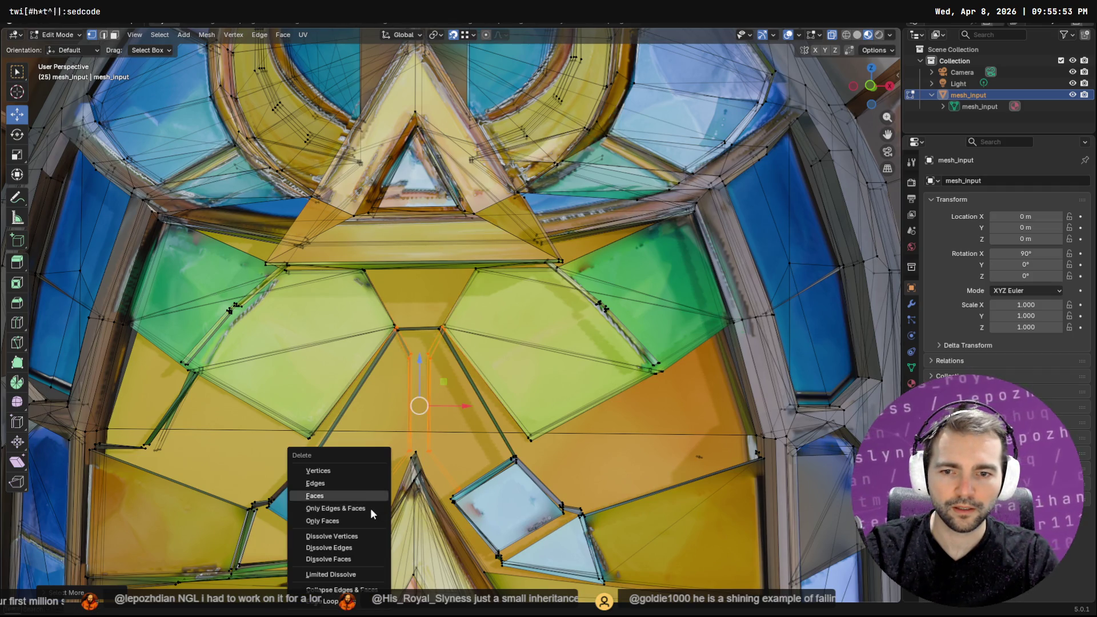
left_click(370, 509)
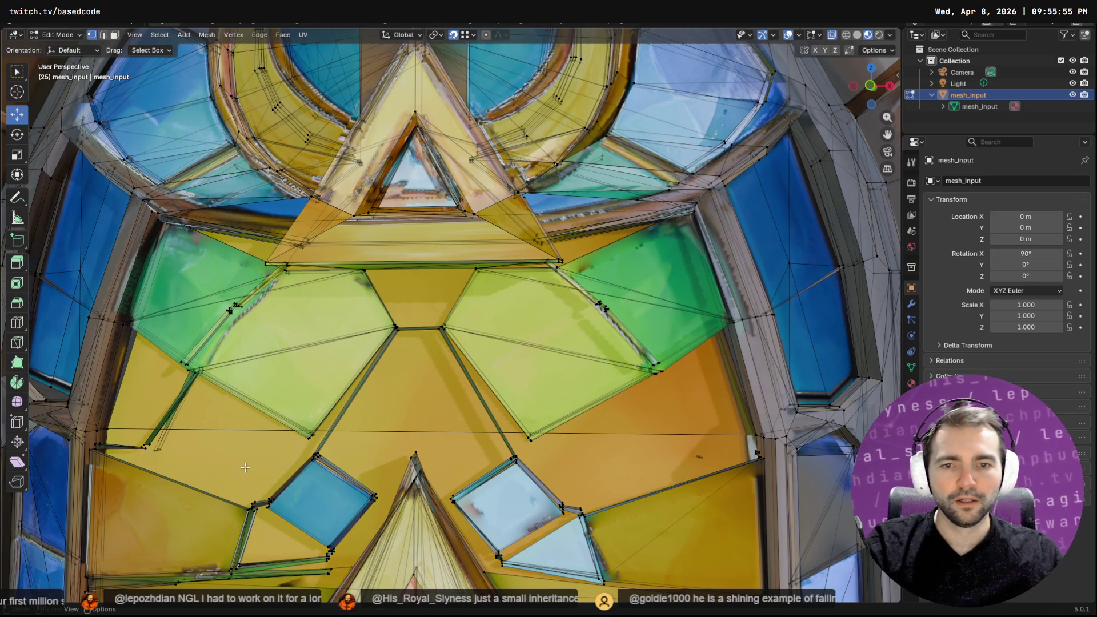
Inspect the cleaned window centre and return to Object Mode
scroll(243, 467, "down", 6)
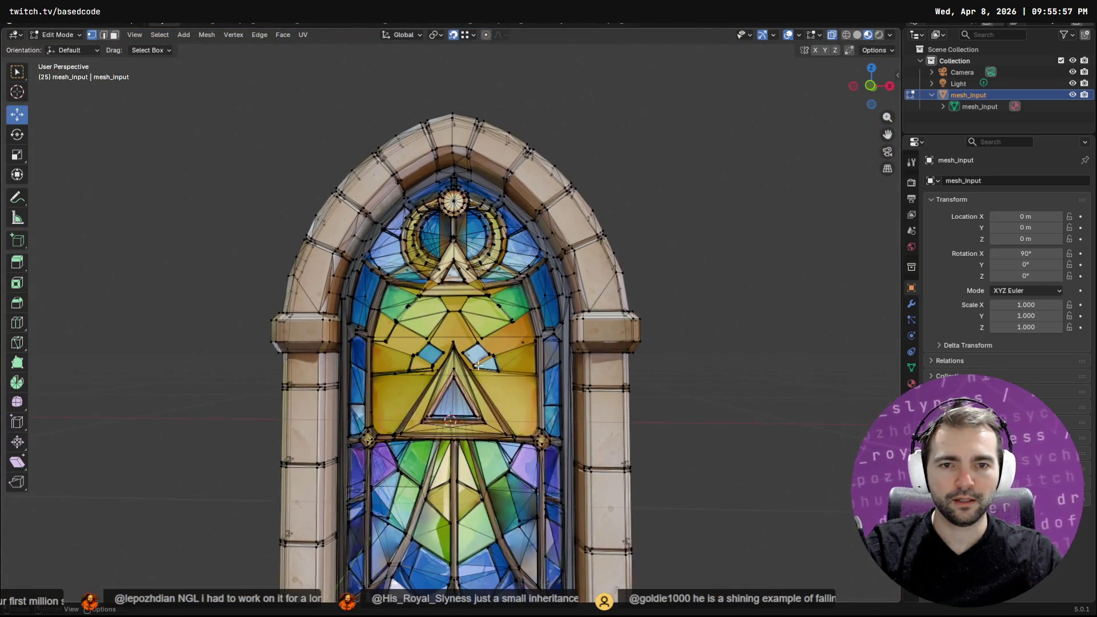
scroll(478, 365, "up", 4)
left_click(433, 364)
mouse_move(433, 365)
middle_mouse_down()
mouse_move(517, 313)
mouse_move(457, 363)
mouse_move(473, 374)
middle_mouse_up()
scroll(473, 373, "down", 8)
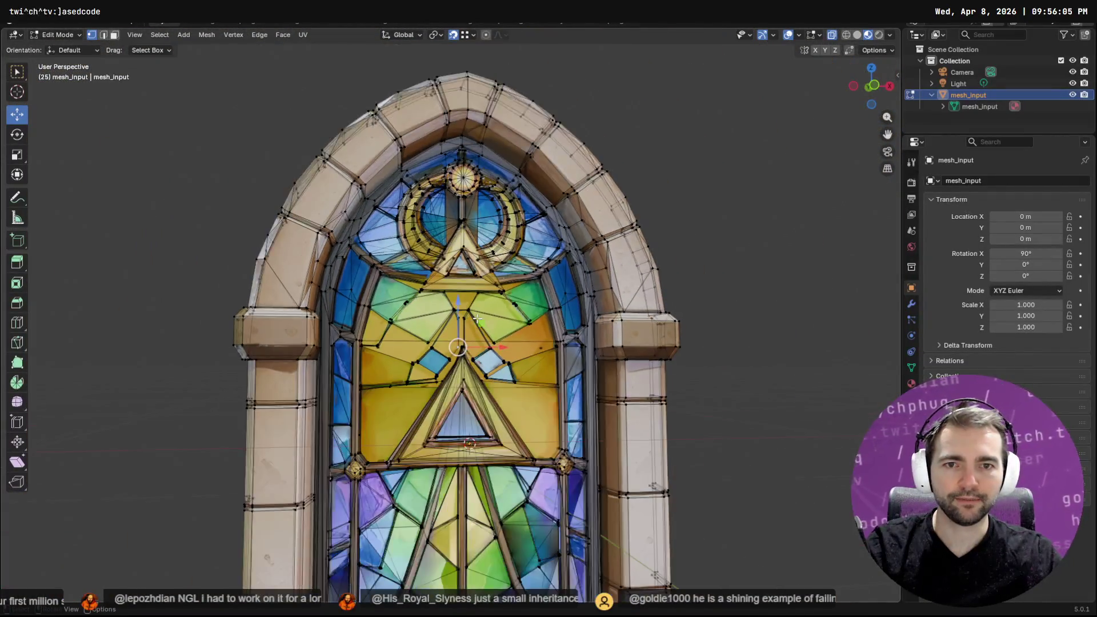
middle_click_drag(468, 323, 468, 320)
key("Tab")
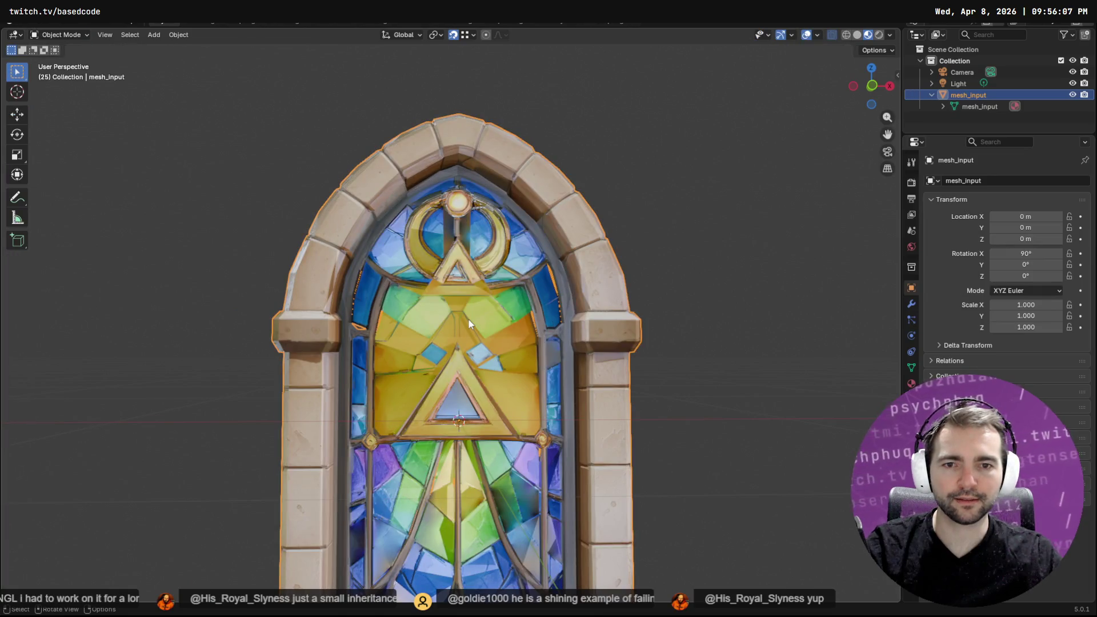
Export the window as a Wavefront OBJ, inspect the reimported GlassWindow in Godot, and return to Blender
key("F3")
key("Return")
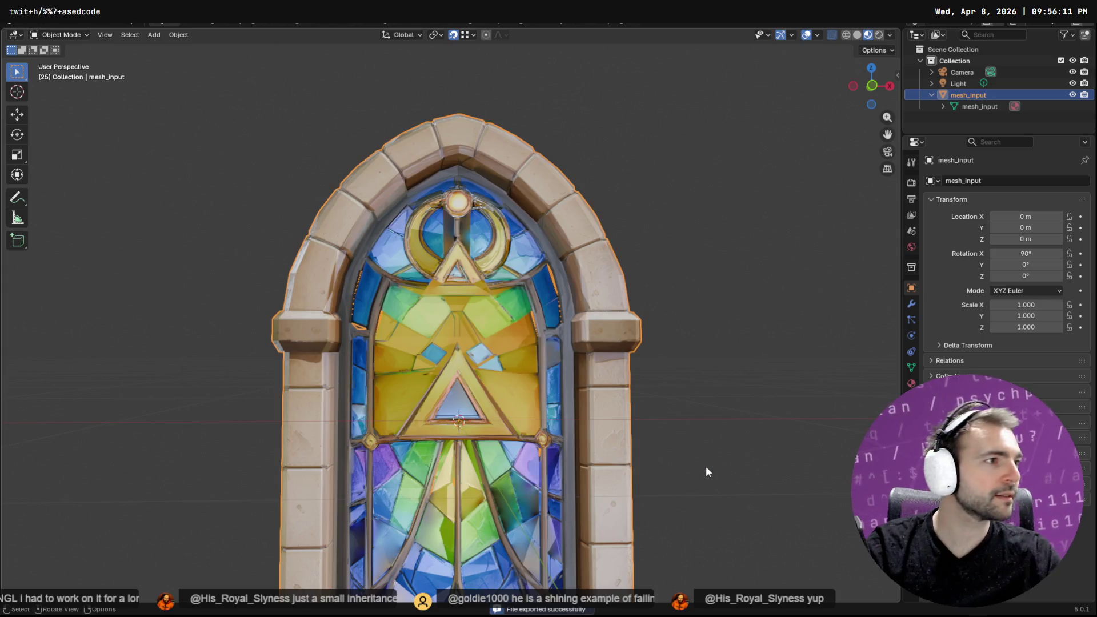
key("alt+Tab")
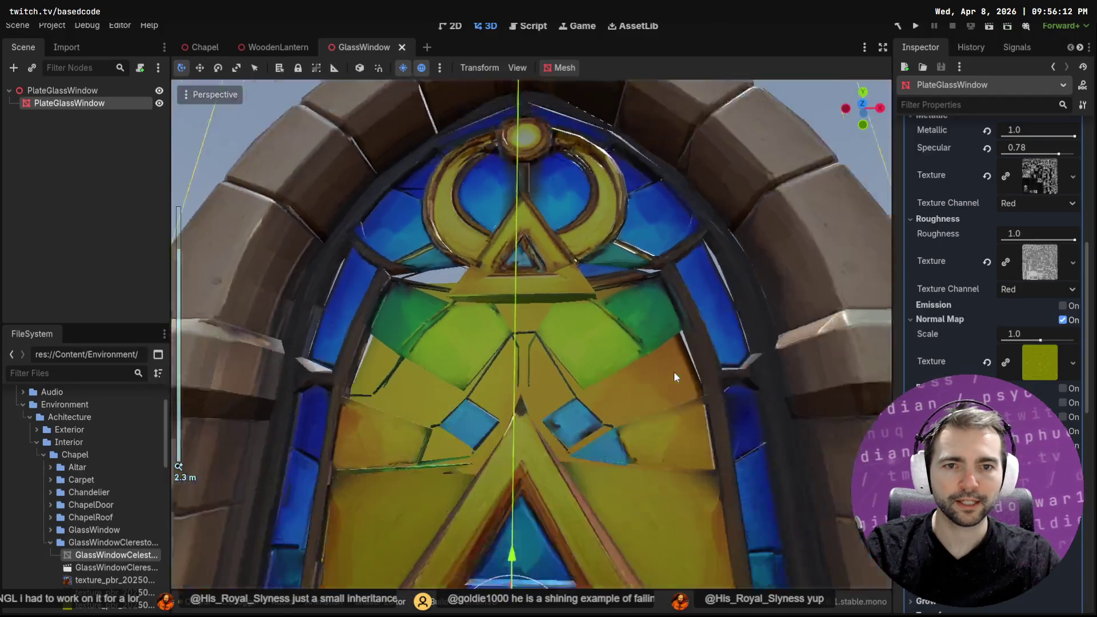
scroll(673, 371, "down", 5)
middle_click_drag(674, 371, 699, 454)
scroll(629, 372, "up", 5)
scroll(629, 372, "up", 3)
mouse_move(636, 386)
middle_mouse_down()
mouse_move(646, 368)
mouse_move(636, 355)
mouse_move(539, 297)
mouse_move(462, 300)
mouse_move(464, 325)
mouse_move(583, 270)
mouse_move(574, 311)
mouse_move(471, 287)
middle_mouse_up()
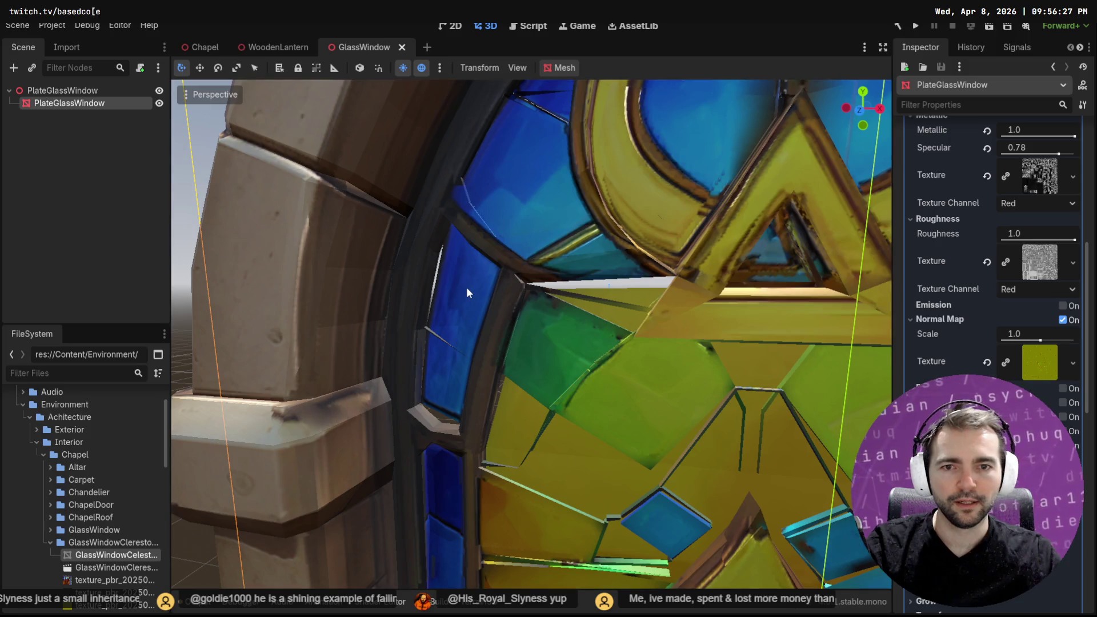
key("alt+Tab")
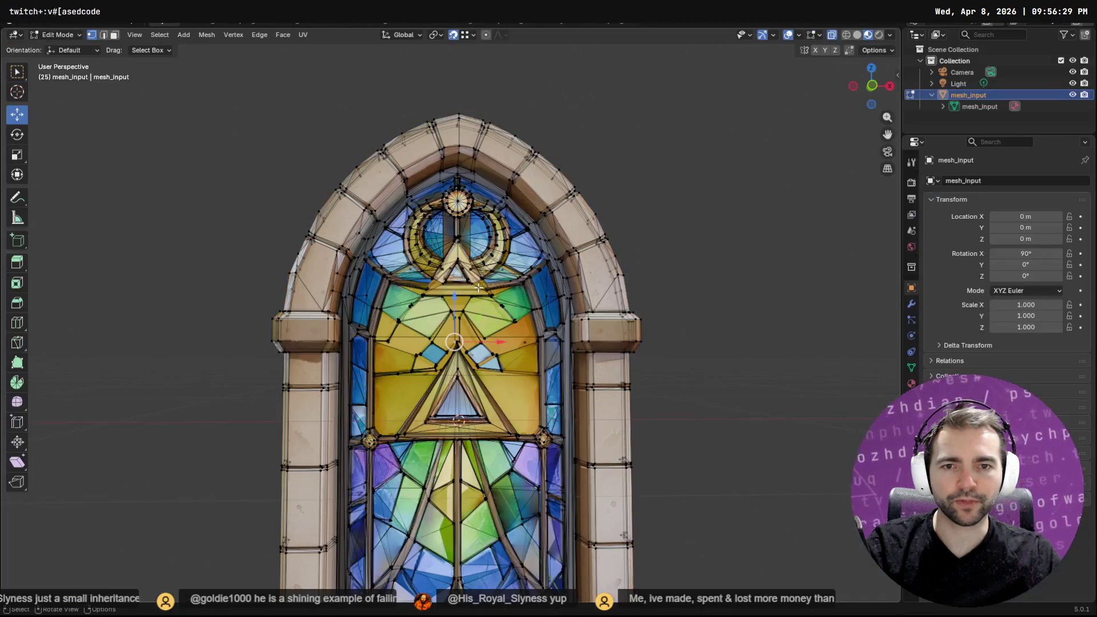
Knife-cut a new edge up the left edge of the blue pane
scroll(406, 314, "up", 3)
mouse_move(407, 313)
middle_mouse_down()
mouse_move(359, 275)
mouse_move(375, 264)
mouse_move(390, 276)
middle_mouse_up()
scroll(359, 275, "up", 4)
key("k")
left_click(340, 281)
left_click(301, 190)
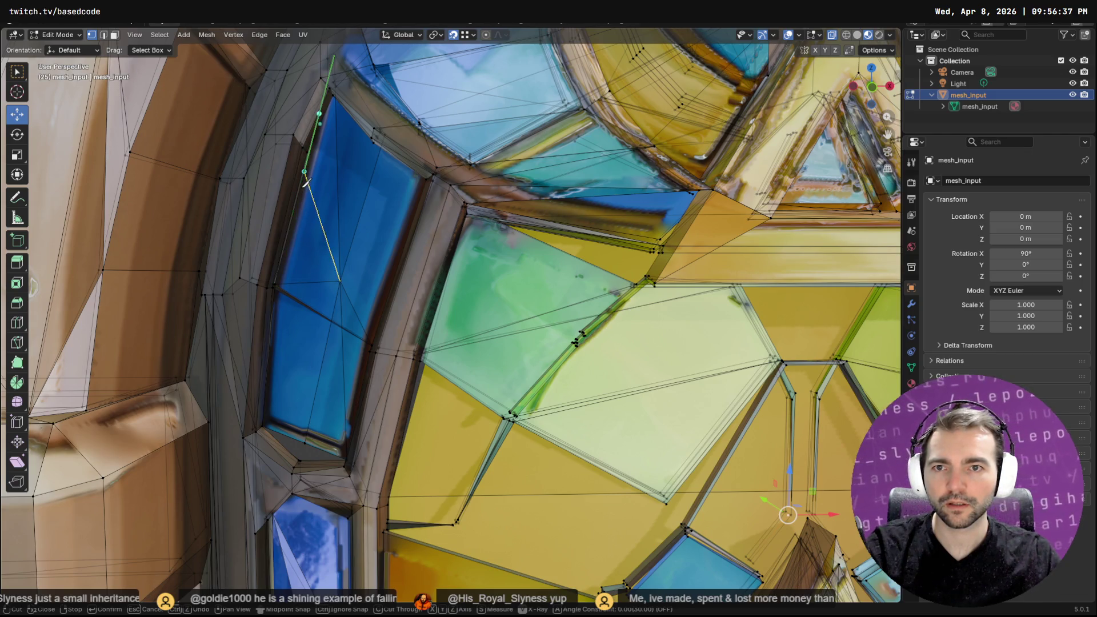
key("Return")
Nudge one vertex on the blue pane's edge slightly left along X
left_click(306, 174)
key("g")
key("x")
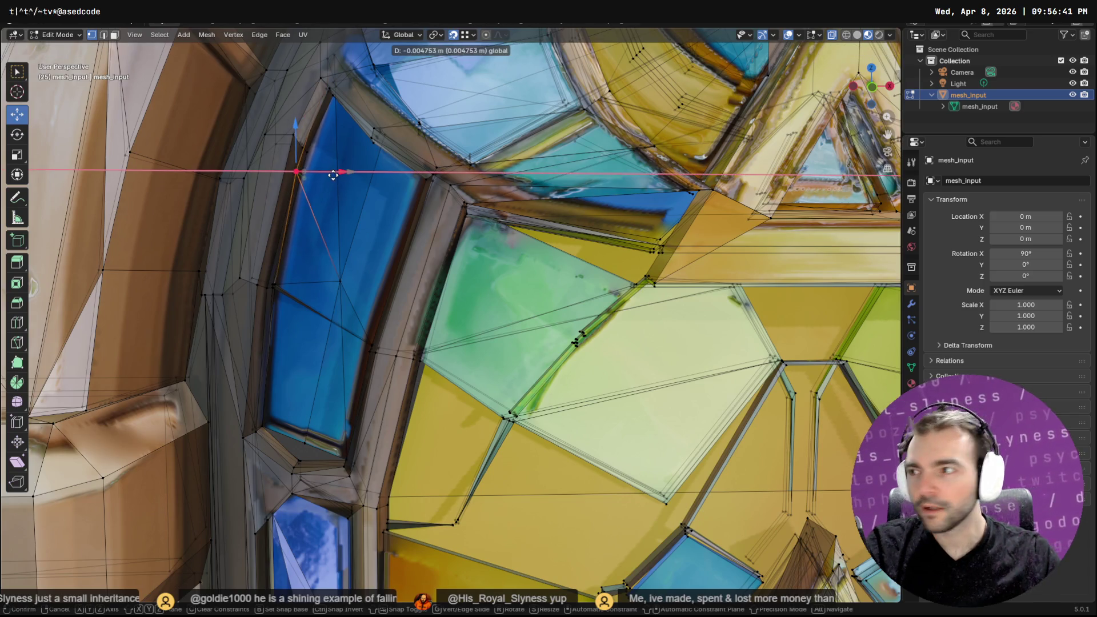
left_click(331, 177)
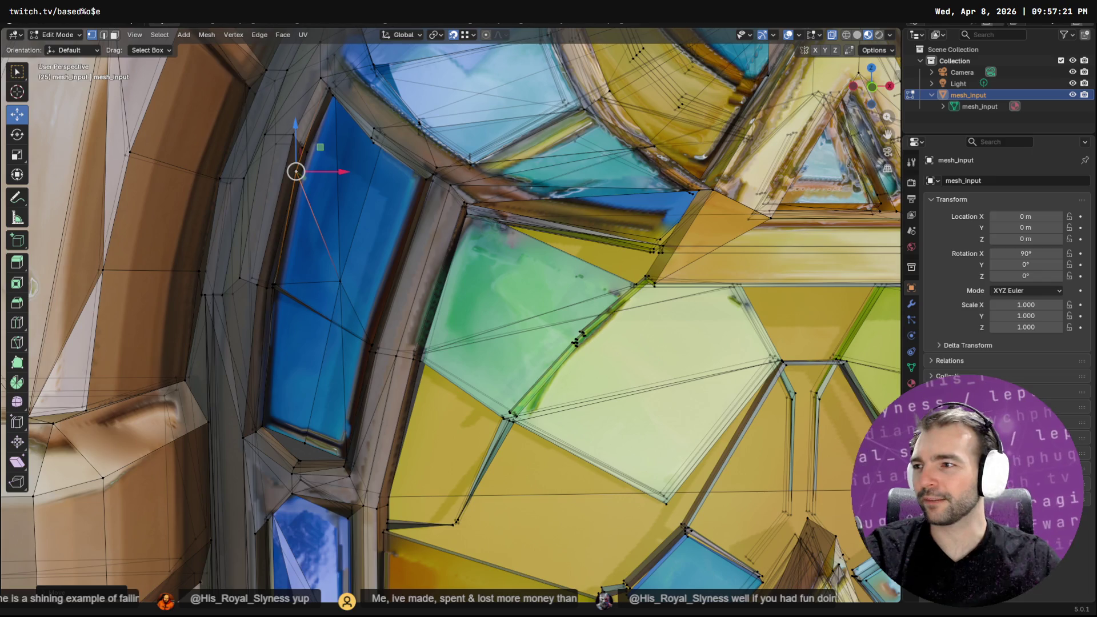
mouse_move(602, 252)
middle_mouse_down()
mouse_move(588, 257)
mouse_move(612, 246)
mouse_move(603, 252)
mouse_move(647, 259)
mouse_move(551, 286)
mouse_move(377, 282)
mouse_move(648, 270)
middle_mouse_up()
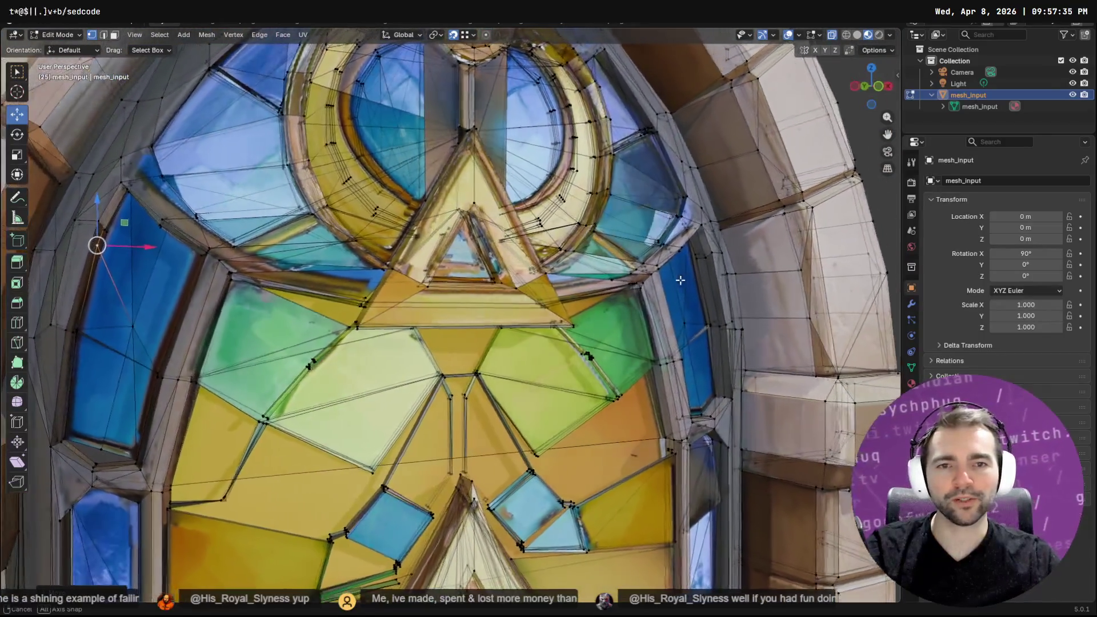
middle_click_drag(681, 280, 648, 285)
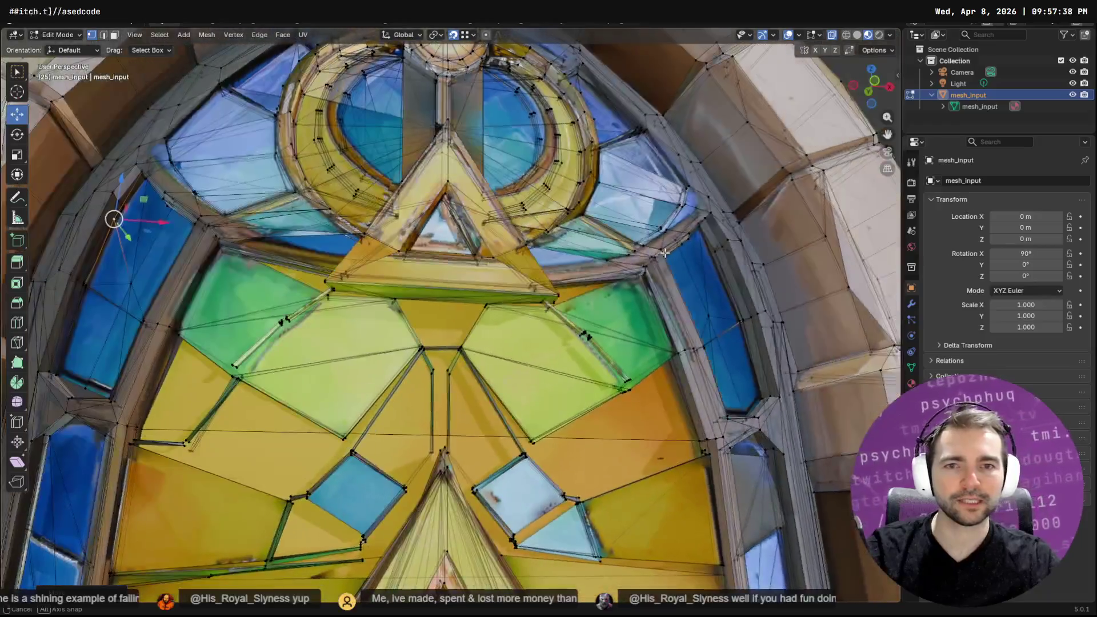
middle_click_drag(664, 252, 662, 250)
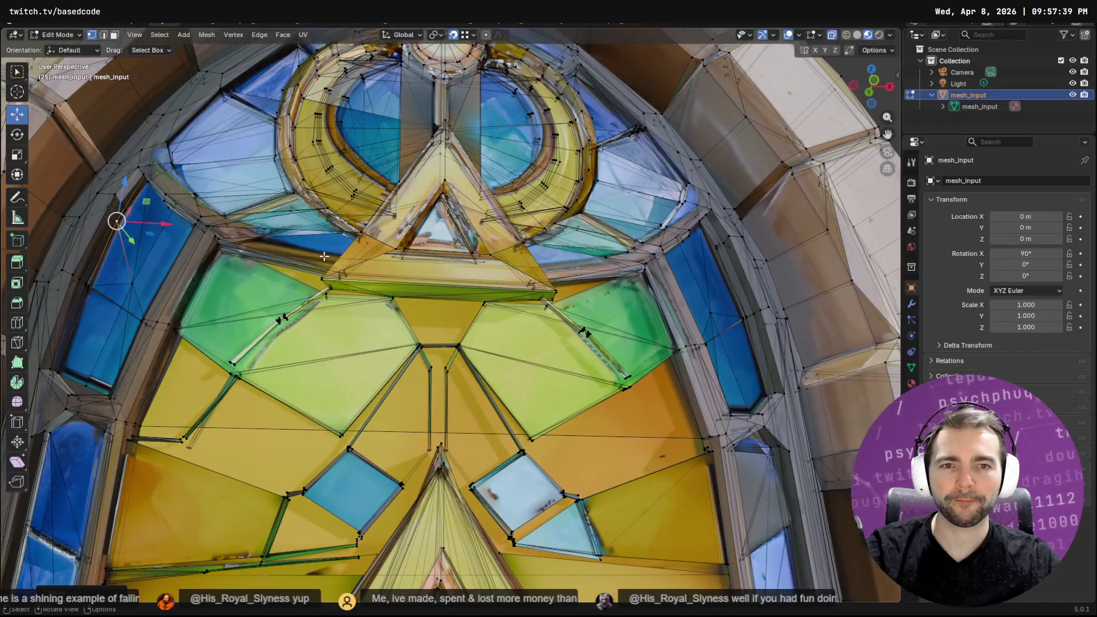
Fill the gap near the top with a new face in face select mode
key("3")
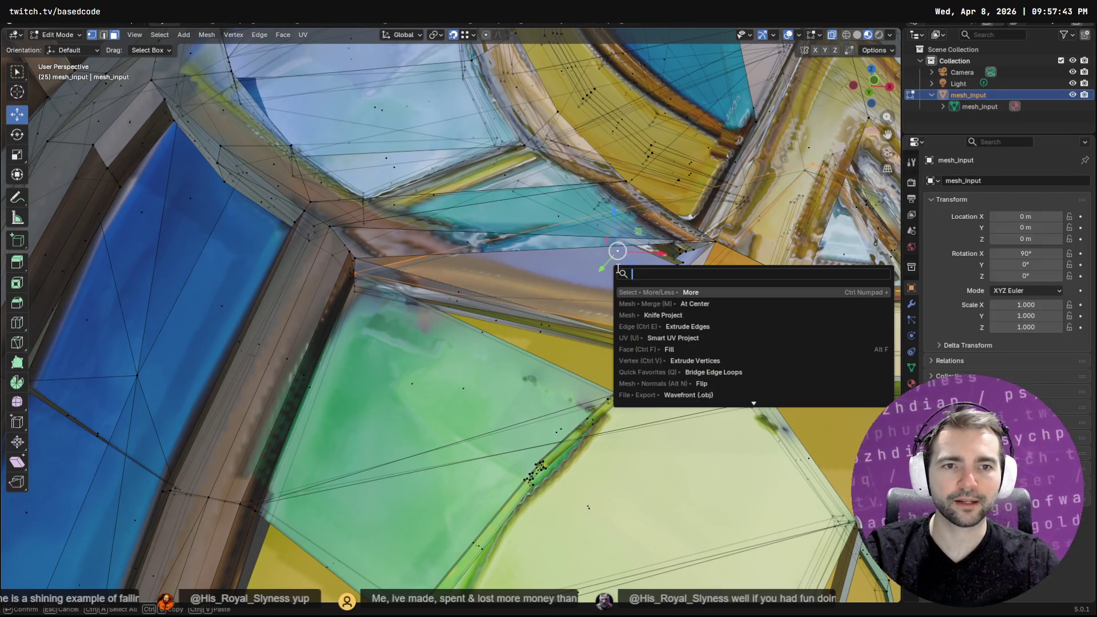
type("fill")
key("Return")
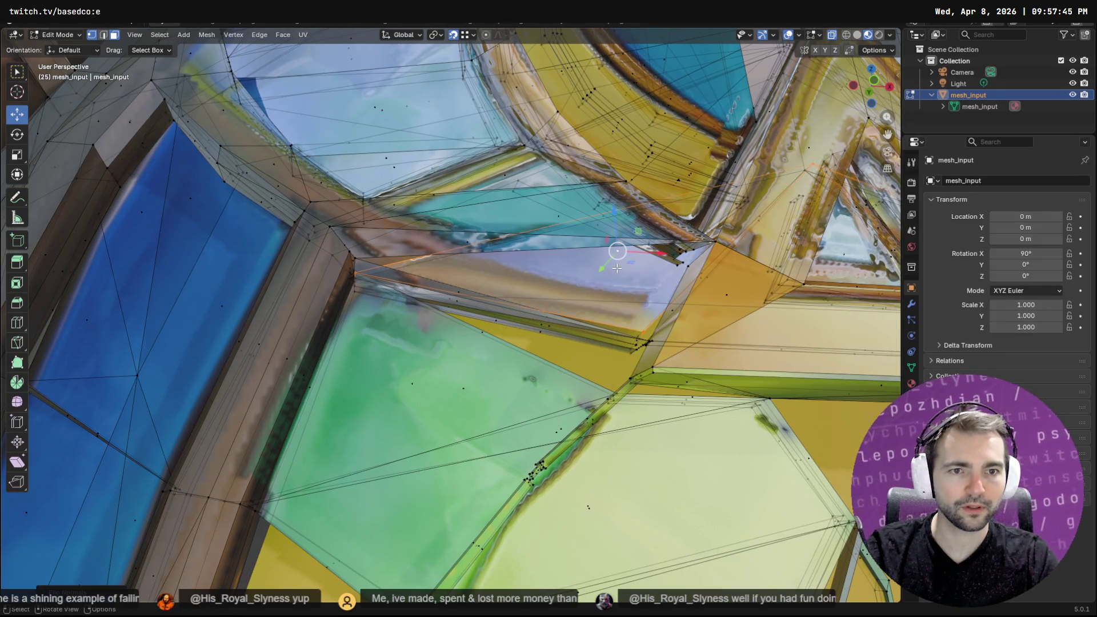
scroll(617, 268, "down", 5)
mouse_move(617, 271)
middle_mouse_down()
mouse_move(612, 292)
mouse_move(658, 269)
mouse_move(555, 301)
mouse_move(601, 281)
mouse_move(662, 409)
mouse_move(552, 366)
middle_mouse_up()
Re-export the edited window as GlassWindow.obj and check the updated mesh in Godot
key("Tab")
key("KP_Decimal")
key("F3")
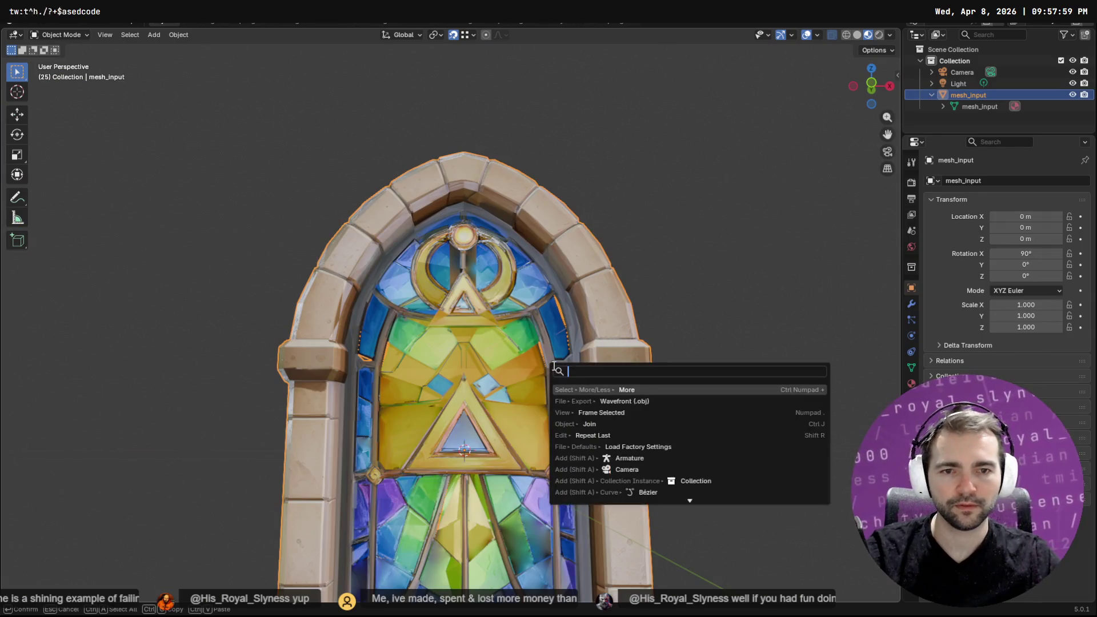
type("obj")
key("Return")
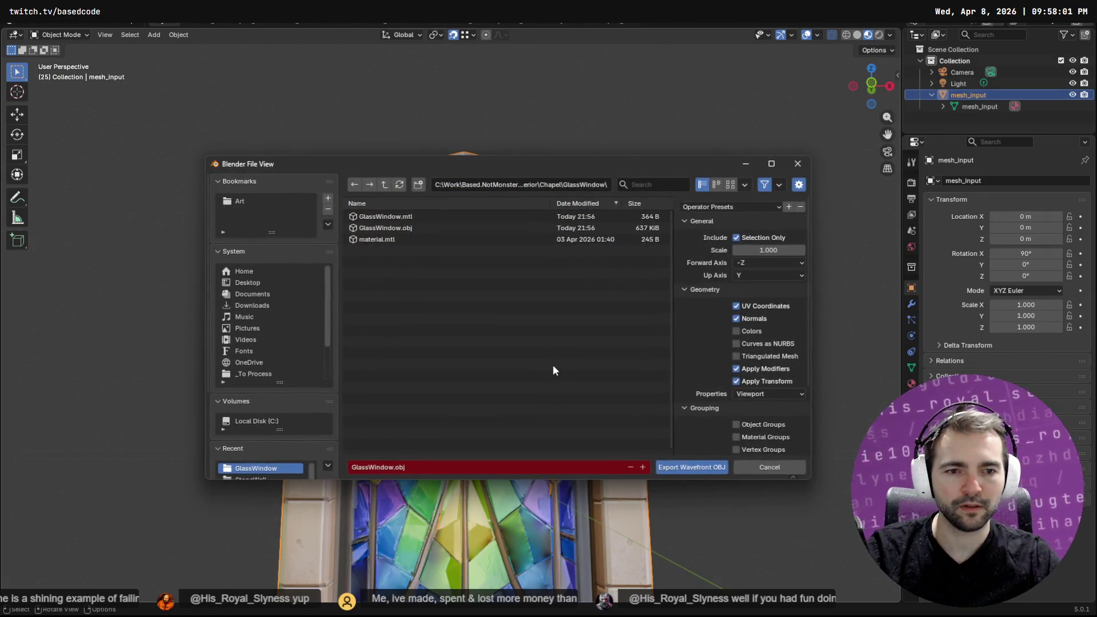
left_click(684, 466)
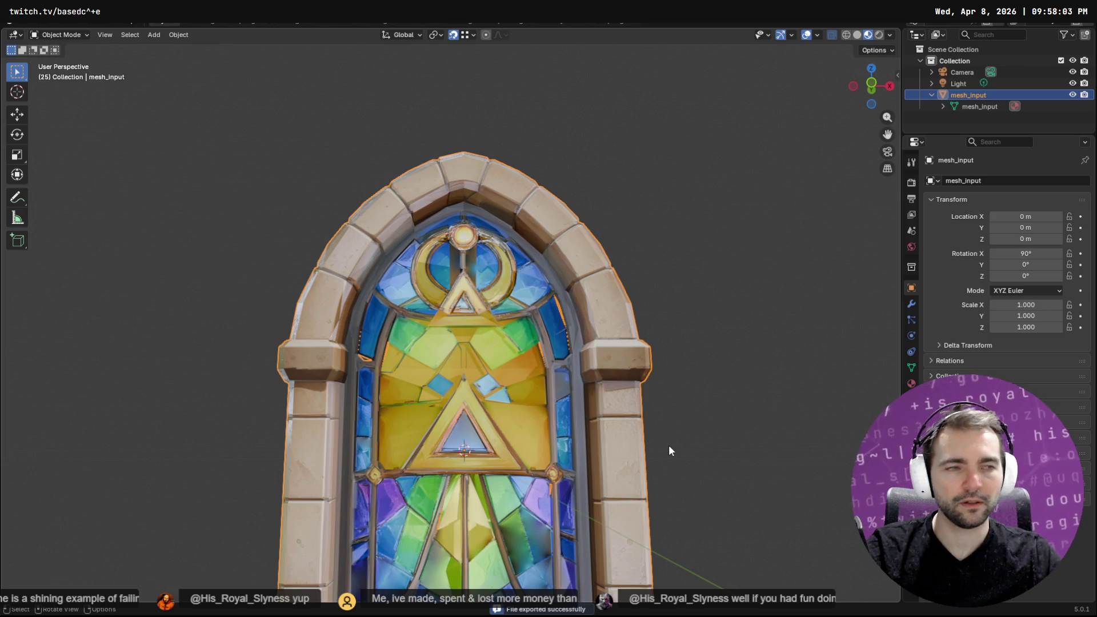
key("alt+Tab")
mouse_move(633, 376)
middle_mouse_down()
mouse_move(667, 382)
mouse_move(619, 340)
mouse_move(510, 339)
mouse_move(650, 363)
mouse_move(617, 317)
mouse_move(618, 279)
mouse_move(603, 307)
middle_mouse_up()
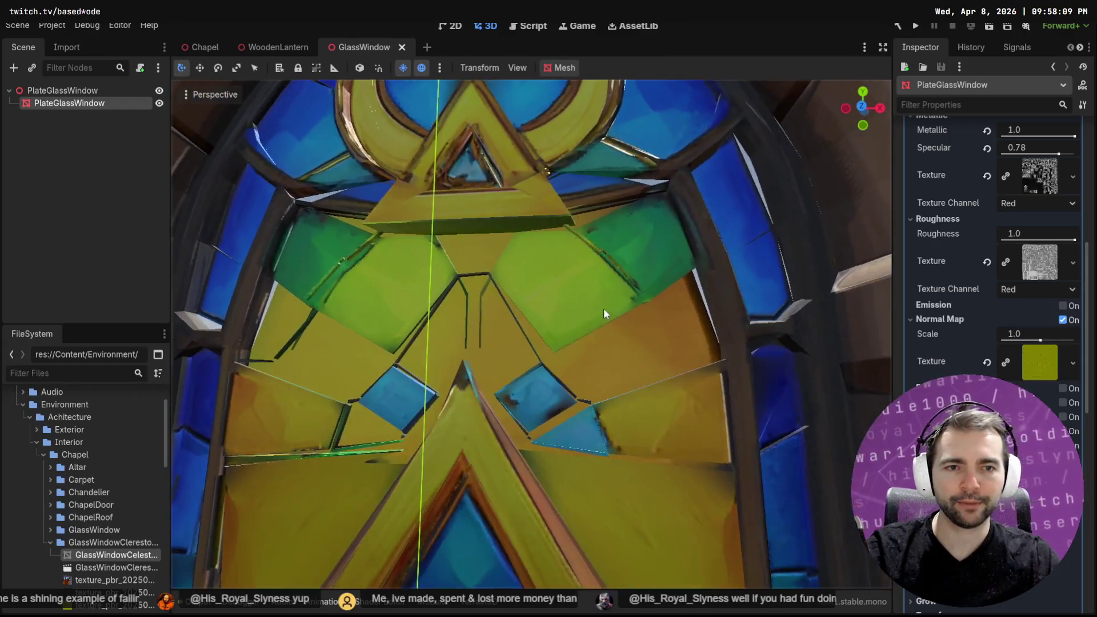
Orbit and zoom around the stained-glass window in Godot, comparing it with Blender's view
scroll(602, 308, "down", 5)
mouse_move(629, 453)
middle_mouse_down()
mouse_move(643, 448)
mouse_move(631, 333)
mouse_move(499, 377)
mouse_move(629, 331)
mouse_move(496, 316)
mouse_move(461, 323)
mouse_move(564, 294)
mouse_move(595, 269)
mouse_move(645, 286)
mouse_move(627, 275)
middle_mouse_up()
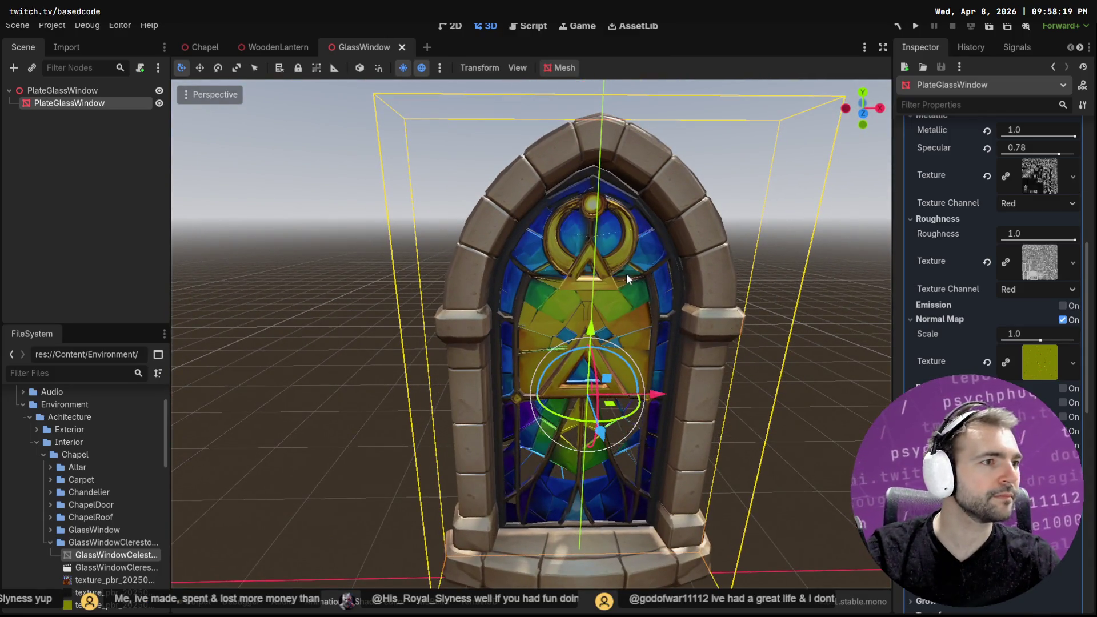
key("alt+Tab")
scroll(554, 343, "down", 5)
middle_click_drag(531, 436, 536, 473)
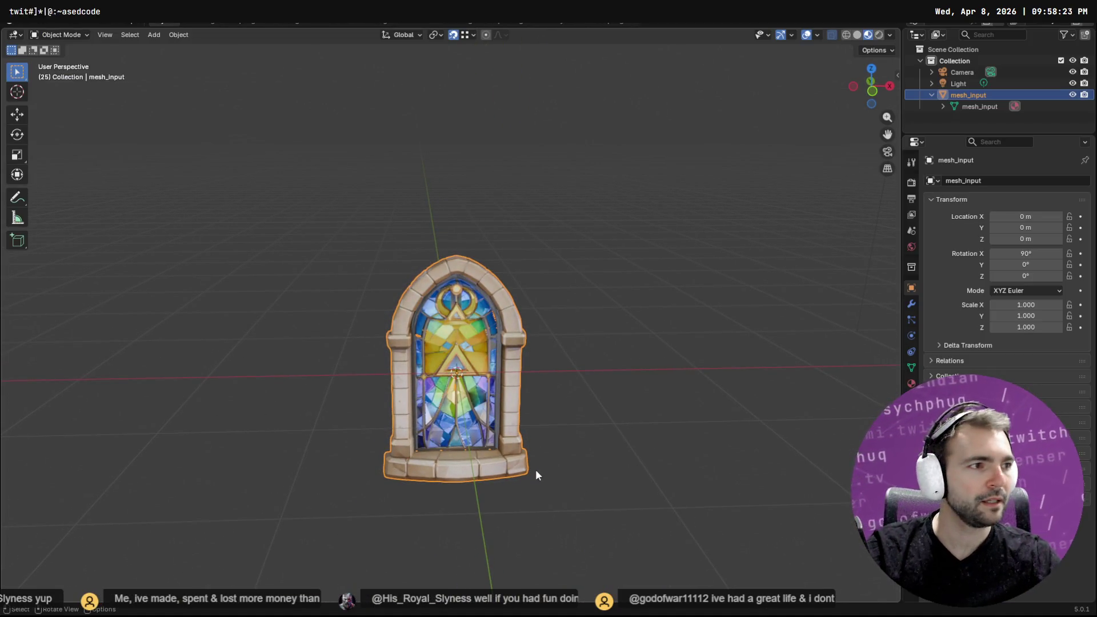
key("alt+Tab")
scroll(550, 306, "up", 5)
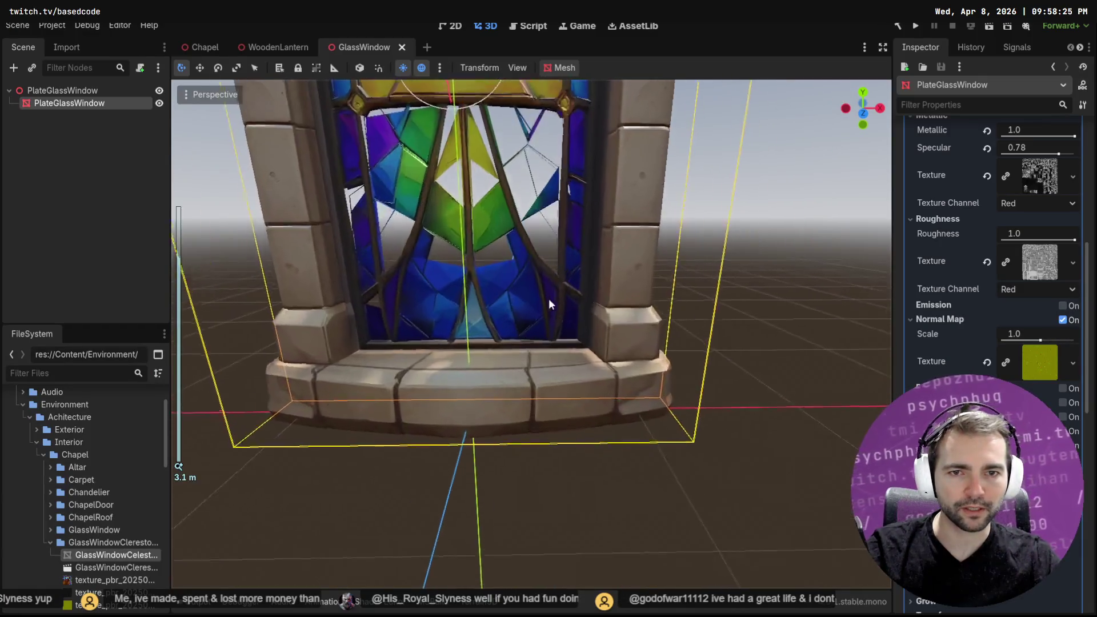
scroll(544, 291, "up", 3)
middle_click_drag(544, 305, 579, 371)
key("alt+Tab")
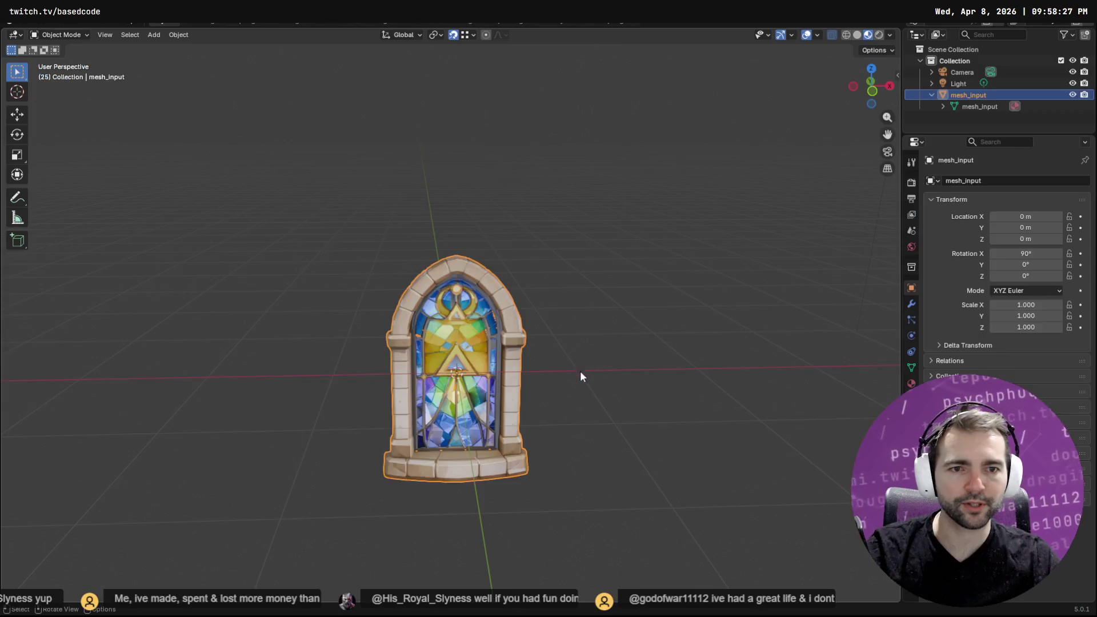
Zoom in close on the window and toggle the viewport overlays off and back on
mouse_move(471, 464)
middle_mouse_down("ctrl")
mouse_move(447, 237)
mouse_move(431, 379)
mouse_move(619, 246)
middle_mouse_up("ctrl")
left_click(817, 36)
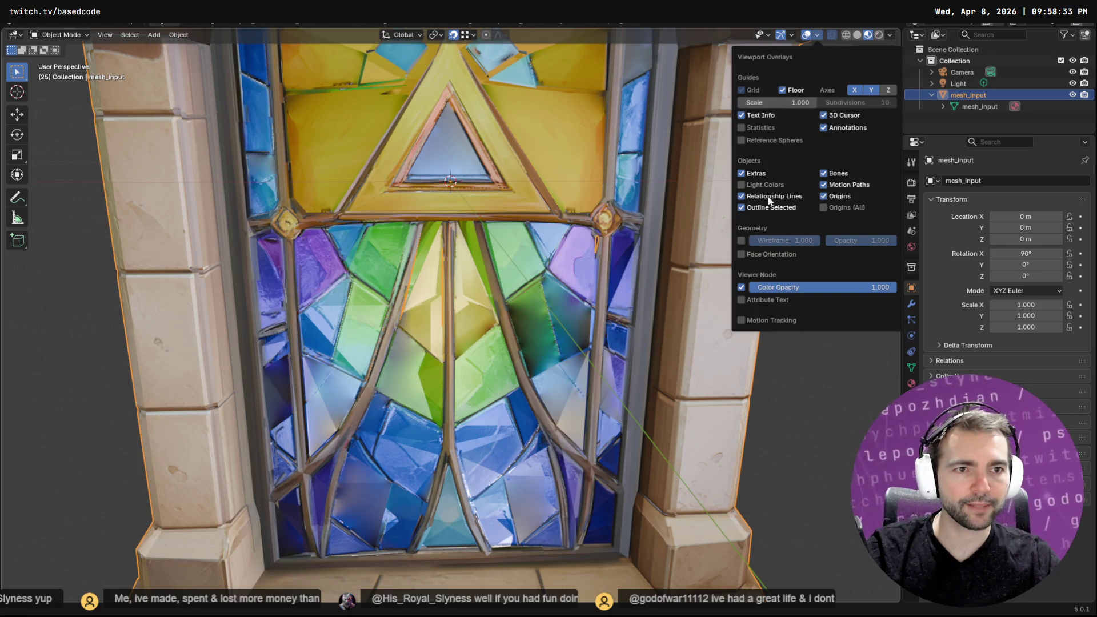
left_click(808, 35)
left_click(810, 35)
left_click(811, 36)
left_click(816, 35)
left_click(806, 36)
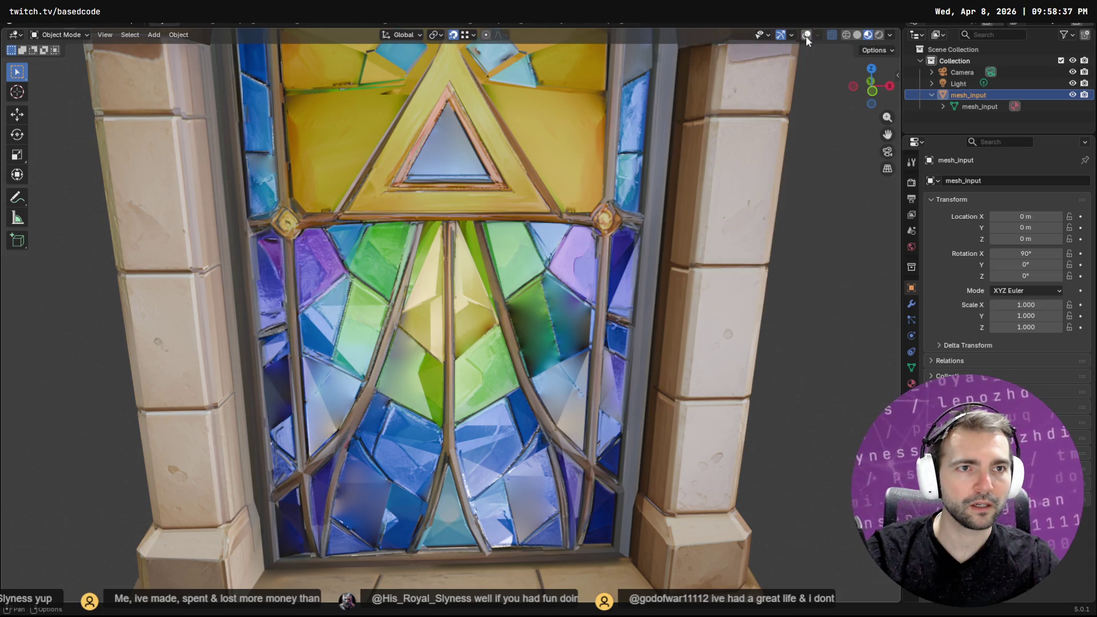
left_click(807, 36)
left_click(816, 34)
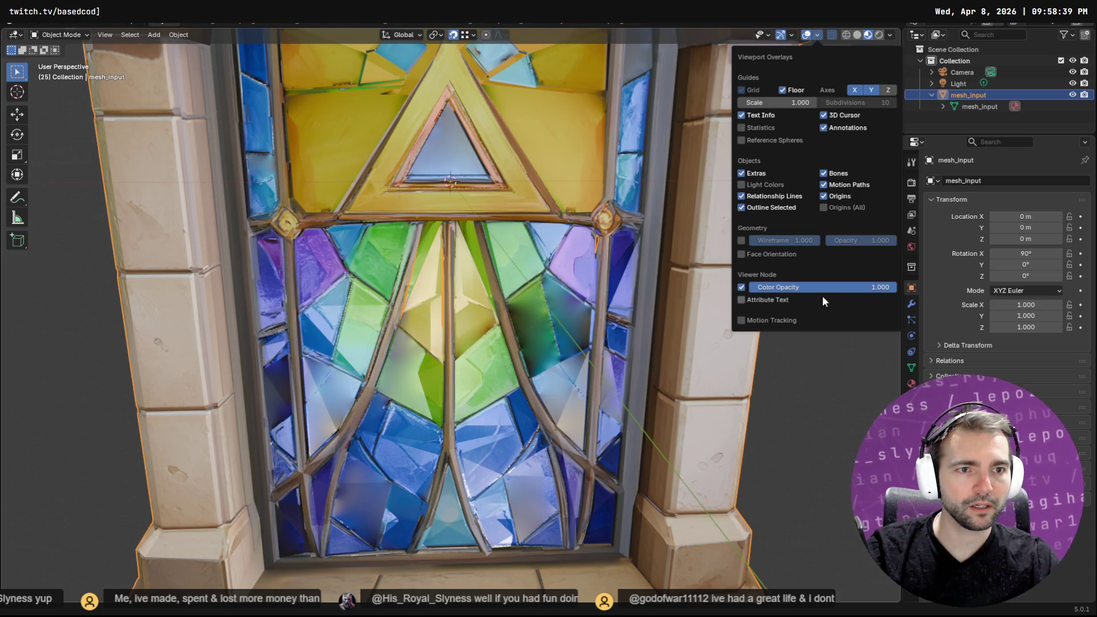
Browse the viewport Gizmos, Overlays and Shading popovers
left_click(791, 35)
left_click(792, 35)
left_click(791, 35)
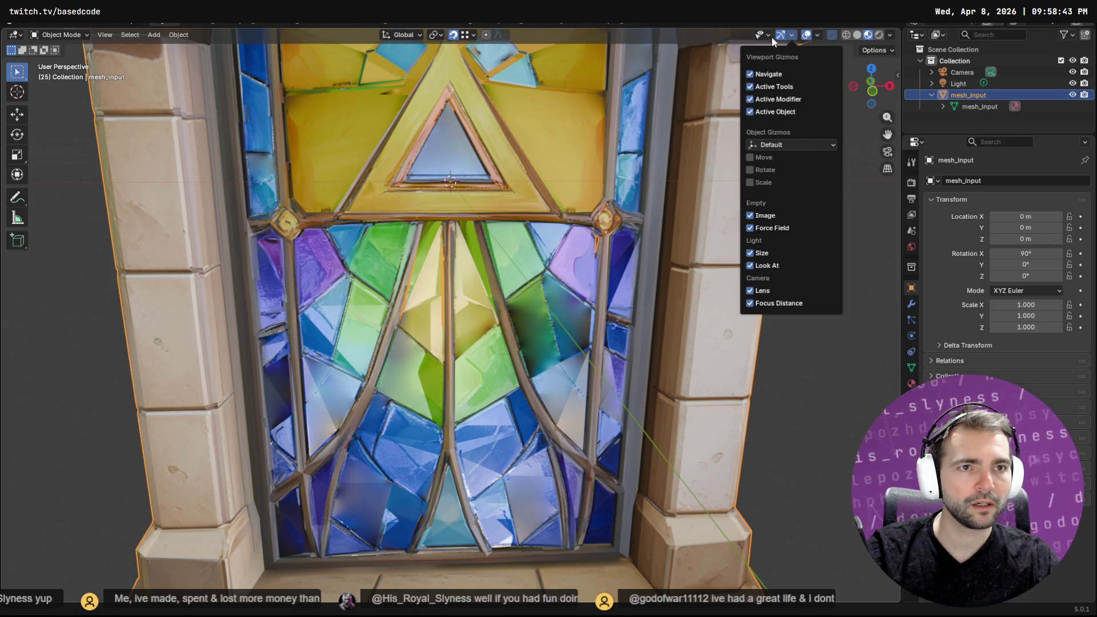
left_click(817, 35)
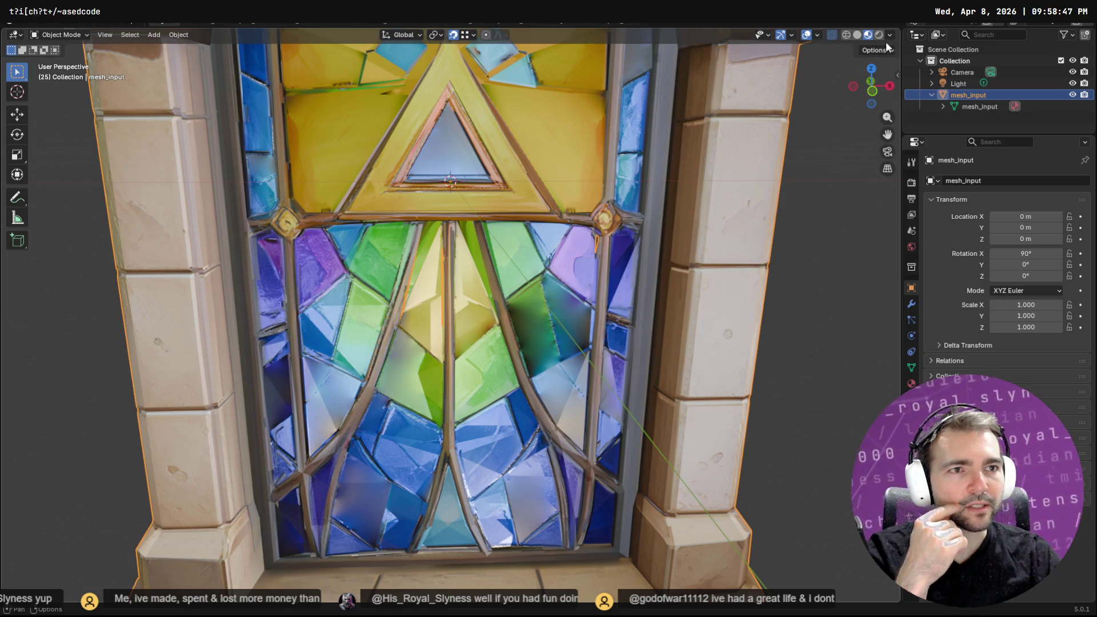
left_click(890, 36)
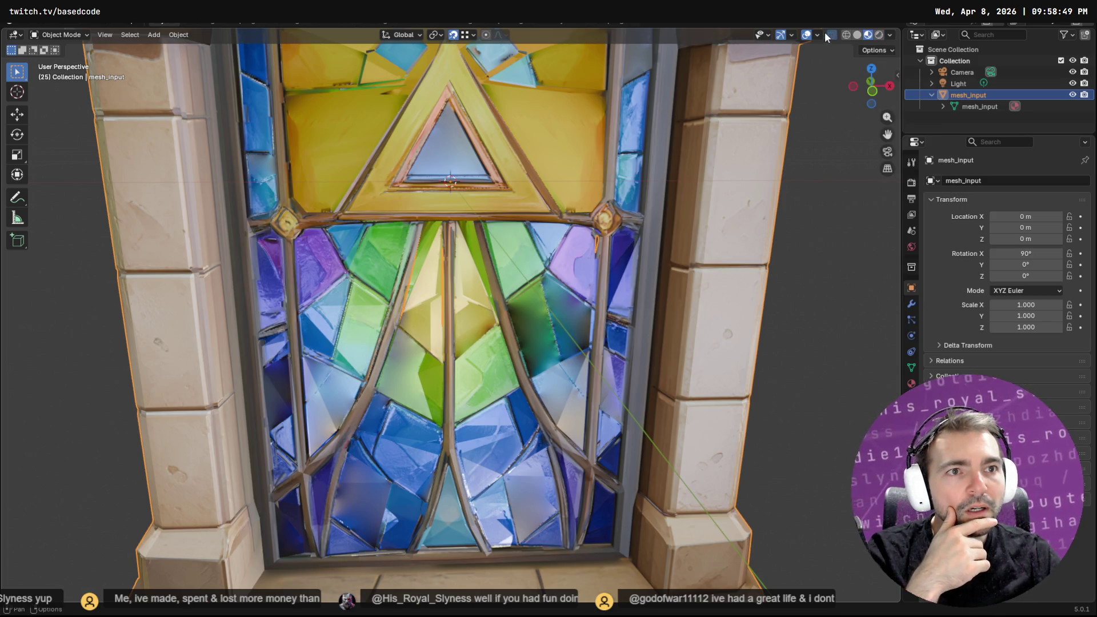
left_click(820, 31)
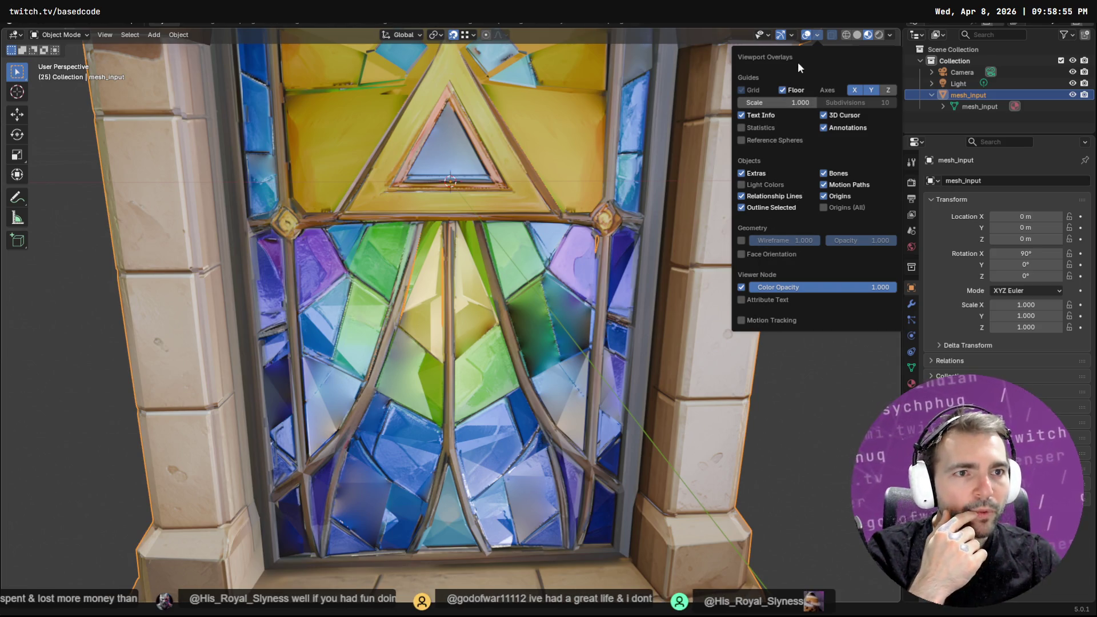
left_click(792, 35)
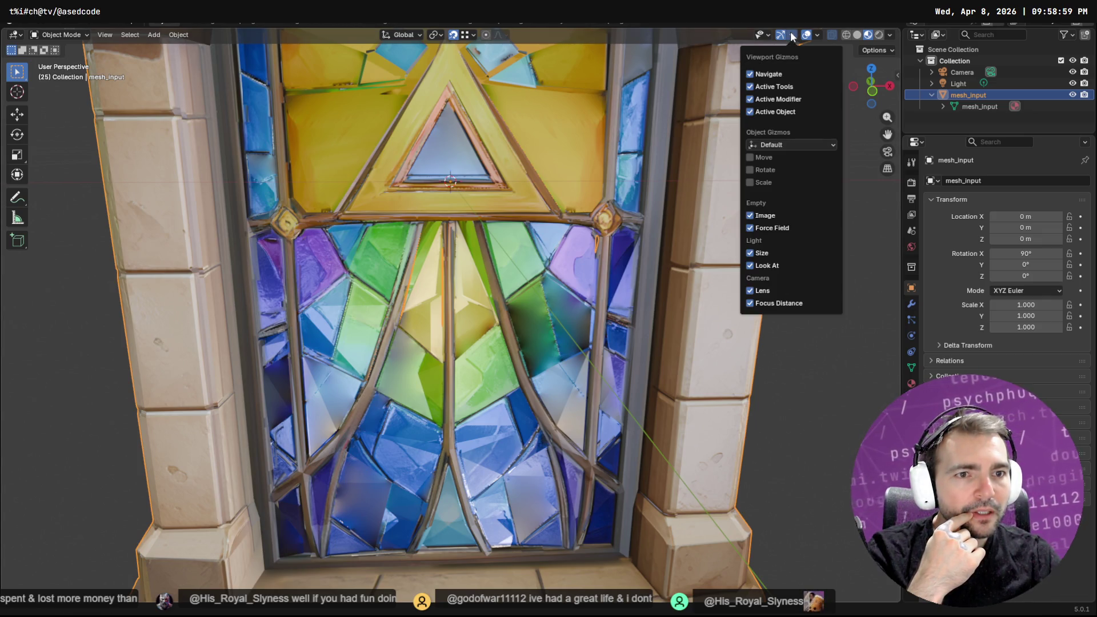
left_click(817, 34)
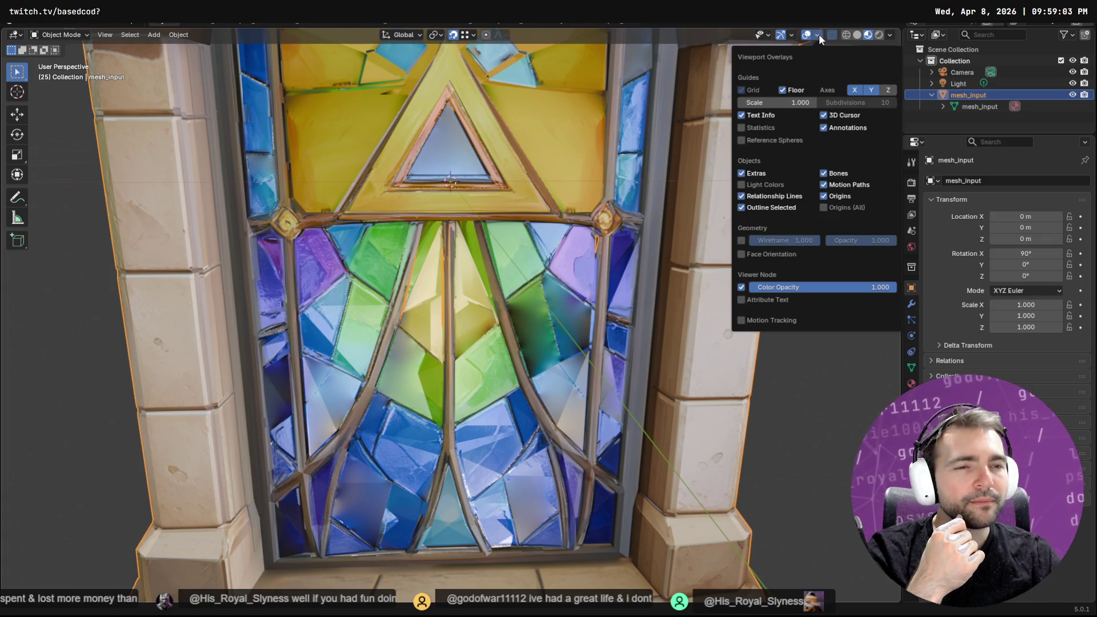
Check the Gizmos and Shading popovers again, then enter Edit Mode on the window mesh
mouse_move(472, 33)
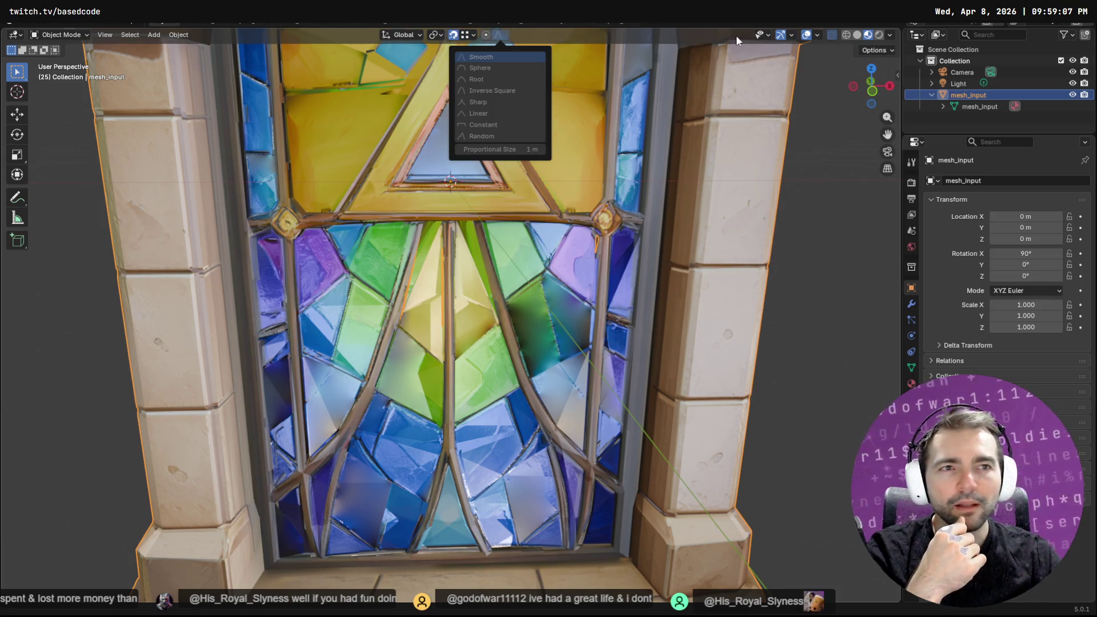
left_click(791, 36)
mouse_move(818, 35)
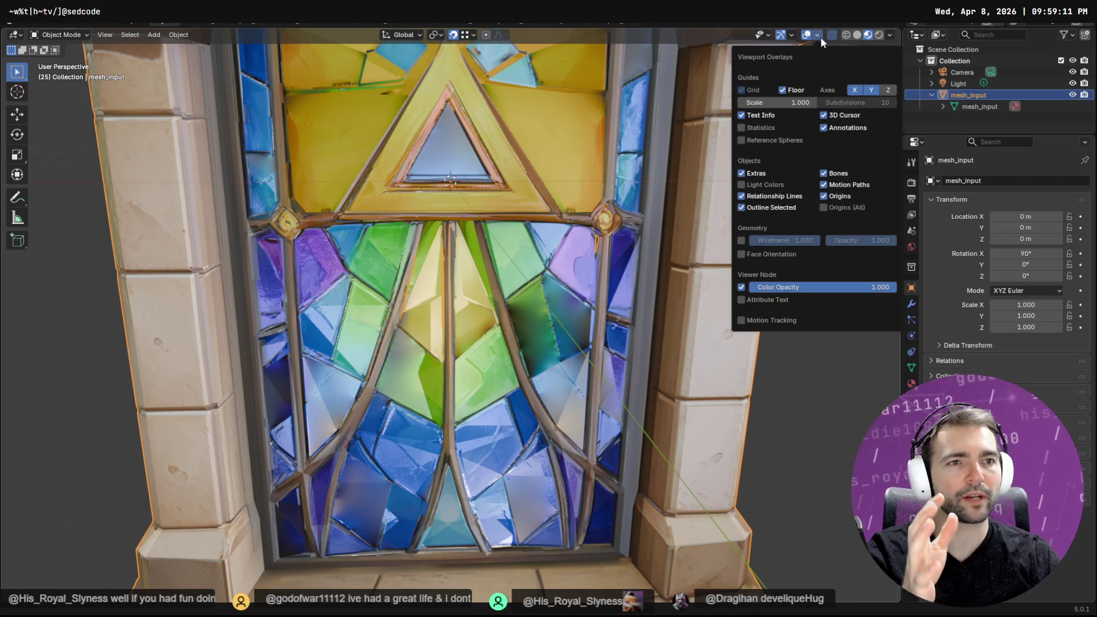
left_click(890, 34)
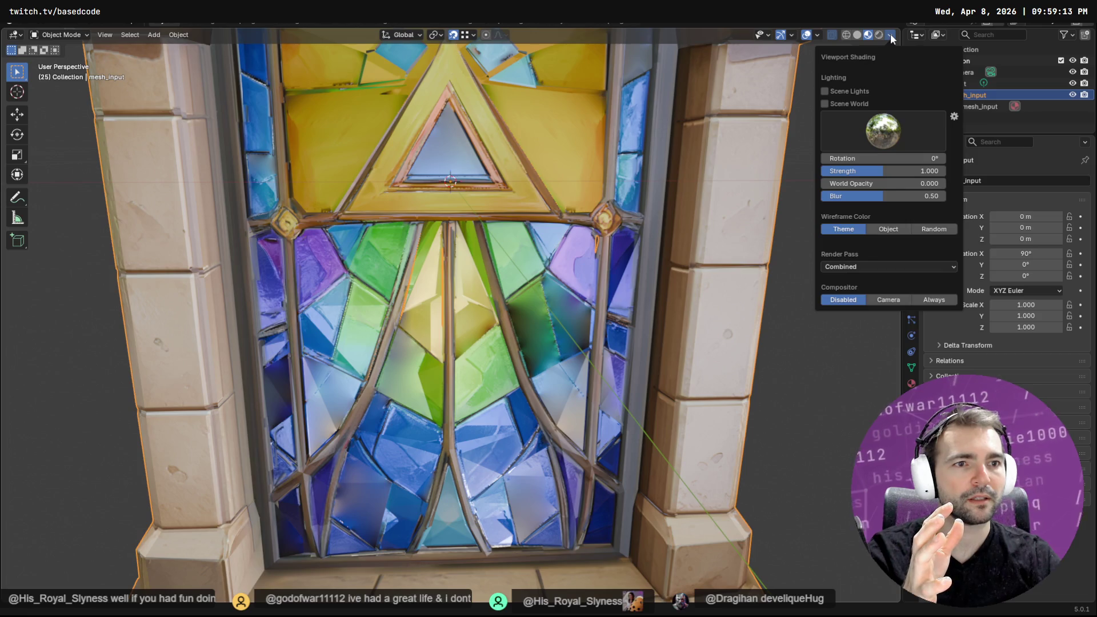
left_click(817, 32)
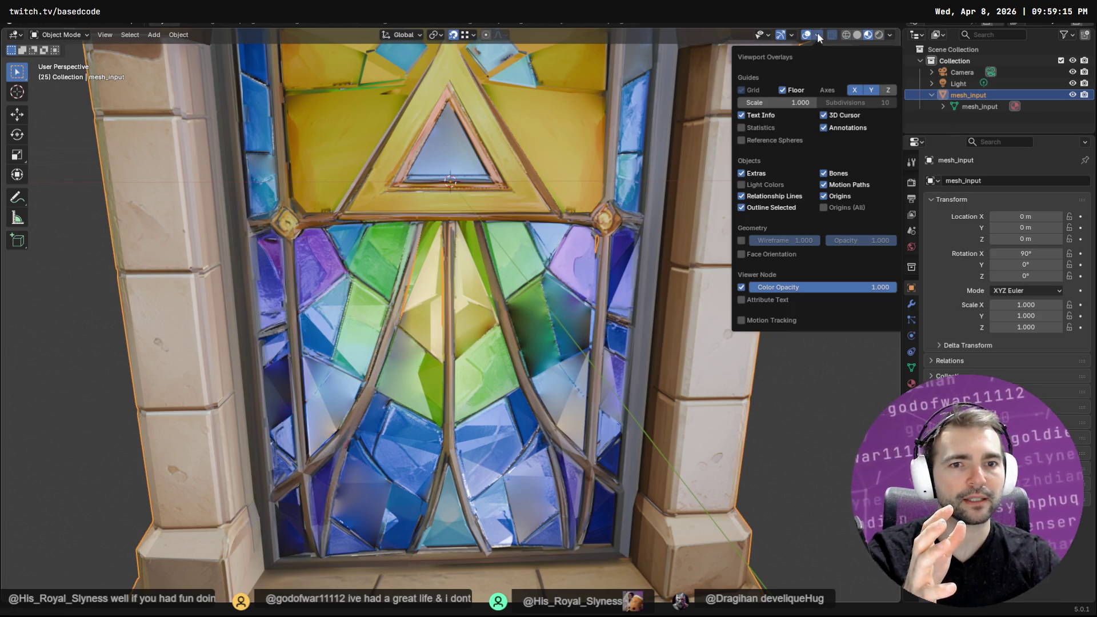
mouse_move(792, 35)
key("Tab")
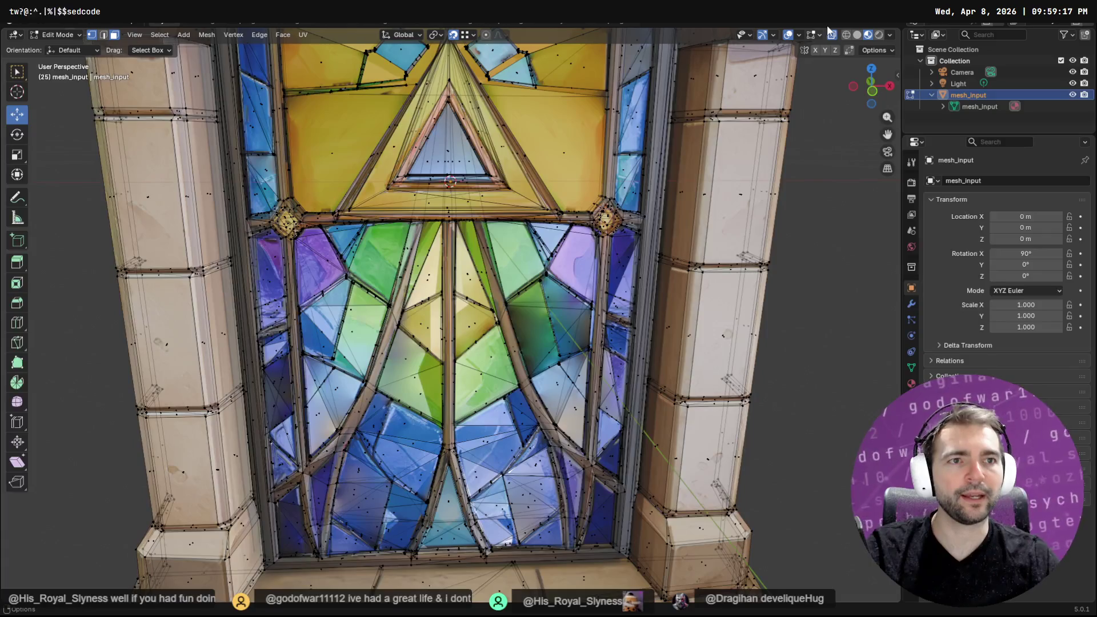
Turn on face Normals display in the Mesh Edit Mode overlays
left_click(800, 35)
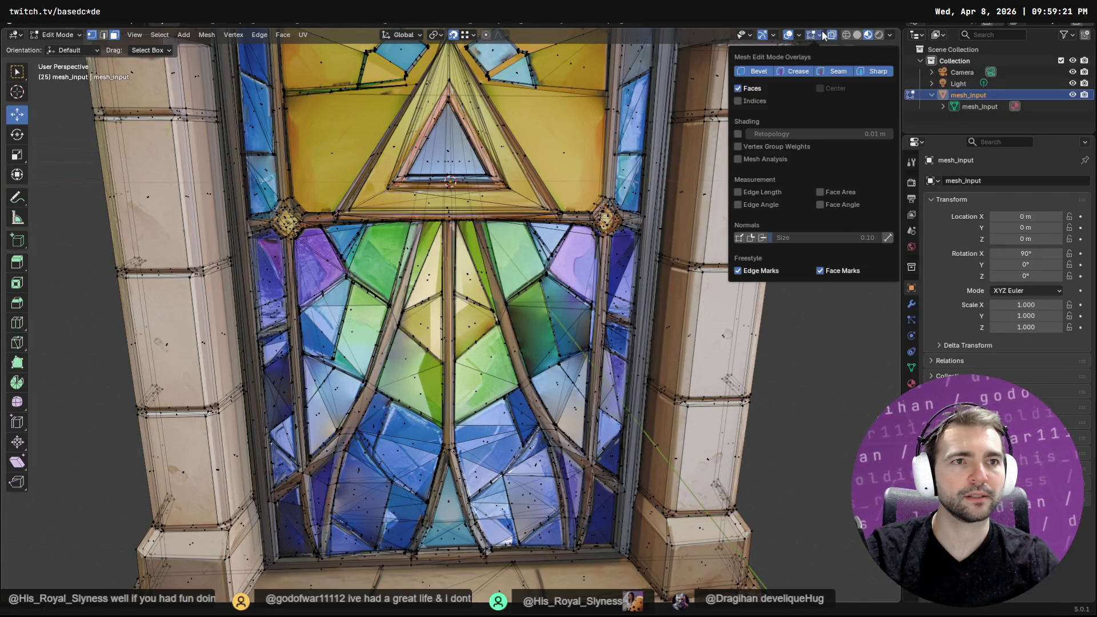
left_click(832, 38)
left_click(821, 38)
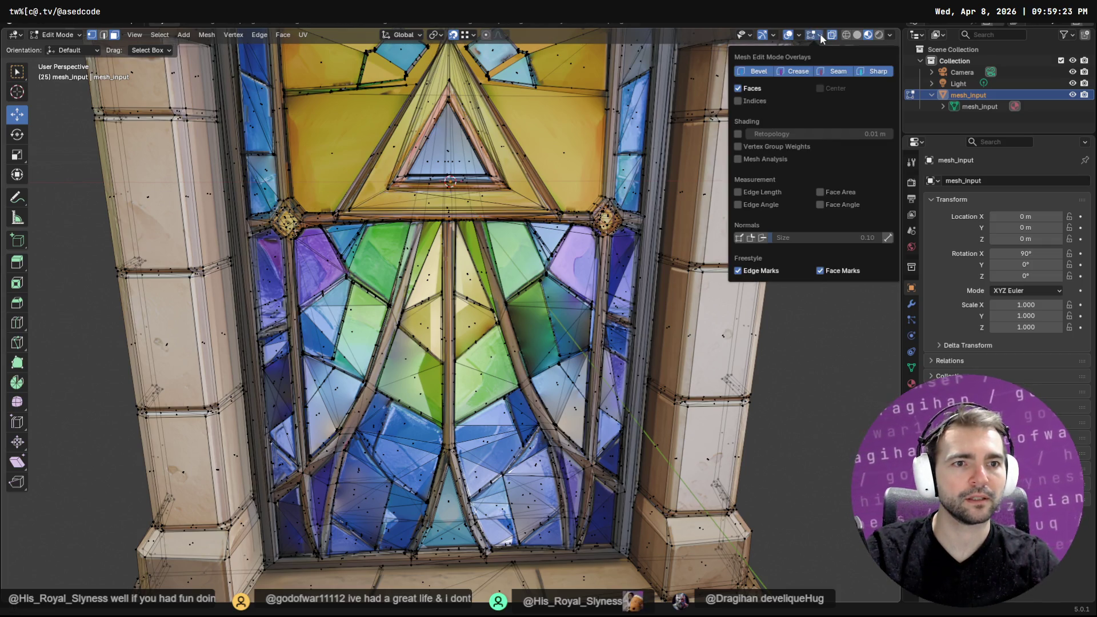
left_click(739, 238)
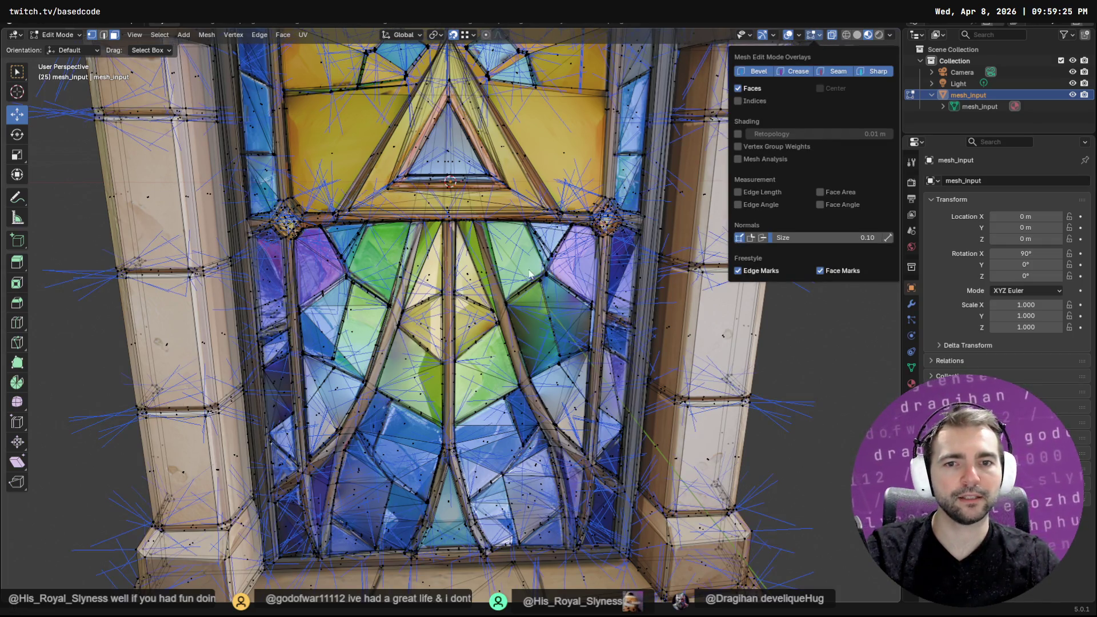
Orbit to the lower panes, compare with Godot, and select the right yellow diamond face
middle_click_drag(565, 353, 582, 316)
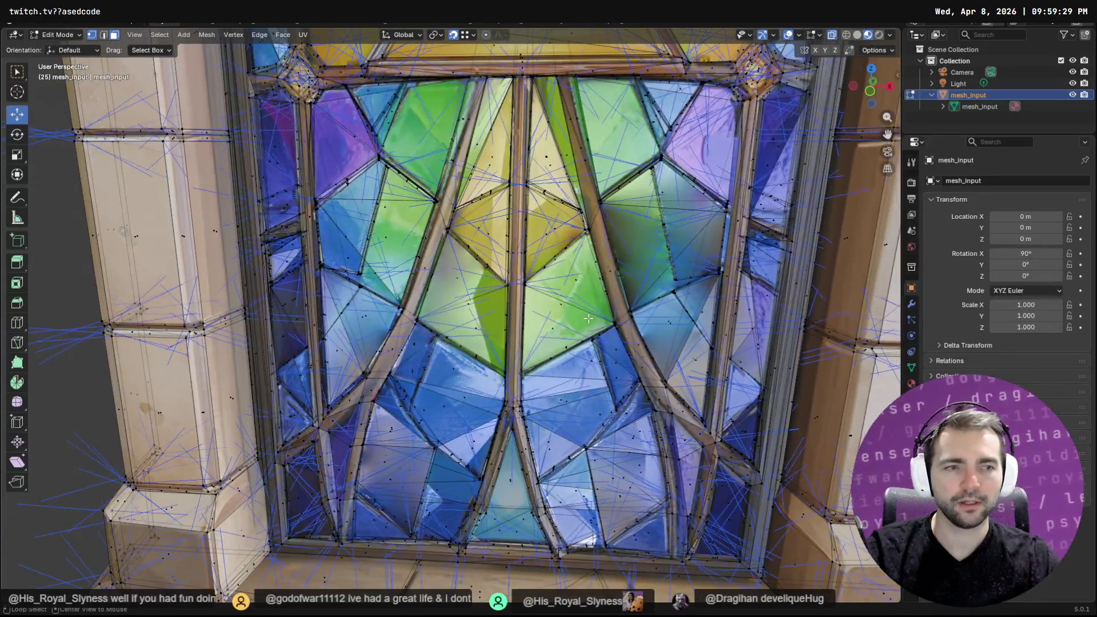
key("alt+Tab")
key("alt+Tab")
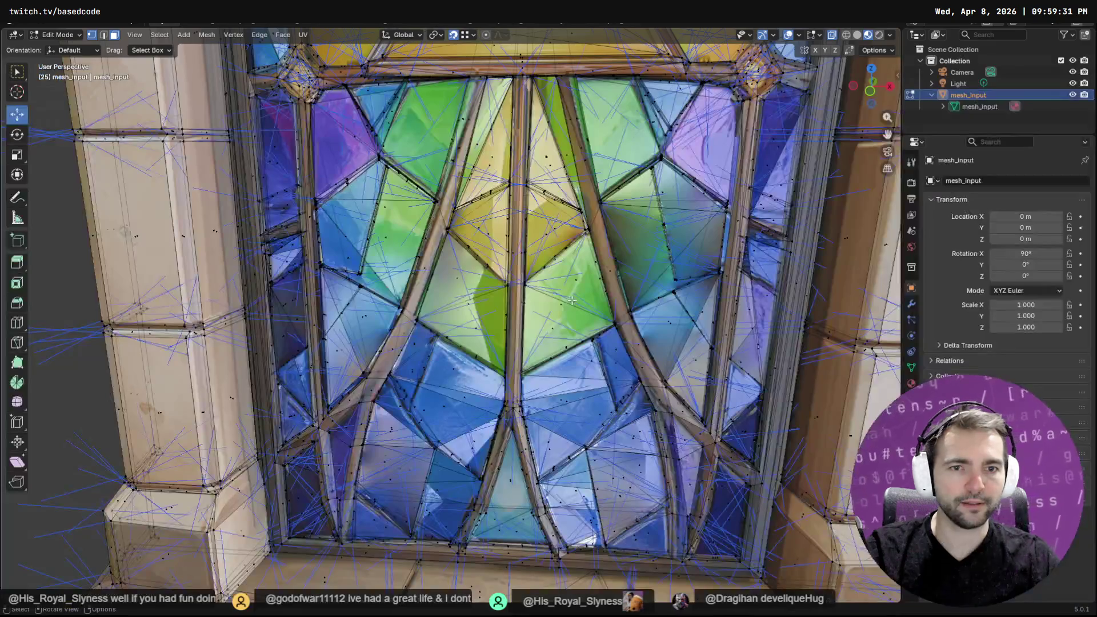
key("alt+Tab")
key("alt+Tab")
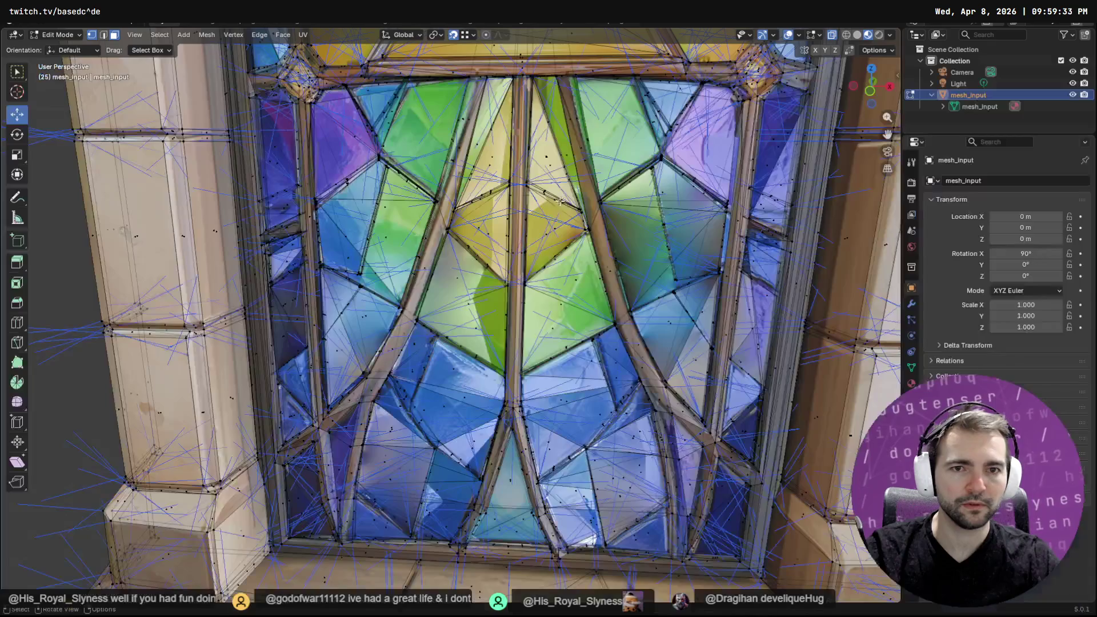
left_click(554, 228)
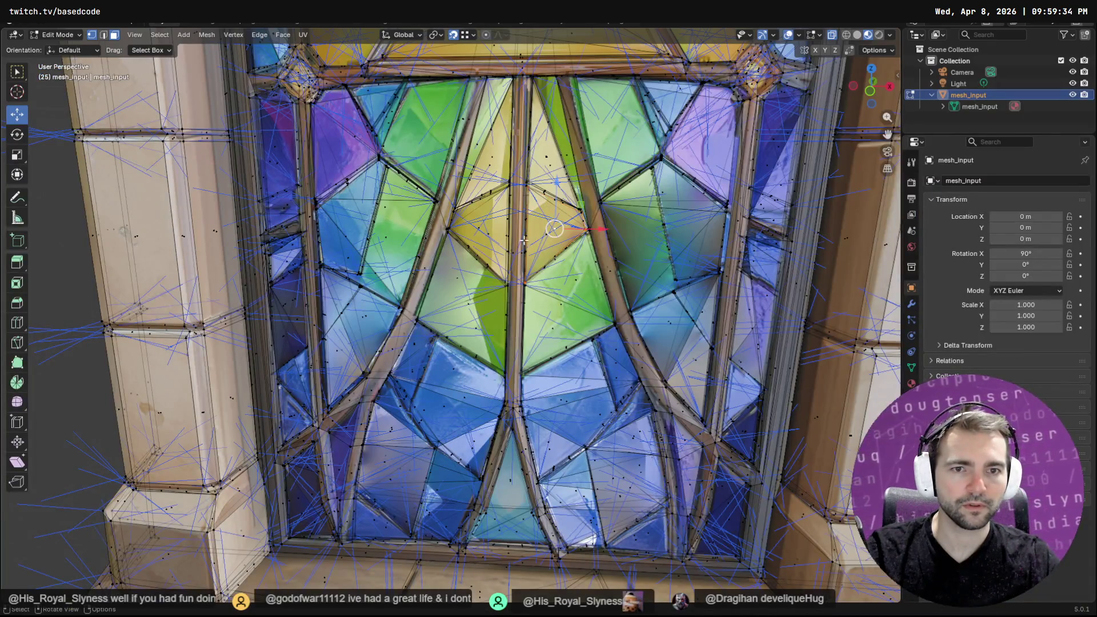
Add the left yellow diamond, flip both diamonds' normals, and return to Object Mode
left_click(486, 231, "shift")
key("F3")
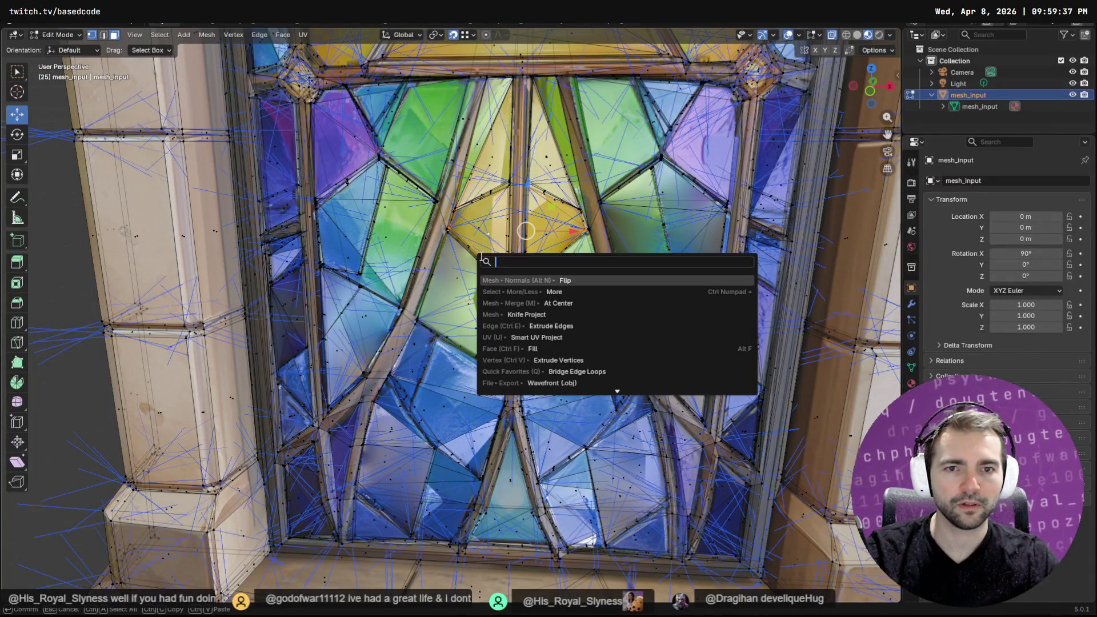
key("Return")
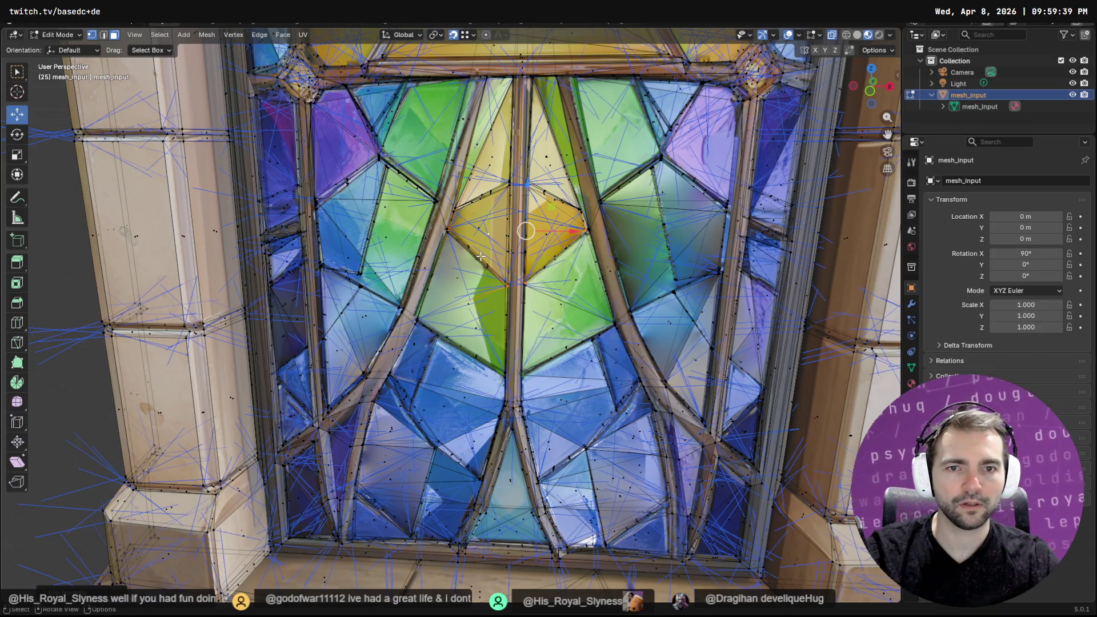
key("Tab")
Re-export the window as GlassWindow.obj, check it in Godot, and re-enter Edit Mode
key("F3")
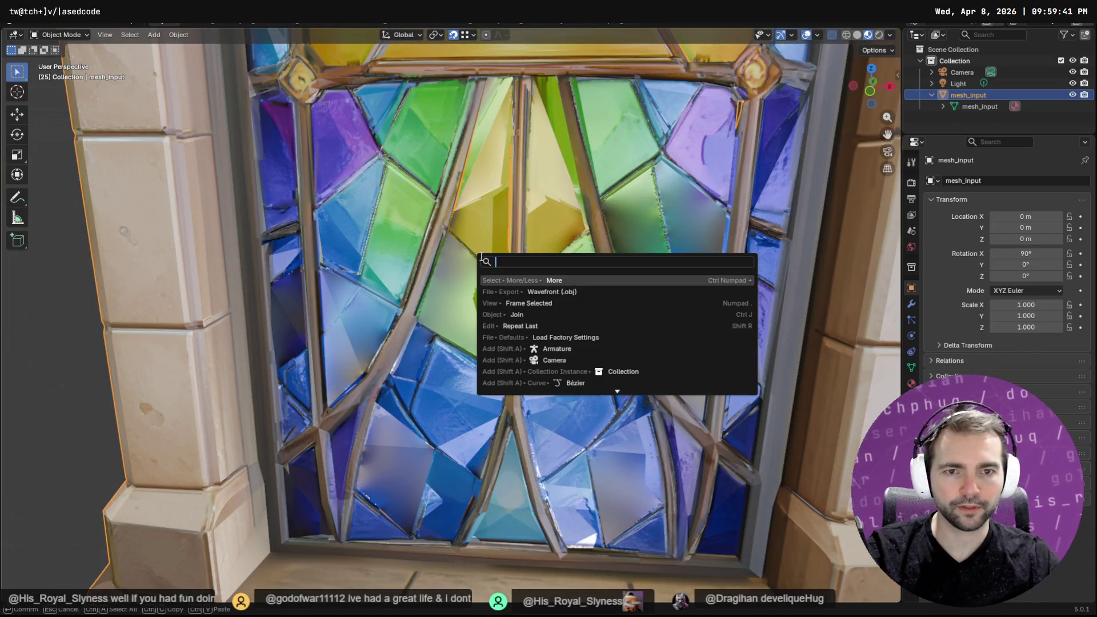
key("Down")
key("Return")
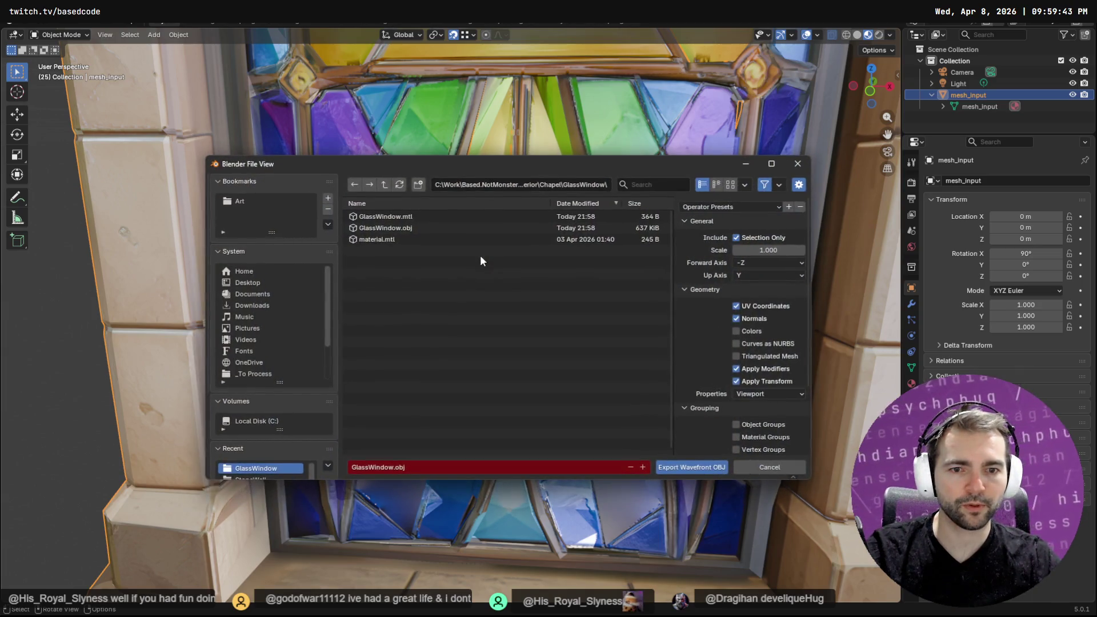
key("Return")
key("alt+Tab")
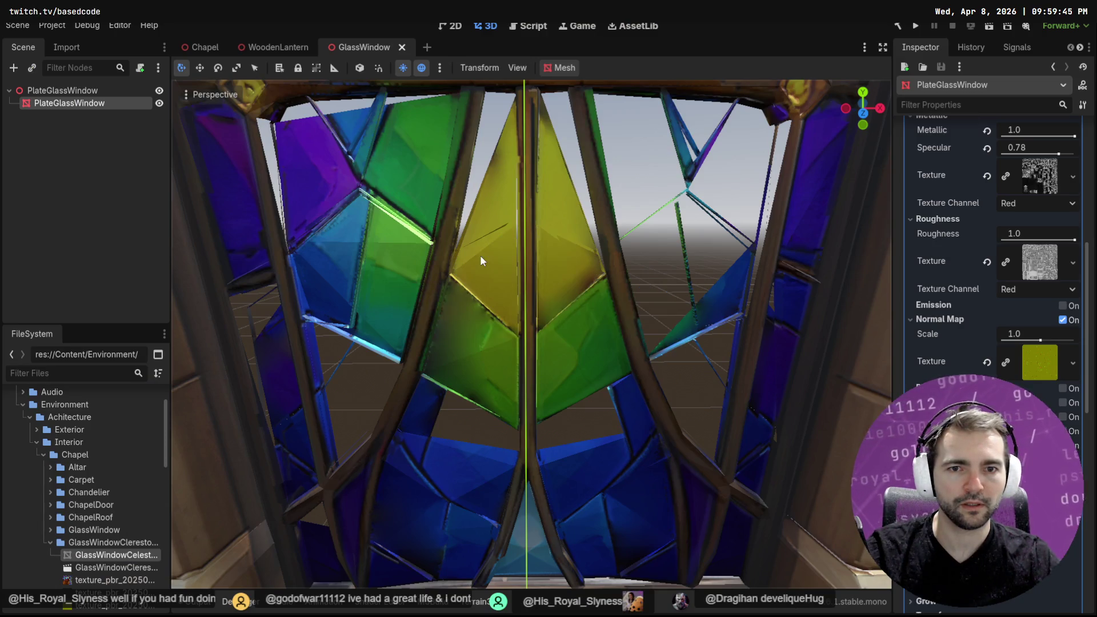
key("alt+Tab")
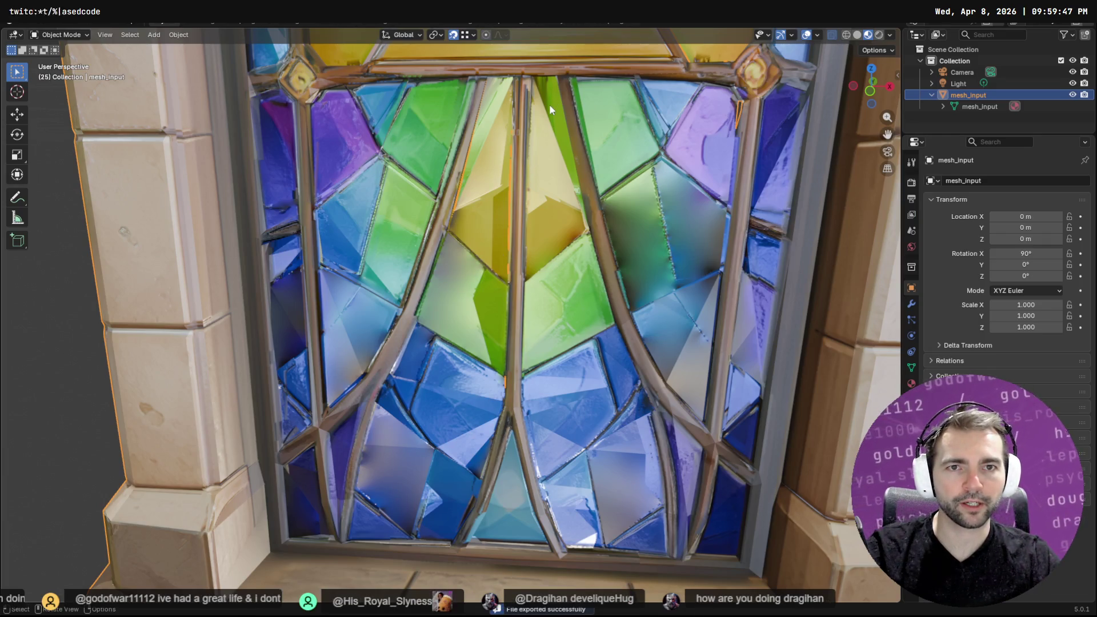
key("Tab")
Select faces and bars near the top of the window, flip their normals, and compare in Godot
left_click(556, 107)
left_click(561, 109)
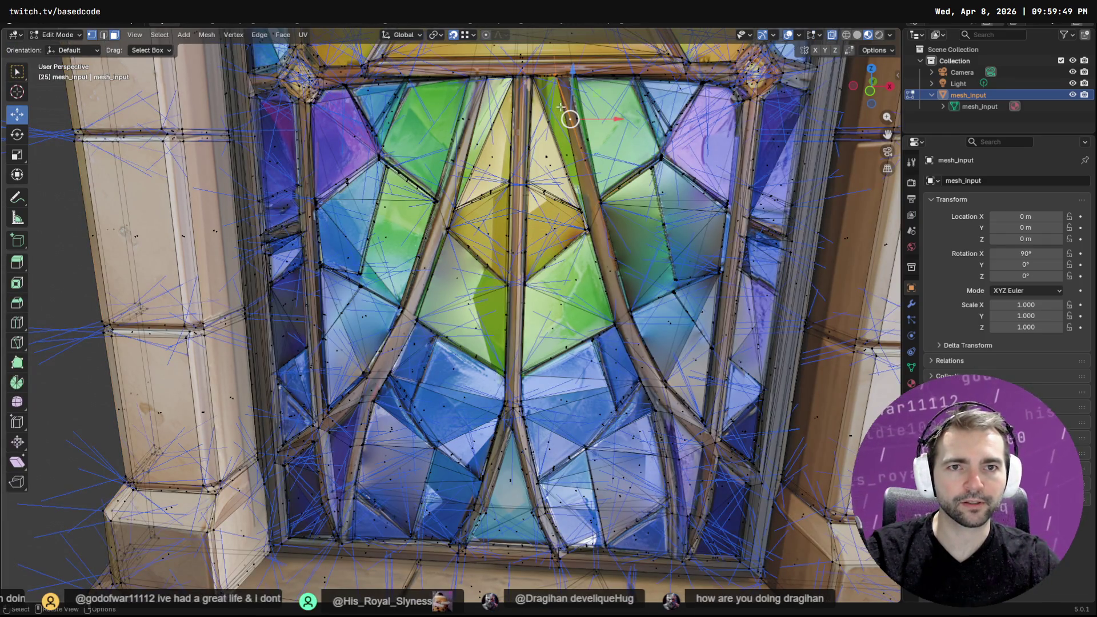
left_click(552, 106)
left_click(550, 121)
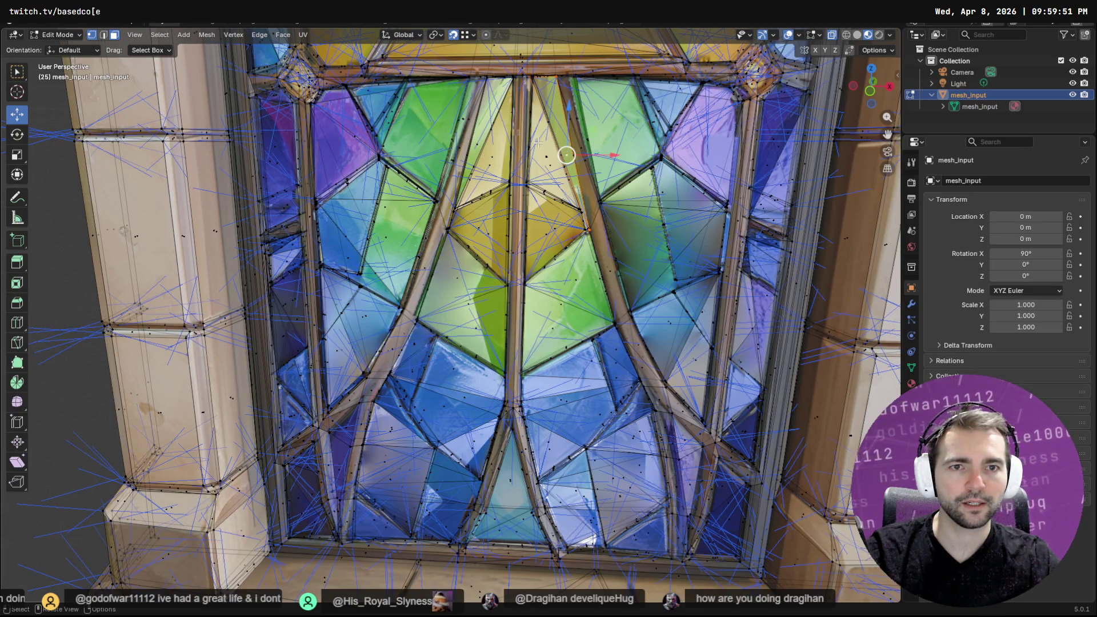
left_click(476, 144)
key("F3")
type("flip")
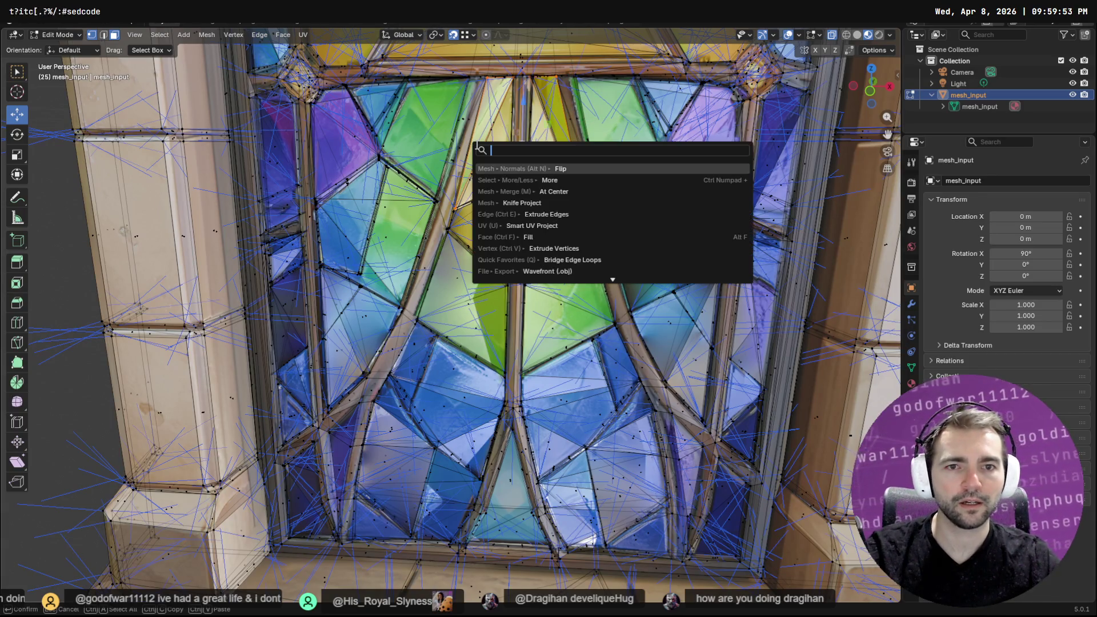
key("Return")
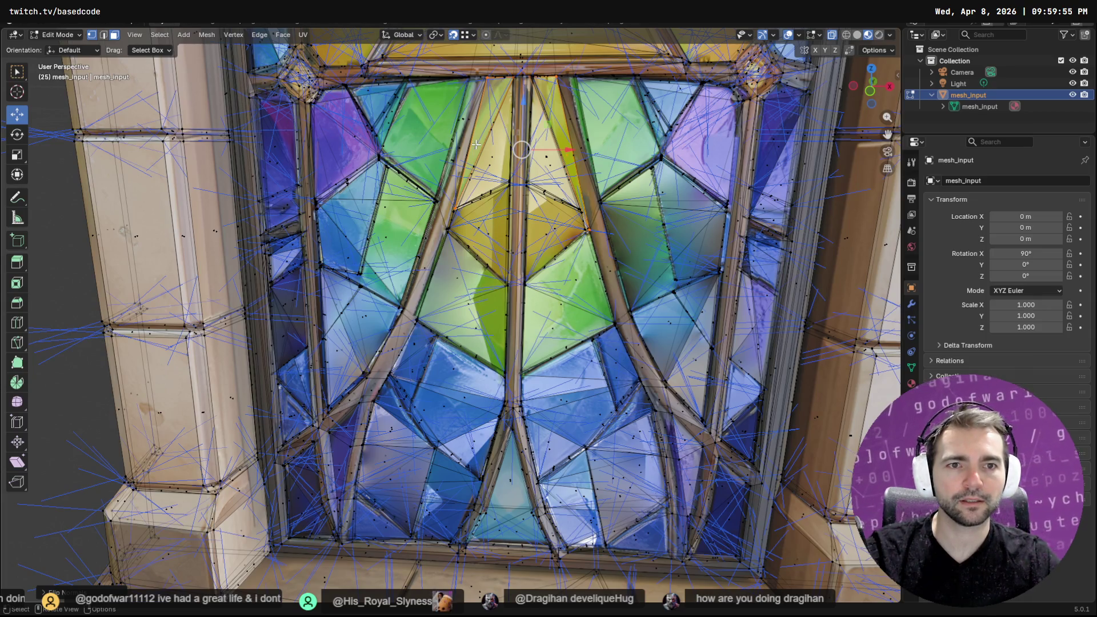
key("alt+Tab")
key("alt+Tab")
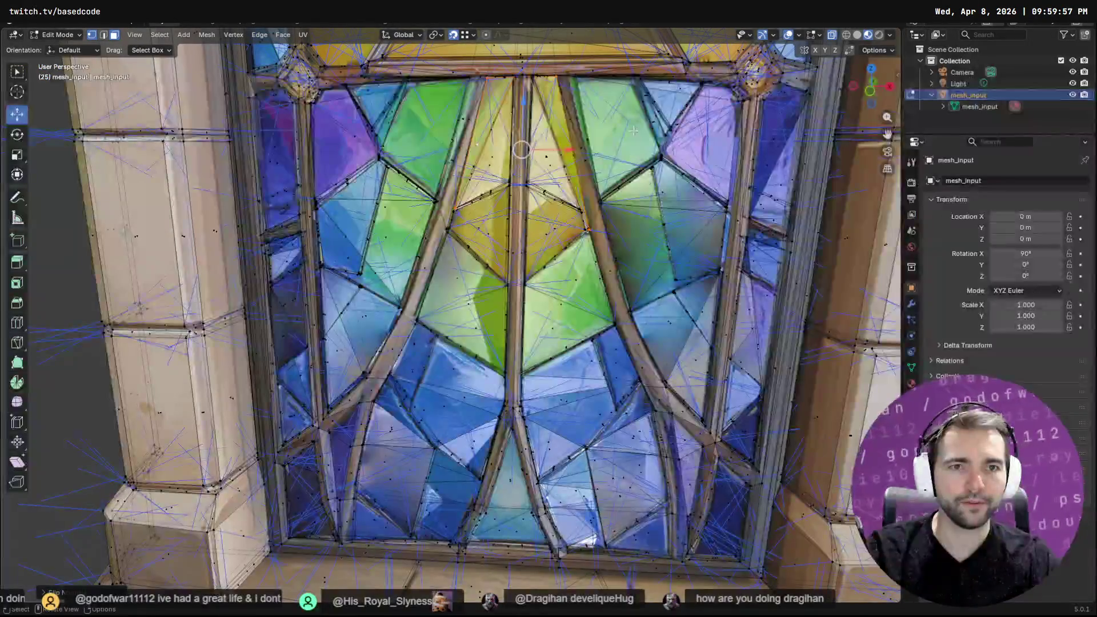
Select an upper-right tracery edge, grow the selection, and box-select the upper-right panes
left_click(620, 125)
left_click(619, 116)
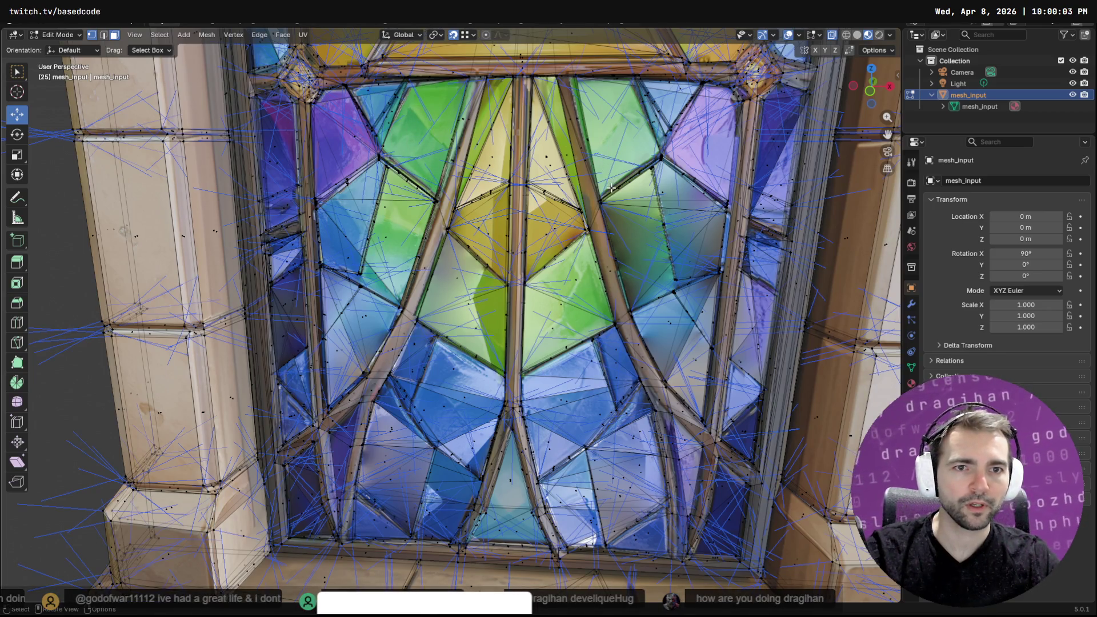
left_click(629, 181)
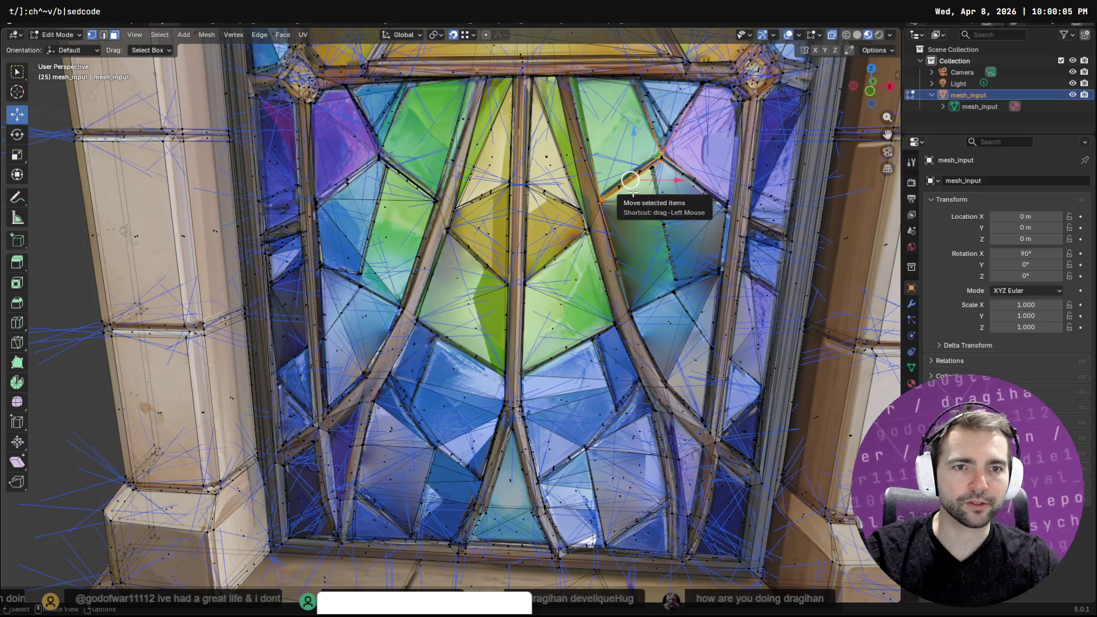
key("F3")
key("Down")
key("Return")
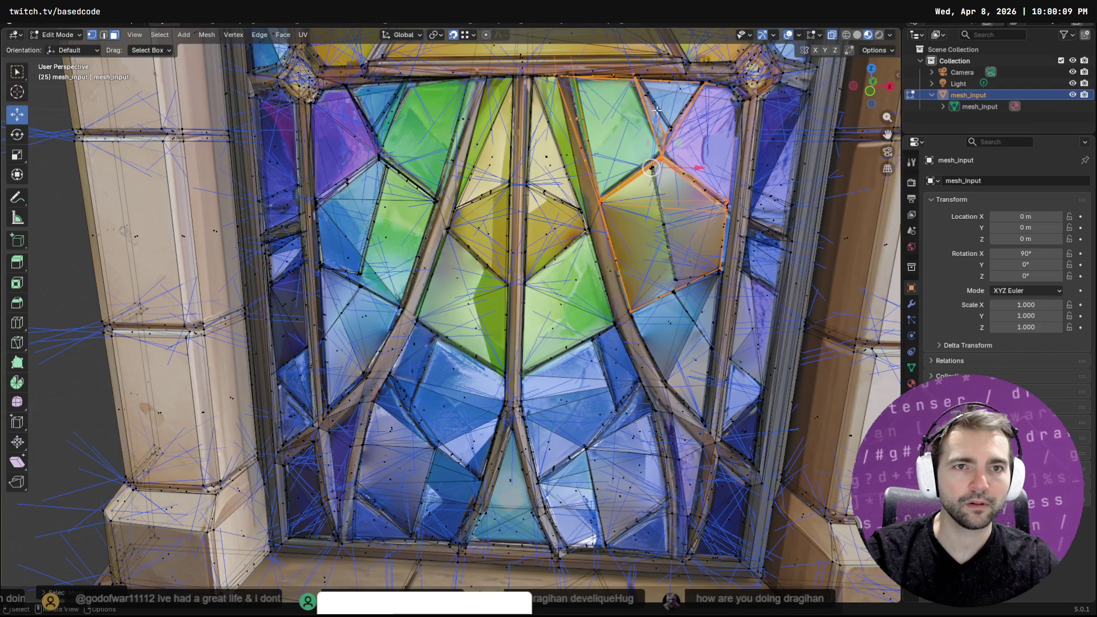
mouse_move(708, 402)
left_mouse_down()
mouse_move(727, 272)
mouse_move(690, 147)
left_mouse_up()
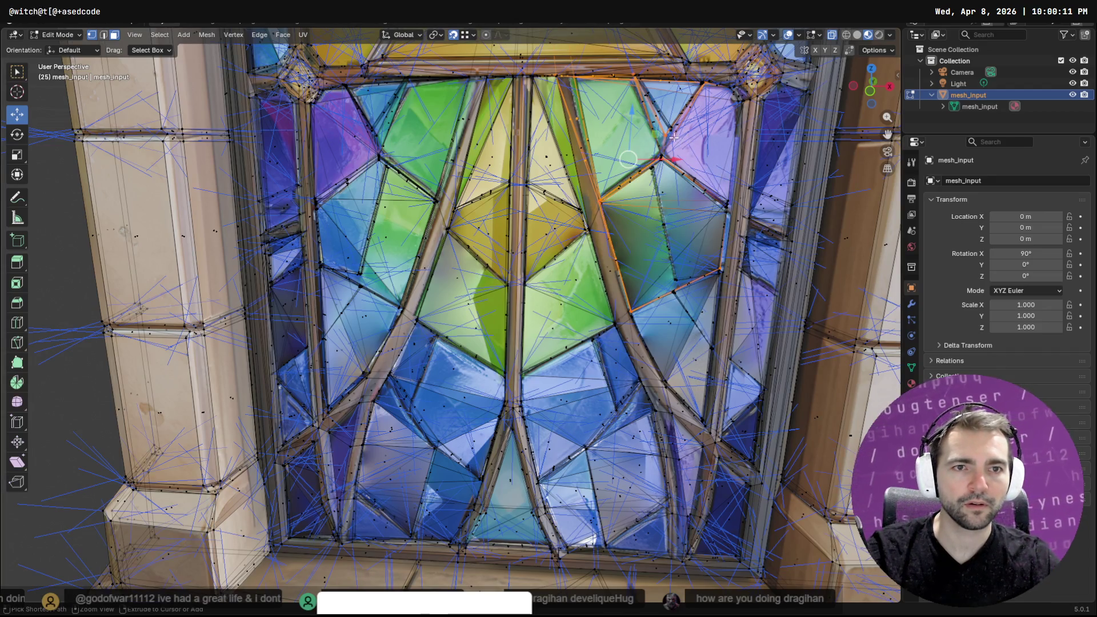
mouse_move(690, 147)
middle_mouse_down()
mouse_move(391, 146)
mouse_move(436, 320)
mouse_move(518, 256)
middle_mouse_up()
Select a large region of glass panes and flip their normals
left_click(437, 320)
left_click(517, 255)
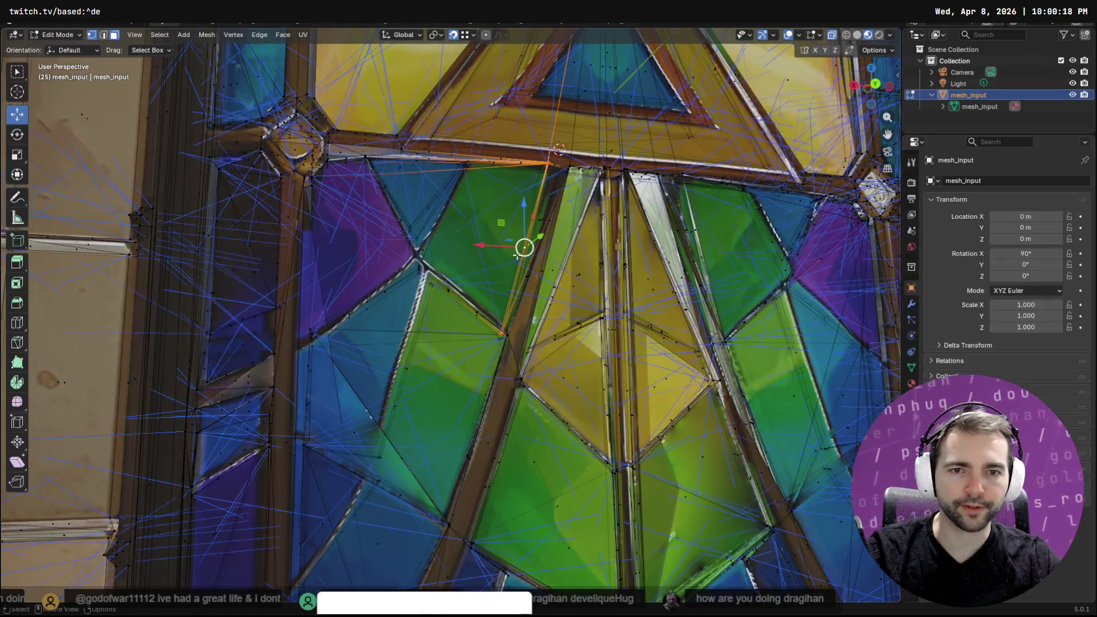
left_click(468, 233)
scroll(468, 233, "down", 3)
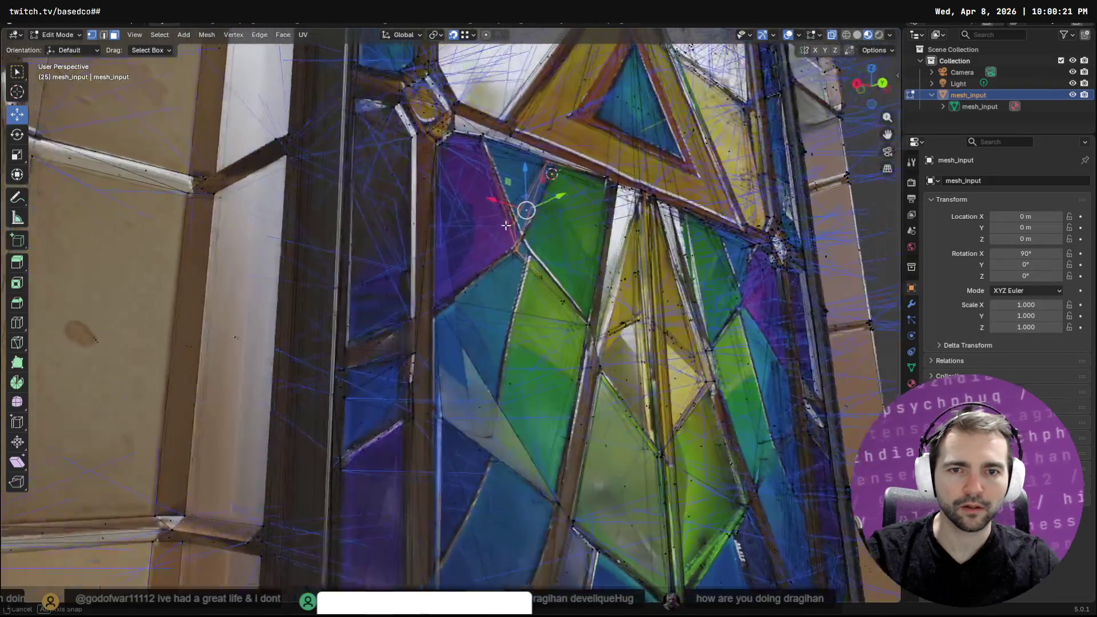
scroll(670, 281, "up", 4)
mouse_move(670, 281)
middle_mouse_down()
mouse_move(656, 276)
mouse_move(654, 257)
mouse_move(582, 268)
mouse_move(611, 270)
middle_mouse_up()
left_click(694, 264)
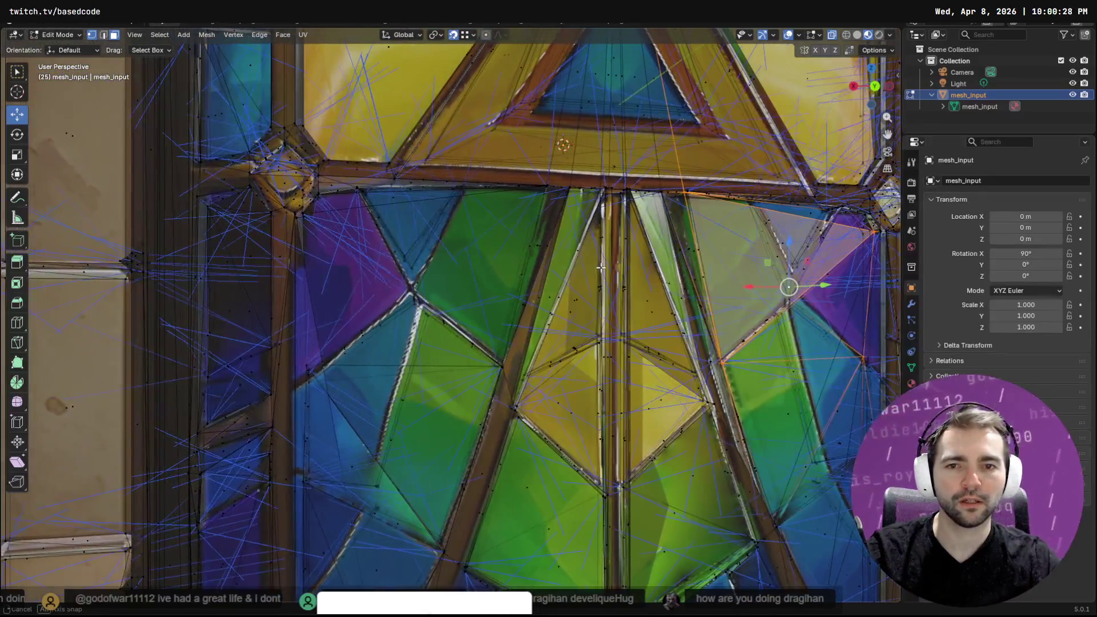
left_click(418, 284, "shift")
key("F3")
key("Down")
key("Return")
Return to a front view, check Godot, flip a right-side pane's normals, and select a left pane
middle_click_drag(504, 283, 717, 281)
middle_click_drag(514, 309, 597, 289)
key("alt+Tab")
key("alt+Tab")
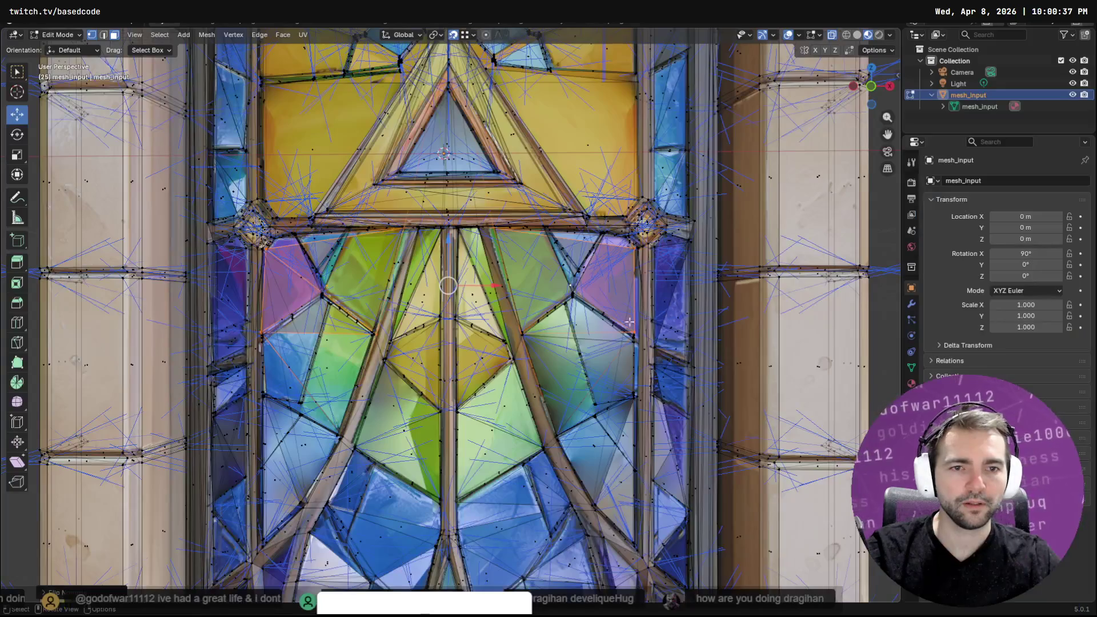
key("alt+Tab")
key("alt+Tab")
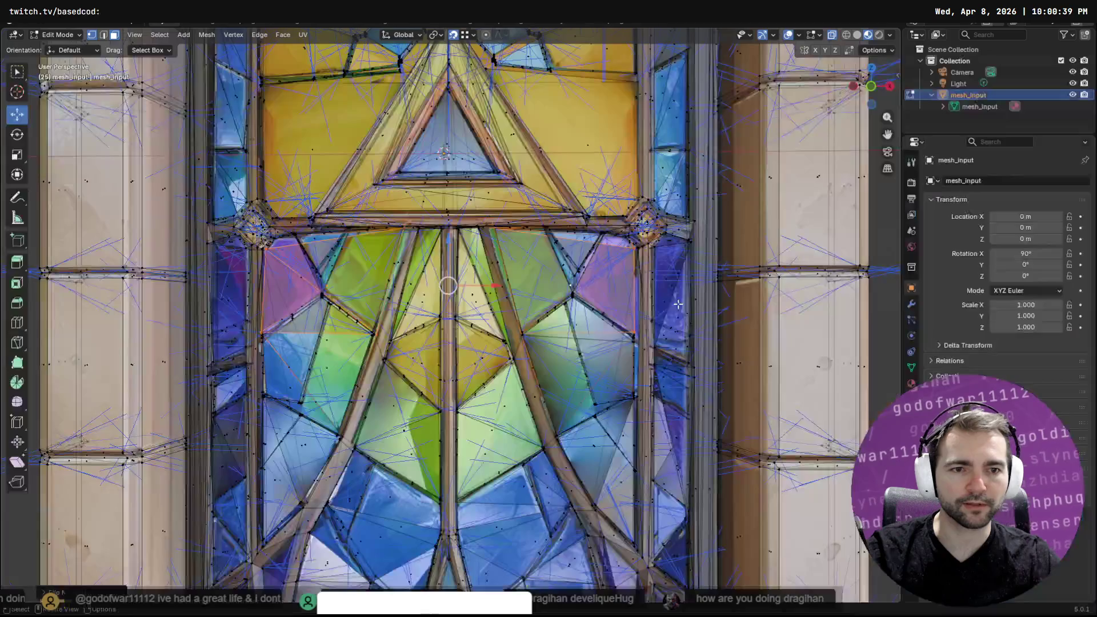
left_click(570, 372)
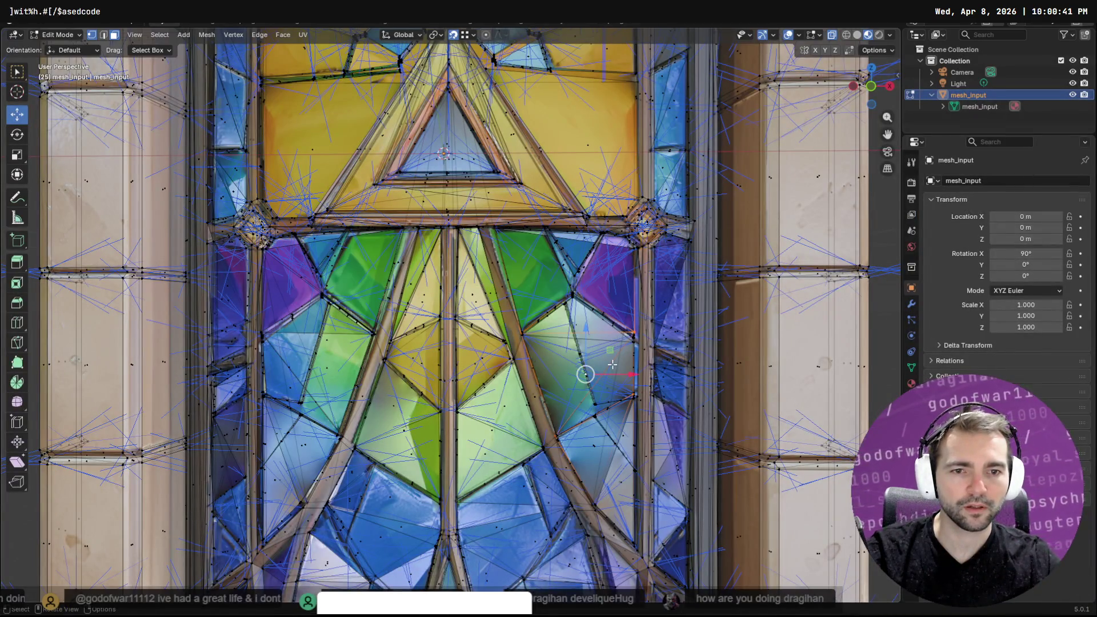
key("F3")
key("Return")
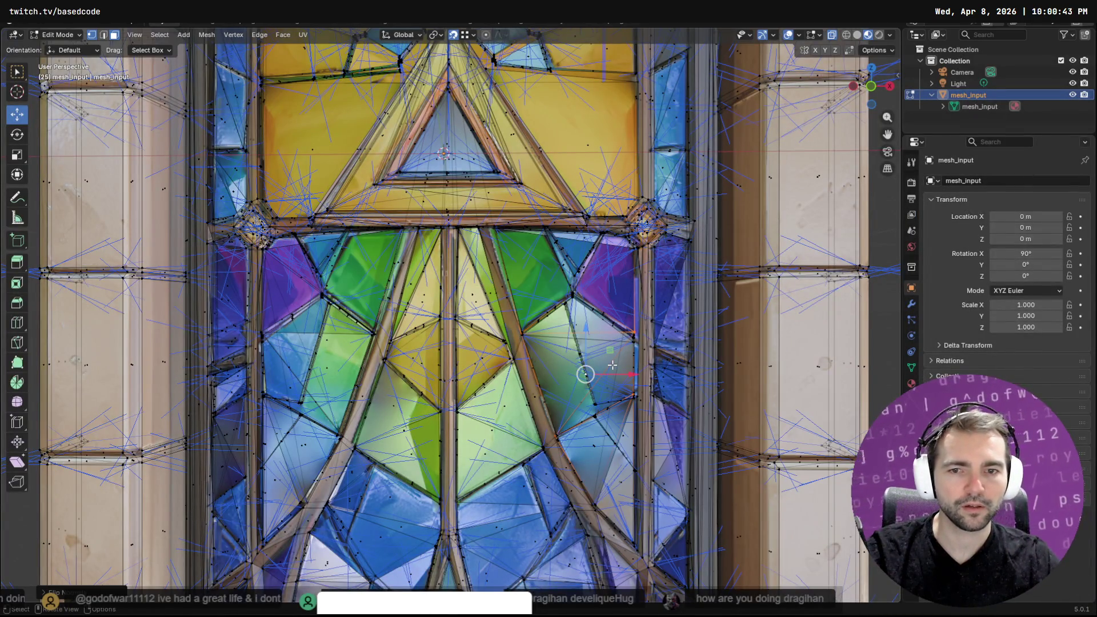
left_click(324, 364)
key("F3")
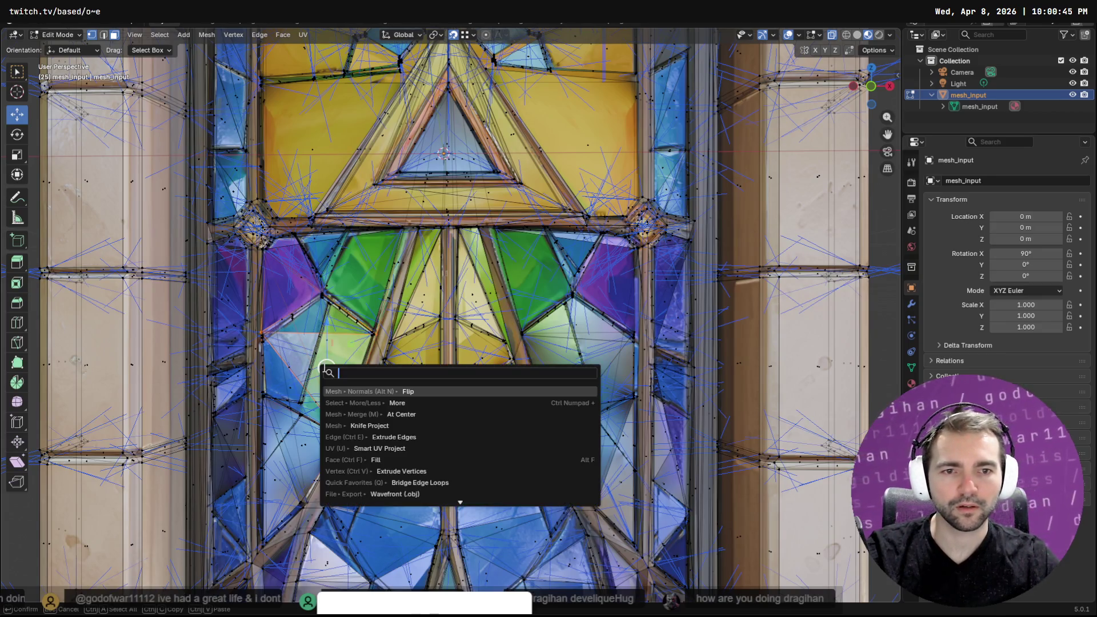
Flip the left pane's normals and search for a backface culling option
key("Return")
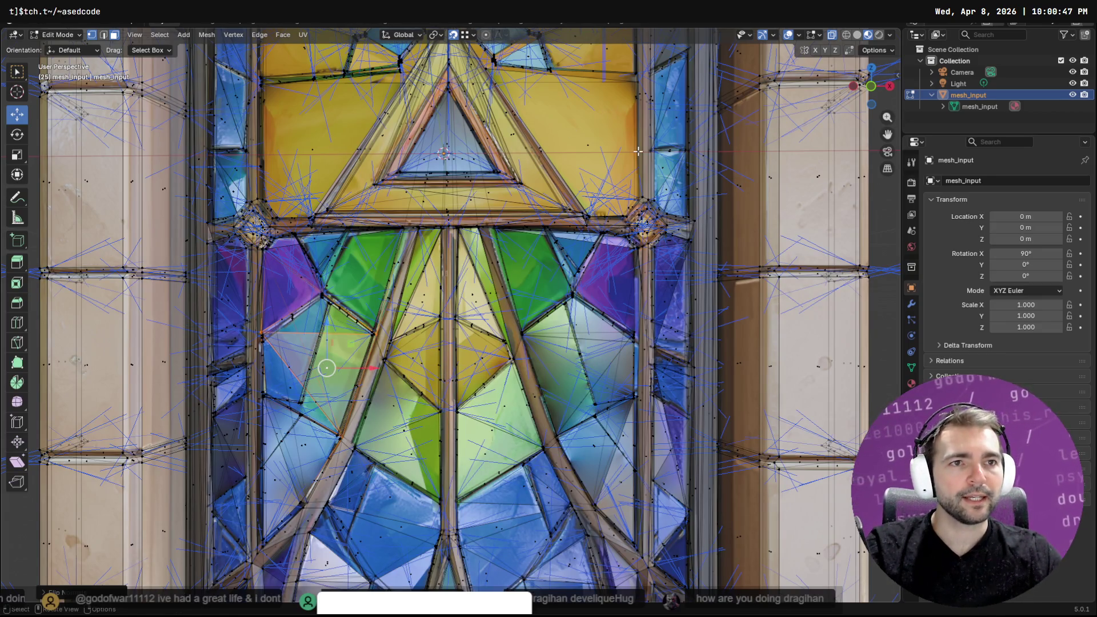
key("F3")
type("back")
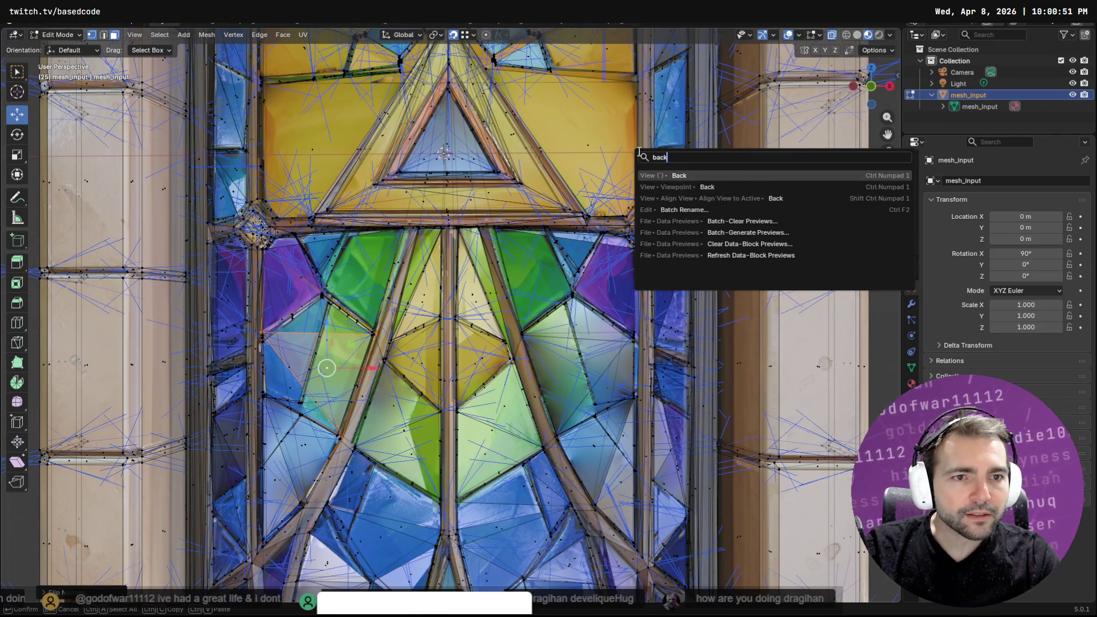
type("face")
key("ctrl+a")
key("BackSpace")
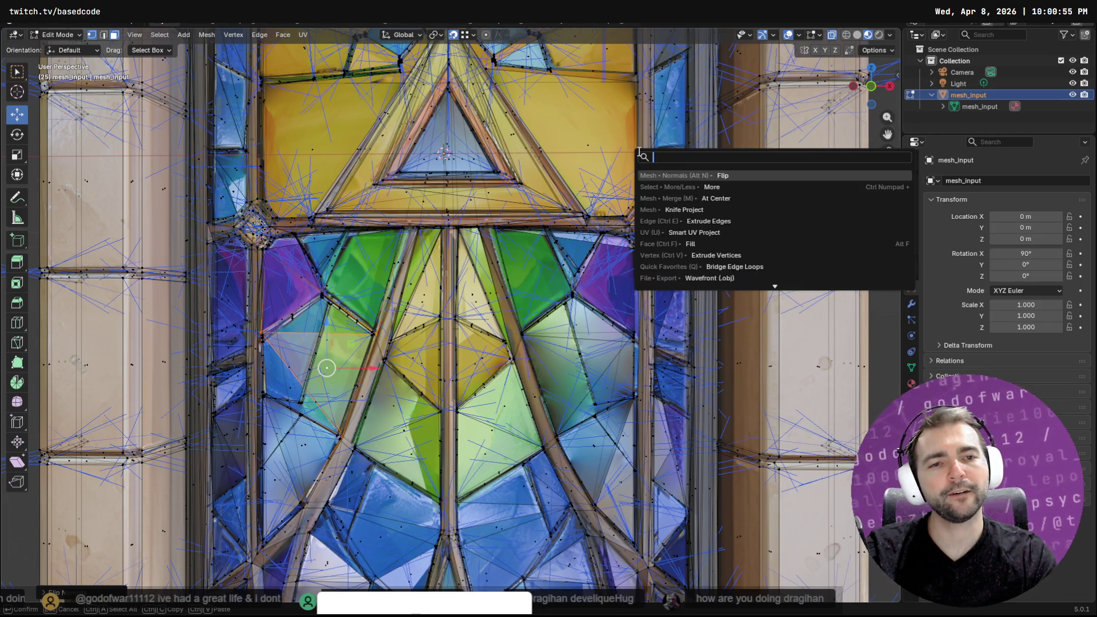
Check the Viewport Shading and edit-mode Overlays popovers, then look at the window in Godot
left_click(889, 35)
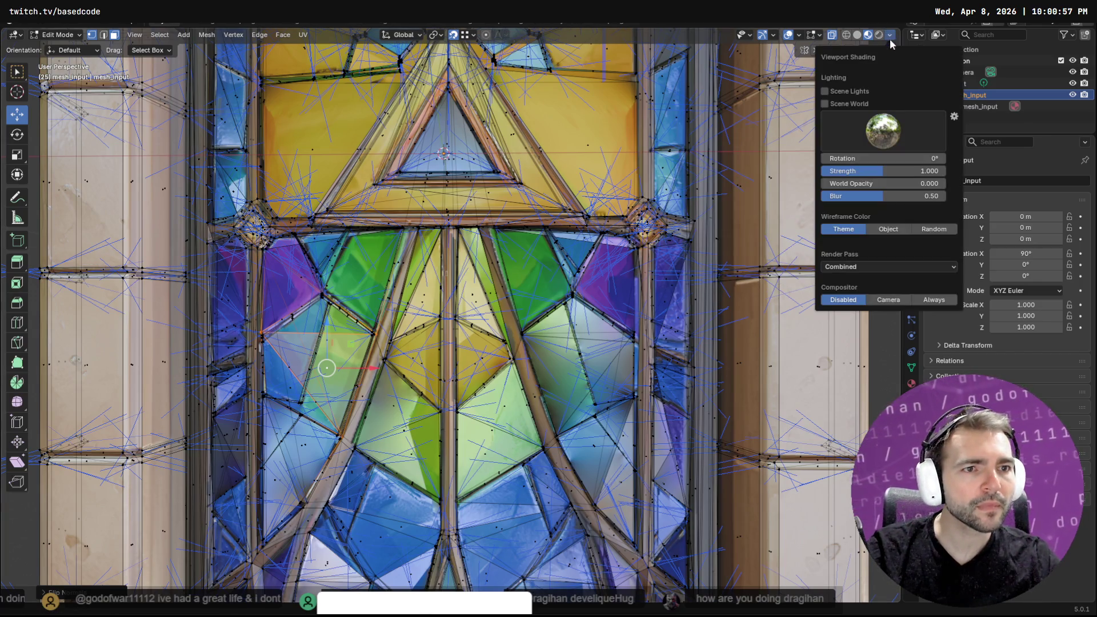
left_click(821, 35)
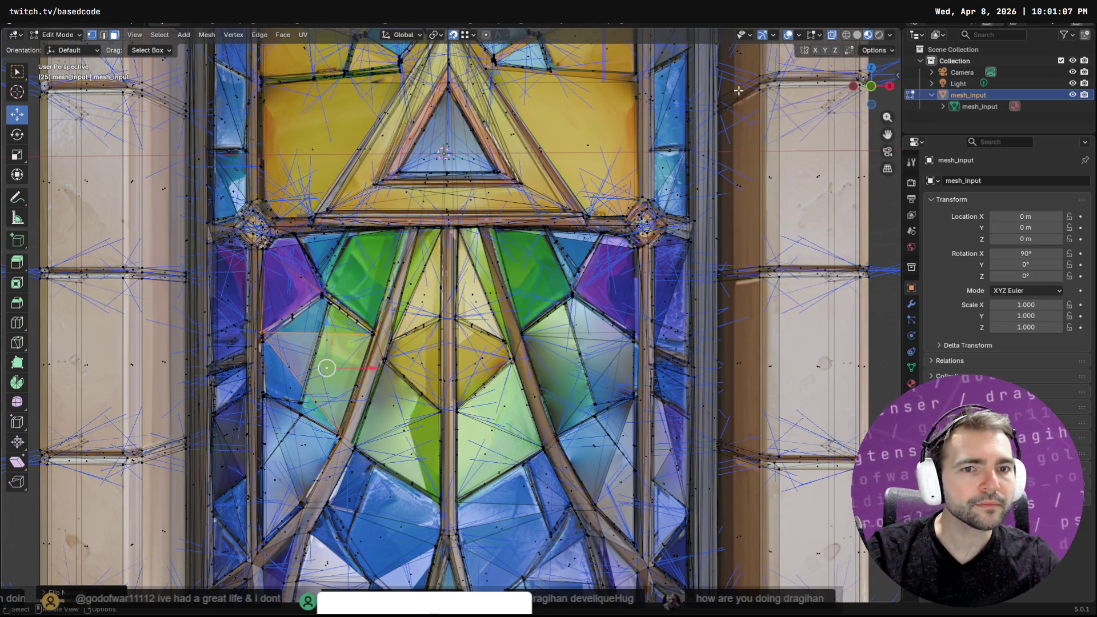
key("alt+Tab")
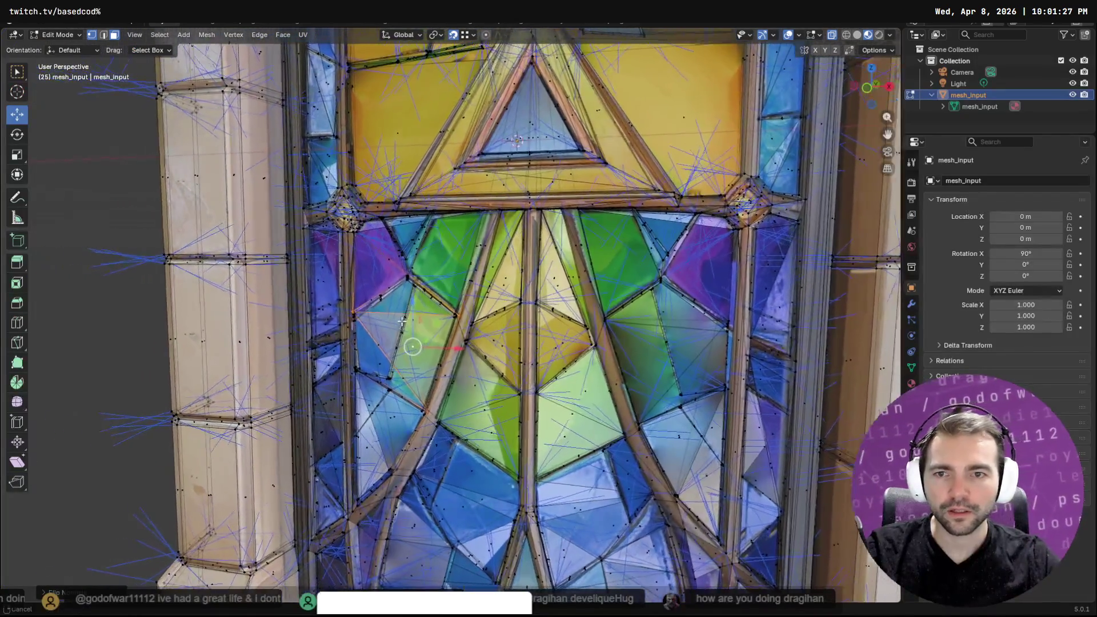
Zoom in on the left panes and flip the normals of a selected left pane
middle_click_drag(398, 321, 361, 272, "ctrl")
left_click(285, 224)
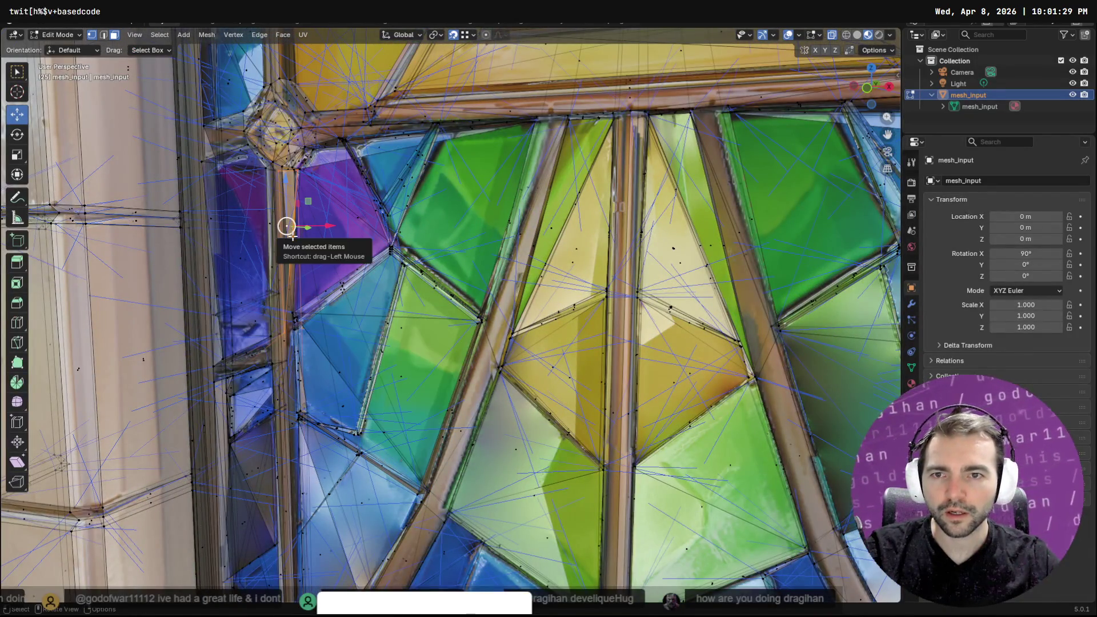
key("F3")
key("Return")
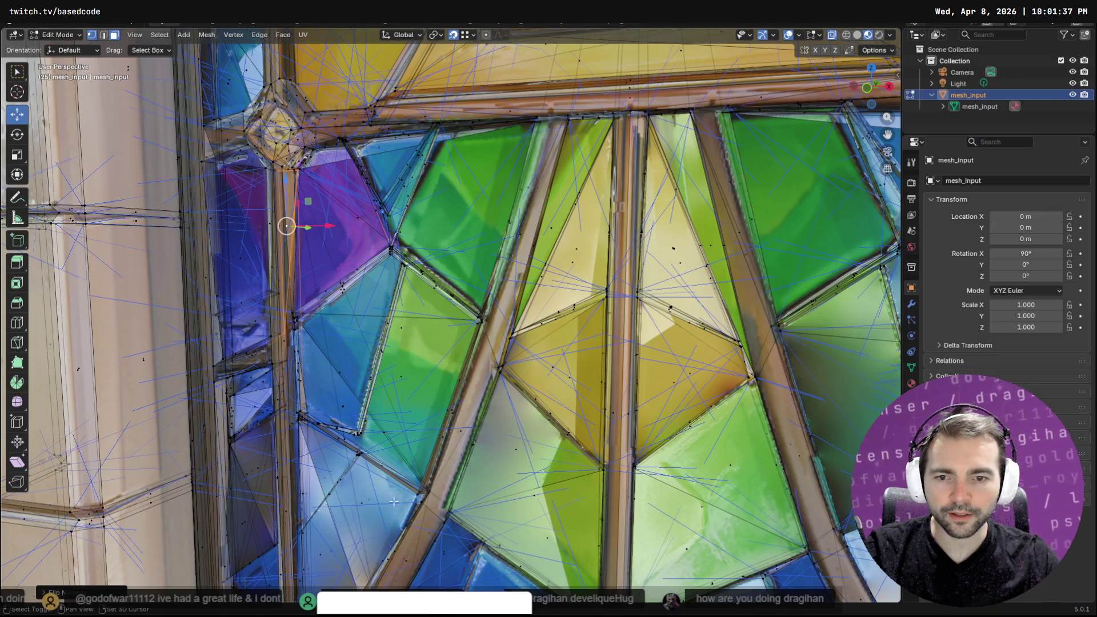
Flip the left triangular pane's normals and return the window mesh to Object Mode
middle_click_drag(395, 509, 455, 336, "shift")
left_click(396, 414)
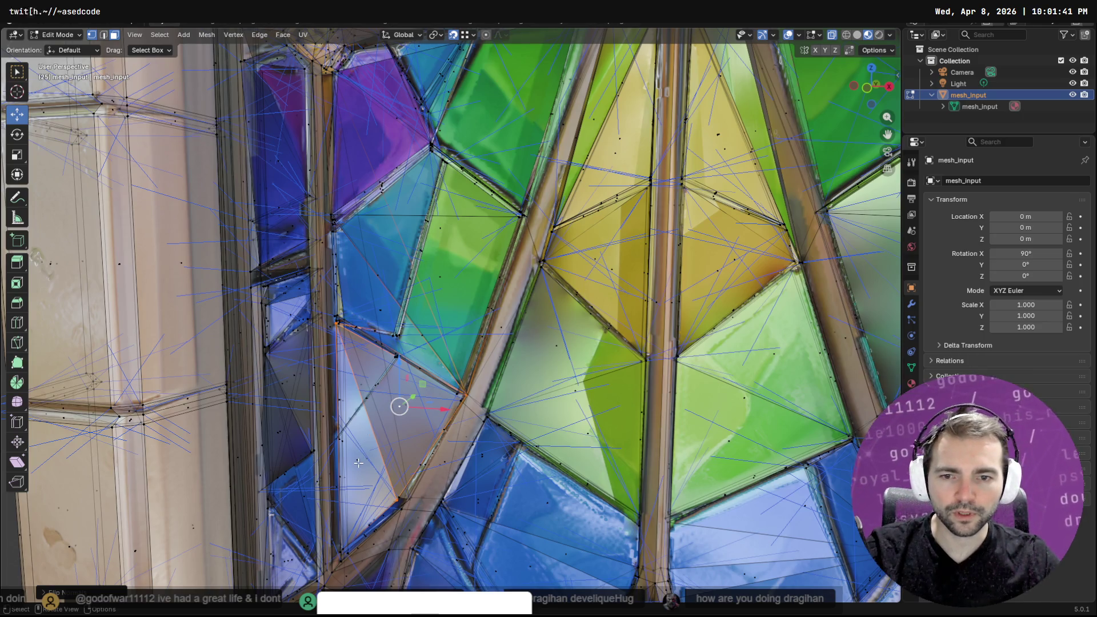
key("alt+Tab")
key("alt+Tab")
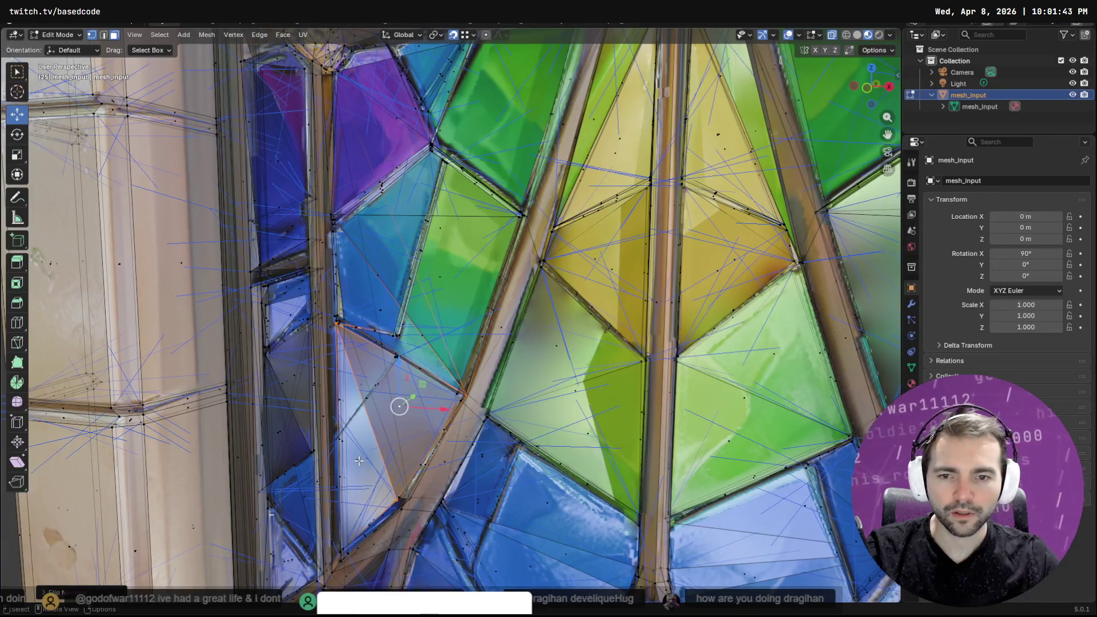
key("alt+n")
left_click(357, 463)
scroll(366, 446, "down", 5)
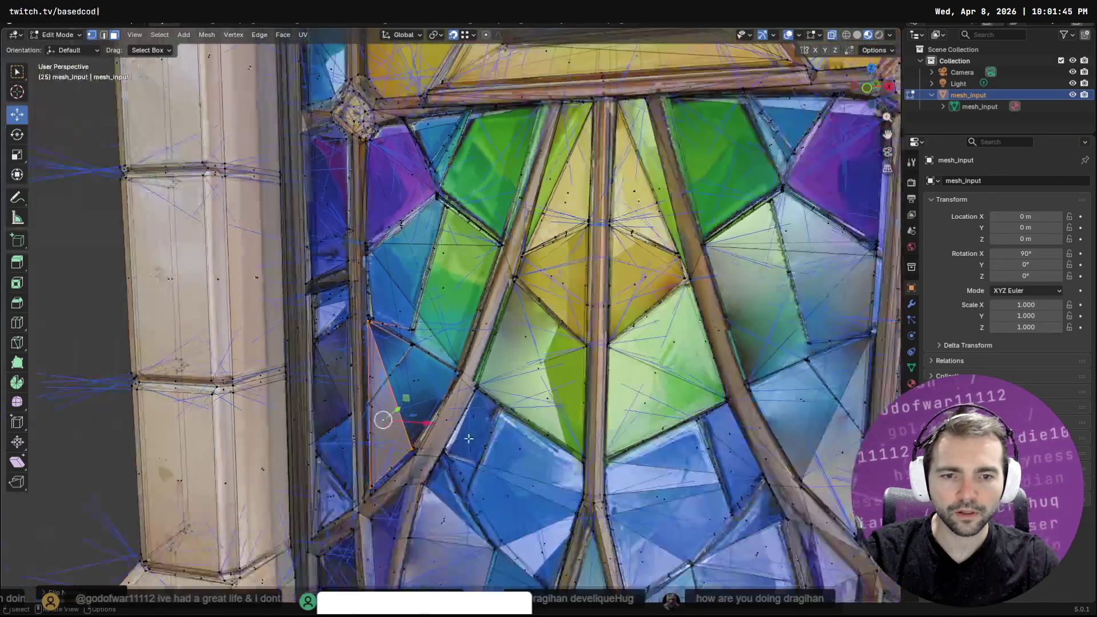
key("Tab")
key("F3")
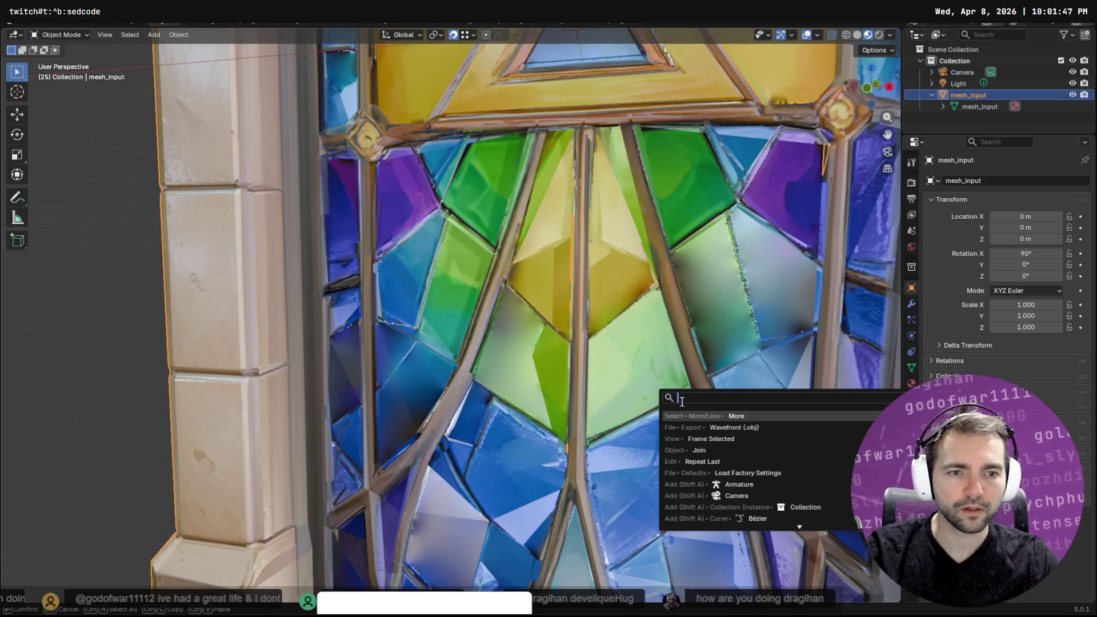
Export the window as GlassWindow.obj with the Wavefront OBJ exporter
key("Escape")
key("F3")
key("Return")
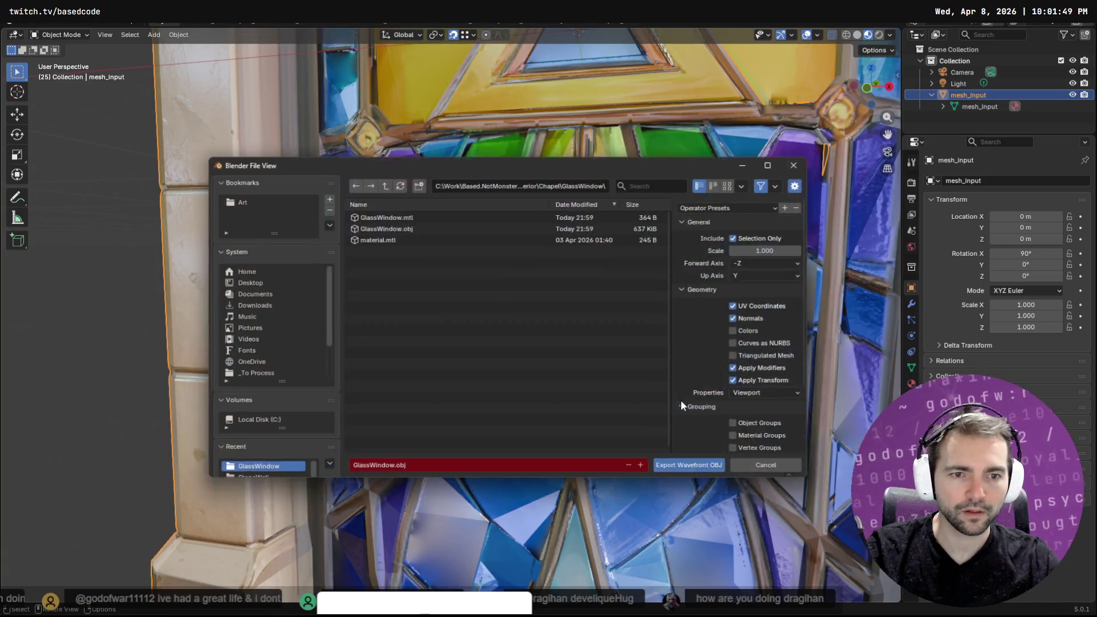
left_click(704, 467)
Compare the reimported window in Godot with Blender, then switch to the ChatGPT conversation
key("alt+Tab")
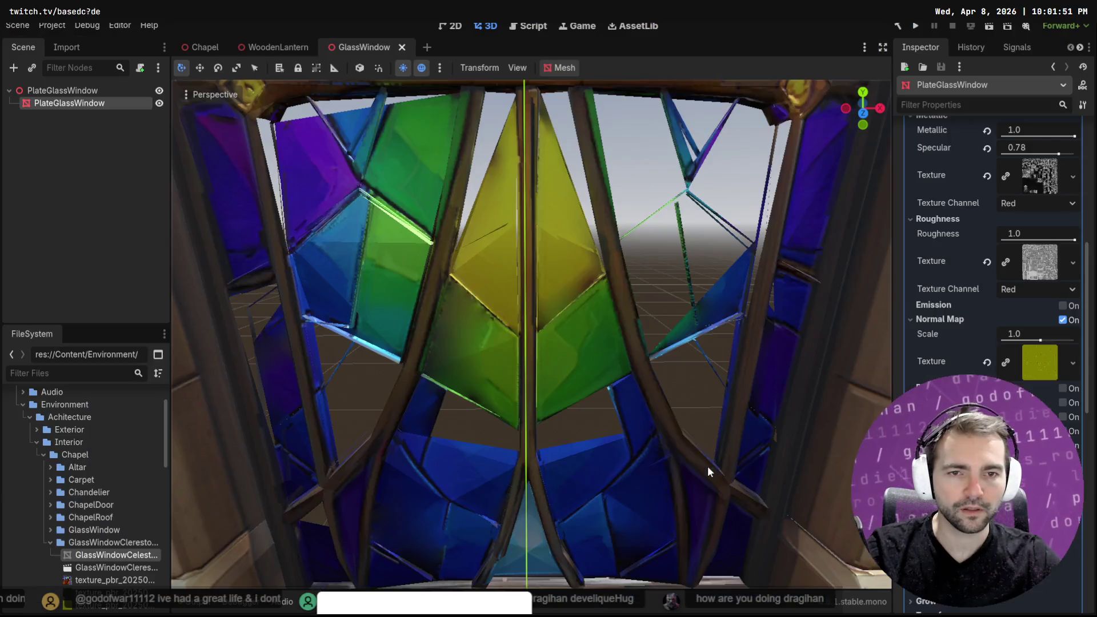
key("alt+Tab")
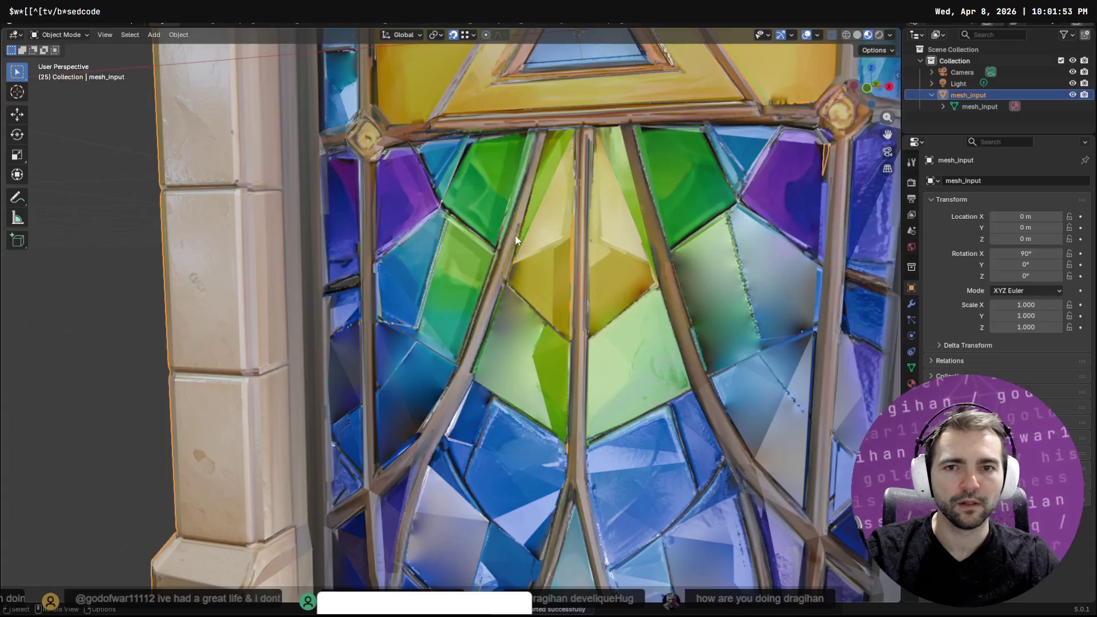
key("alt+Tab")
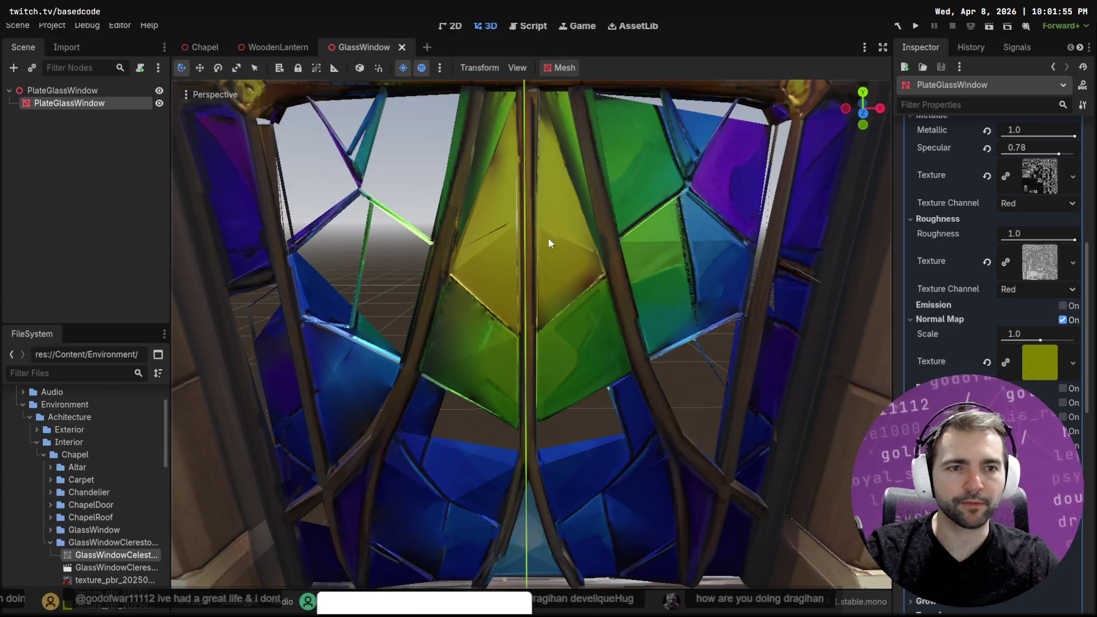
key("alt+Tab")
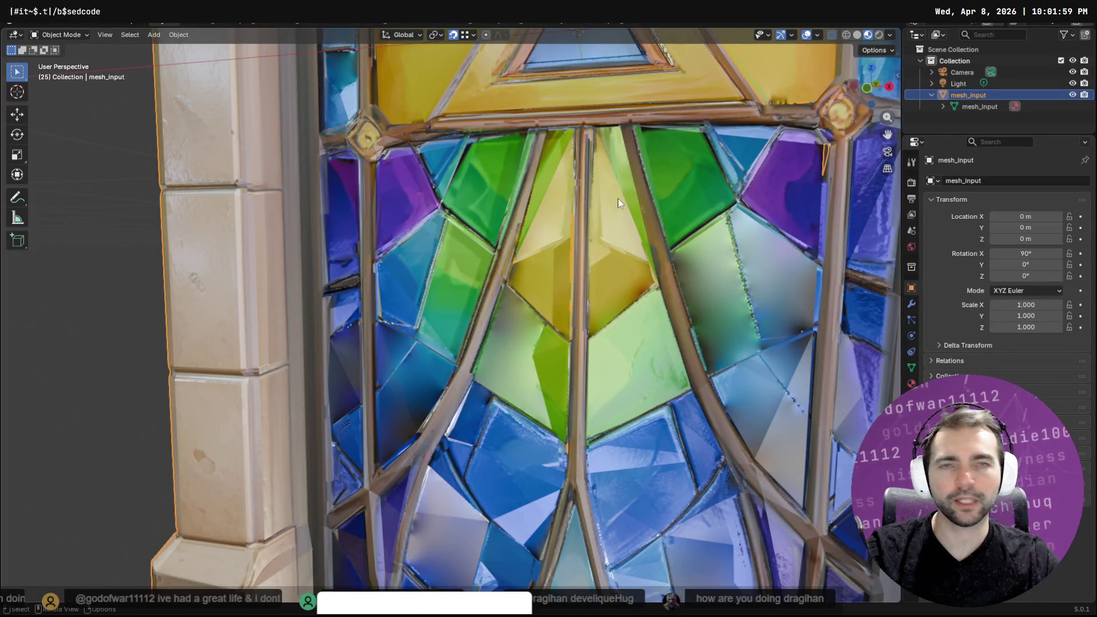
key("alt+Tab")
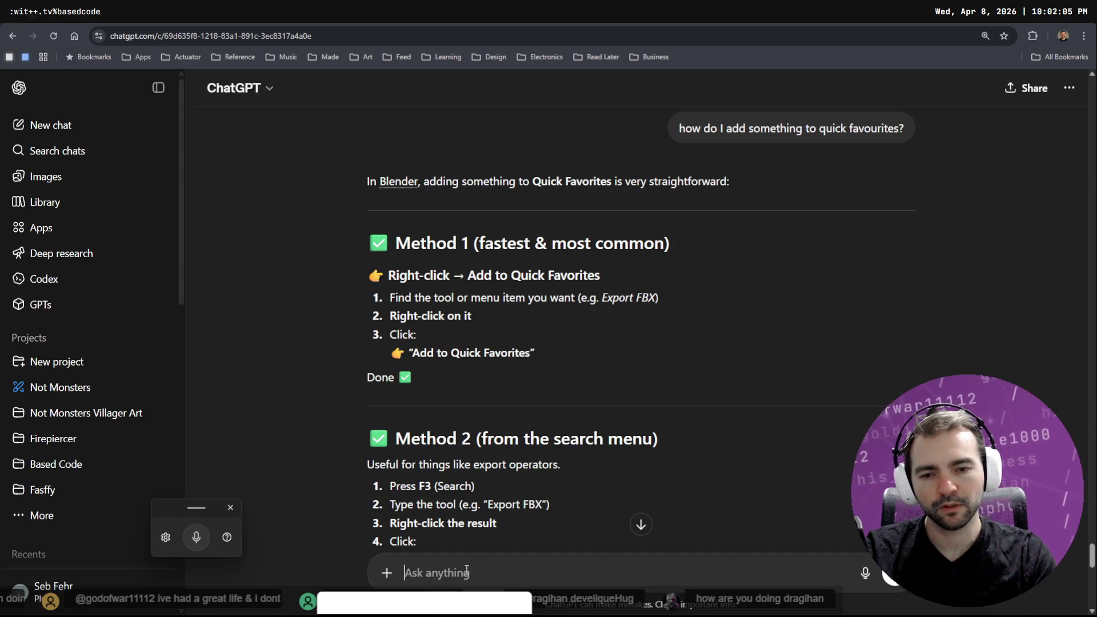
Dictate and send ChatGPT a question on hiding back-facing faces, then return to Blender
key("super+h")
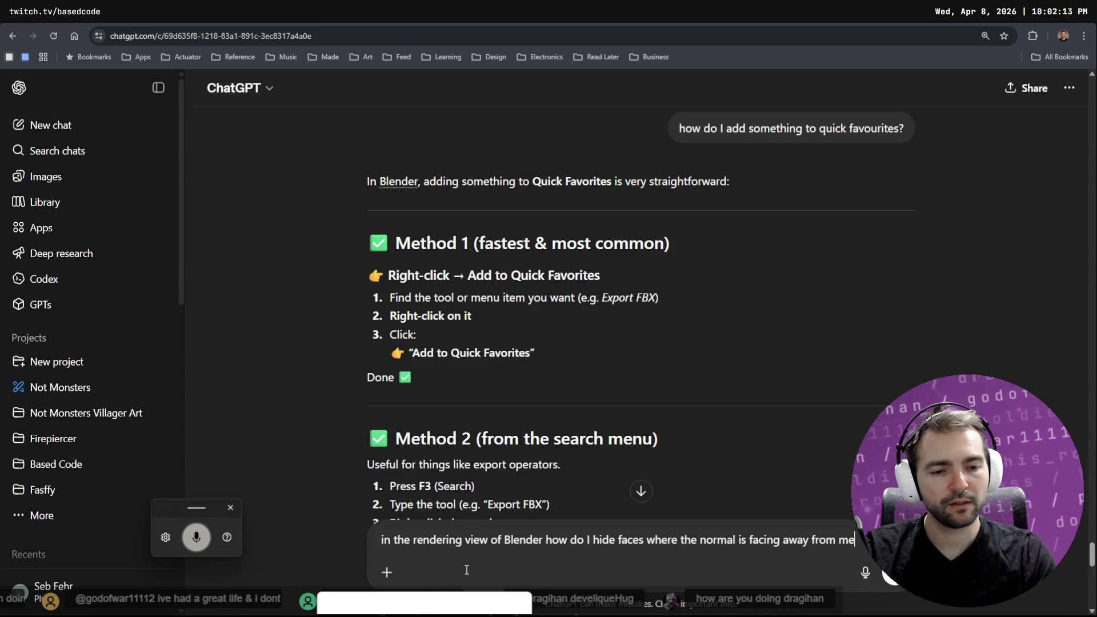
key("Return")
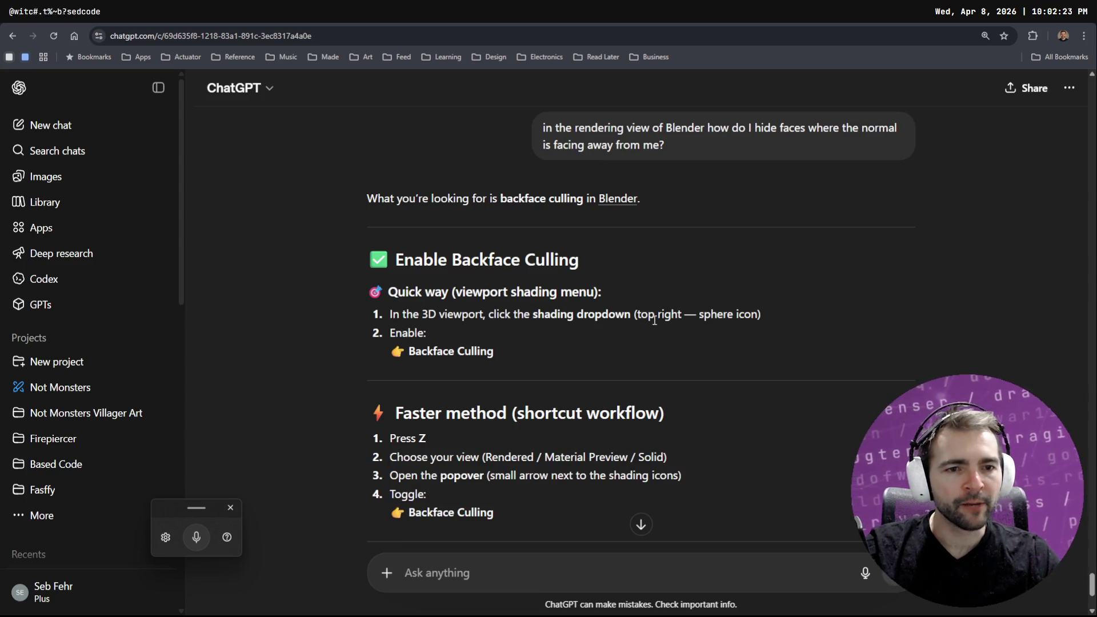
key("alt+Tab")
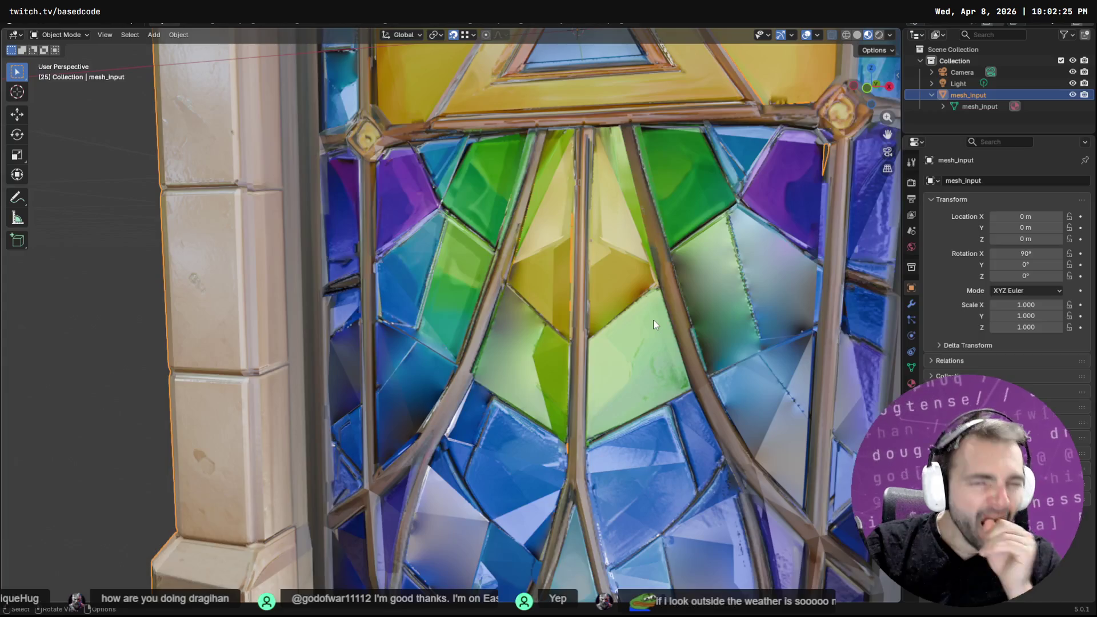
left_click(888, 35)
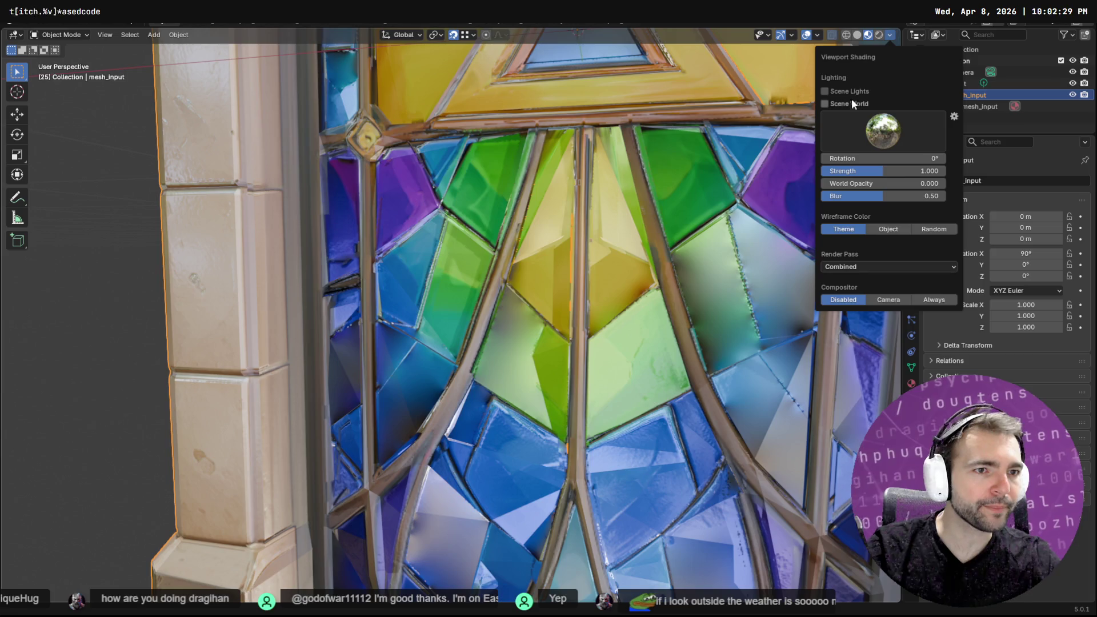
right_click(868, 33)
key("Escape")
left_click(891, 32)
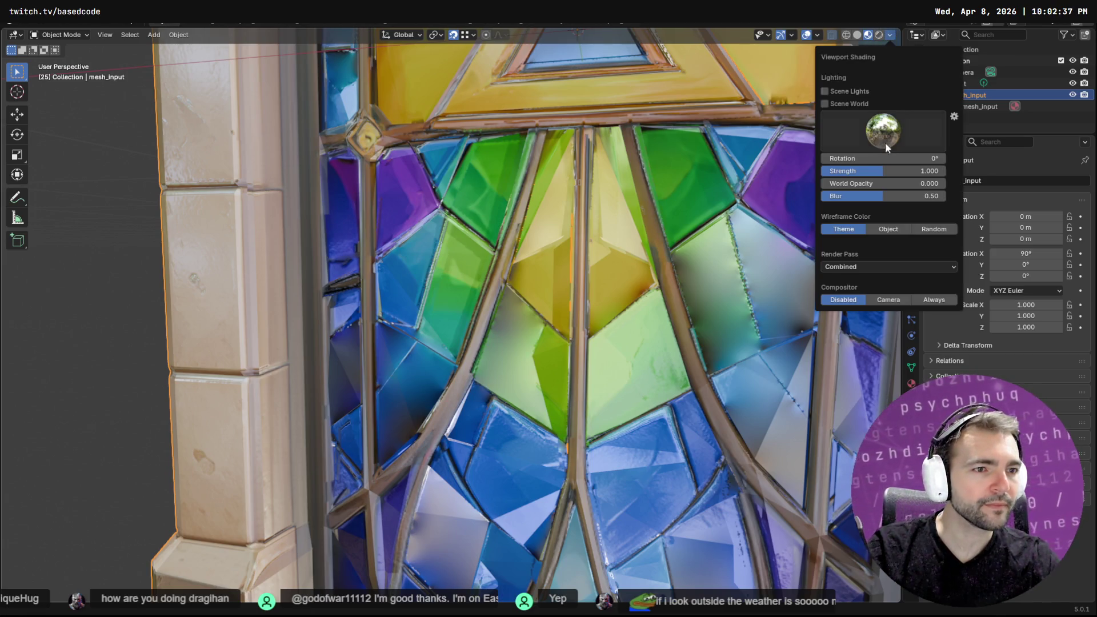
left_click(889, 229)
left_click(859, 226)
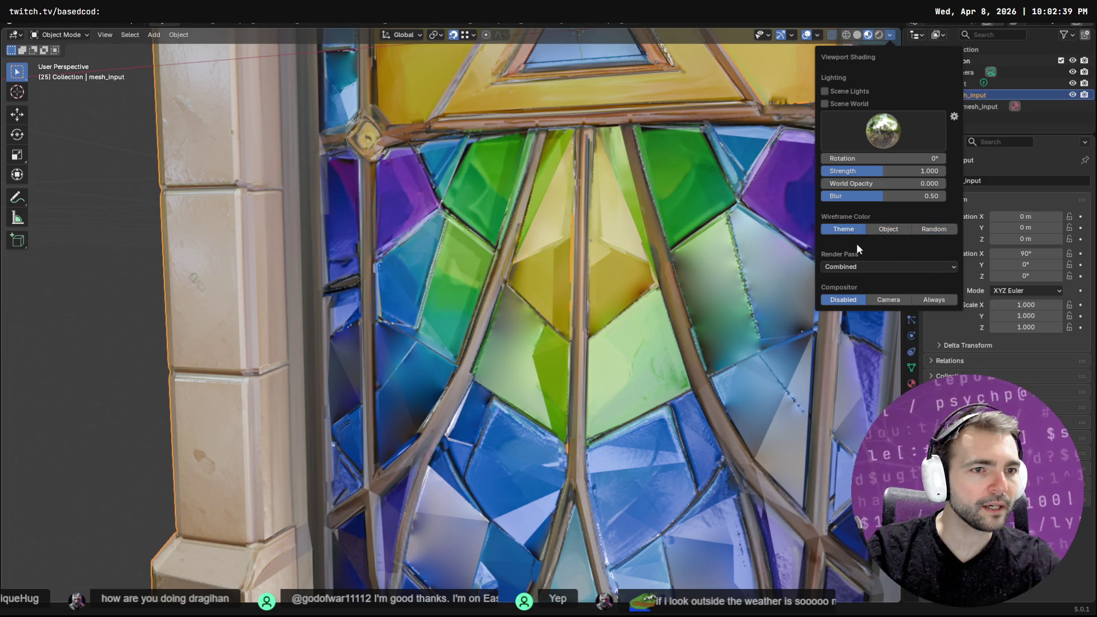
left_click(914, 267)
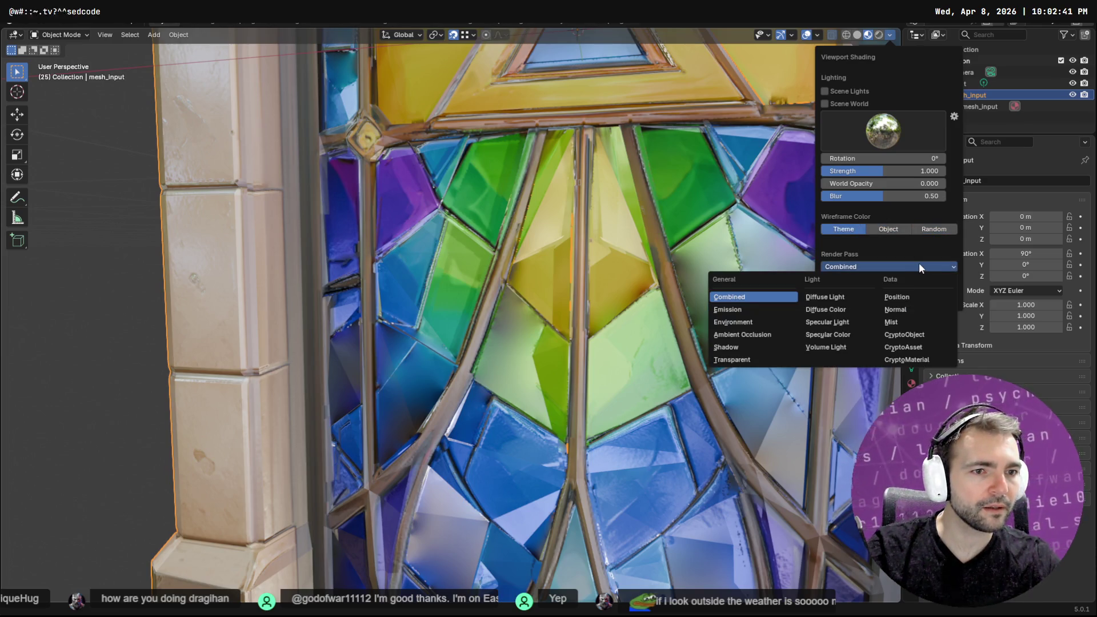
left_click(919, 263)
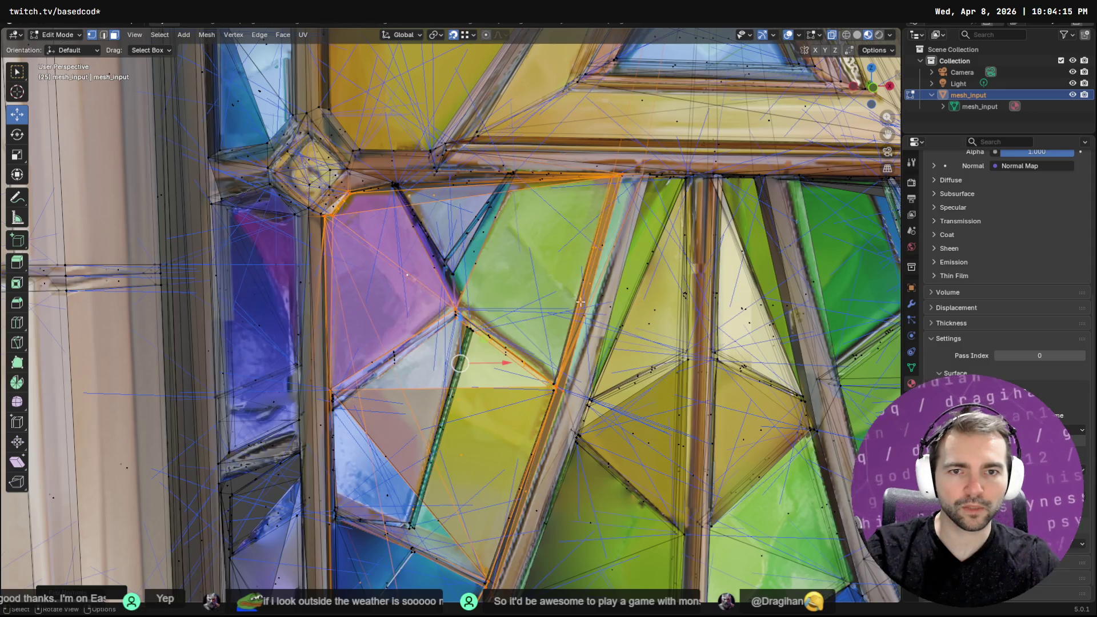
Select glass faces across the window opening and search the operators for 'more'
scroll(698, 350, "down", 3)
scroll(628, 337, "up", 2)
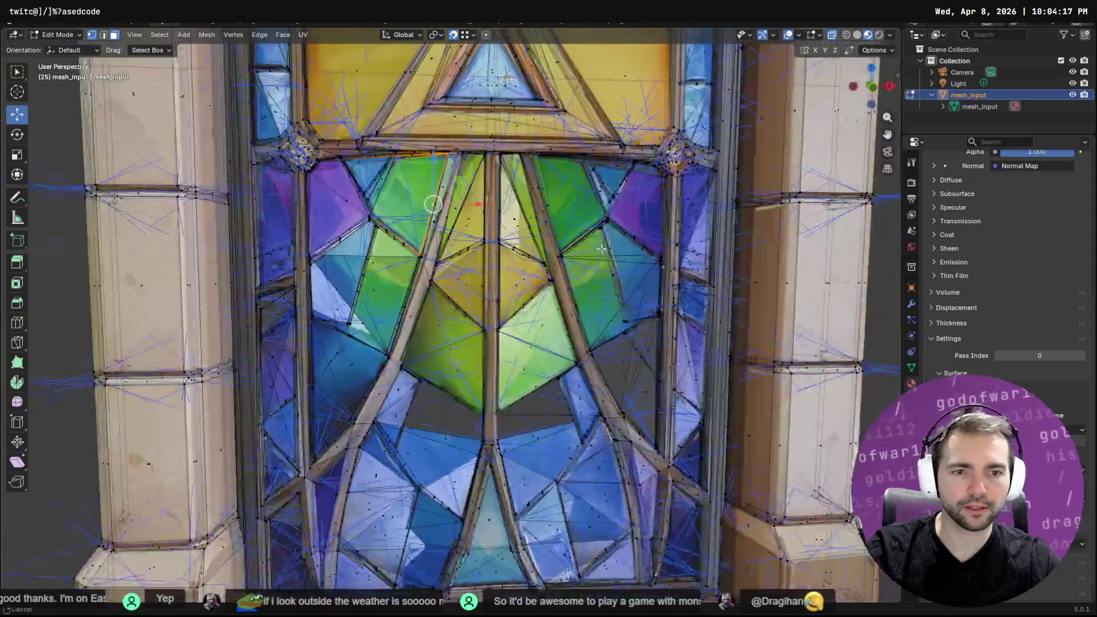
middle_click_drag(585, 446, 583, 331, "shift")
left_click(582, 325)
key("F3")
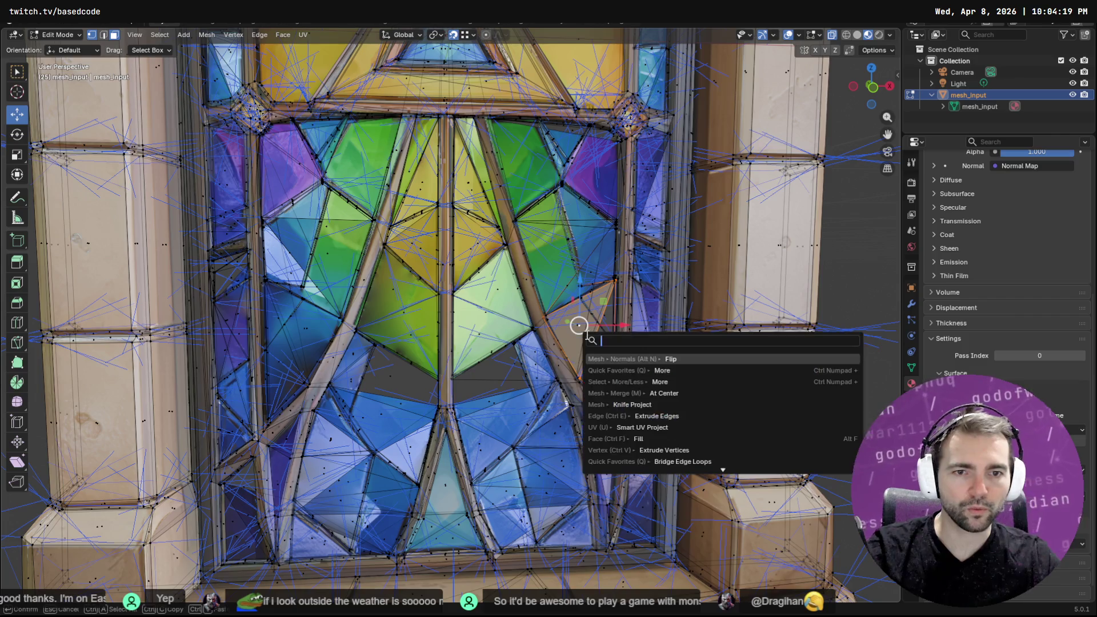
key("Escape")
left_click(599, 355)
key("F3")
key("Escape")
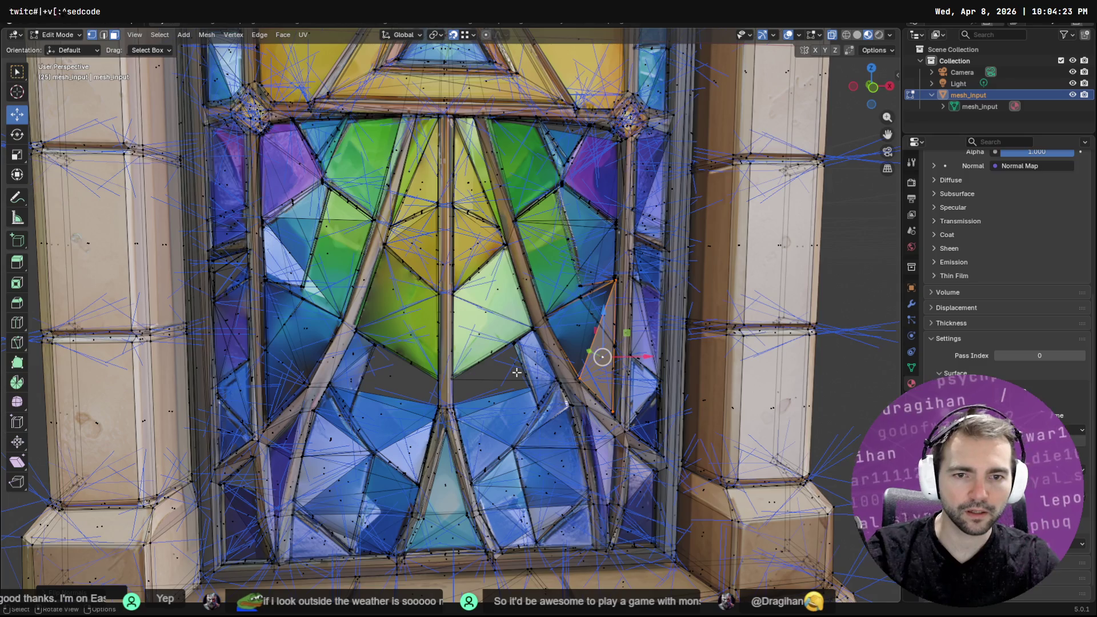
left_click(512, 371)
key("F3")
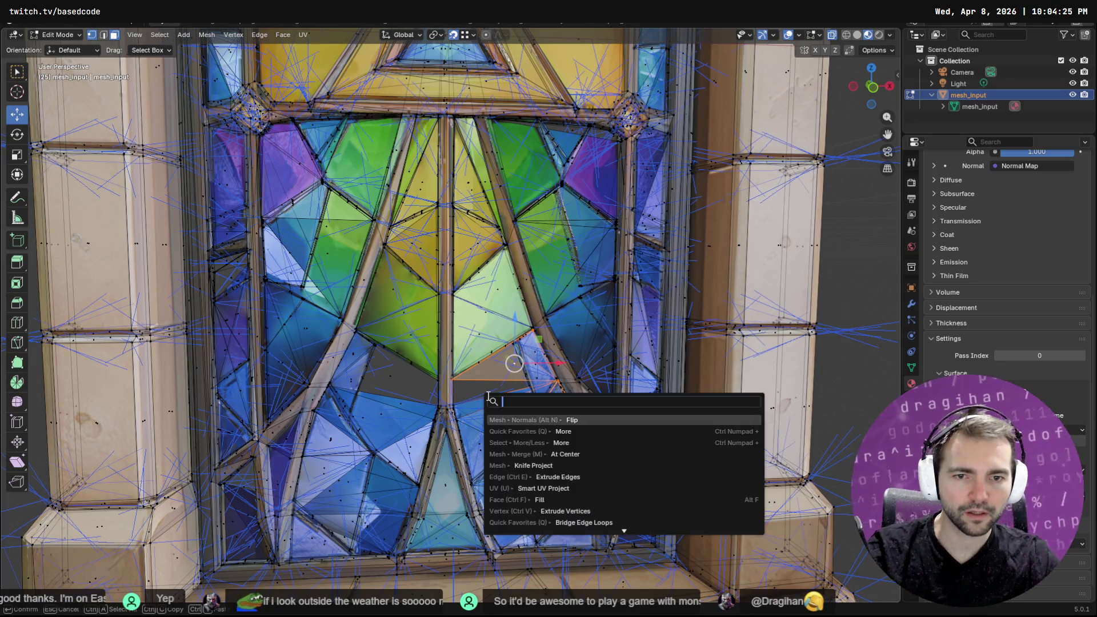
type("more")
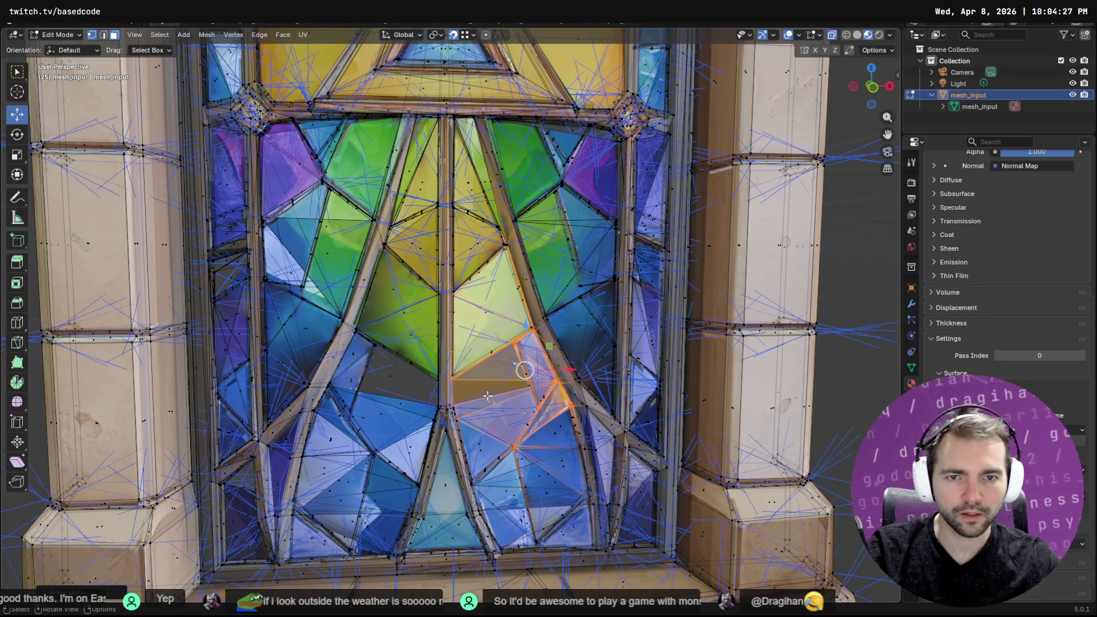
Deselect the surrounding faces and flip the normals of a glass face on the left
left_click(508, 320, "shift")
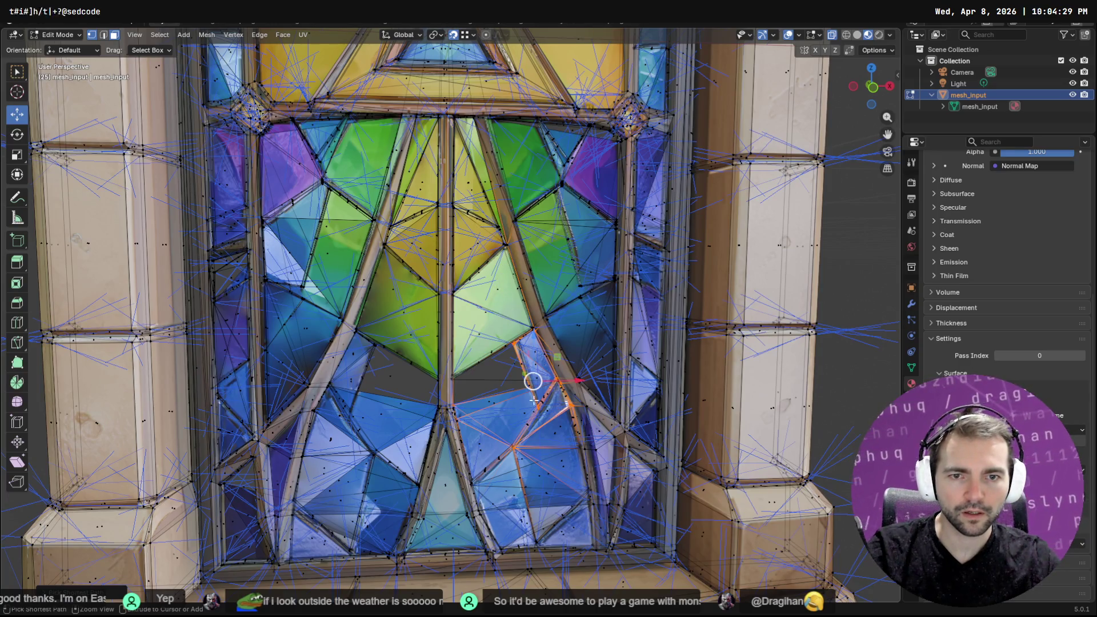
left_click_drag(498, 440, 520, 466, "ctrl")
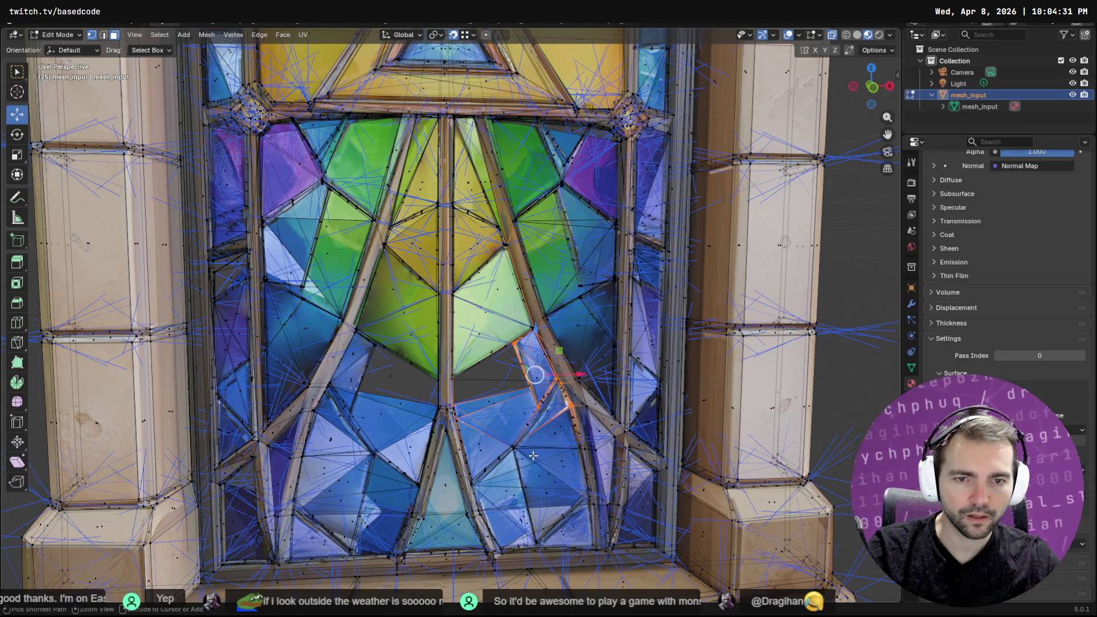
left_click_drag(563, 410, 550, 343, "ctrl")
scroll(565, 411, "up", 5)
scroll(549, 457, "up", 1)
middle_click_drag(562, 513, 562, 459, "shift")
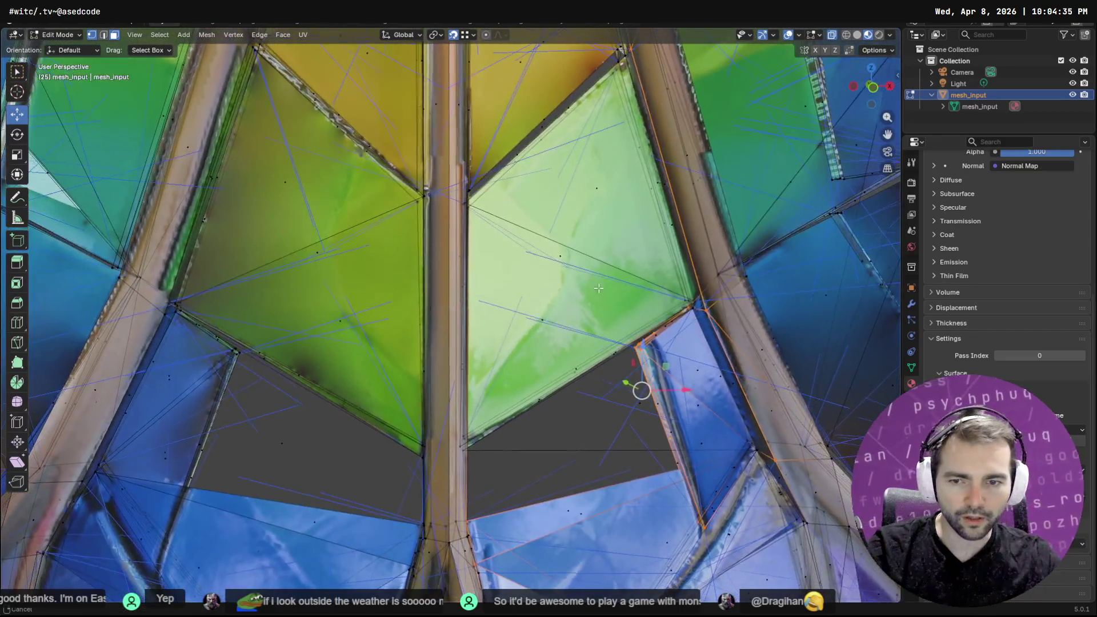
left_click(276, 436)
key("F3")
key("Down")
key("Return")
Select the blue face below the green glass, then the triangle and thin sliver faces
scroll(542, 425, "down", 5)
mouse_move(542, 424)
middle_mouse_down()
mouse_move(629, 411)
mouse_move(289, 349)
mouse_move(446, 362)
middle_mouse_up()
scroll(446, 363, "up", 6)
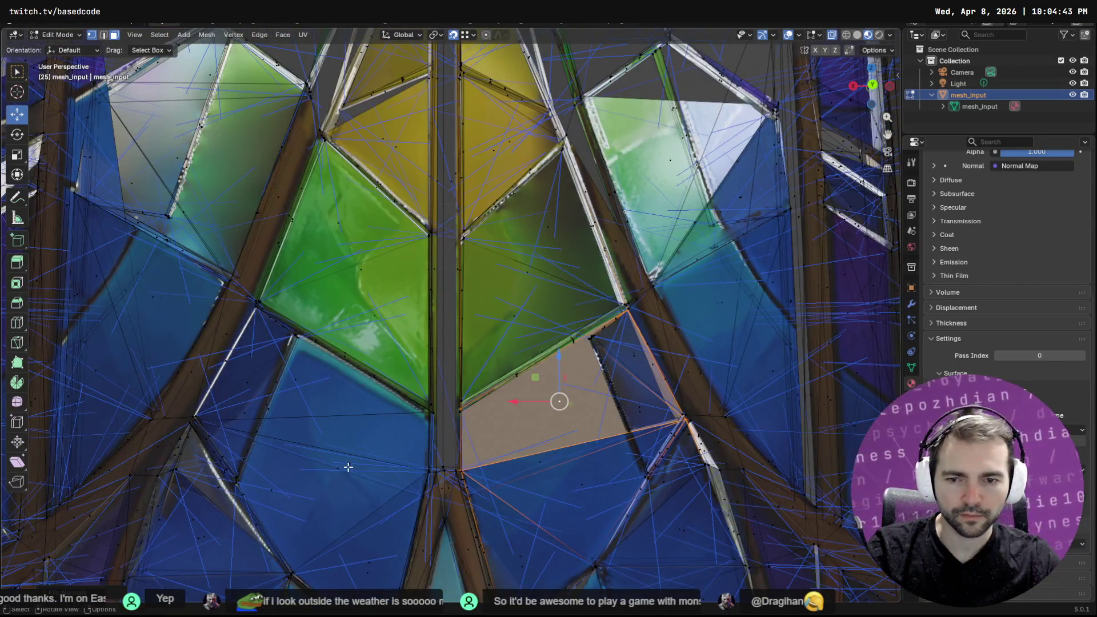
left_click(348, 467)
key("F3")
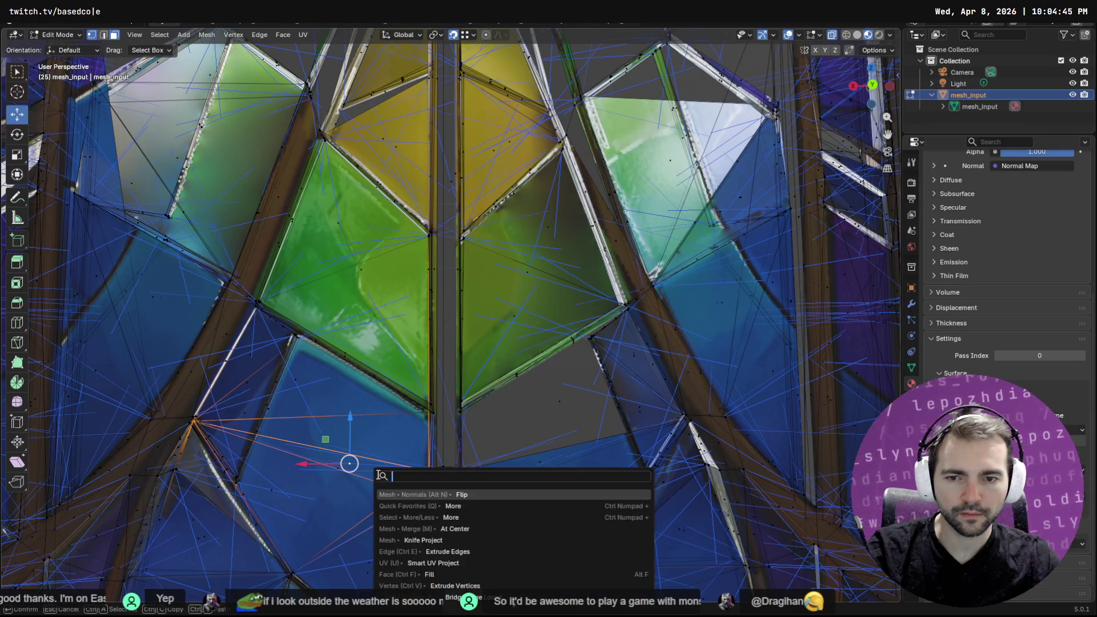
key("Return")
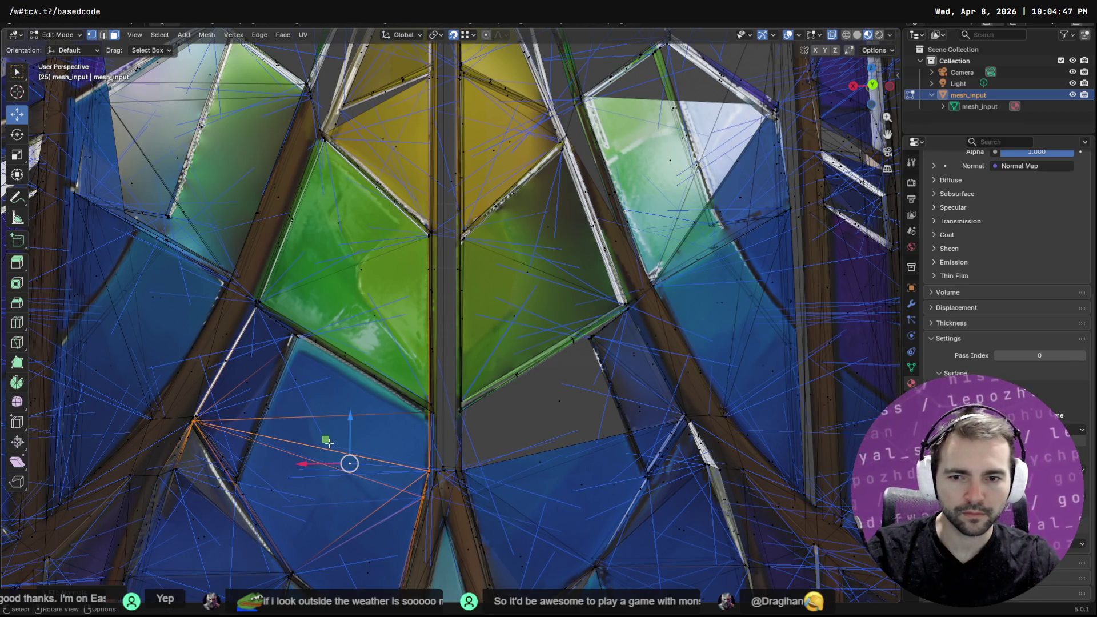
scroll(328, 442, "down", 5)
middle_click_drag(327, 442, 168, 413)
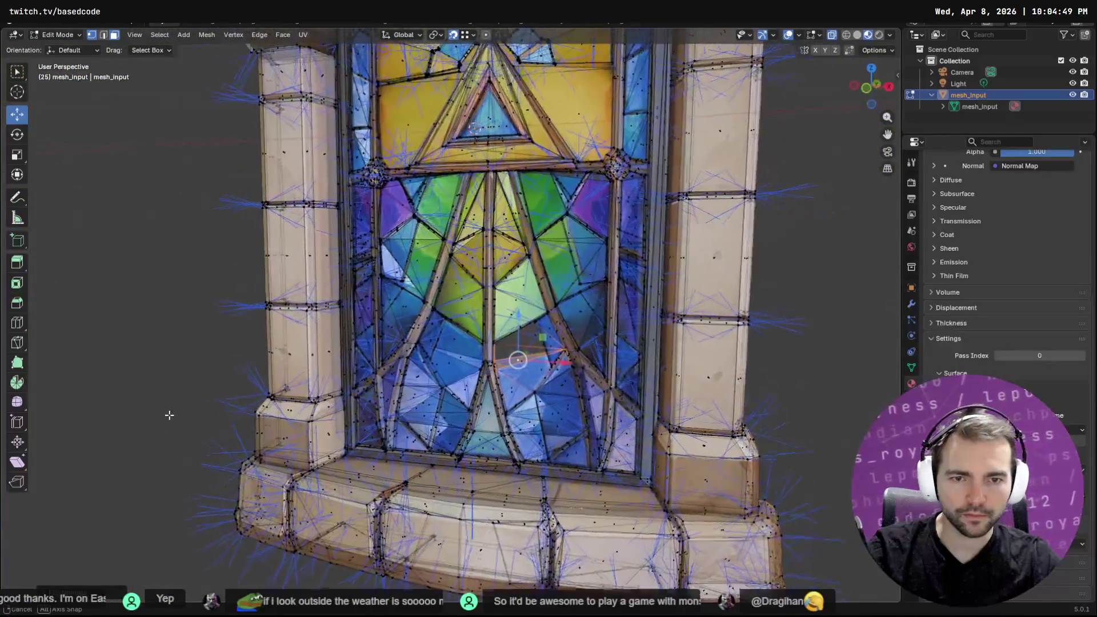
scroll(672, 379, "up", 5)
left_click(656, 363)
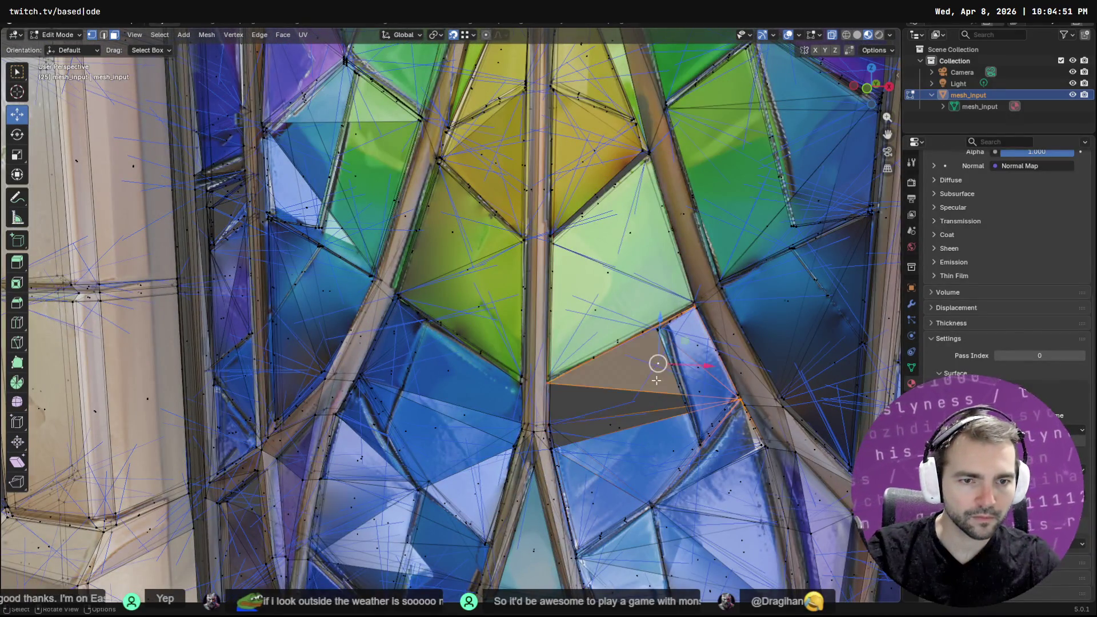
left_click(612, 420)
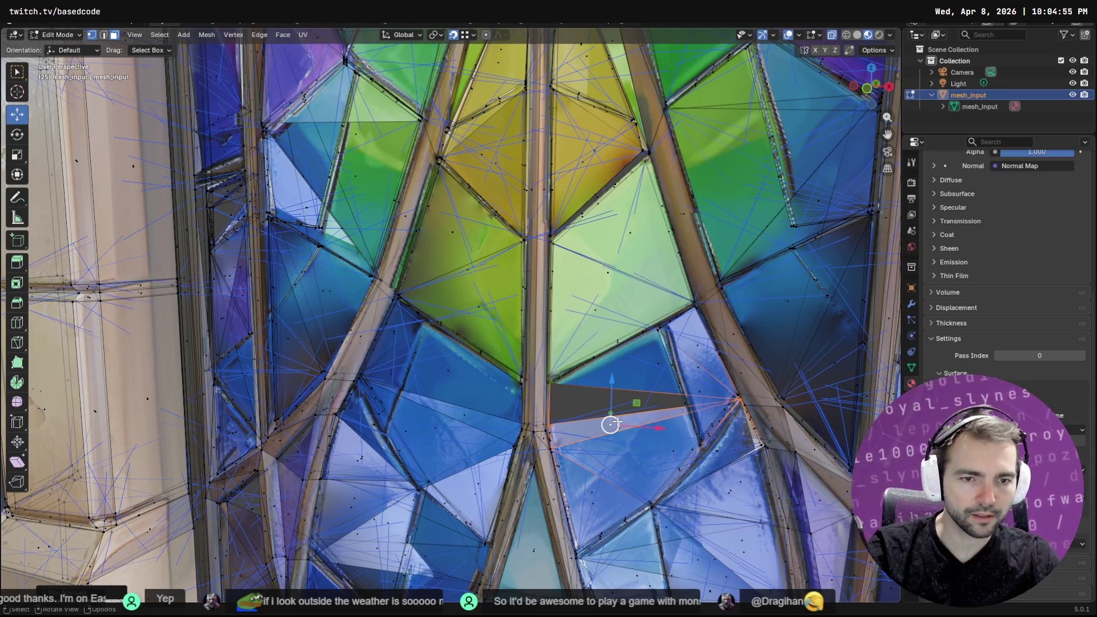
left_click(682, 400)
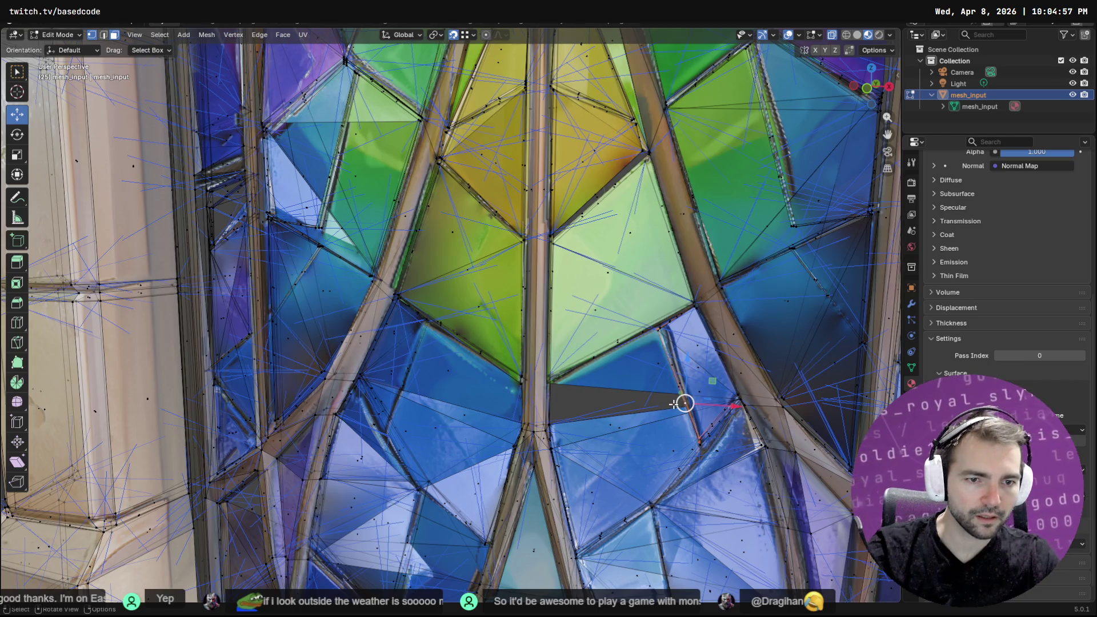
Flip the normals of the dark glass triangle and check it from the front
mouse_move(637, 432)
middle_mouse_down()
mouse_move(436, 338)
mouse_move(445, 333)
middle_mouse_up()
mouse_move(439, 252)
middle_mouse_down()
mouse_move(522, 249)
mouse_move(494, 282)
mouse_move(362, 341)
mouse_move(497, 349)
middle_mouse_up()
left_click(492, 373)
right_click(489, 372)
left_click(490, 373)
scroll(656, 384, "down", 3)
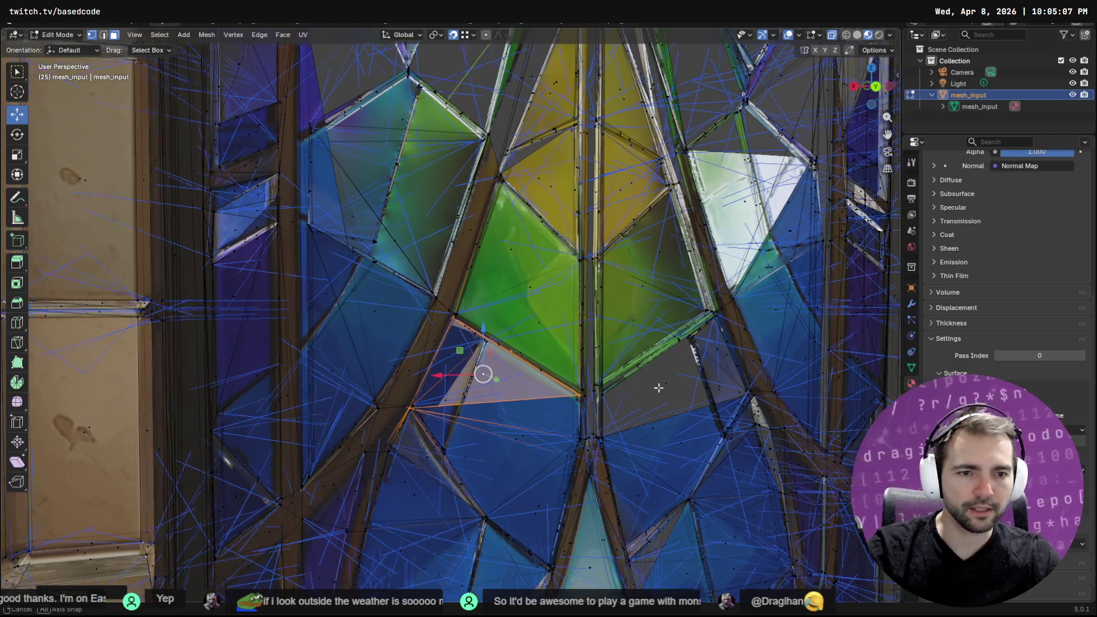
mouse_move(632, 385)
middle_mouse_down()
mouse_move(414, 396)
mouse_move(794, 324)
middle_mouse_up()
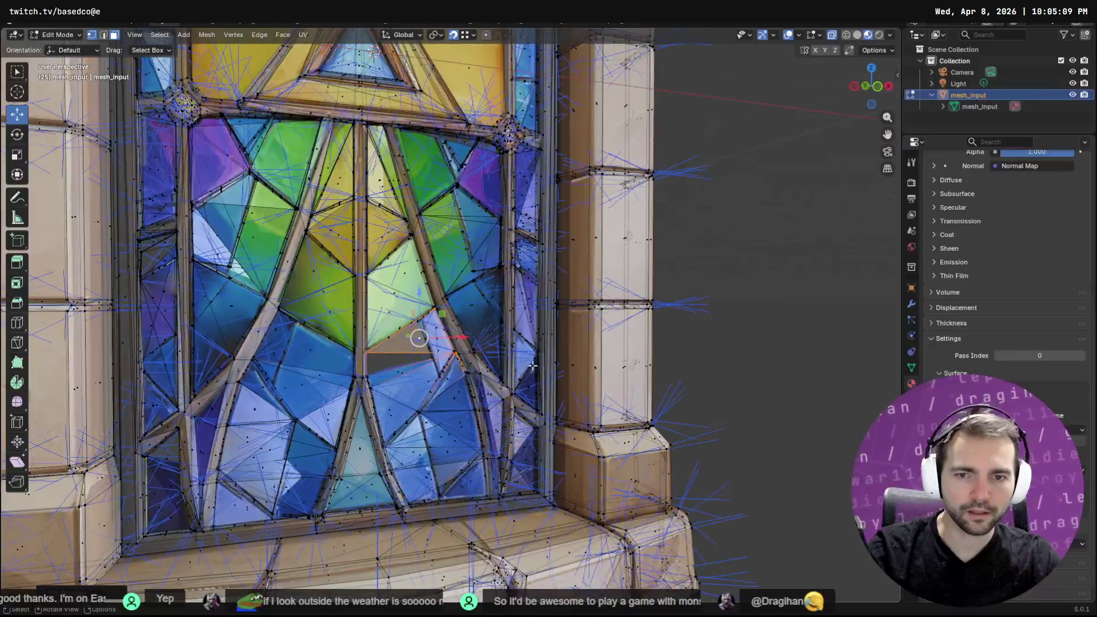
left_click(751, 333)
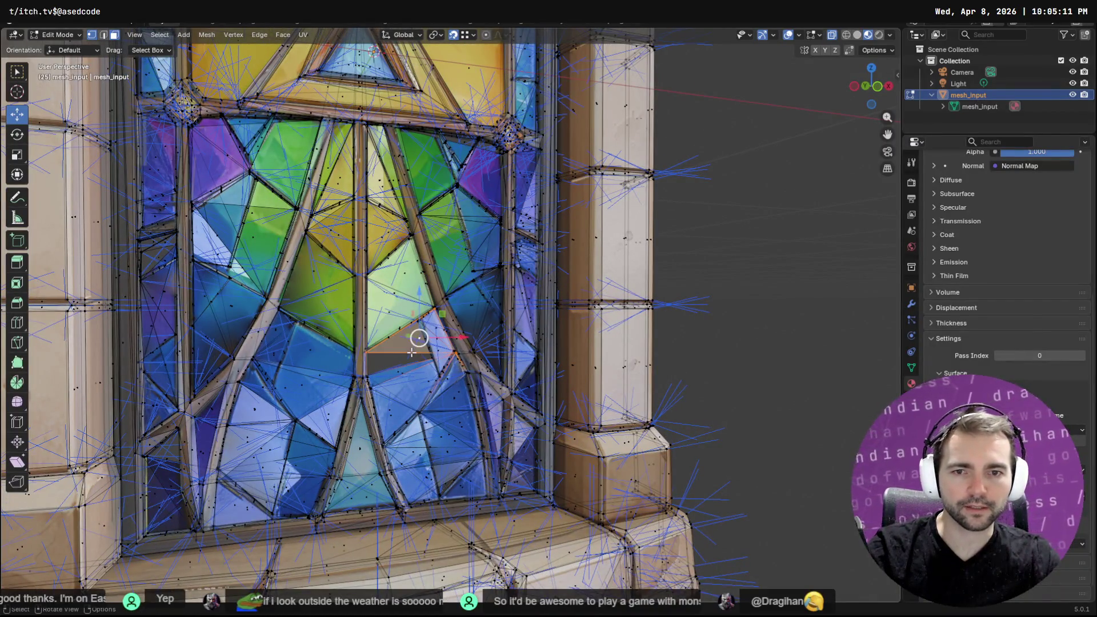
Flip the normals of that face and of the next dark triangle below
key("F3")
key("Return")
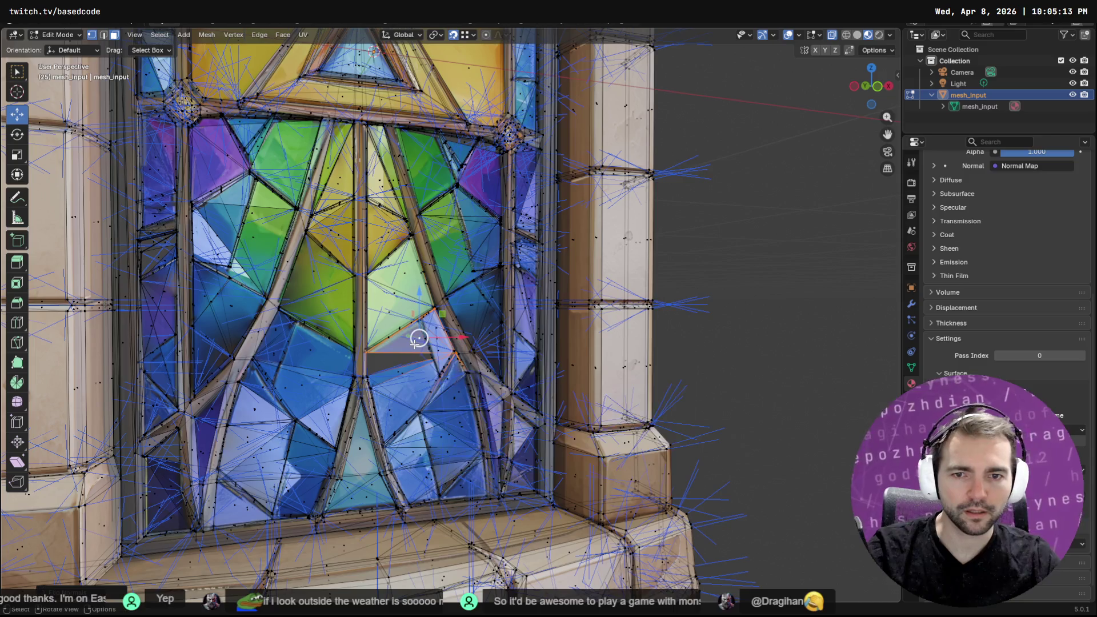
mouse_move(403, 378)
middle_mouse_down()
mouse_move(494, 360)
mouse_move(414, 369)
mouse_move(503, 366)
mouse_move(587, 399)
mouse_move(543, 402)
middle_mouse_up()
left_click(500, 416)
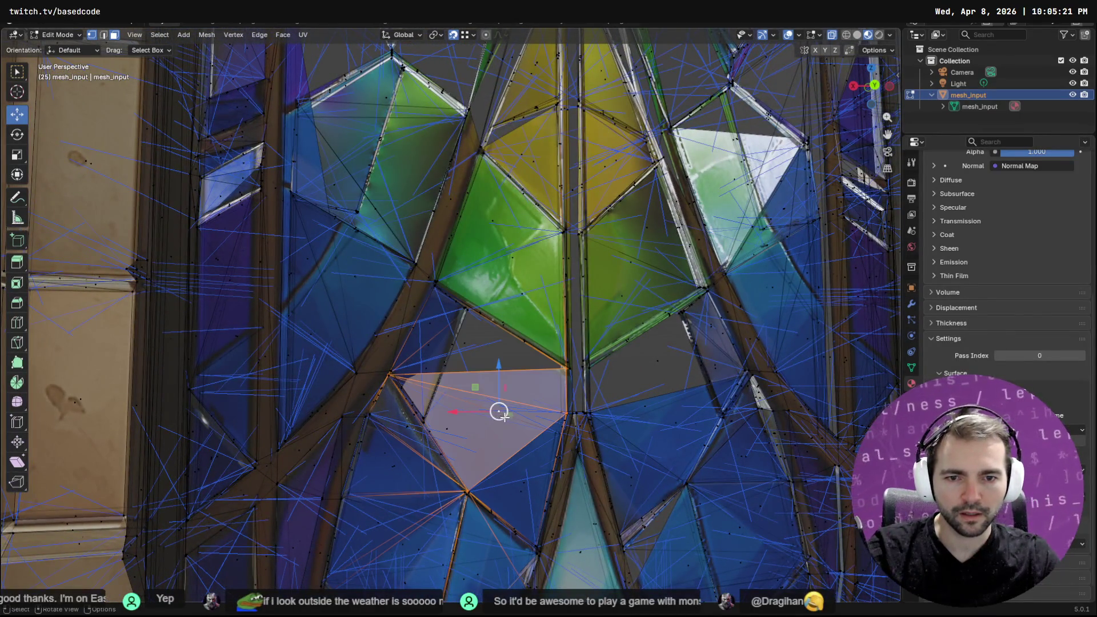
key("F3")
key("Return")
Return to Object Mode and export the window as GlassWindow.obj
scroll(748, 423, "down", 5)
middle_click_drag(747, 422, 505, 419)
scroll(641, 351, "down", 5)
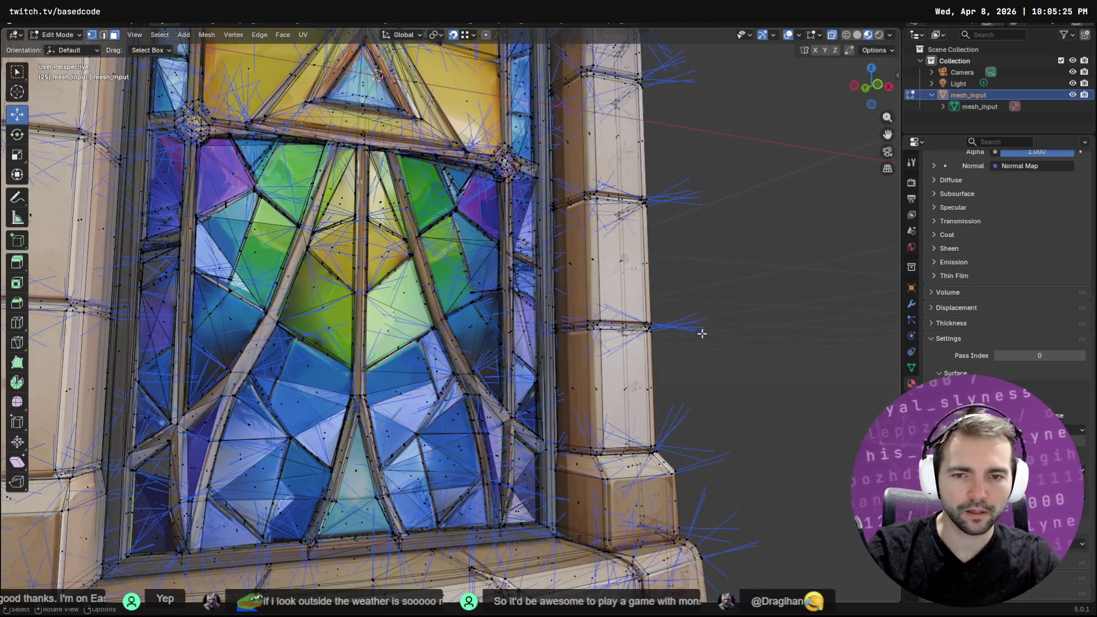
mouse_move(641, 351)
middle_mouse_down()
mouse_move(504, 260)
mouse_move(773, 202)
middle_mouse_up()
scroll(504, 260, "up", 2)
scroll(743, 146, "down", 2)
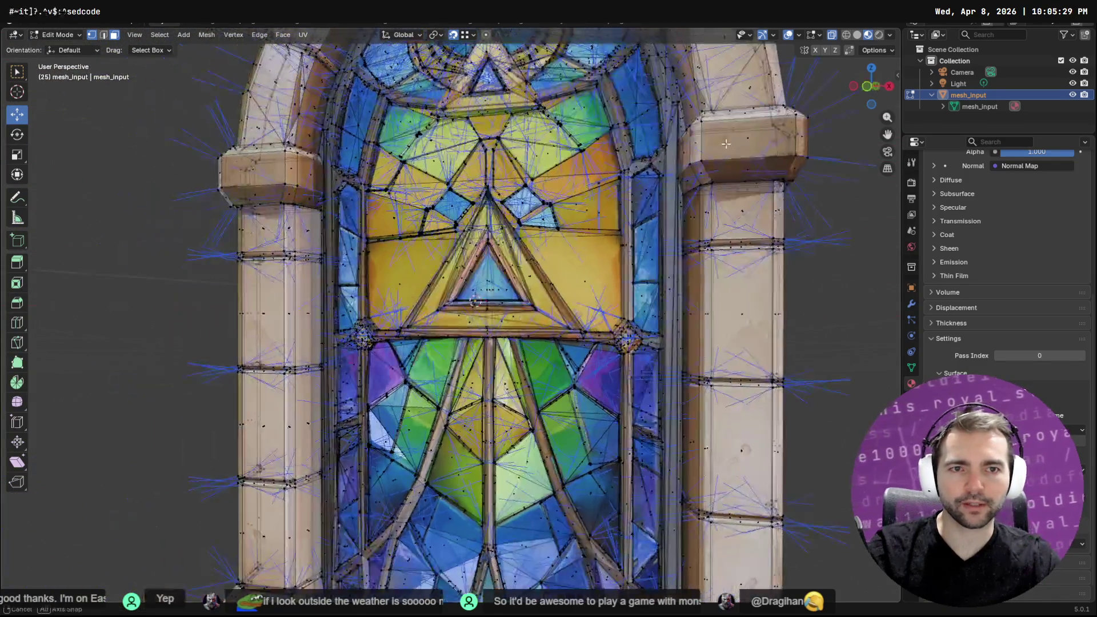
key("Tab")
scroll(574, 156, "down", 3)
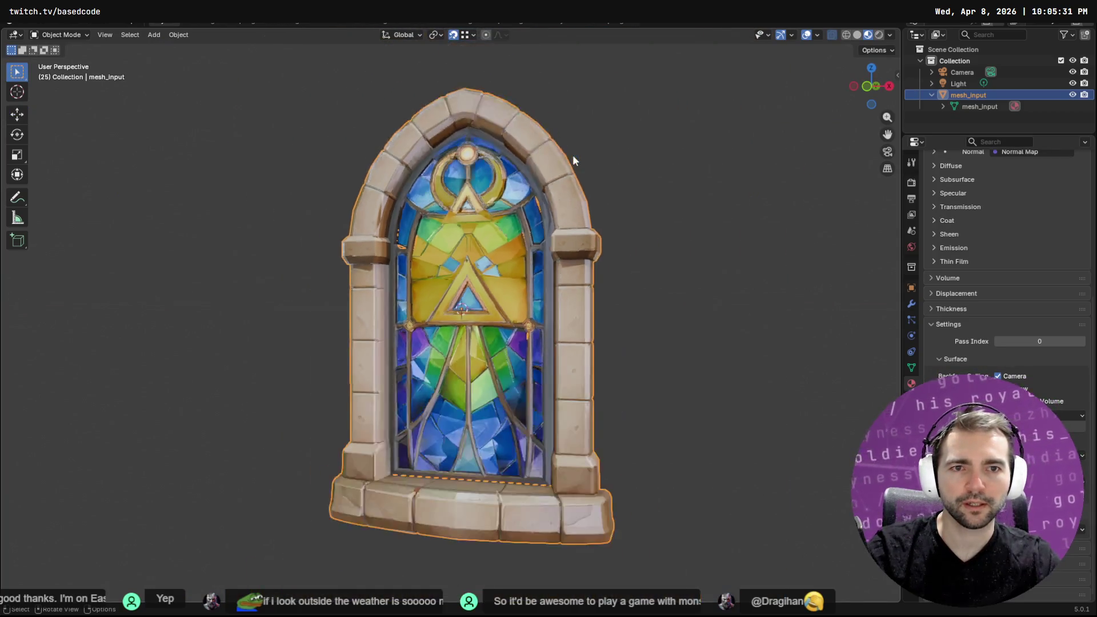
scroll(505, 296, "up", 4)
scroll(527, 305, "down", 2)
key("F3")
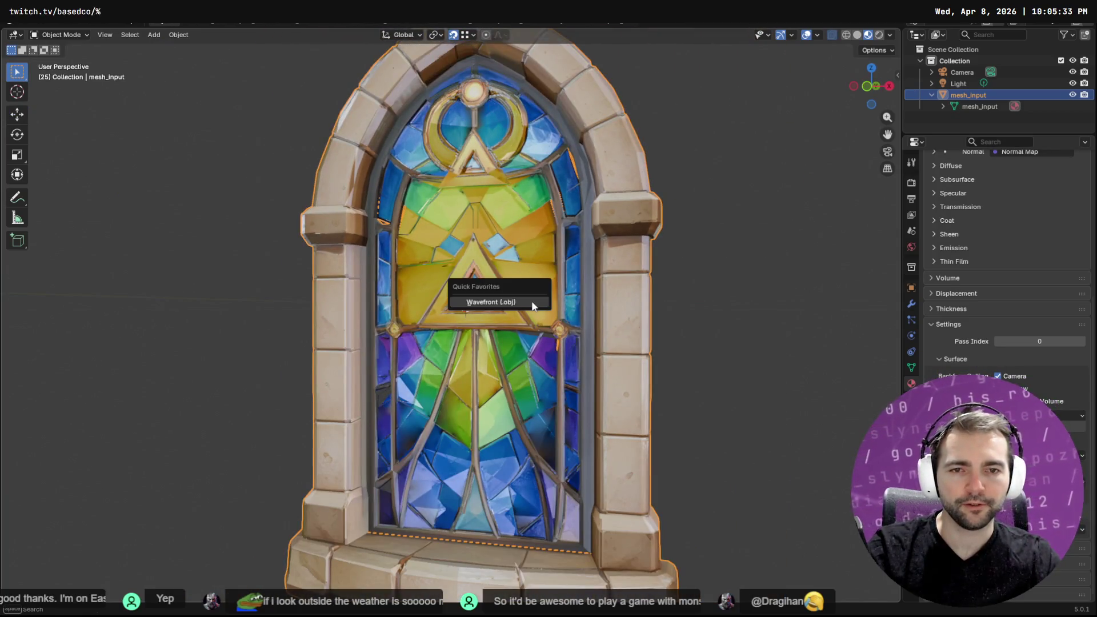
key("Return")
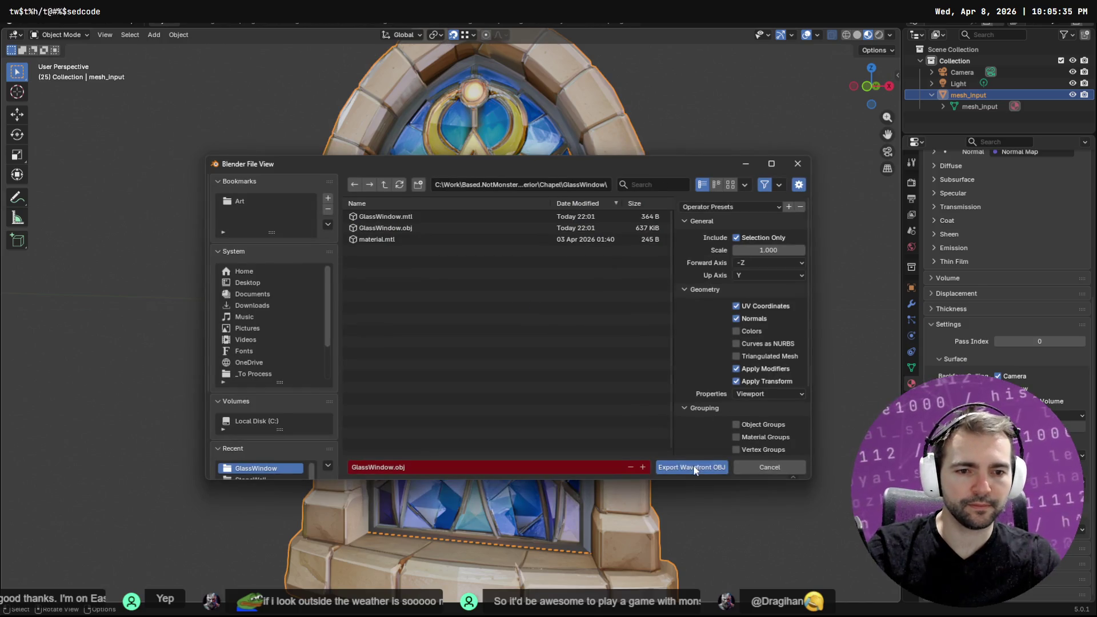
left_click(693, 466)
Check the reimport in Godot, then bring up ChatGPT's instructions in the browser
key("alt+Tab")
key("alt+Tab")
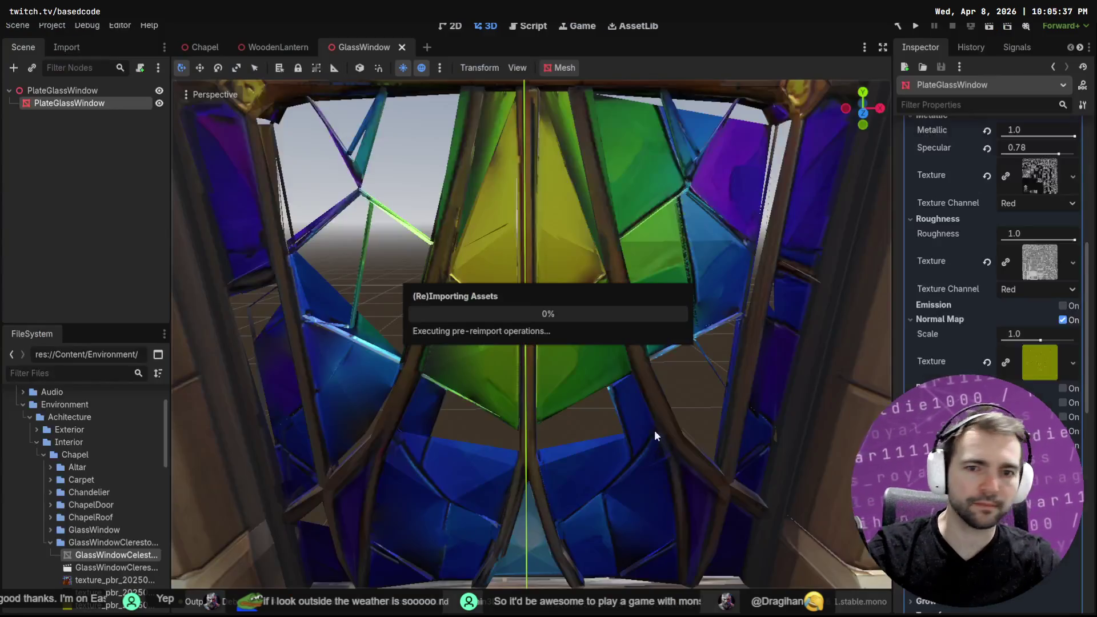
scroll(623, 380, "down", 5)
scroll(478, 335, "up", 8)
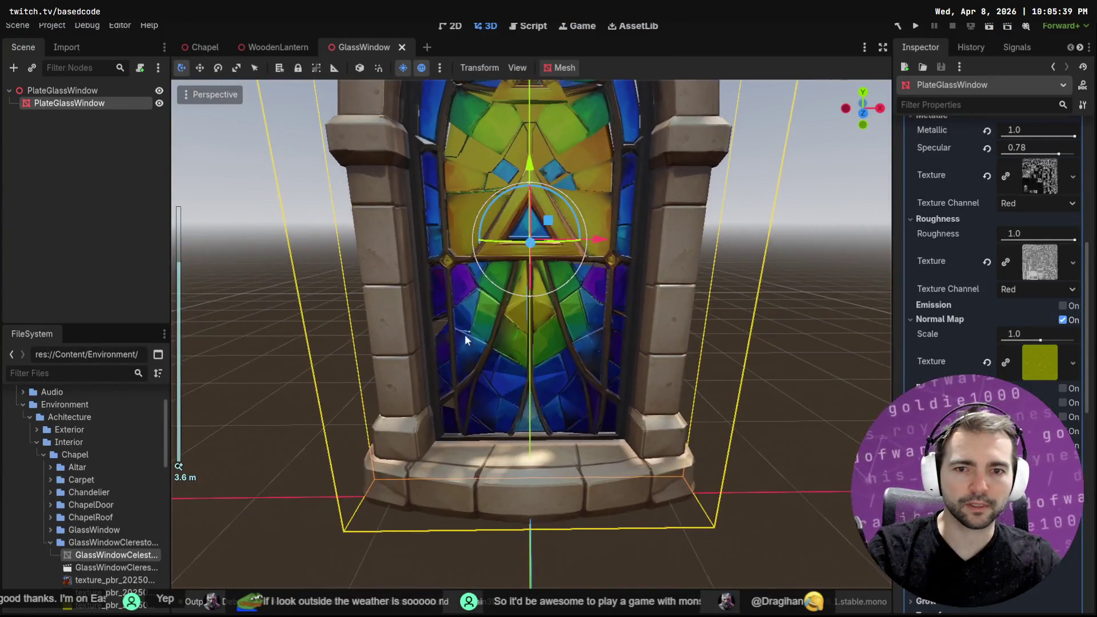
scroll(318, 331, "down", 2)
scroll(318, 330, "down", 3)
key("alt+Tab")
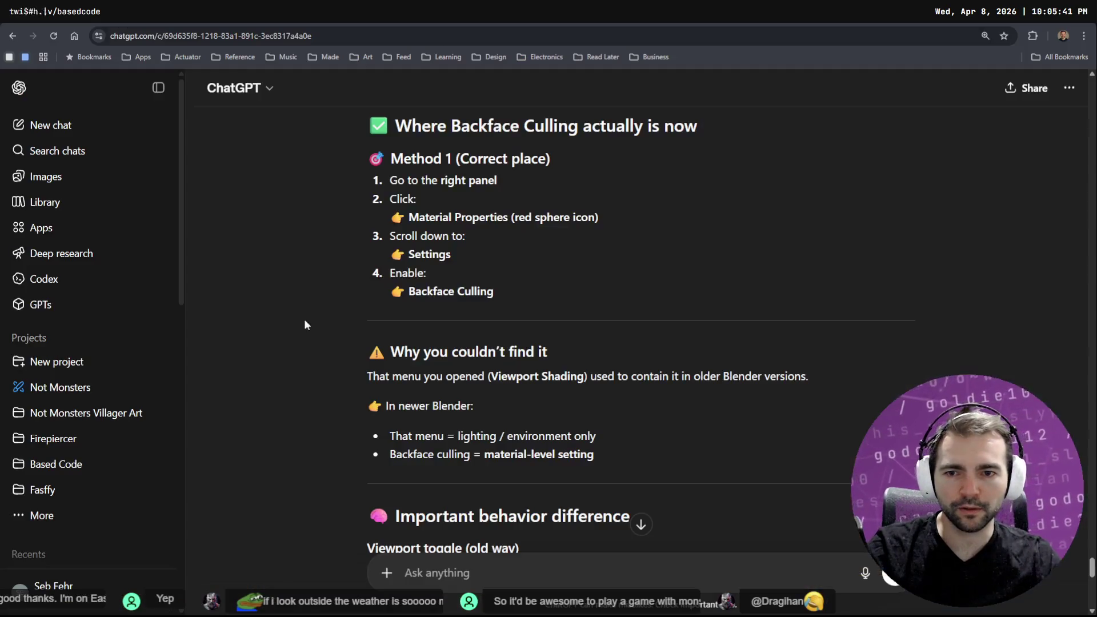
Back in Blender's Edit Mode, flip the normals of the small face beside the pillar
key("alt+Tab")
scroll(421, 280, "up", 8)
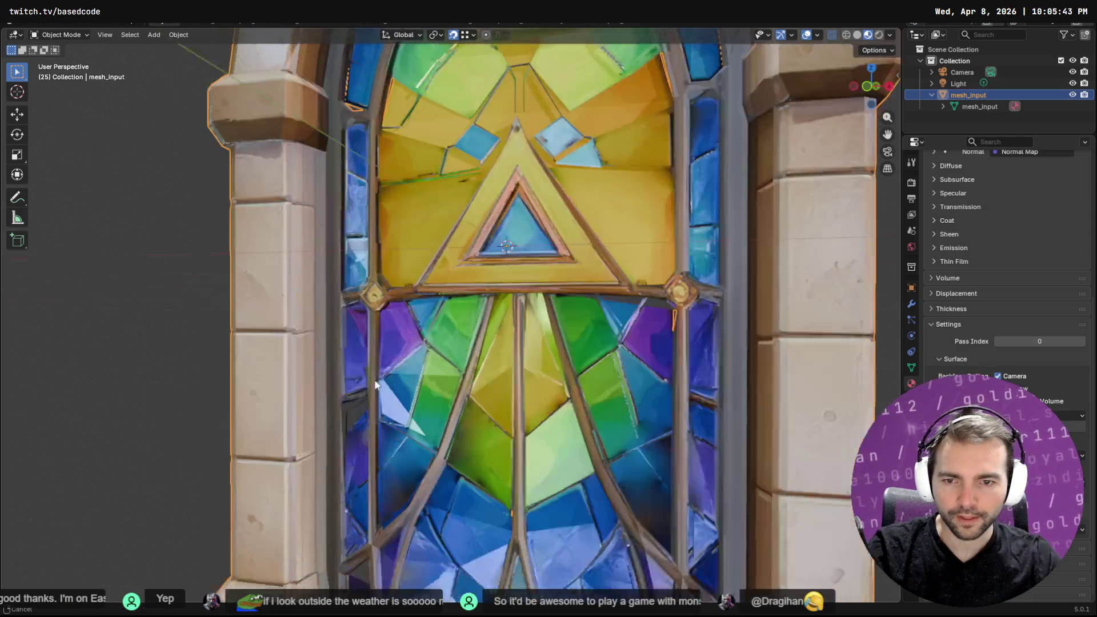
scroll(421, 280, "down", 2)
key("Tab")
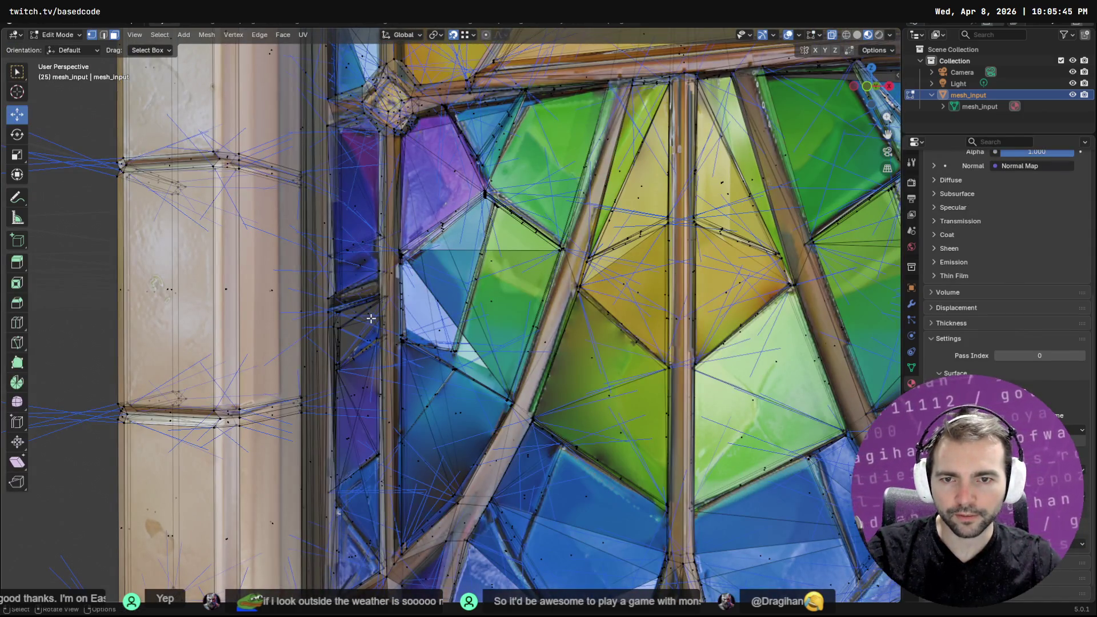
left_click(368, 315)
key("F3")
key("Escape")
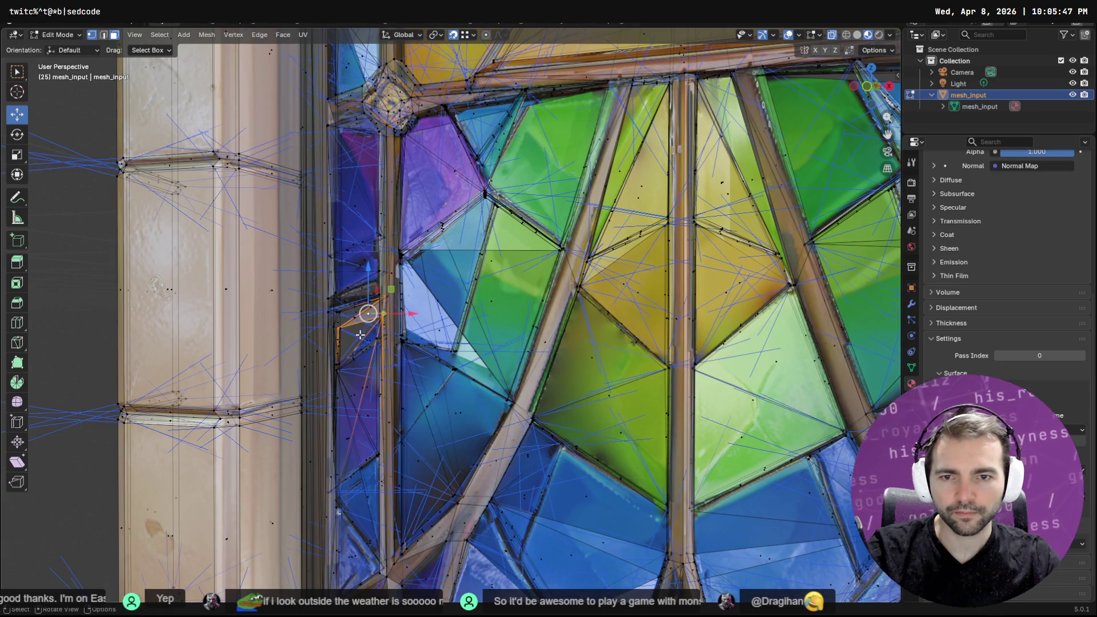
left_click(361, 342)
left_click(356, 313)
key("F3")
type("flip")
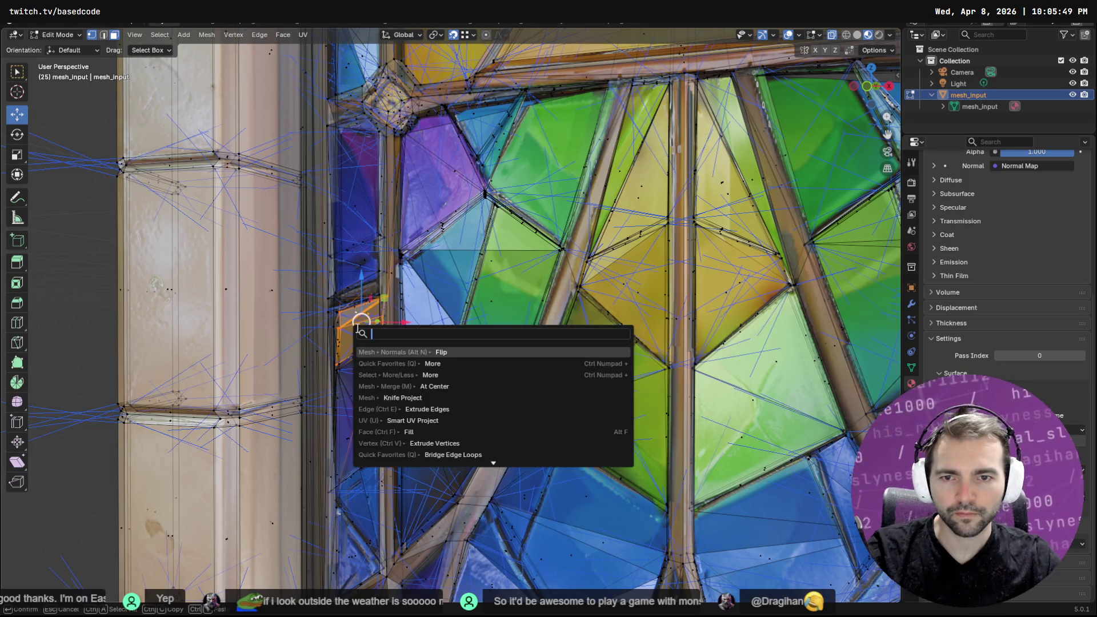
key("Return")
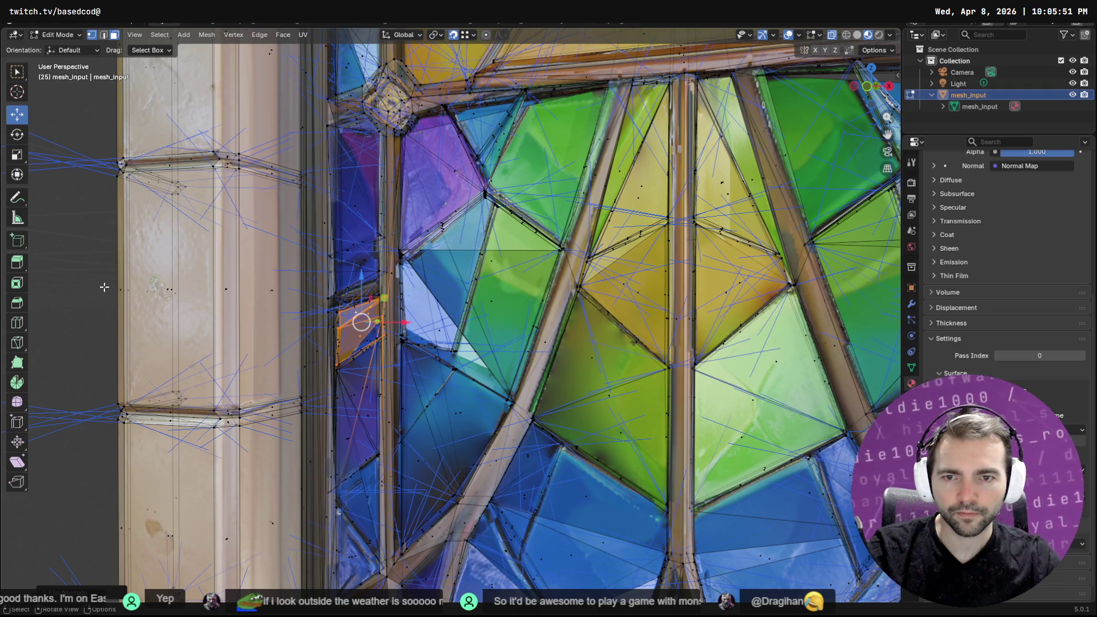
Check the shading, then flip the normals of the vertical edge loop by the pillar
key("Tab")
middle_click_drag(317, 329, 337, 344)
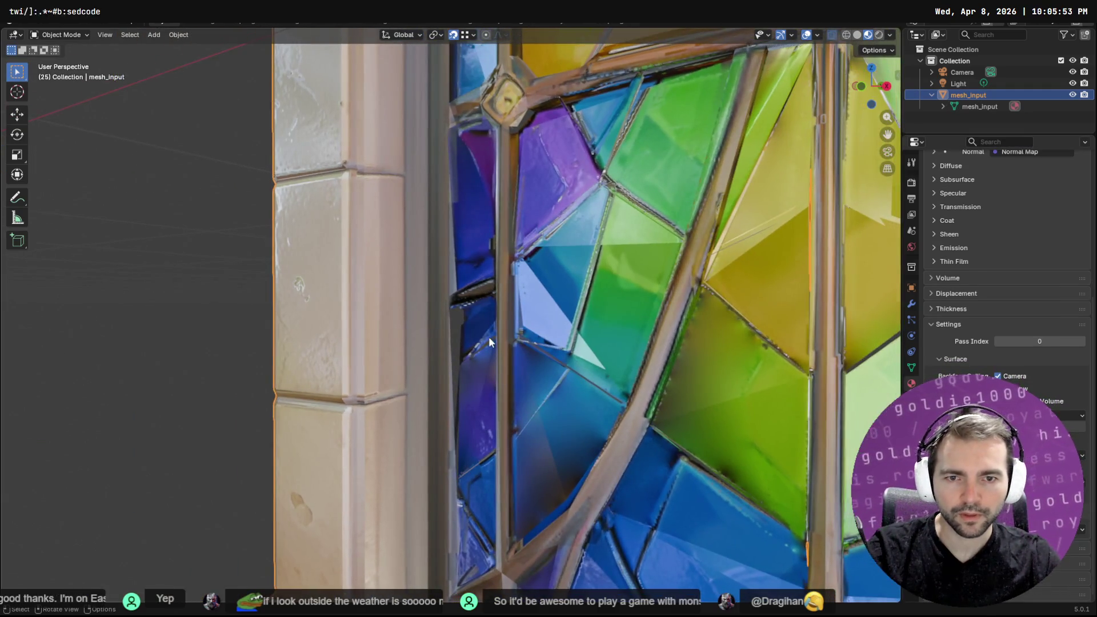
key("Tab")
left_click(460, 324)
left_click(450, 334)
left_click(451, 405, "alt")
mouse_move(453, 404)
middle_mouse_down()
mouse_move(275, 93)
mouse_move(343, 615)
middle_mouse_up()
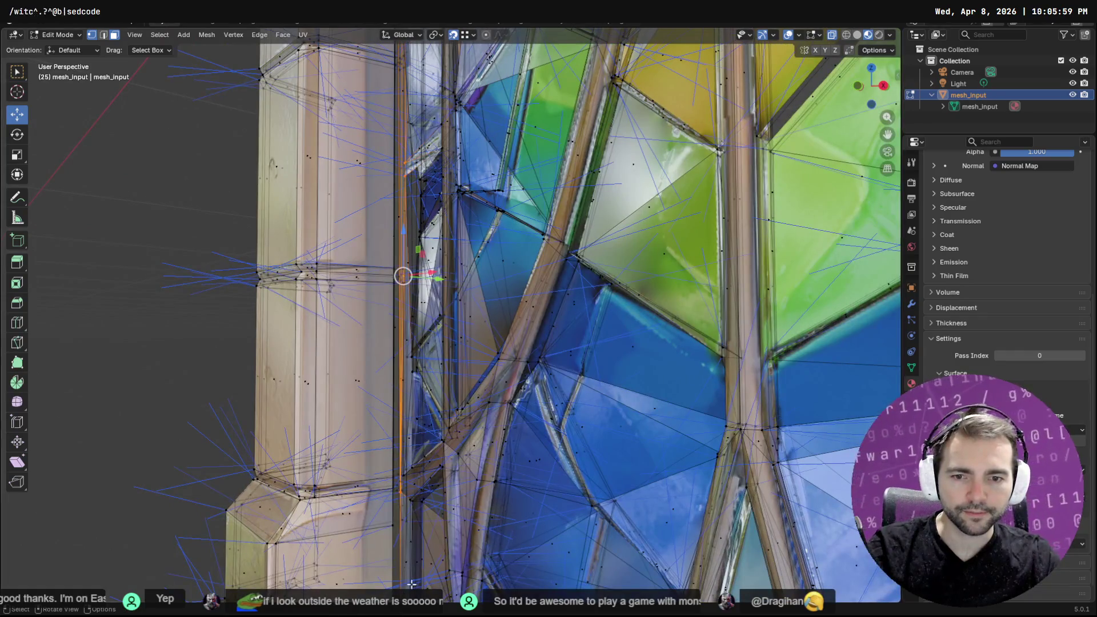
scroll(417, 234, "up", 3)
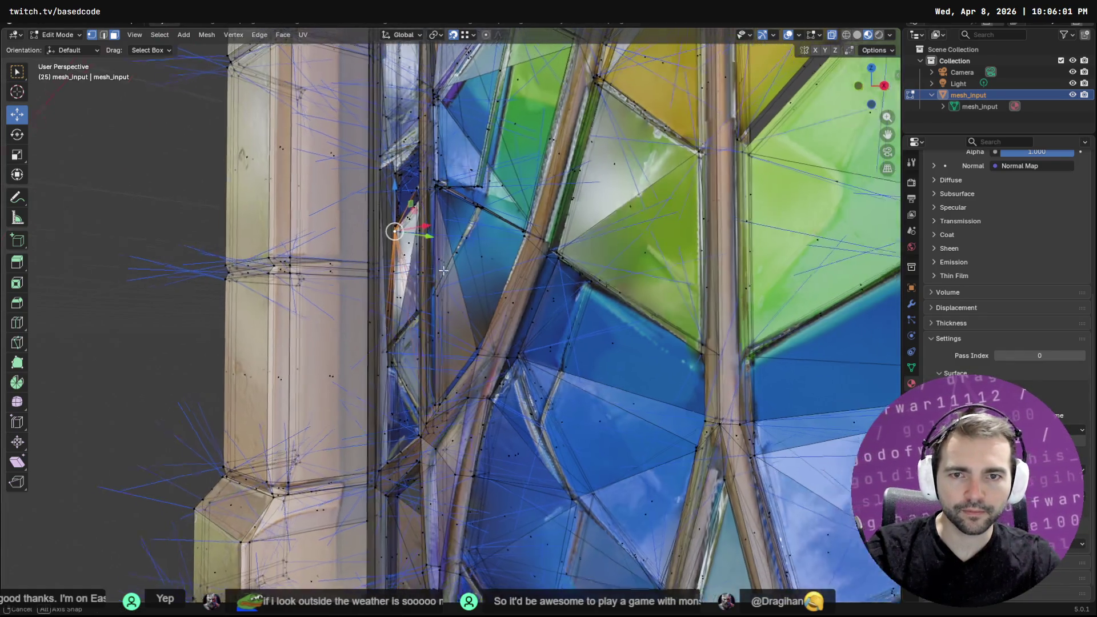
key("F3")
key("Return")
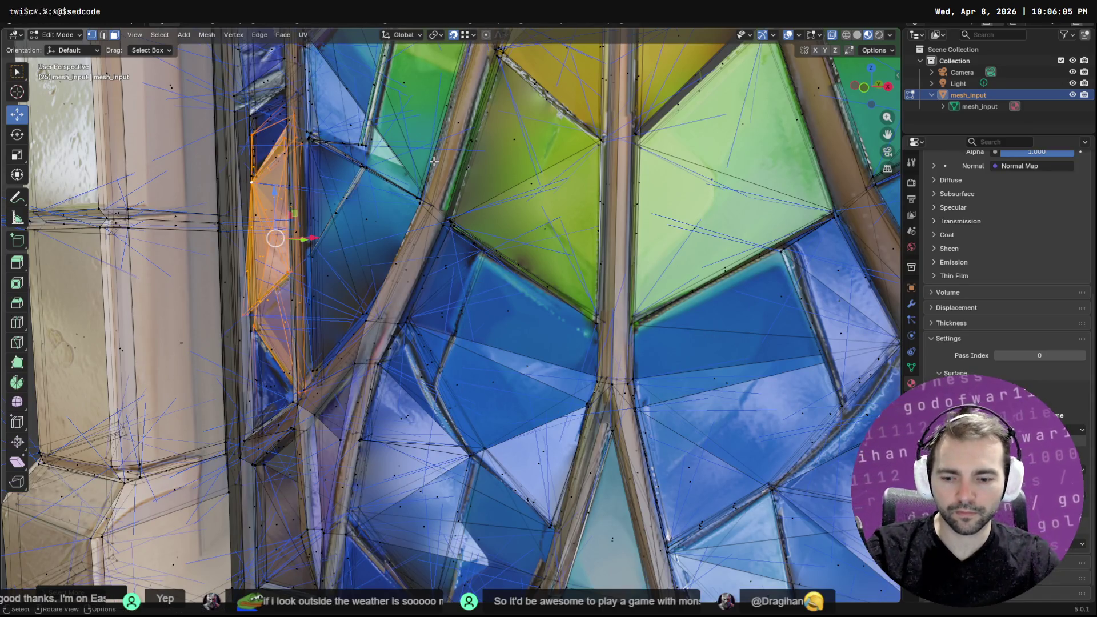
Select the narrow strip beside the pillar and grow the selection several times
key("q")
key("Escape")
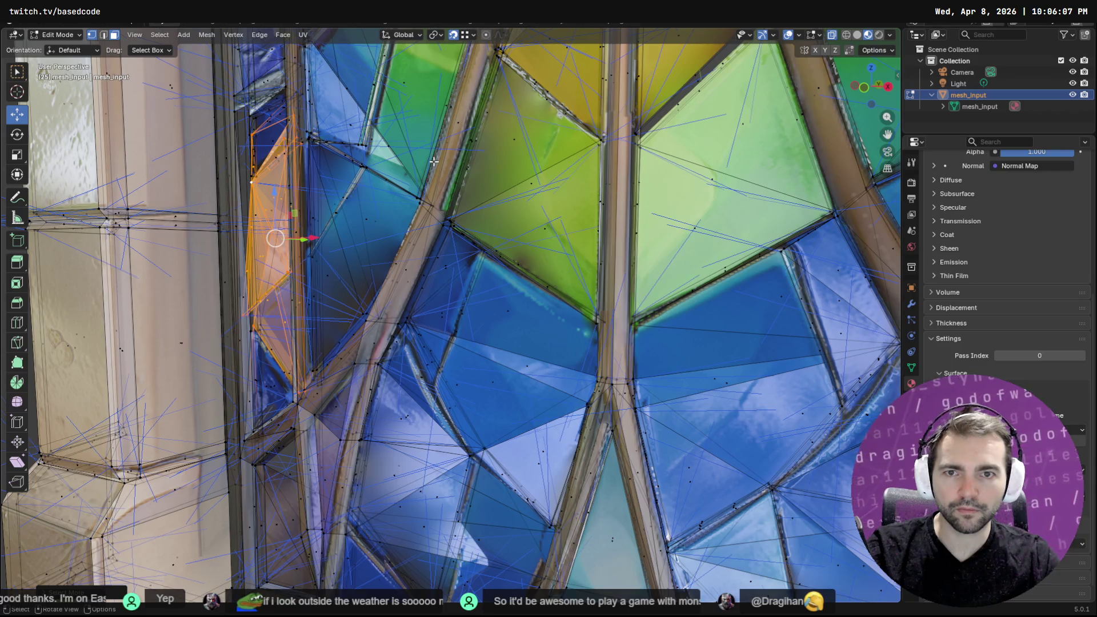
key("F3")
key("Return")
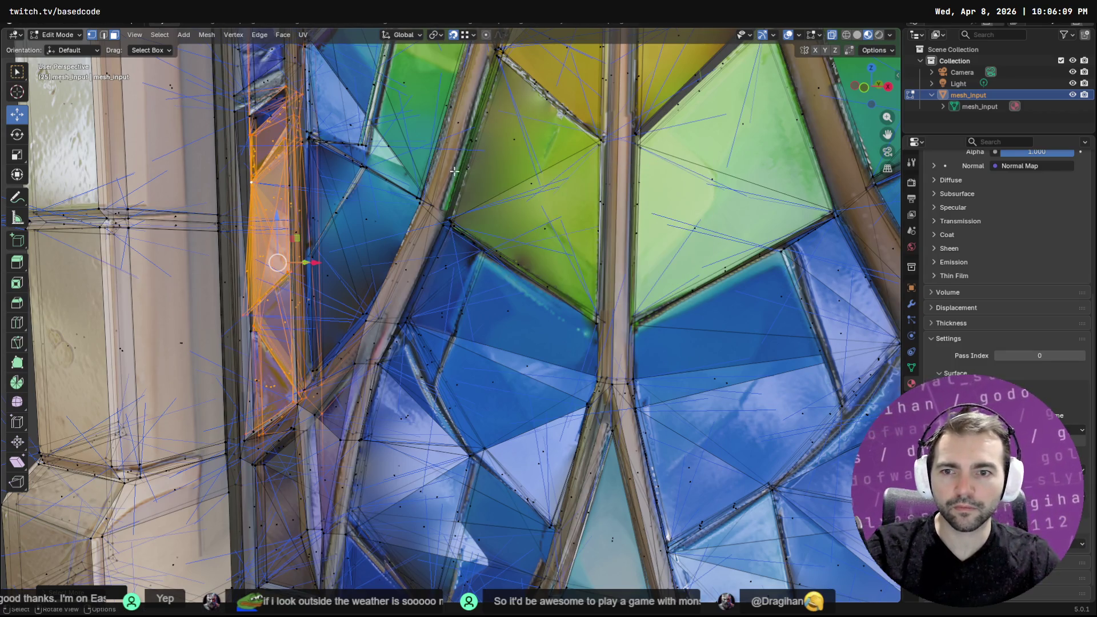
left_click_drag(225, 268, 221, 226)
key("F3")
key("Return")
key("F3")
key("Return")
Remove the extra pillar edges from the selection, then deselect everything
middle_click_drag(509, 149, 457, 200)
mouse_move(547, 313)
middle_mouse_down()
mouse_move(520, 290)
mouse_move(488, 291)
middle_mouse_up()
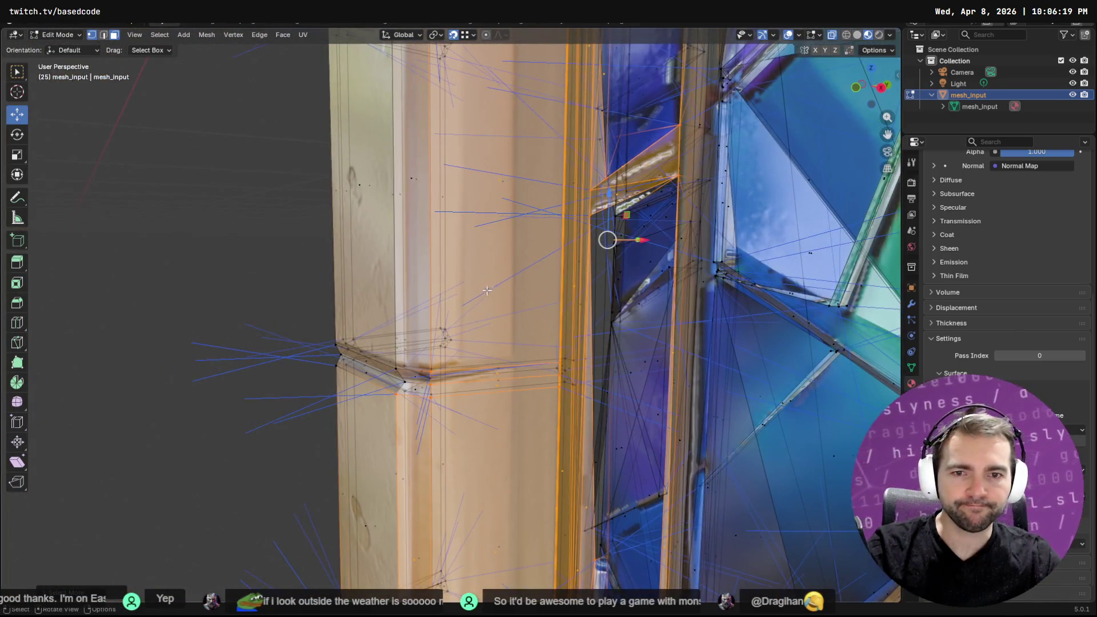
middle_click_drag(344, 553, 373, 530)
middle_click_drag(612, 307, 580, 499)
mouse_move(580, 499)
middle_mouse_down()
mouse_move(681, 490)
mouse_move(699, 372)
mouse_move(556, 385)
middle_mouse_up()
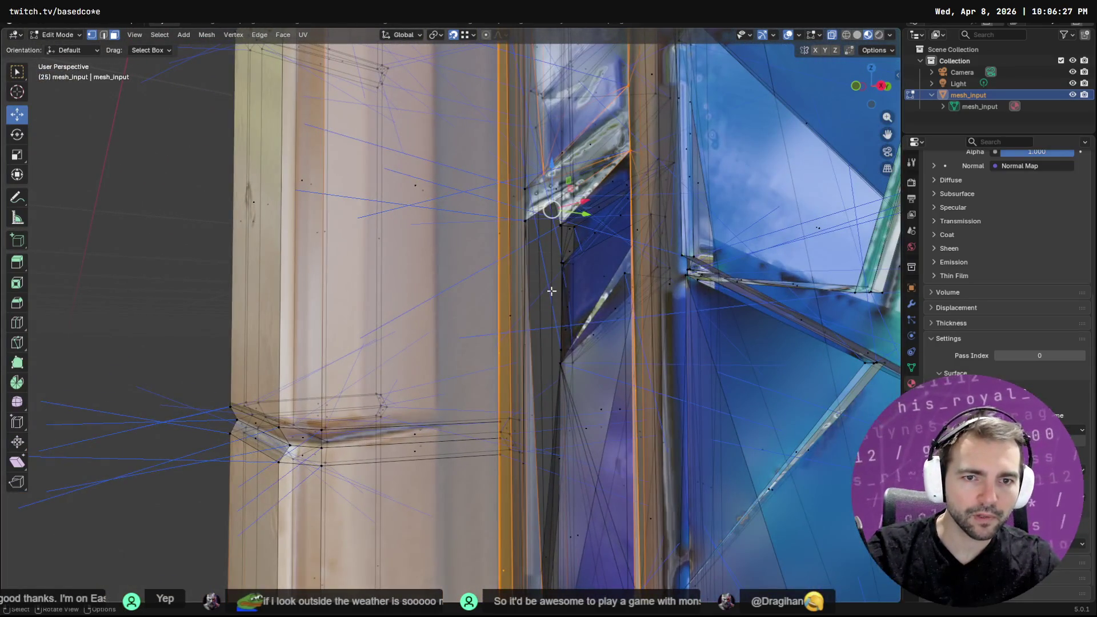
key("alt+a")
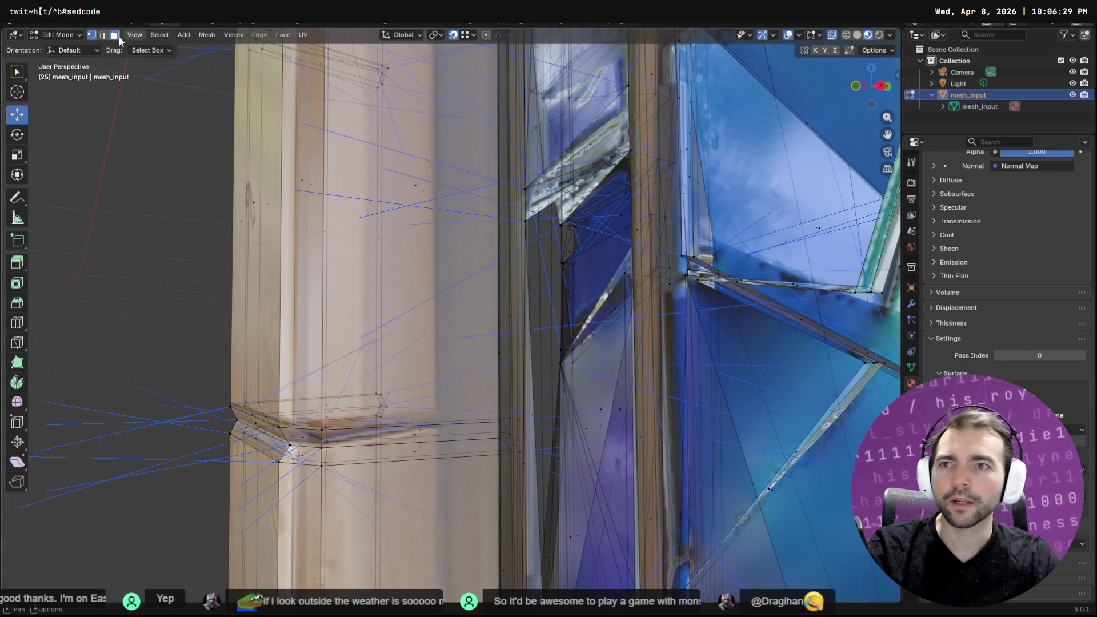
In edge select mode, select the long vertical loop and faces along the pillar's inner edge
left_click(104, 35)
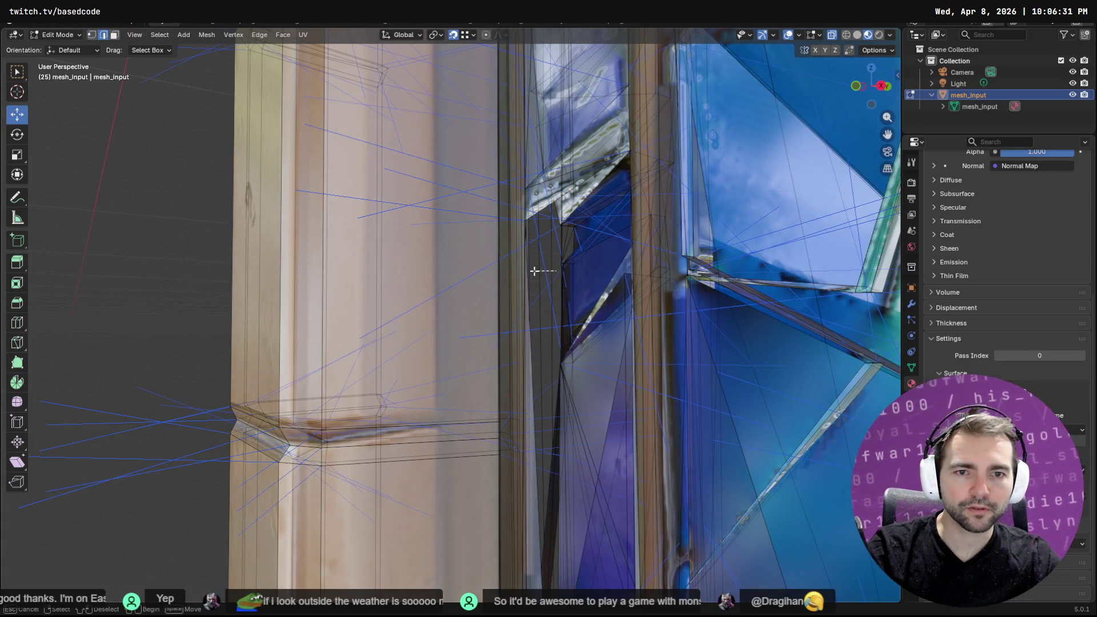
left_click(544, 300, "alt")
middle_click_drag(550, 296, 562, 292)
key("F3")
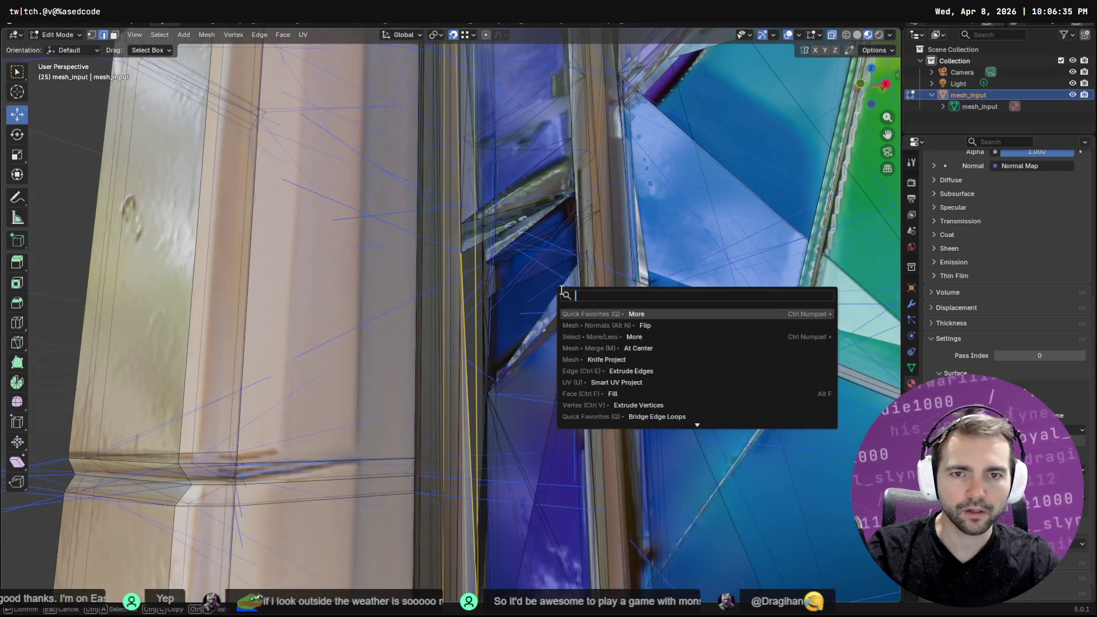
key("Return")
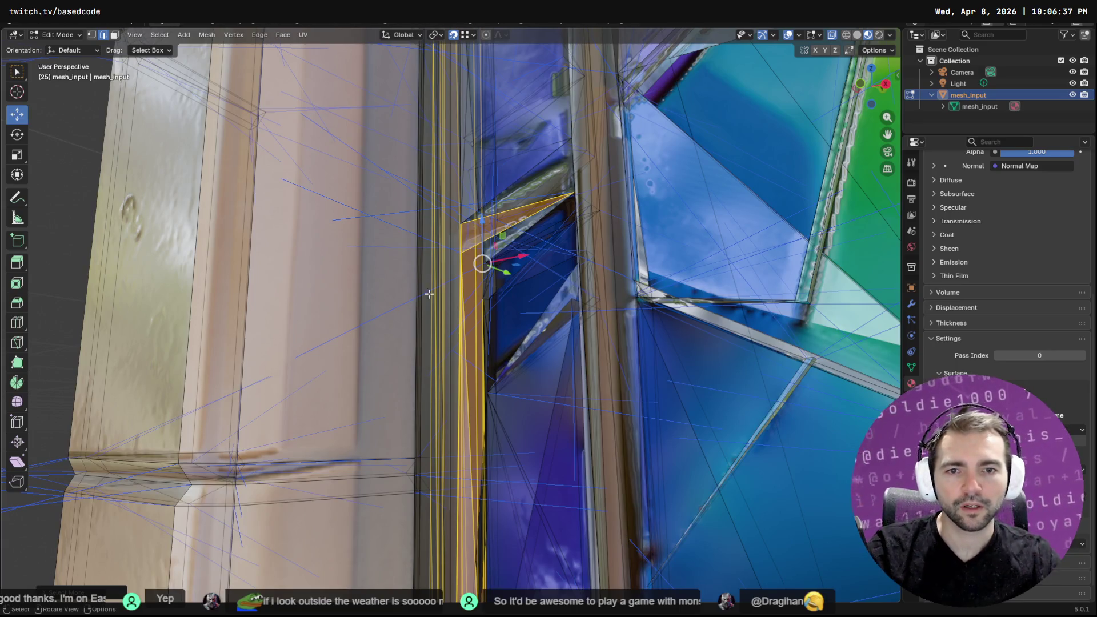
left_click_drag(400, 177, 507, 161)
mouse_move(503, 165)
middle_mouse_down()
mouse_move(490, 245)
mouse_move(524, 300)
mouse_move(486, 297)
middle_mouse_up()
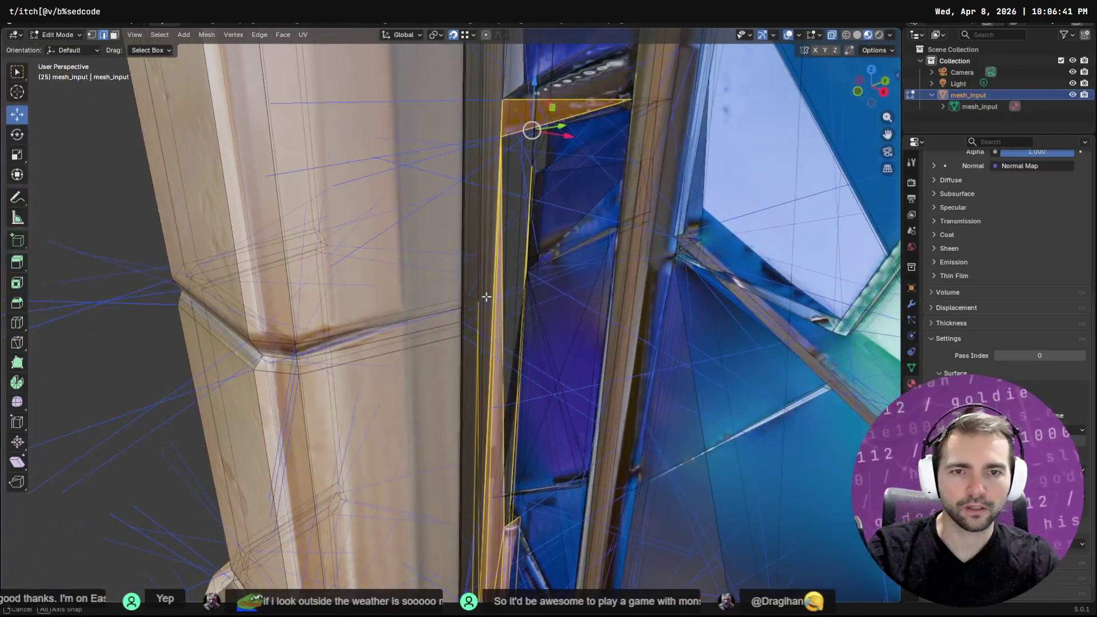
left_click(486, 297, "ctrl")
Return to Object Mode and orbit around the window
scroll(450, 109, "down", 5)
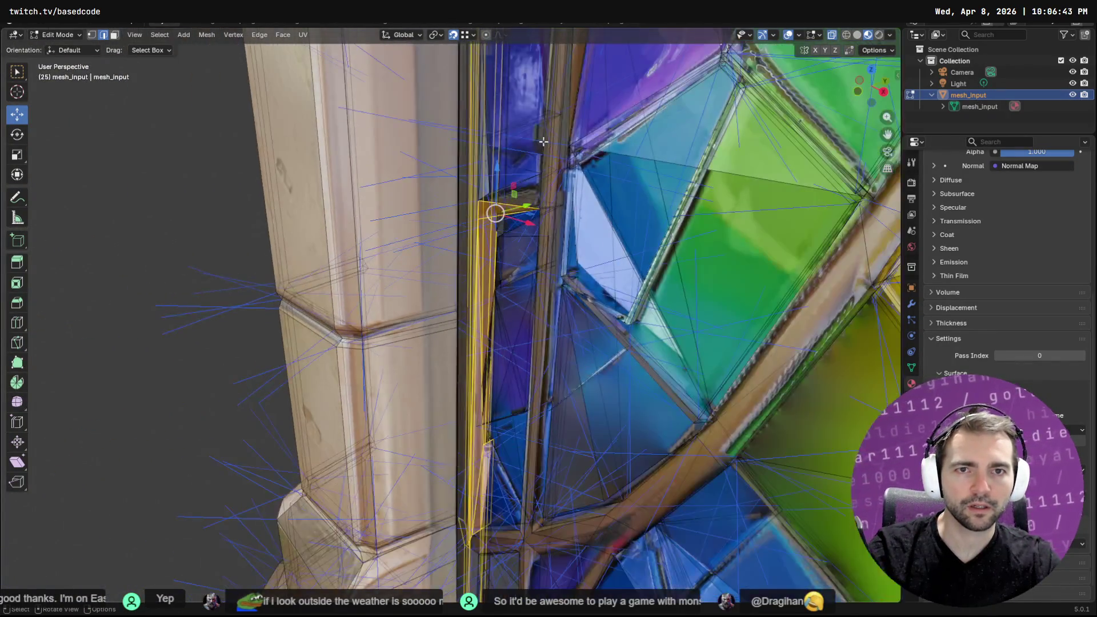
key("F3")
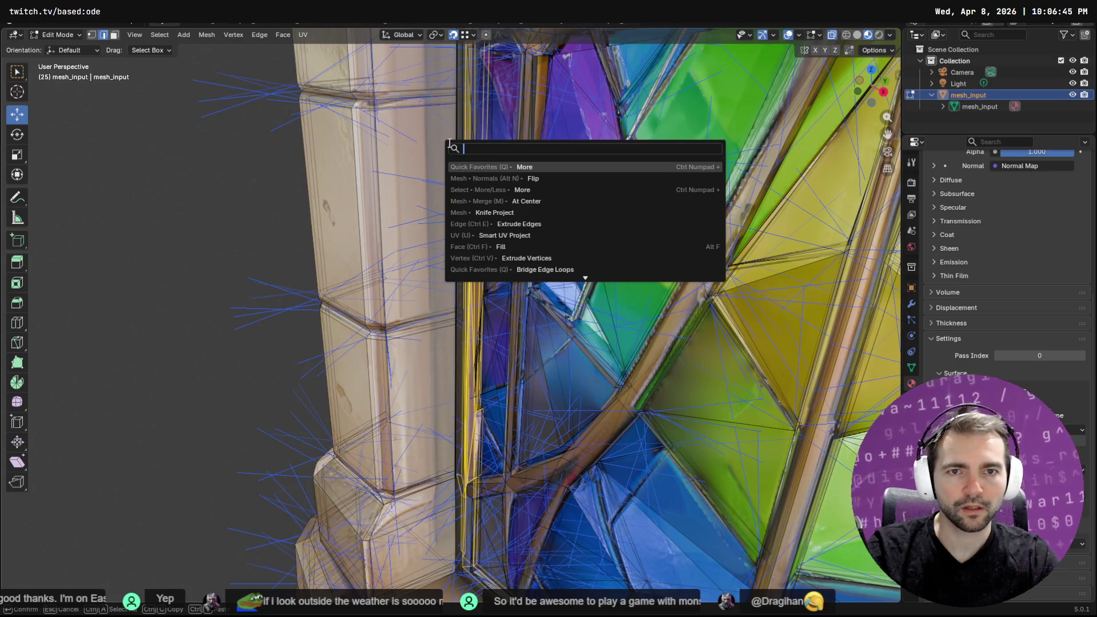
key("Escape")
key("Tab")
mouse_move(433, 187)
middle_mouse_down()
mouse_move(519, 317)
mouse_move(602, 266)
mouse_move(650, 324)
mouse_move(546, 298)
mouse_move(565, 346)
mouse_move(517, 317)
mouse_move(469, 307)
mouse_move(436, 311)
mouse_move(406, 337)
mouse_move(517, 354)
middle_mouse_up()
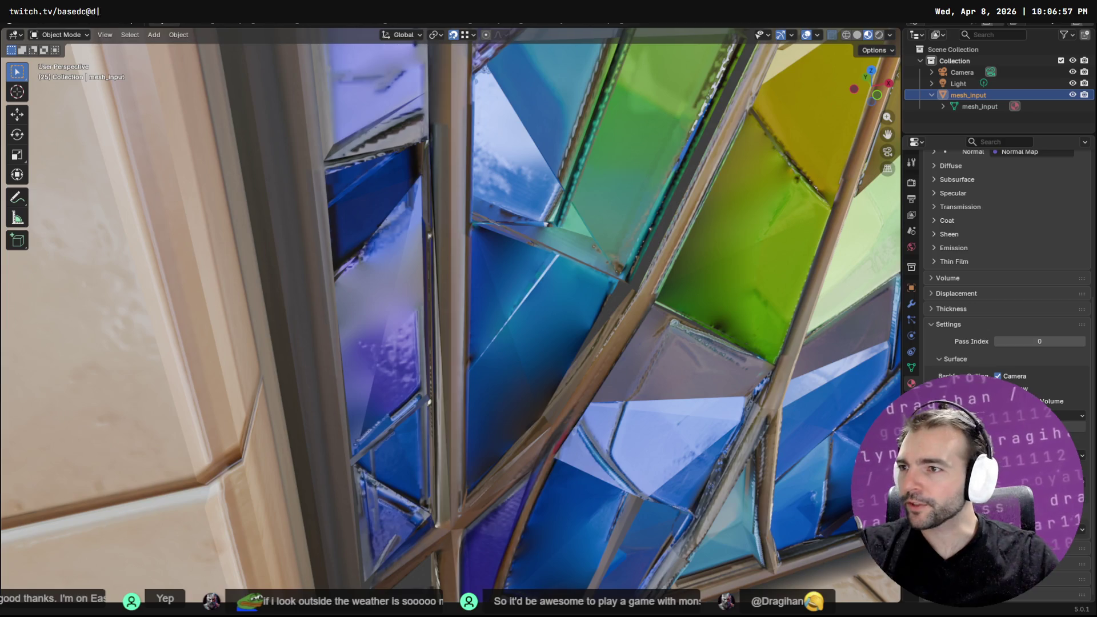
Toggle the window mesh into Edit Mode and back to Object Mode
scroll(433, 200, "down", 8)
mouse_move(615, 206)
middle_mouse_down()
mouse_move(520, 279)
mouse_move(588, 356)
mouse_move(557, 331)
middle_mouse_up()
key("F3")
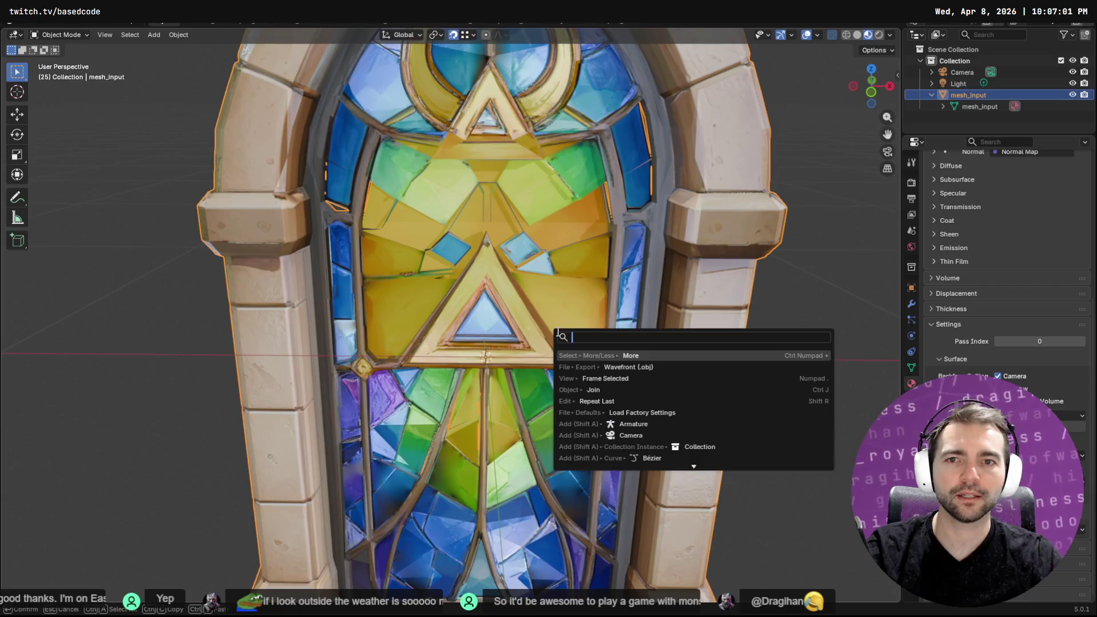
key("Escape")
key("Tab")
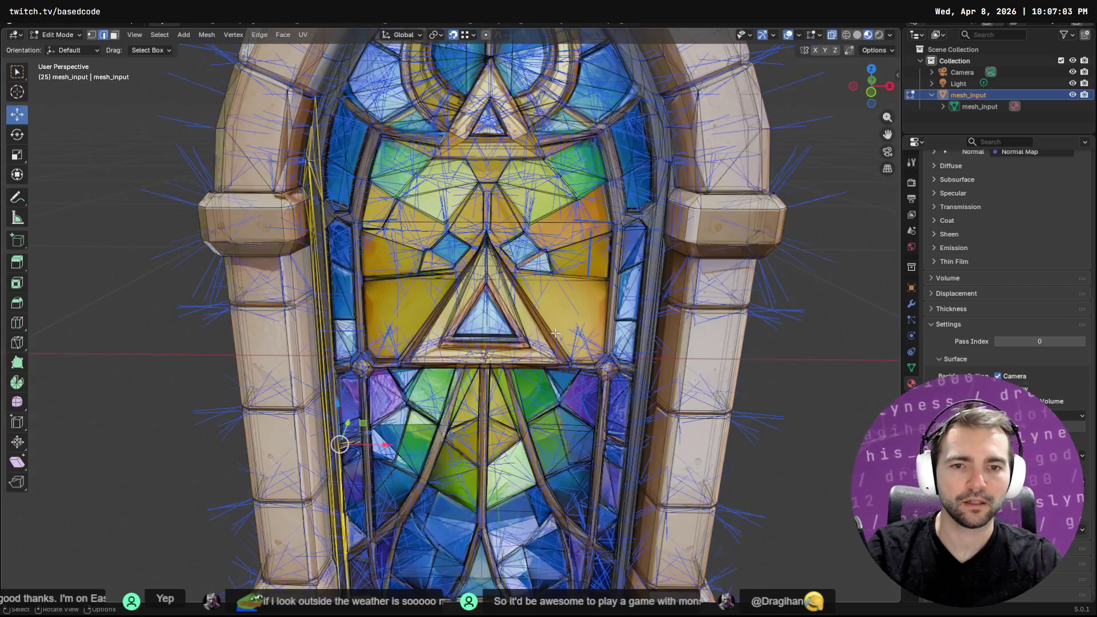
key("F3")
key("Escape")
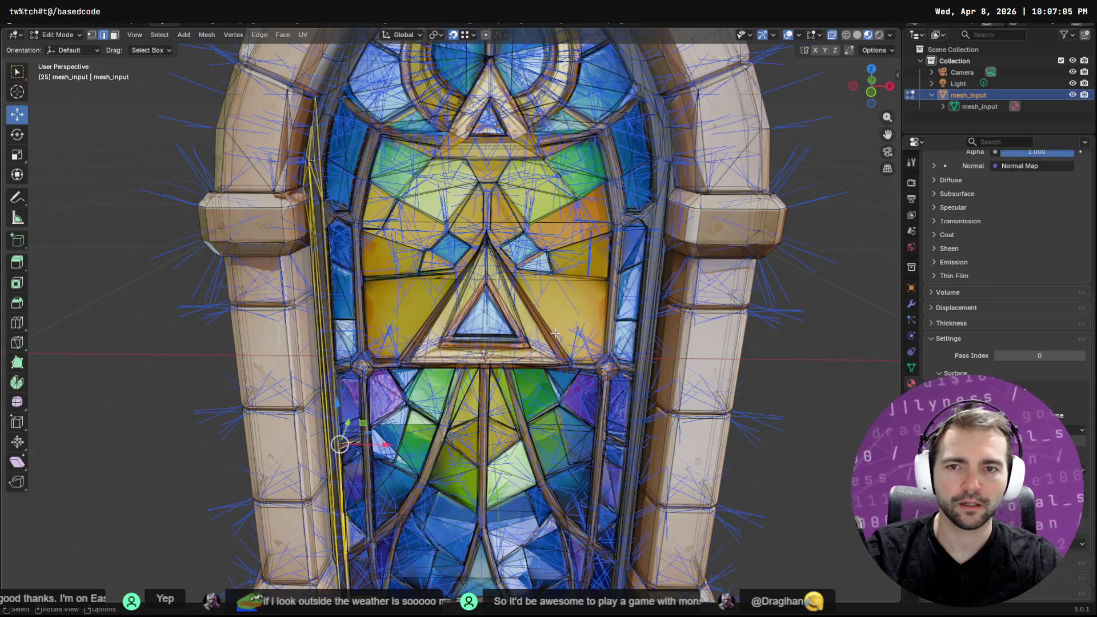
key("Tab")
Export the window with Selection Only as GlassWindow.obj and switch to Godot
key("F3")
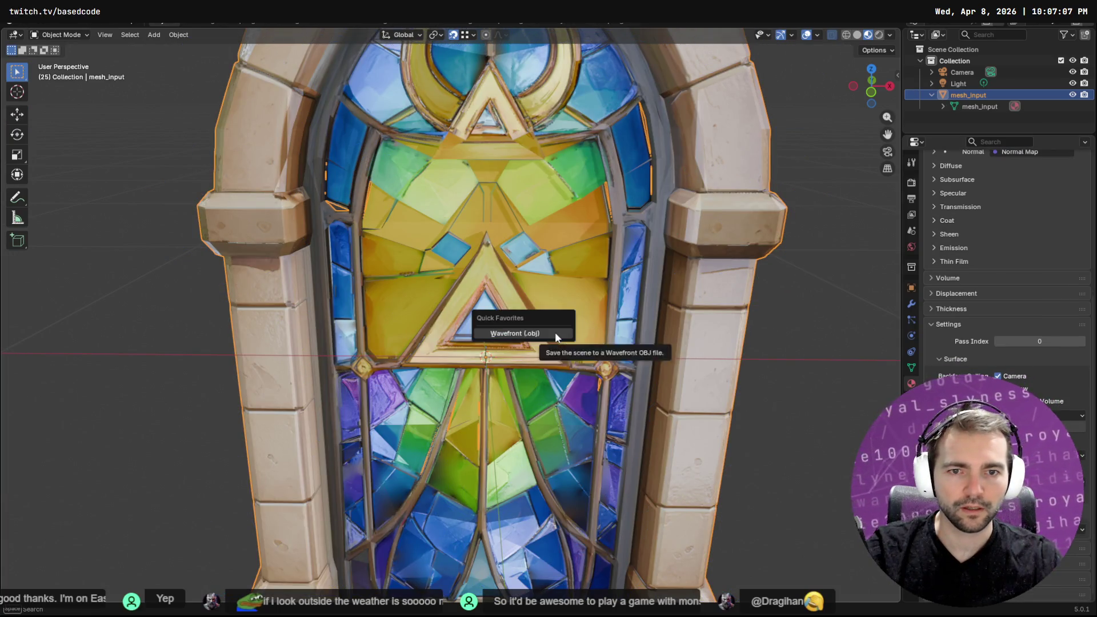
key("Return")
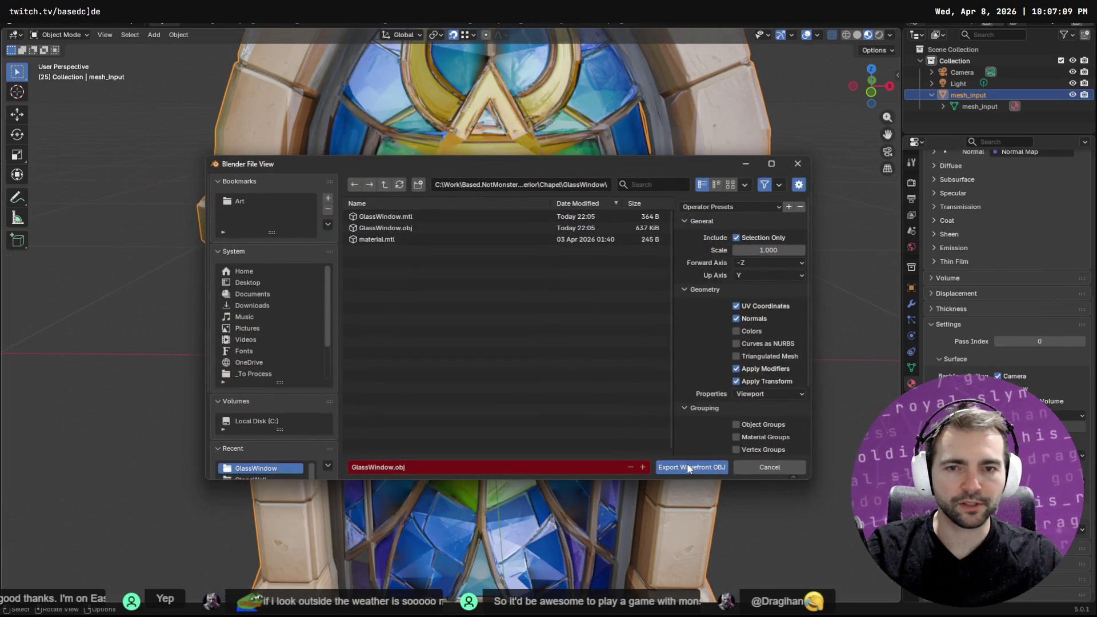
left_click(689, 467)
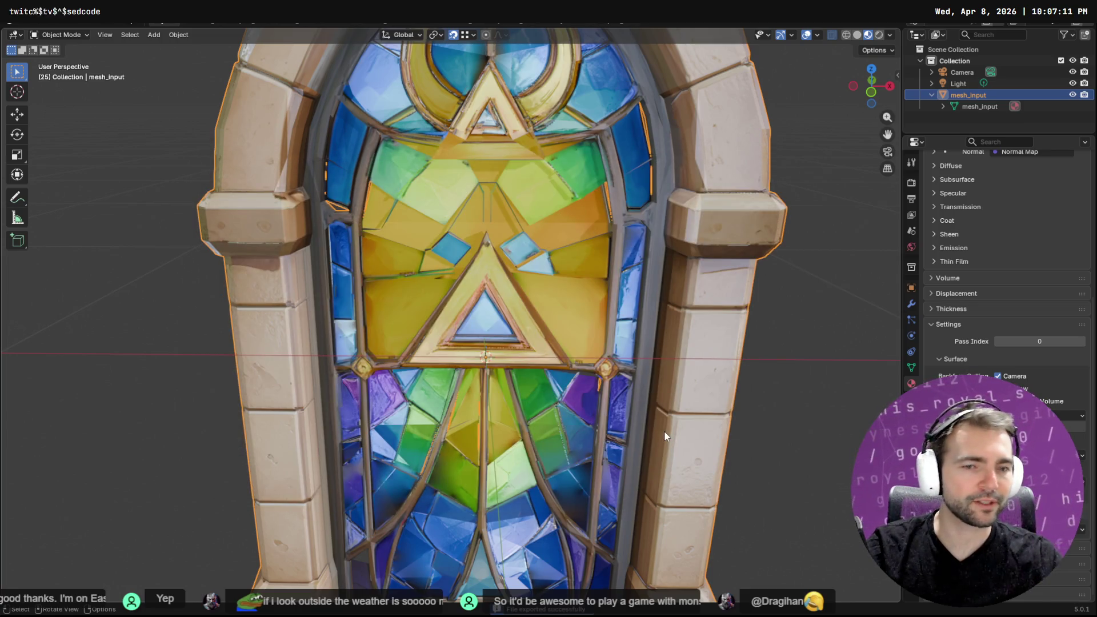
key("alt+Tab")
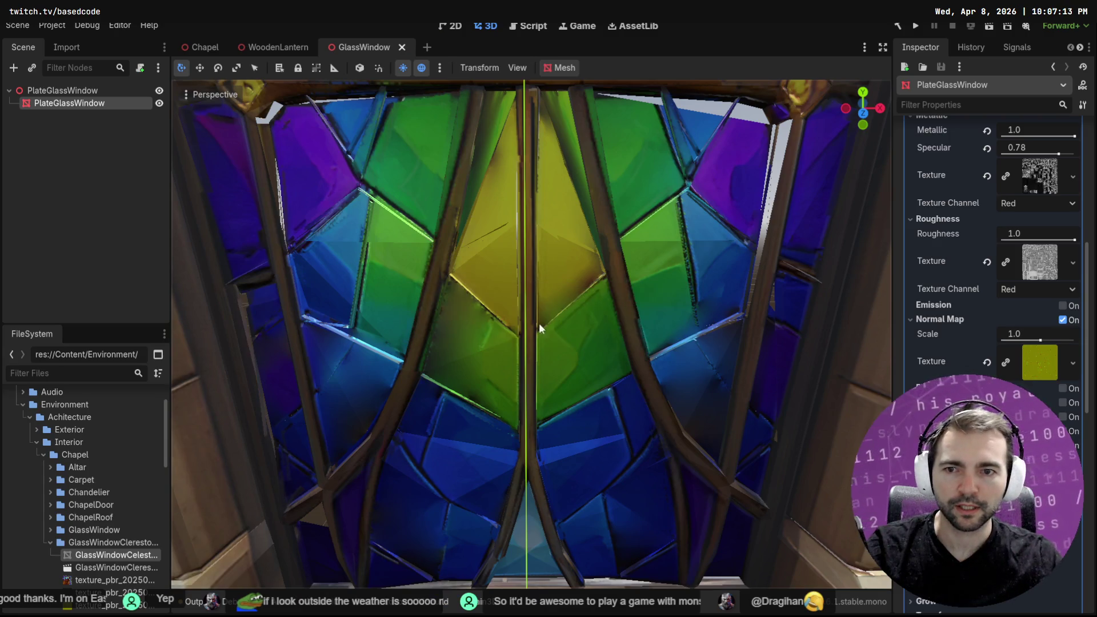
Zoom and orbit to inspect the reimported glass window from below
scroll(513, 285, "down", 8)
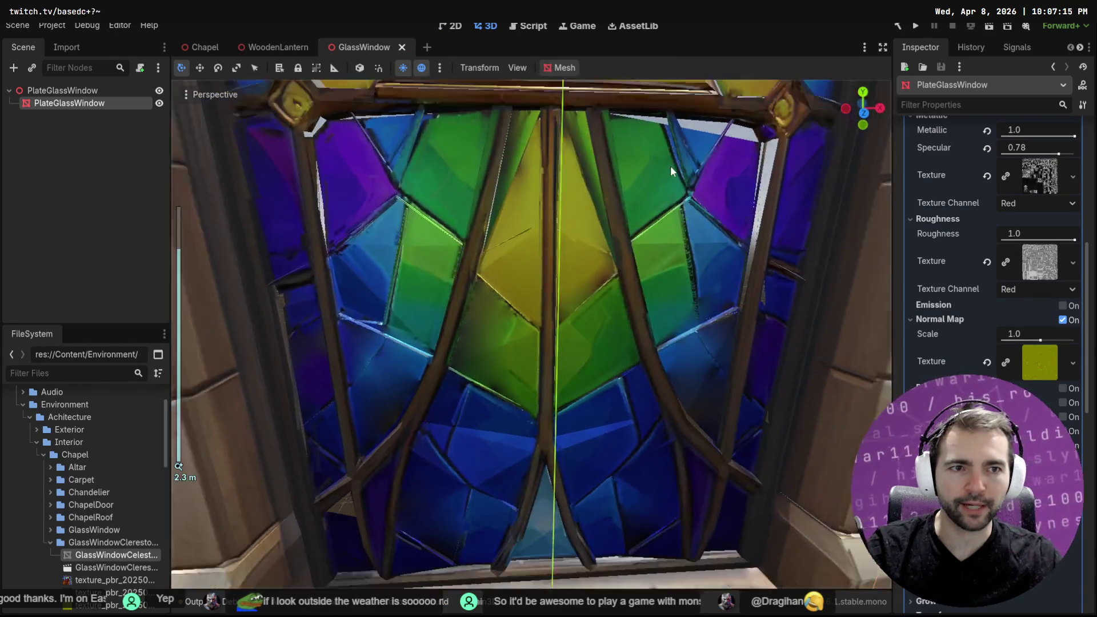
scroll(668, 169, "down", 6)
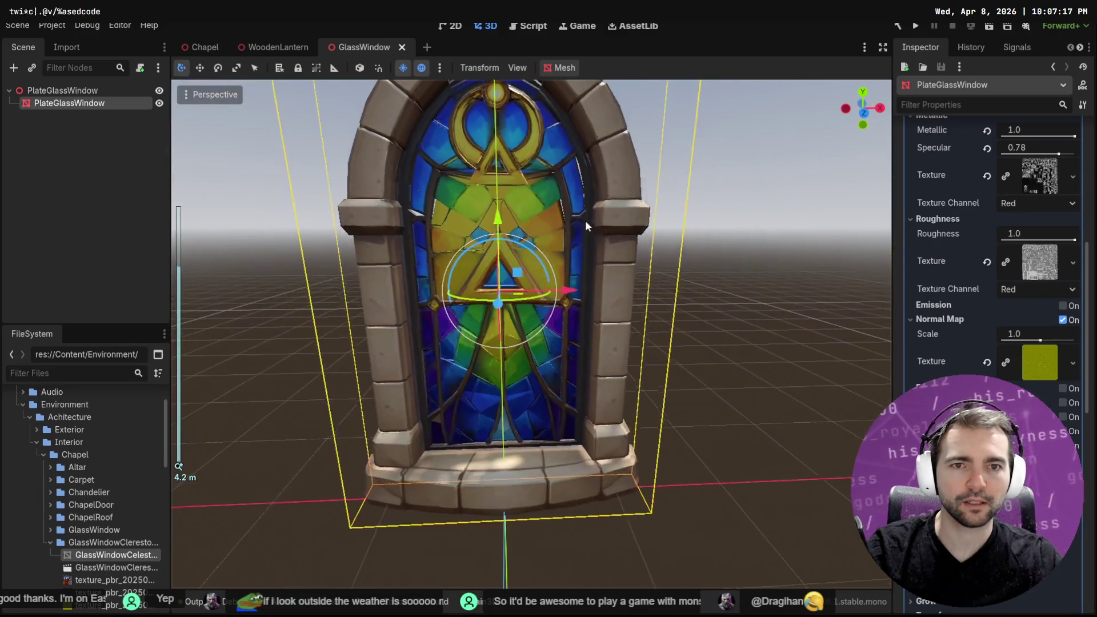
mouse_move(552, 187)
middle_mouse_down()
mouse_move(513, 199)
mouse_move(555, 214)
mouse_move(602, 191)
mouse_move(552, 97)
mouse_move(557, 234)
mouse_move(516, 291)
mouse_move(564, 266)
mouse_move(564, 280)
middle_mouse_up()
scroll(518, 290, "up", 2)
scroll(562, 277, "up", 2)
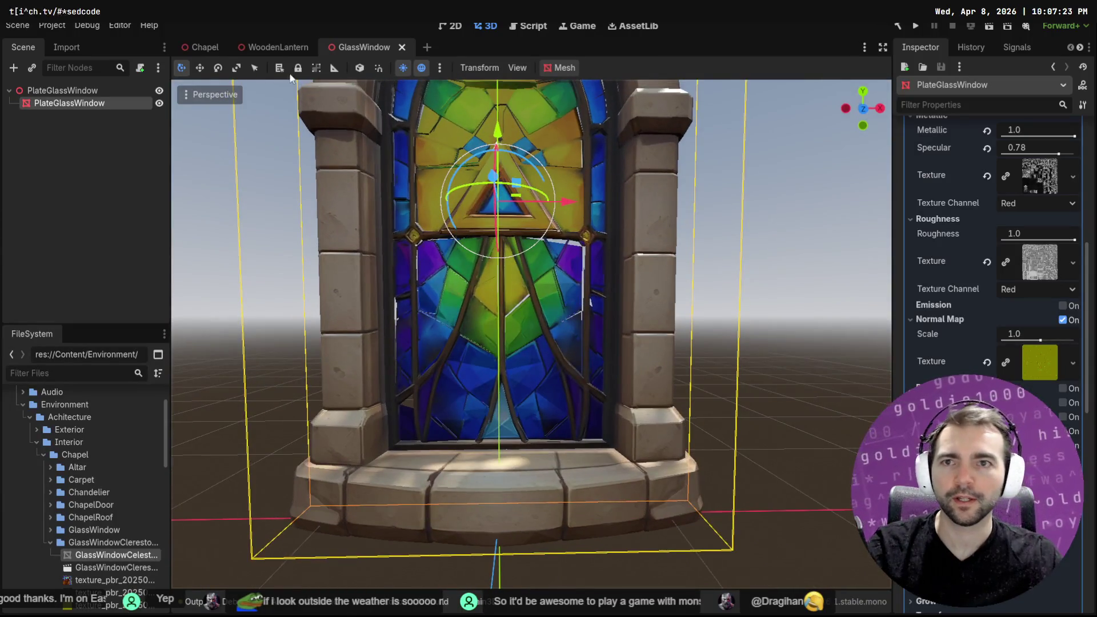
Open the Chapel scene, fly out to a wide view, and select ChapelFloor7
left_click(201, 47)
mouse_move(567, 241)
right_mouse_down()
mouse_move(657, 240)
mouse_move(452, 241)
mouse_move(572, 241)
mouse_move(729, 275)
right_mouse_up()
left_click(620, 387)
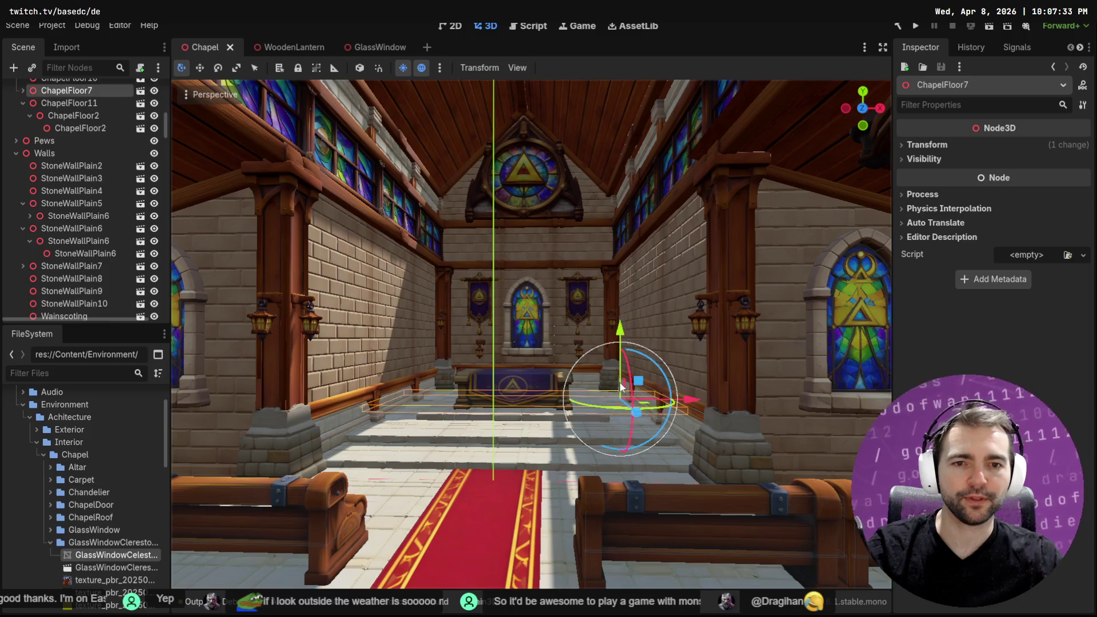
Fly through the chapel nave to inspect the side wall and altar stained-glass windows
mouse_move(591, 362)
right_mouse_down()
mouse_move(794, 366)
mouse_move(768, 367)
right_mouse_up()
key("w")
key("s")
key("w")
key("s")
key("w")
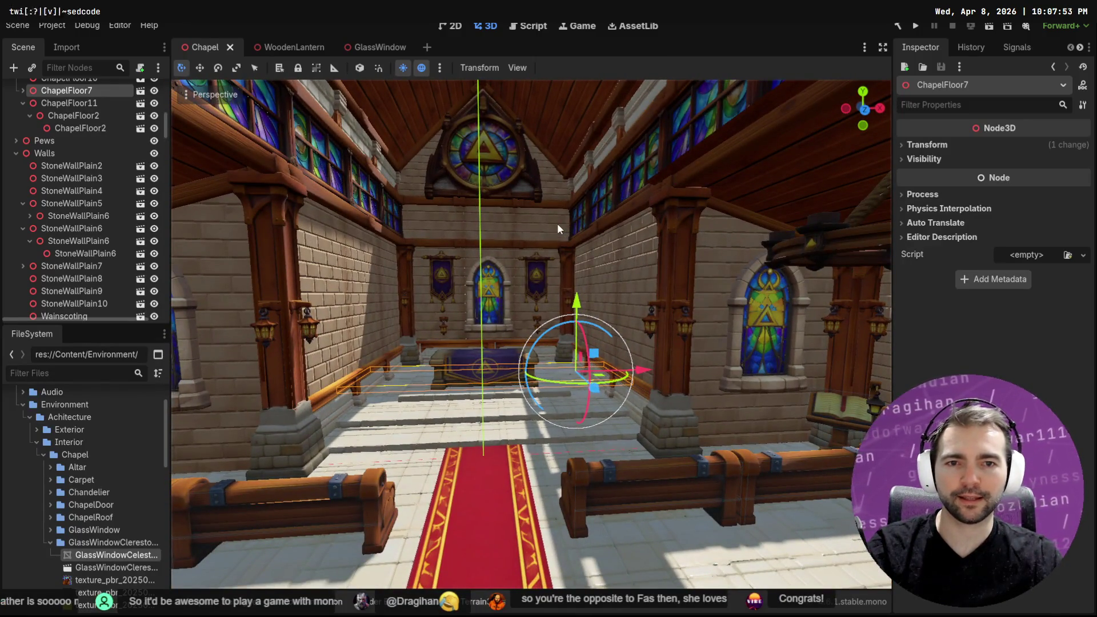
Check the back wall StoneWallPlain2 and roof piece ChapelRoof4 near the rear window
left_click(557, 223)
left_click(567, 152)
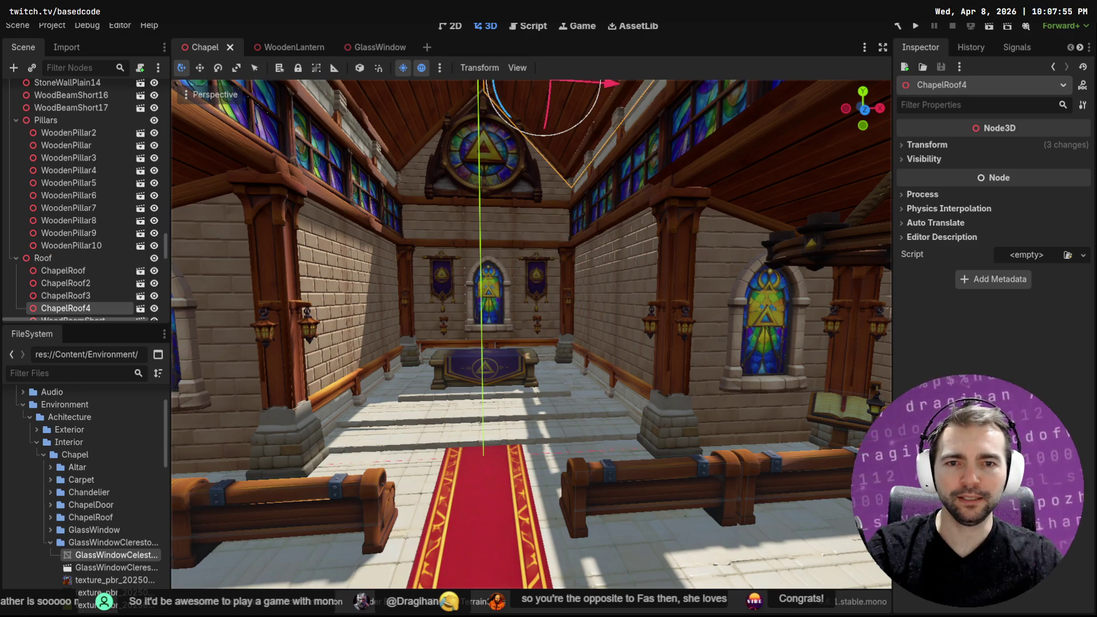
key("w")
key("s")
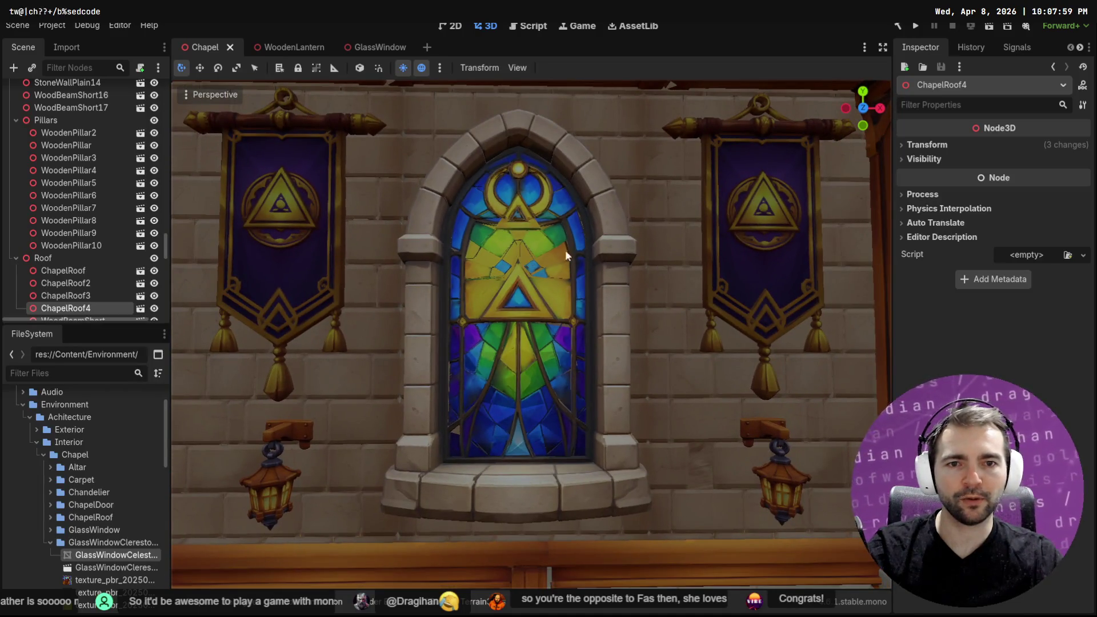
Clear the selection, save the chapel scene and run the project with F5
mouse_move(562, 293)
right_mouse_down()
mouse_move(557, 314)
mouse_move(577, 289)
mouse_move(603, 292)
mouse_move(587, 294)
mouse_move(619, 312)
mouse_move(549, 317)
mouse_move(800, 309)
mouse_move(829, 286)
mouse_move(834, 303)
mouse_move(558, 270)
right_mouse_up()
left_click(619, 312)
key("ctrl+s")
key("F5")
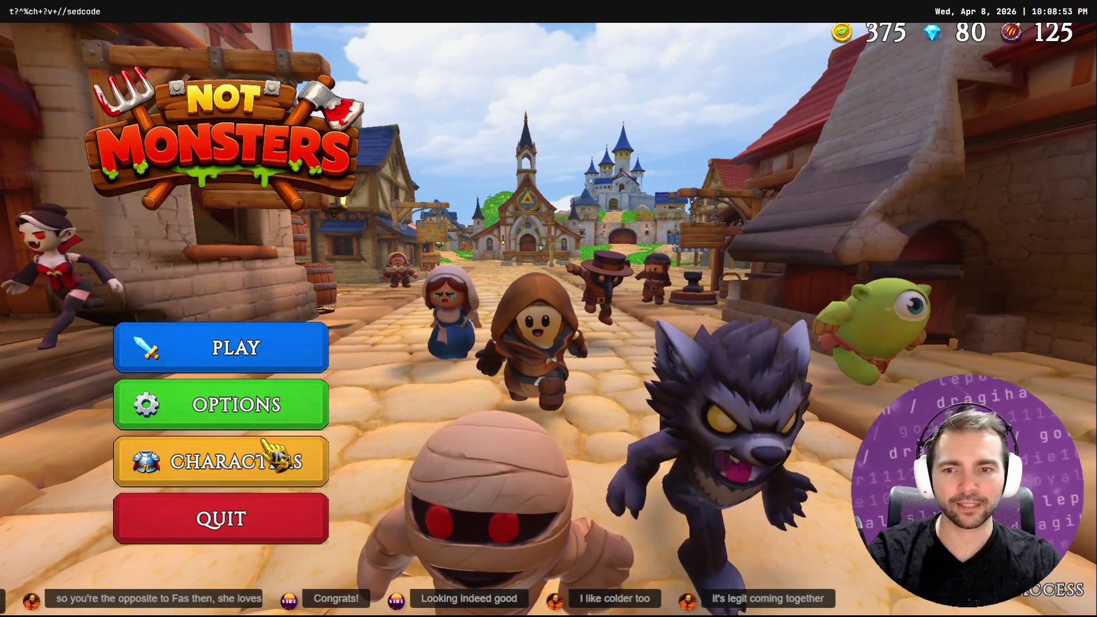
From the Not Monsters main menu, host a game playing as the Farmer
left_click(264, 370)
left_click(517, 414)
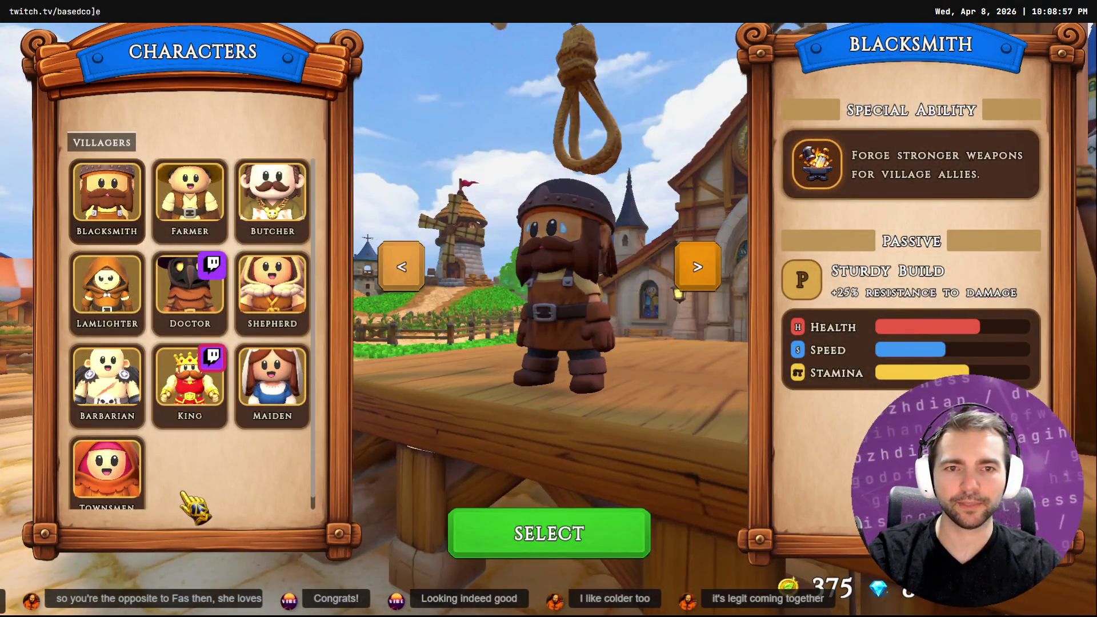
left_click(184, 210)
left_click(570, 534)
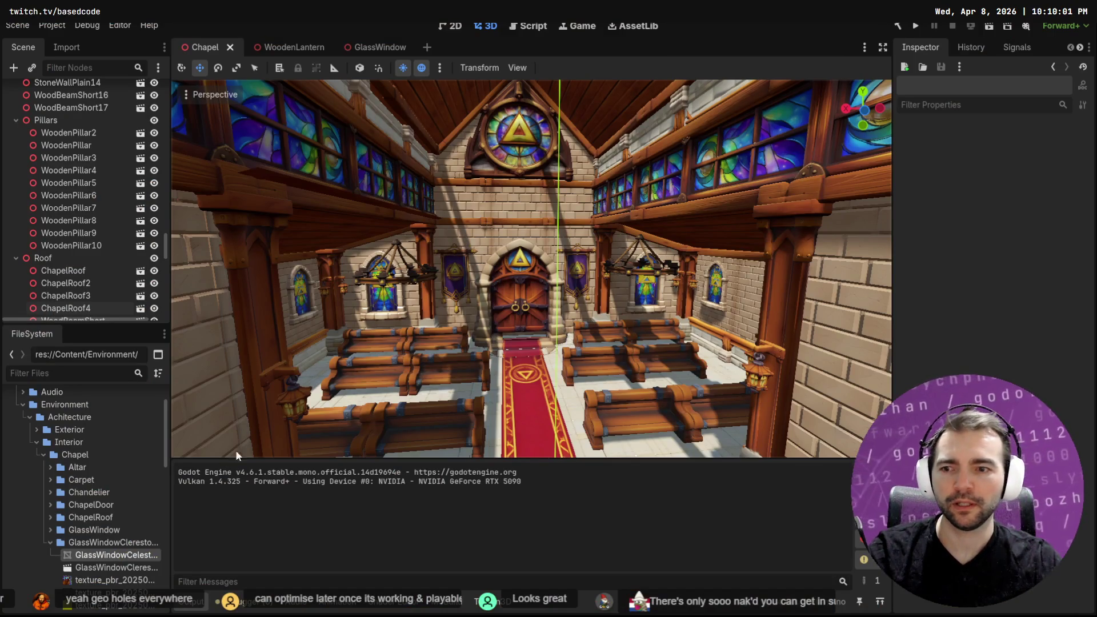
Start a new General file in Blender without saving the window file
key("alt+Tab")
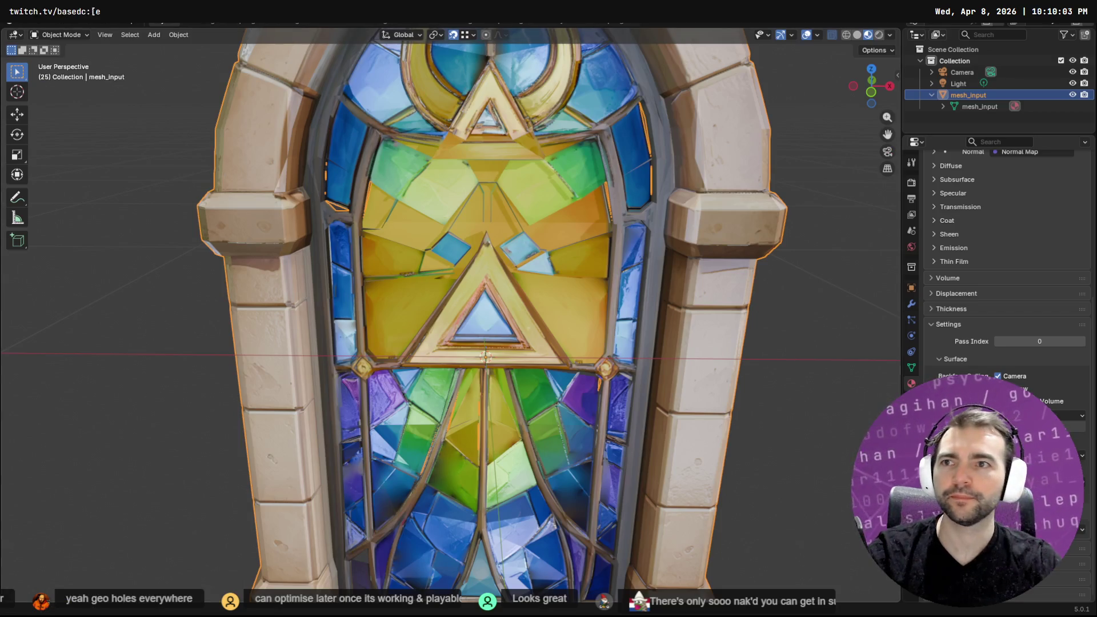
key("F4")
mouse_move(103, 34)
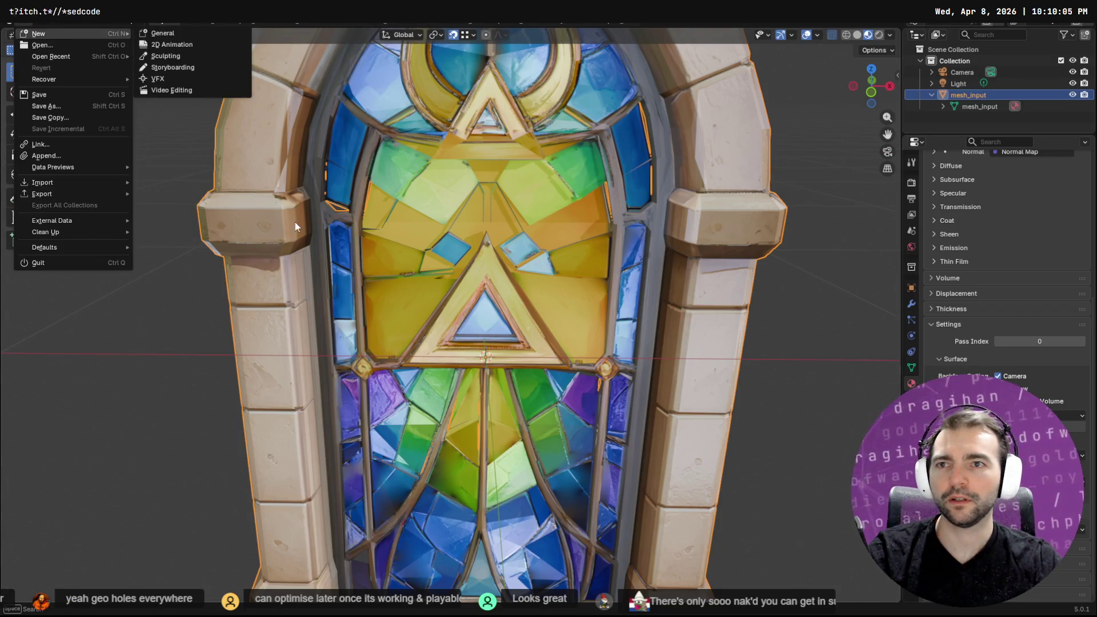
left_click(153, 32)
left_click(566, 331)
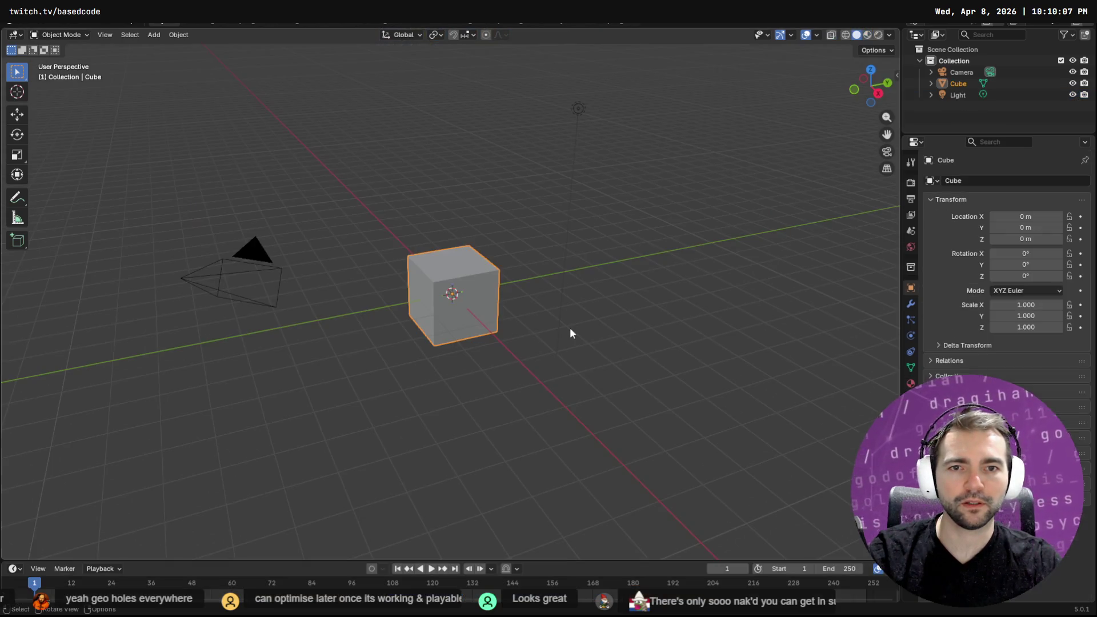
Delete the default cube, camera and light, then return to Godot
key("Delete")
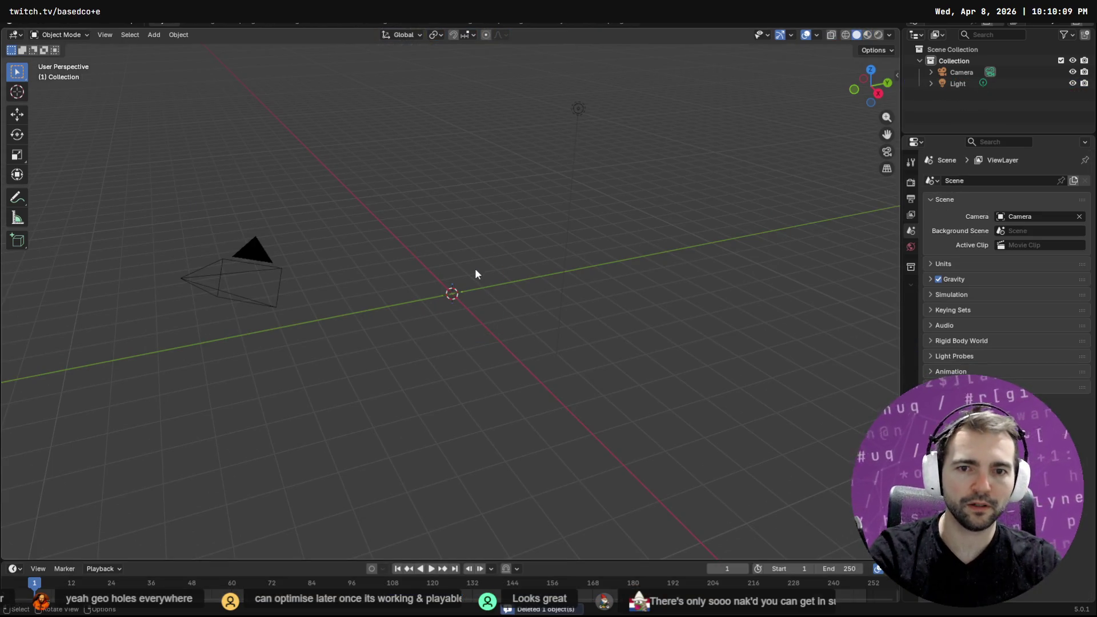
left_click(961, 71)
key("Delete")
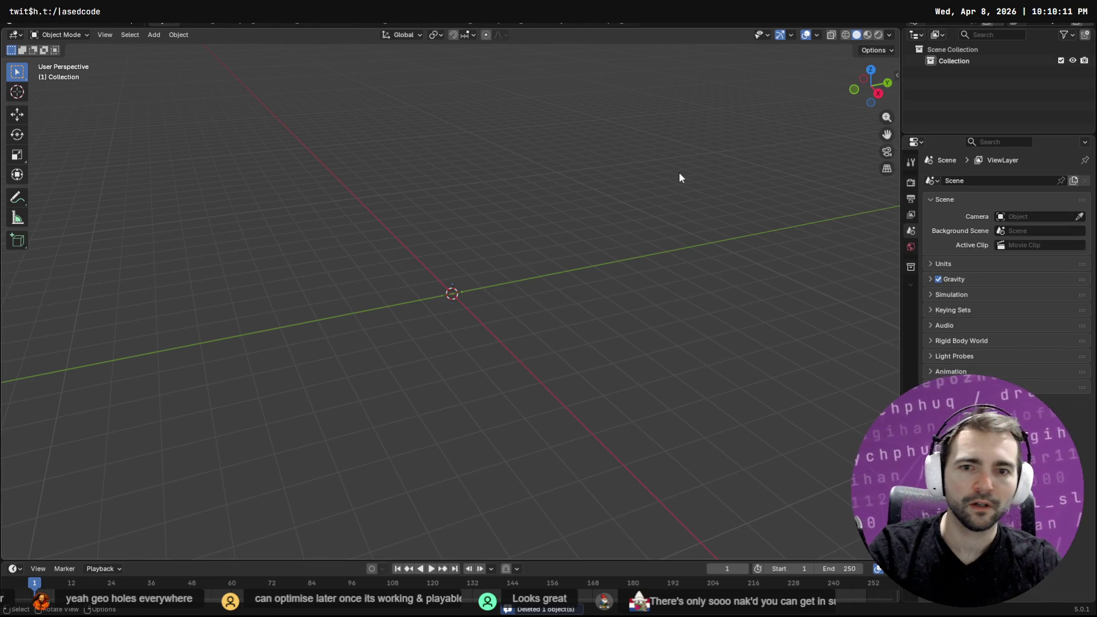
key("alt+Tab")
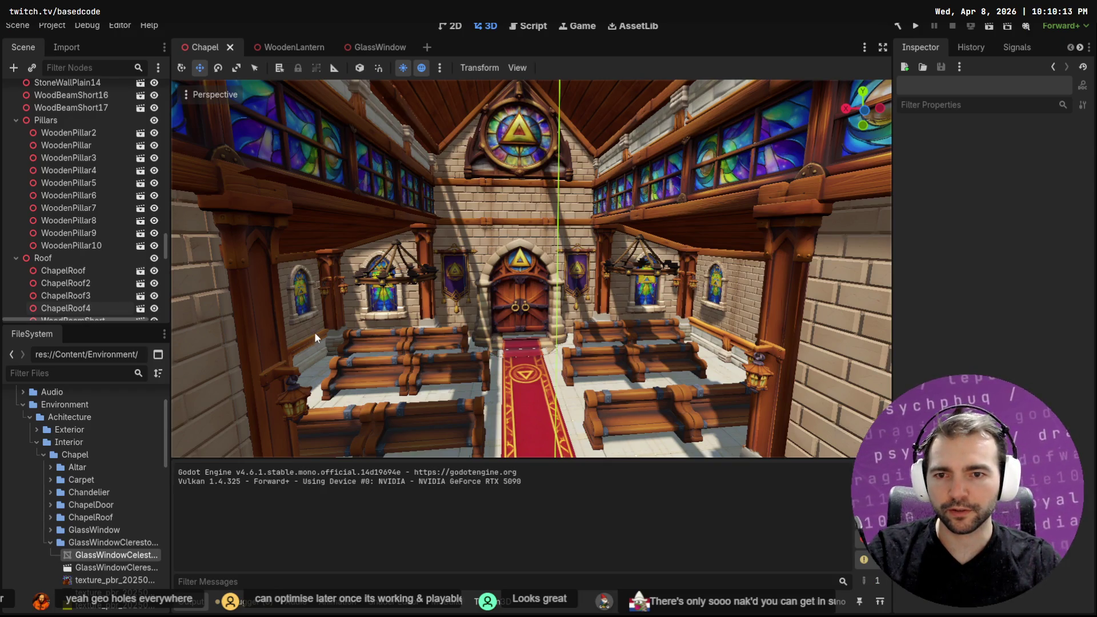
Collapse the window folders and expand Wainscoting in Godot's FileSystem
left_click(306, 342)
left_click(50, 542)
scroll(55, 532, "down", 3)
left_click(50, 474)
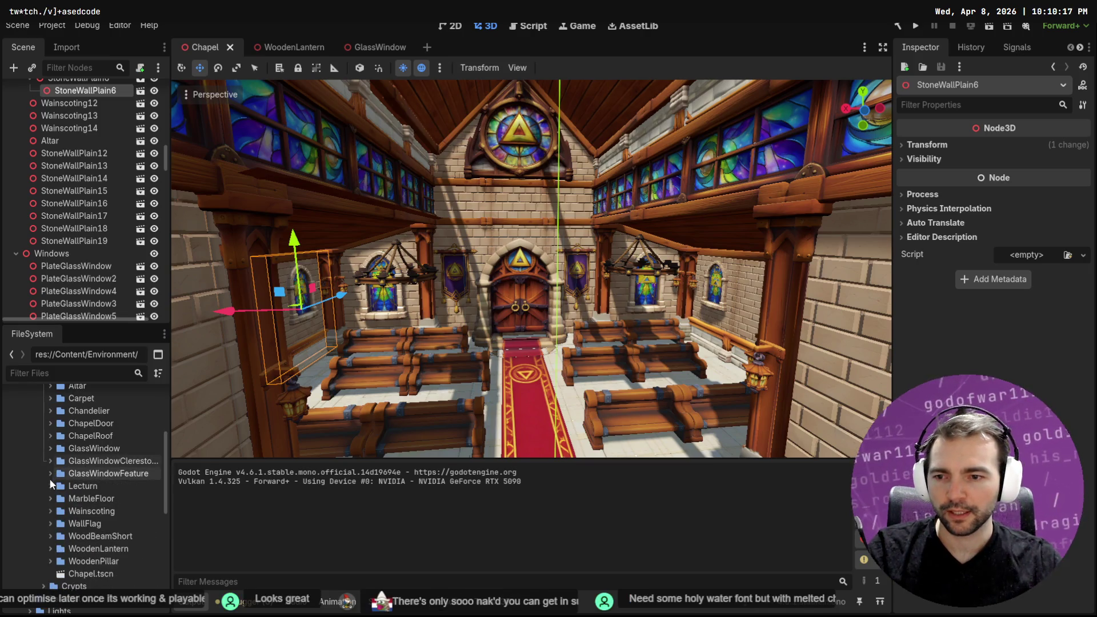
scroll(53, 511, "up", 2)
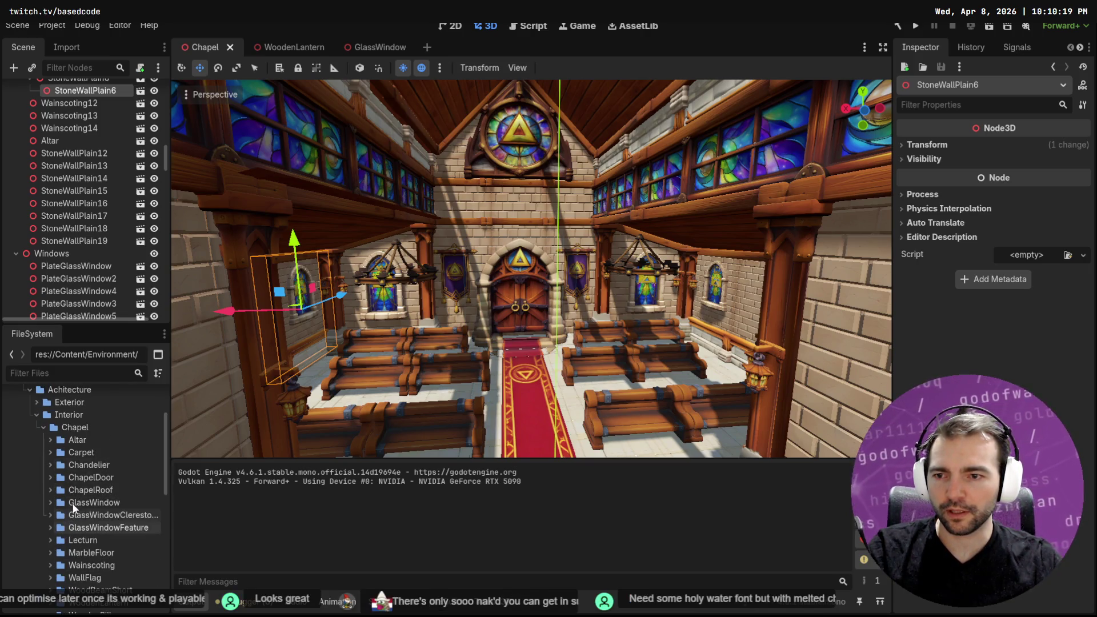
scroll(57, 485, "down", 3)
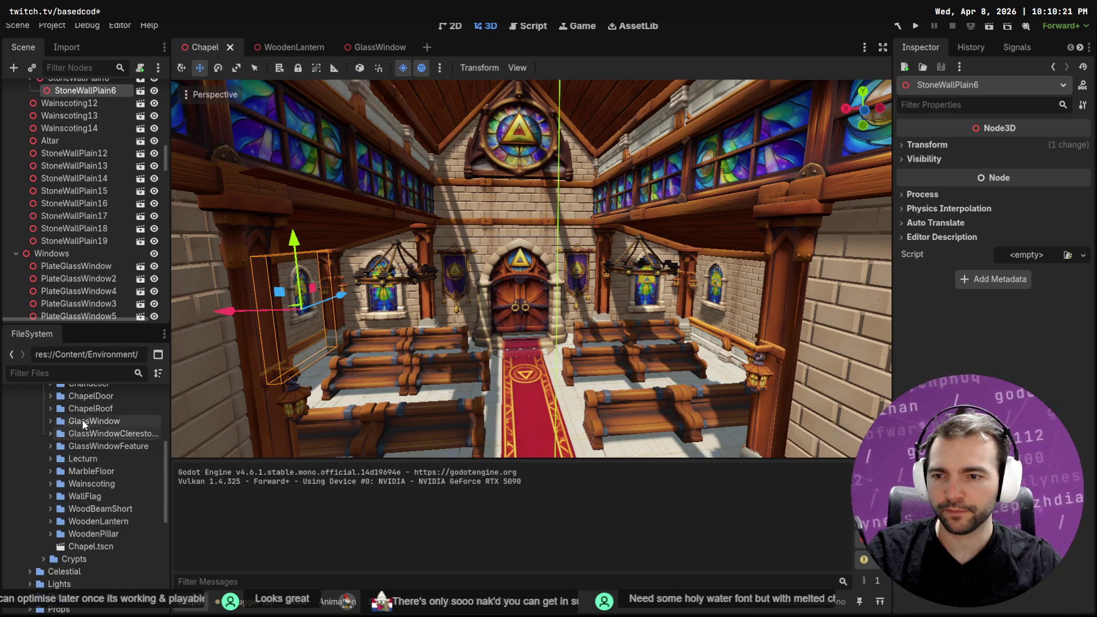
left_click(51, 484)
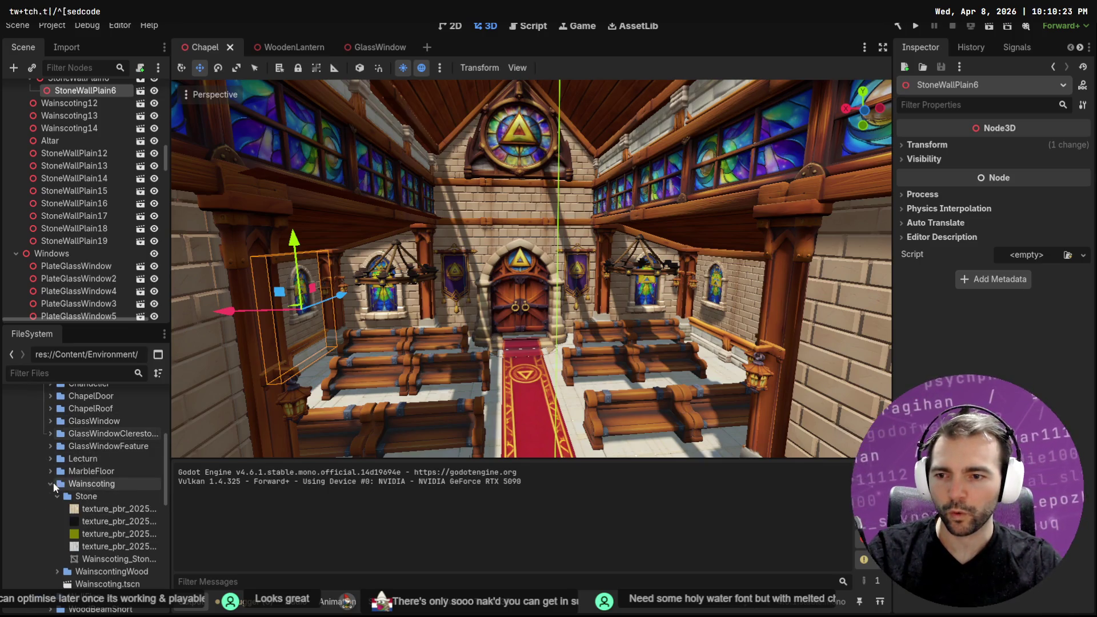
Reveal Wainscoting_Stone in File Manager and import its OBJ into Blender
right_click(97, 557)
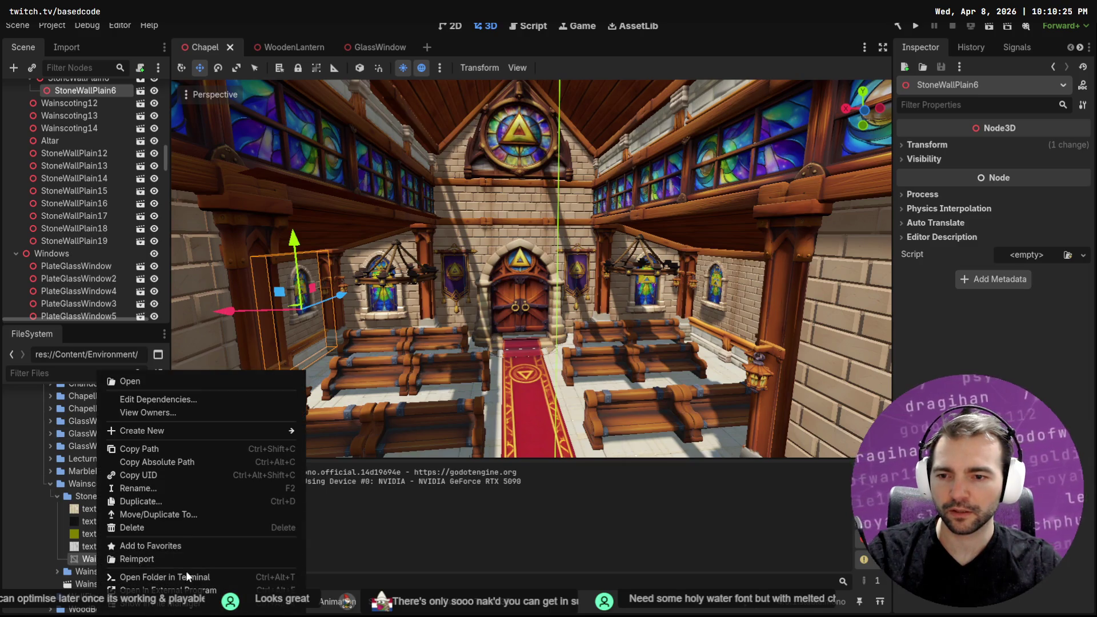
left_click(209, 604)
mouse_move(377, 371)
left_mouse_down()
mouse_move(467, 375)
mouse_move(482, 308)
mouse_move(482, 330)
left_mouse_up()
left_click(433, 518)
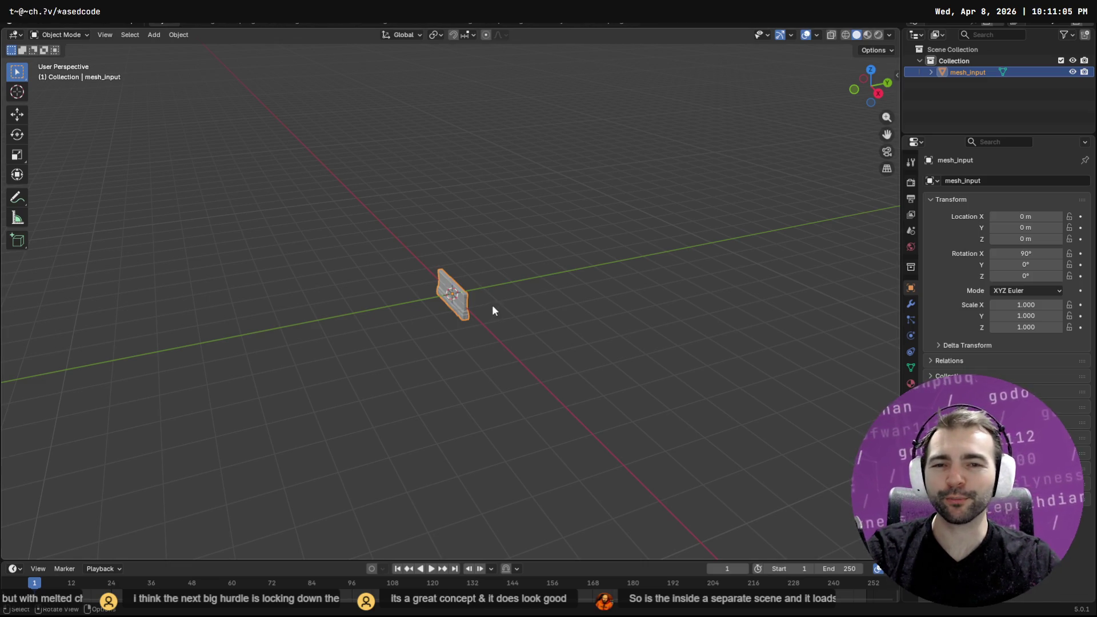
Delete the imported stone mesh_input and bring up the Stone folder window
middle_click_drag(486, 288, 610, 264)
mouse_move(602, 266)
middle_mouse_down()
mouse_move(492, 282)
mouse_move(548, 282)
middle_mouse_up()
key("Delete")
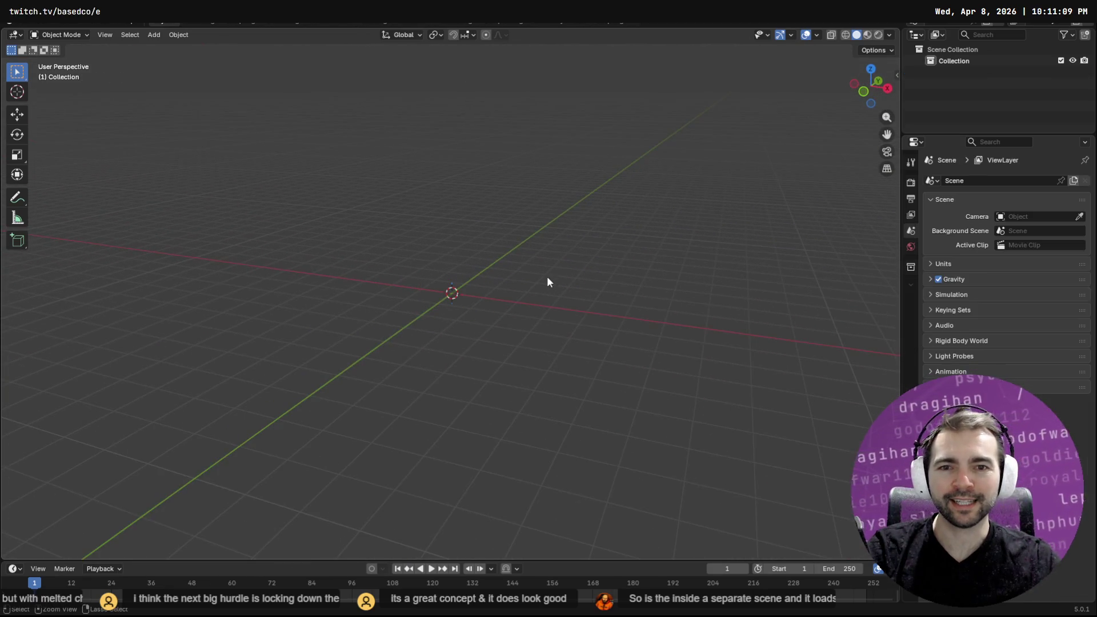
key("alt+Tab")
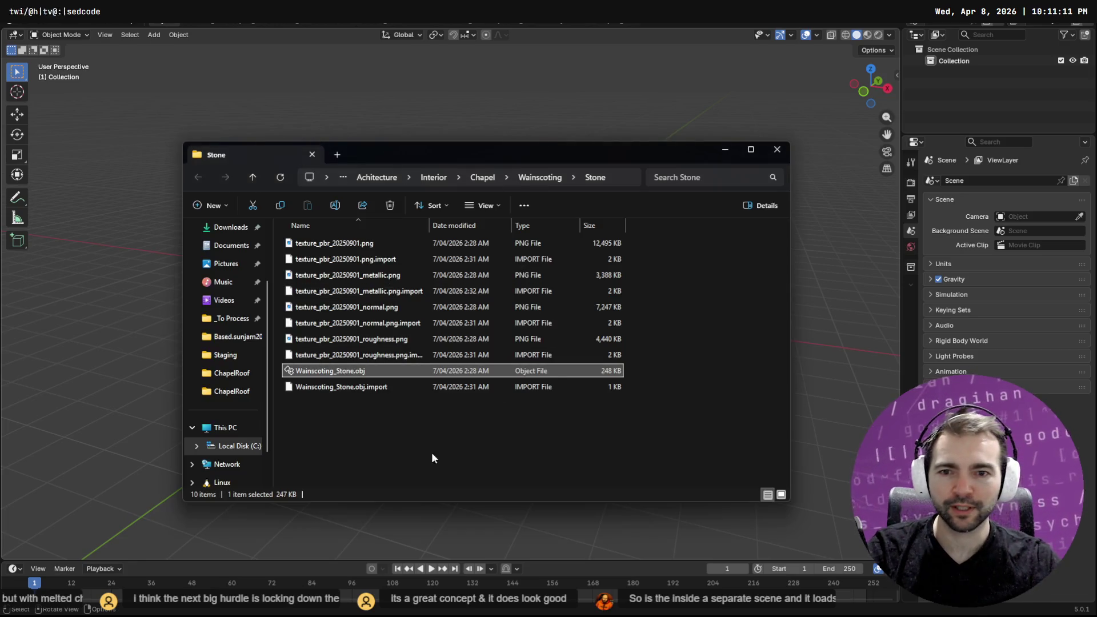
Drag Wainscoting_Wood.obj from the WainscontingWood folder into Blender and import it
key("alt+Up")
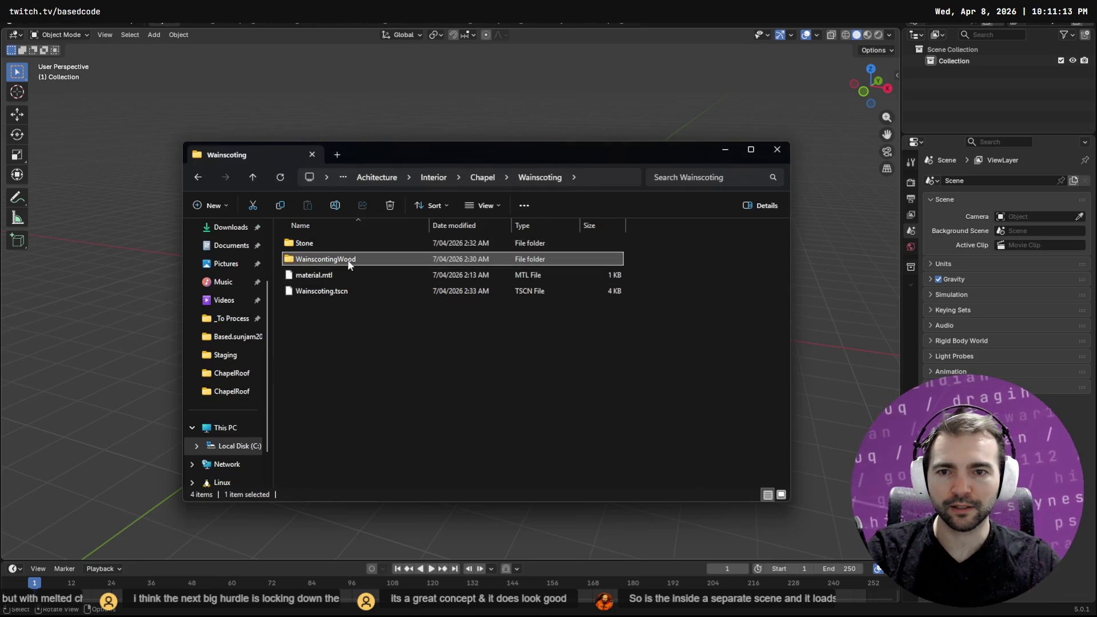
double_click(350, 260)
left_click(333, 371)
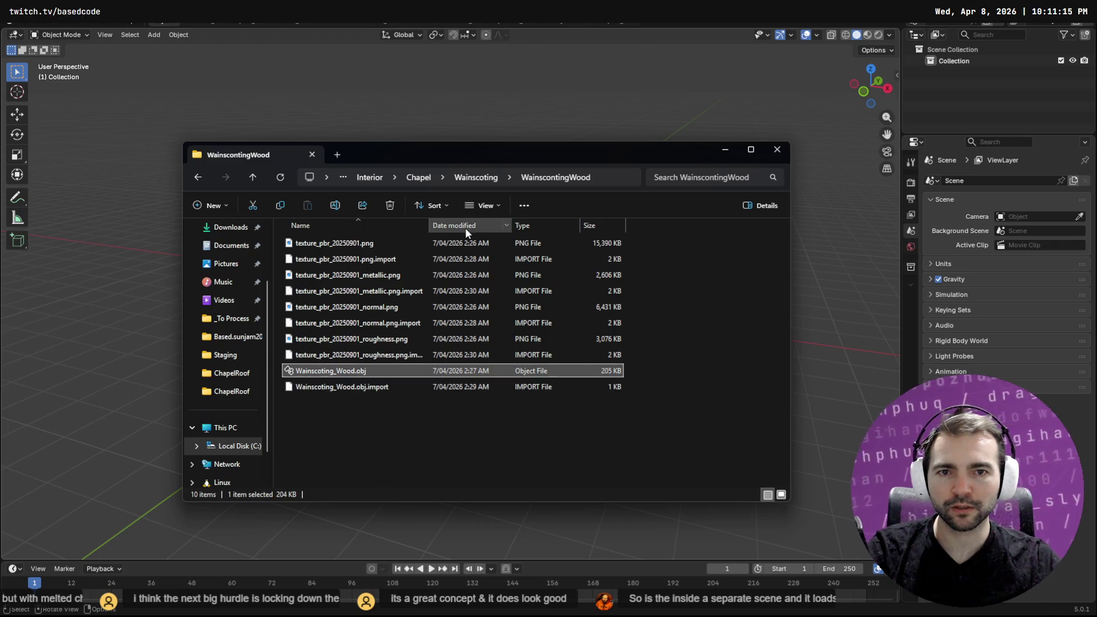
left_click_drag(333, 371, 918, 372)
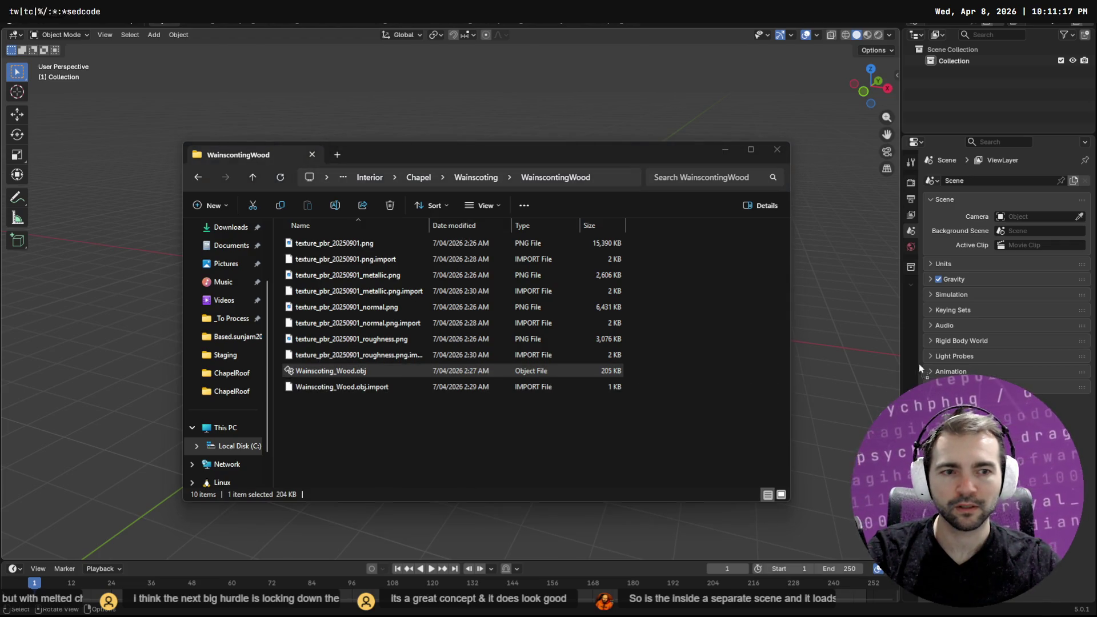
left_click_drag(837, 341, 811, 343)
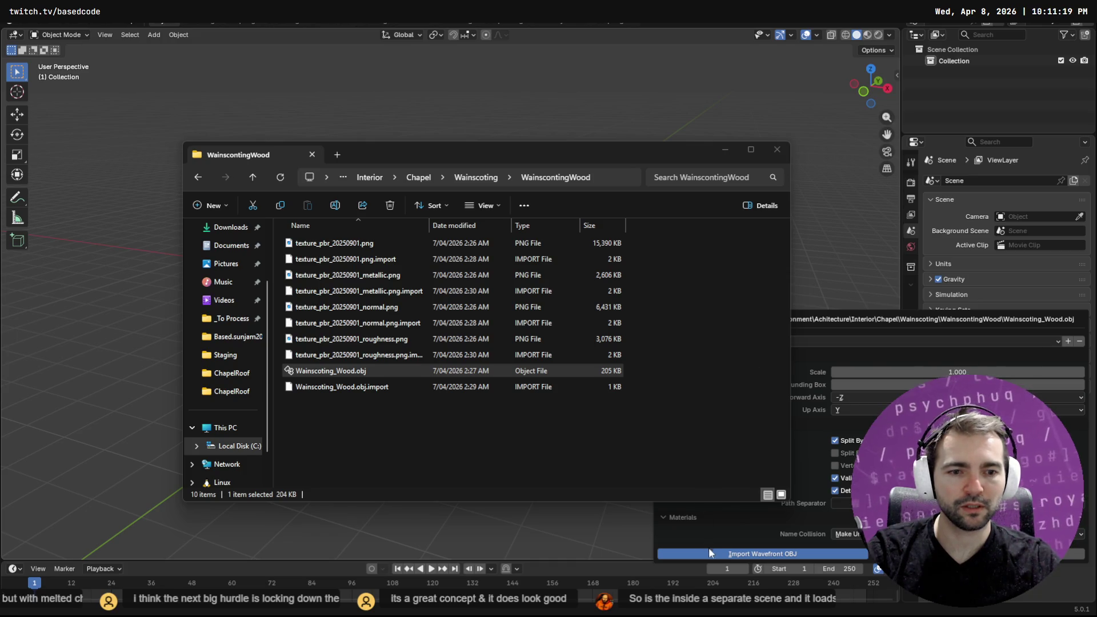
left_click(707, 552)
key("alt+Tab")
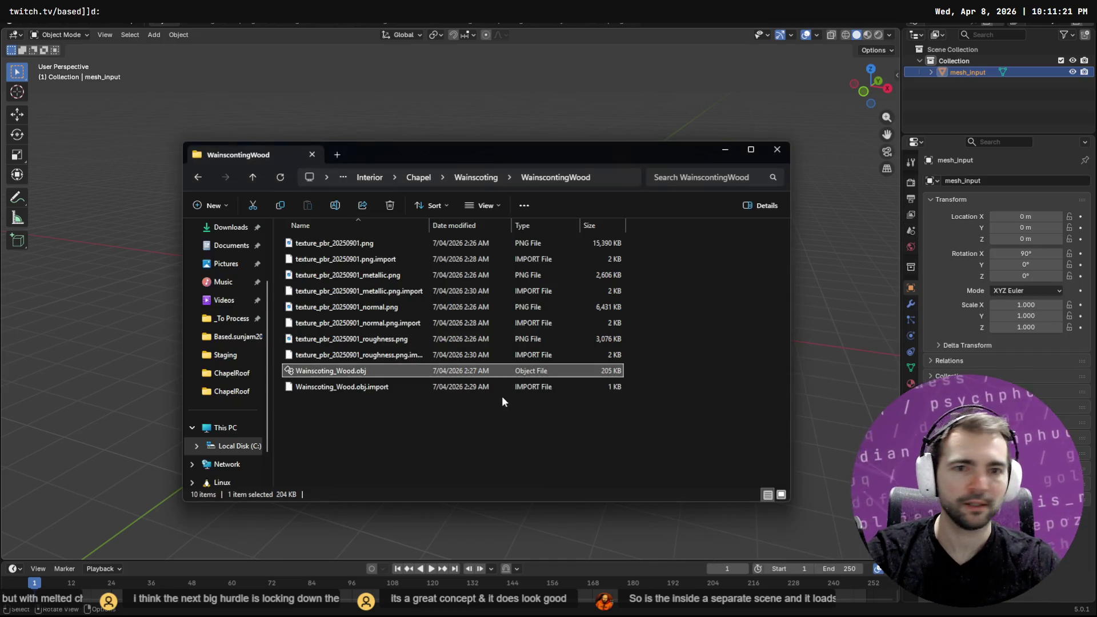
key("alt+Tab")
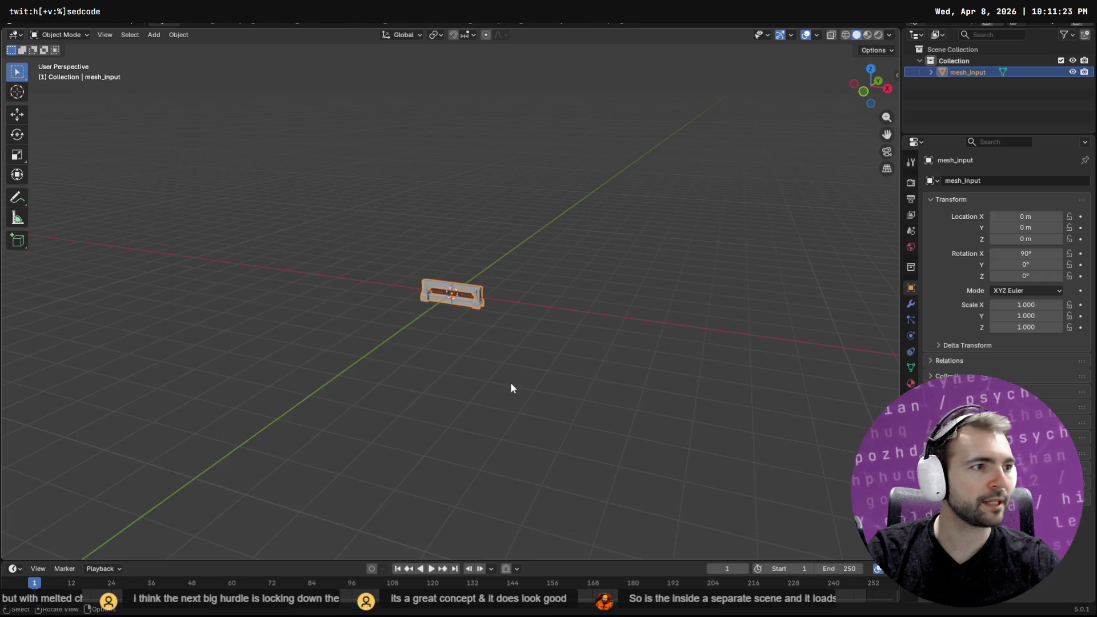
Start an FBX export, paste the wood mesh folder path, then cancel it
left_click(43, 21)
mouse_move(26, 21)
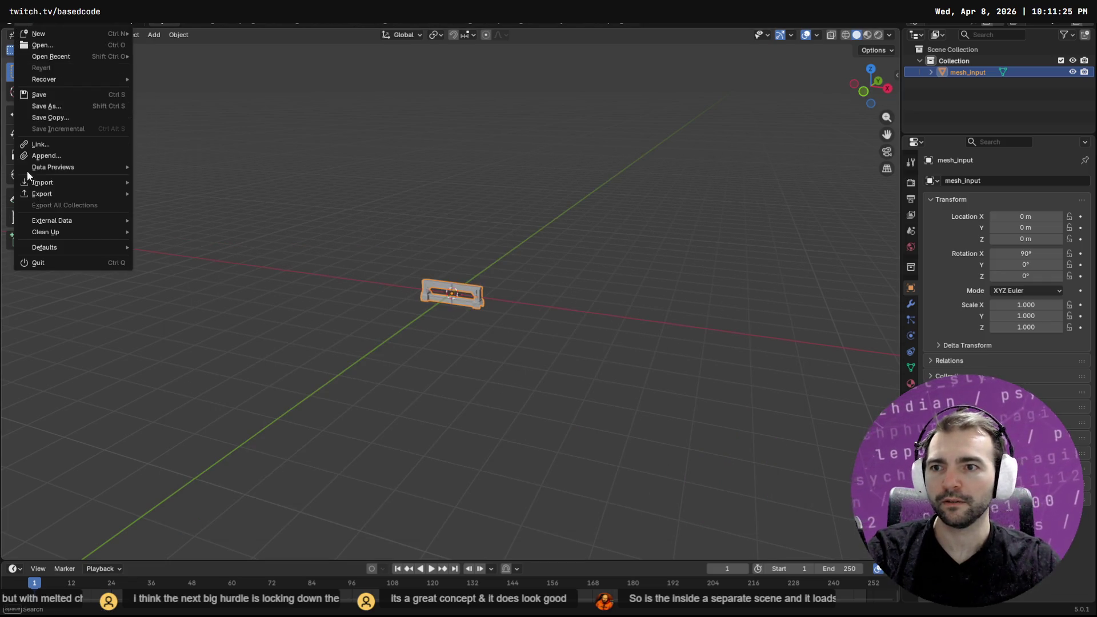
mouse_move(71, 198)
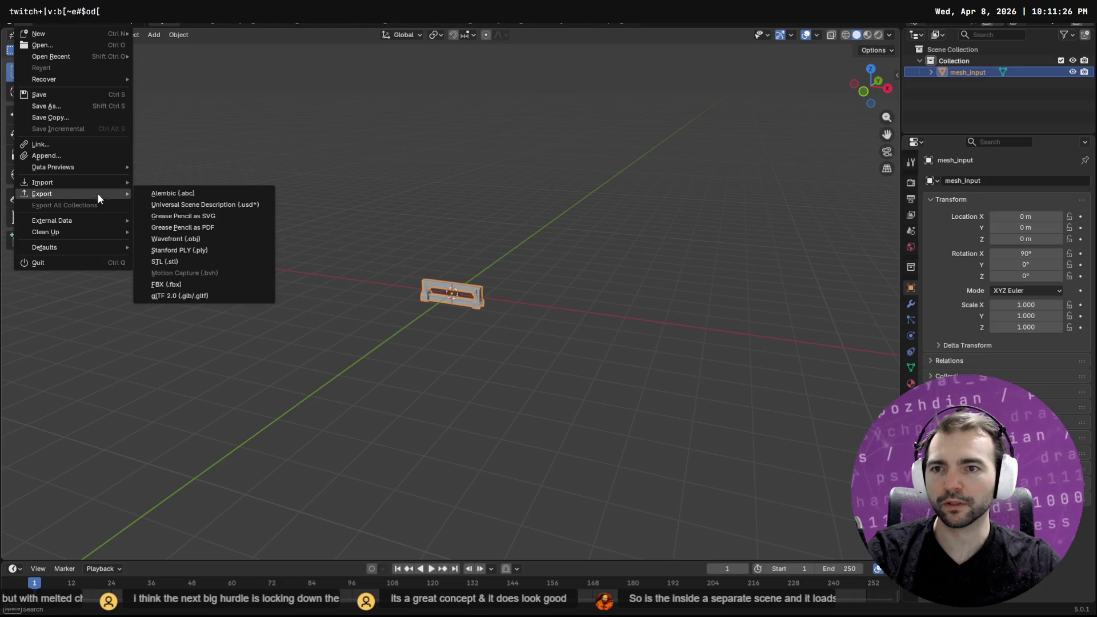
left_click(199, 282)
left_click(539, 184)
key("ctrl+v")
key("Return")
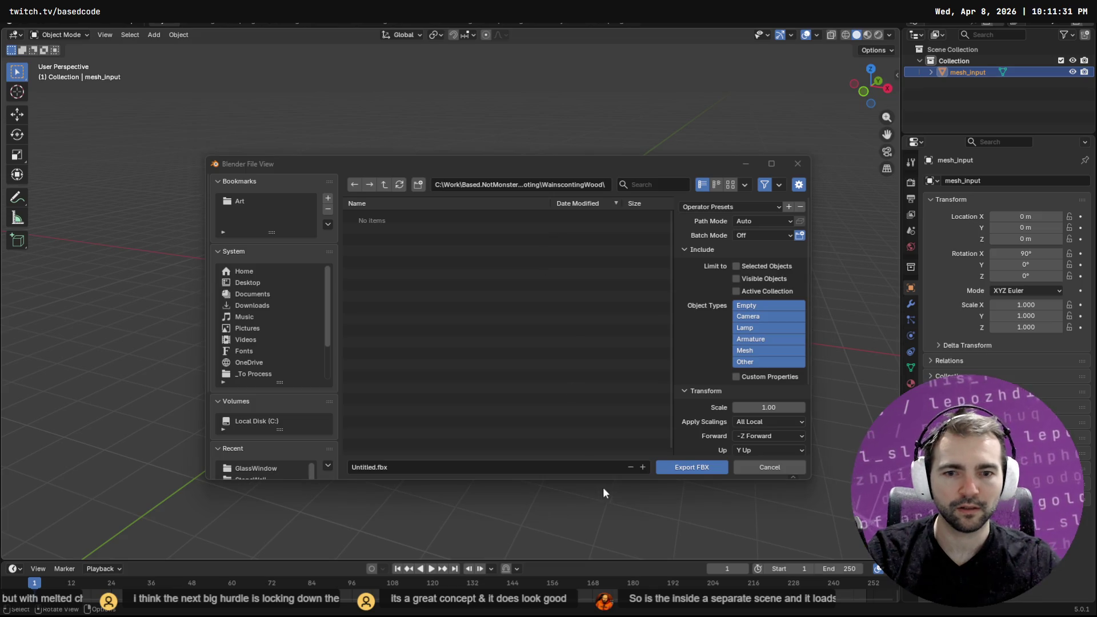
left_click(794, 468)
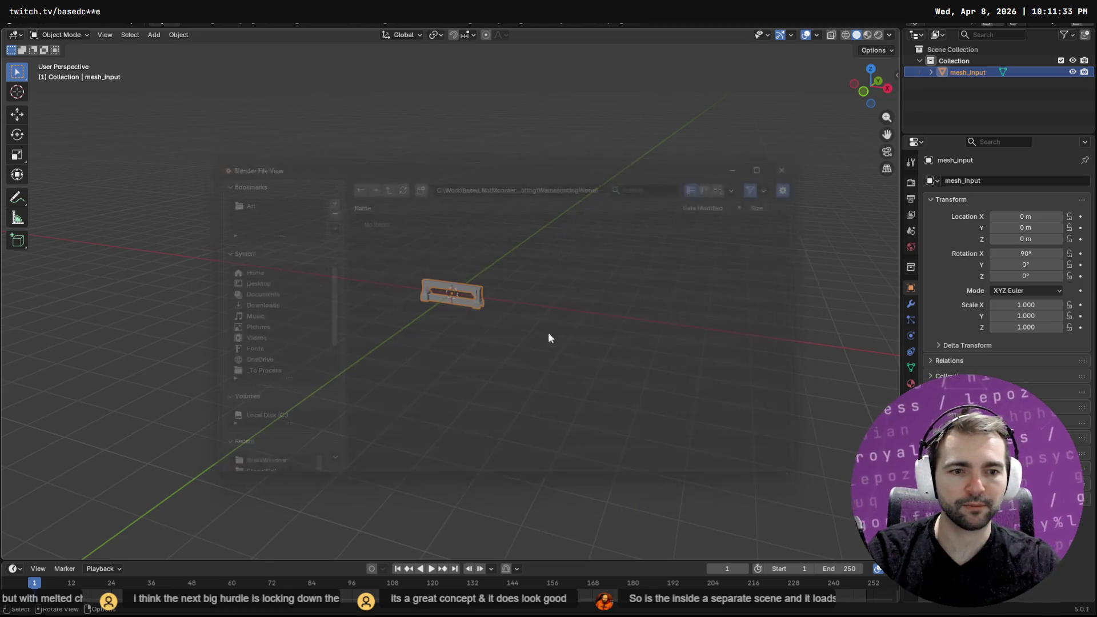
Begin a Wavefront OBJ export targeting Wainscoting_Wood.obj, then abandon it
left_click(23, 22)
mouse_move(94, 196)
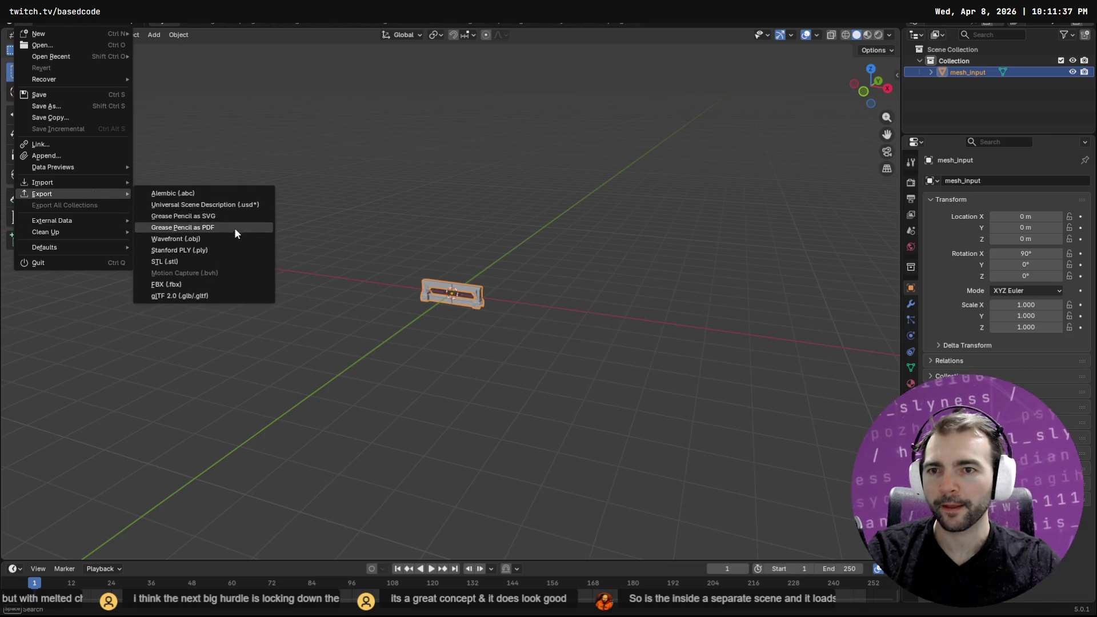
left_click(224, 239)
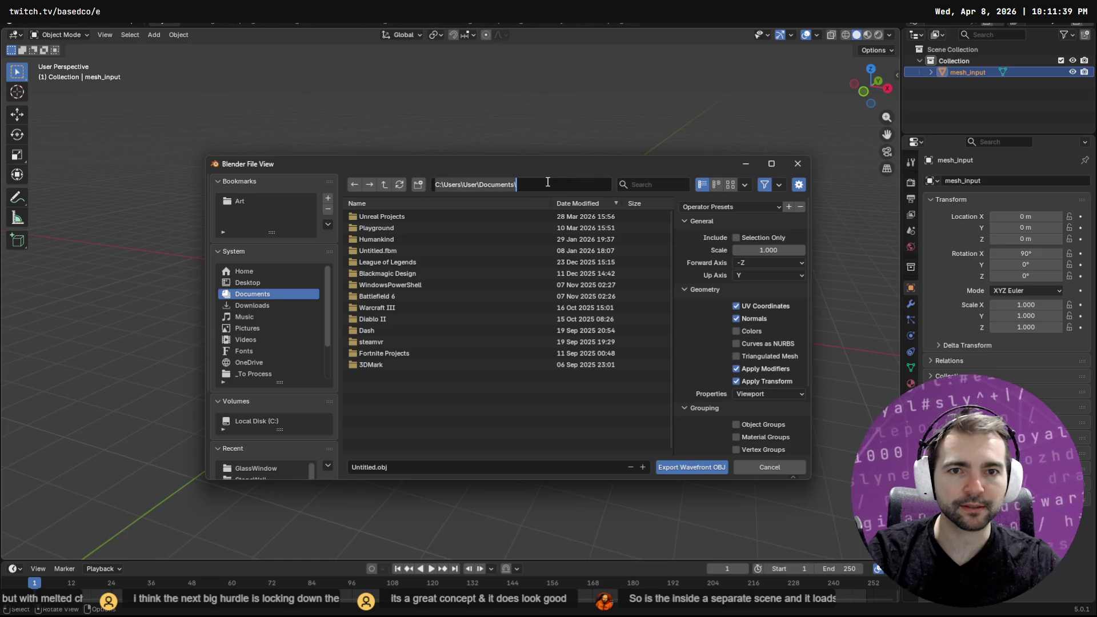
key("Return")
left_click(406, 217)
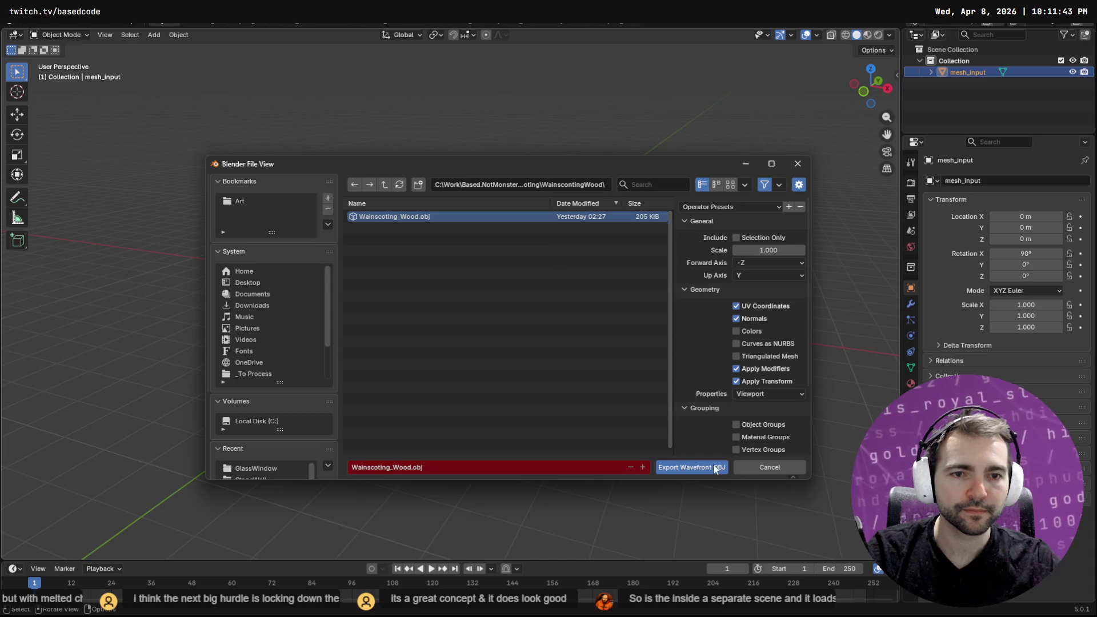
left_click(769, 467)
Export the mesh as Wavefront OBJ, overwriting Wainscoting_Wood.obj in WainscontingWood
left_click(38, 25)
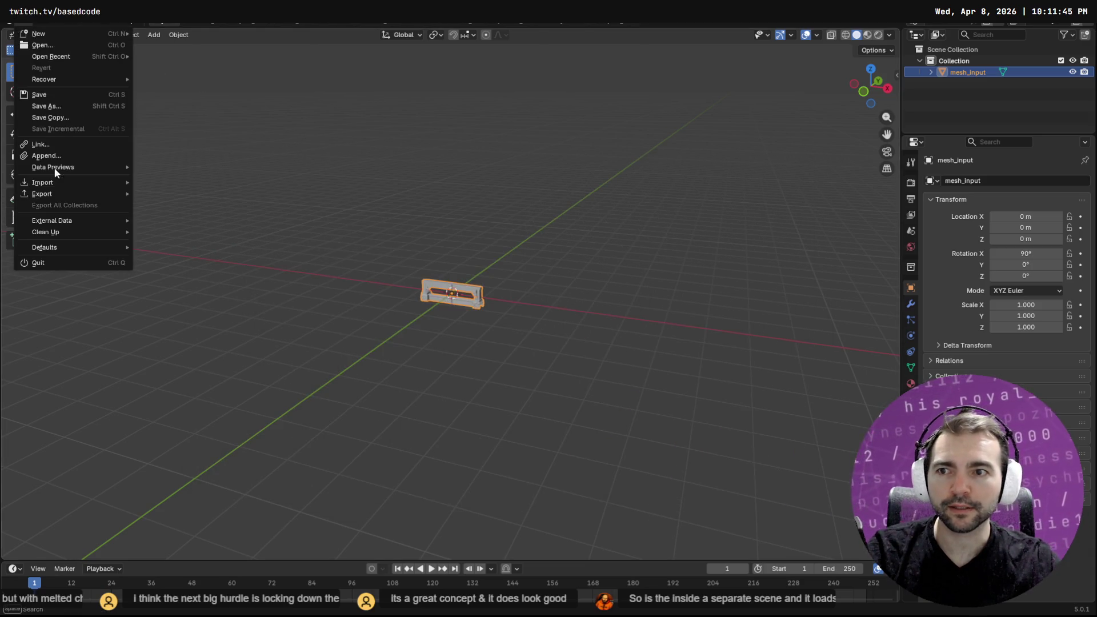
mouse_move(80, 194)
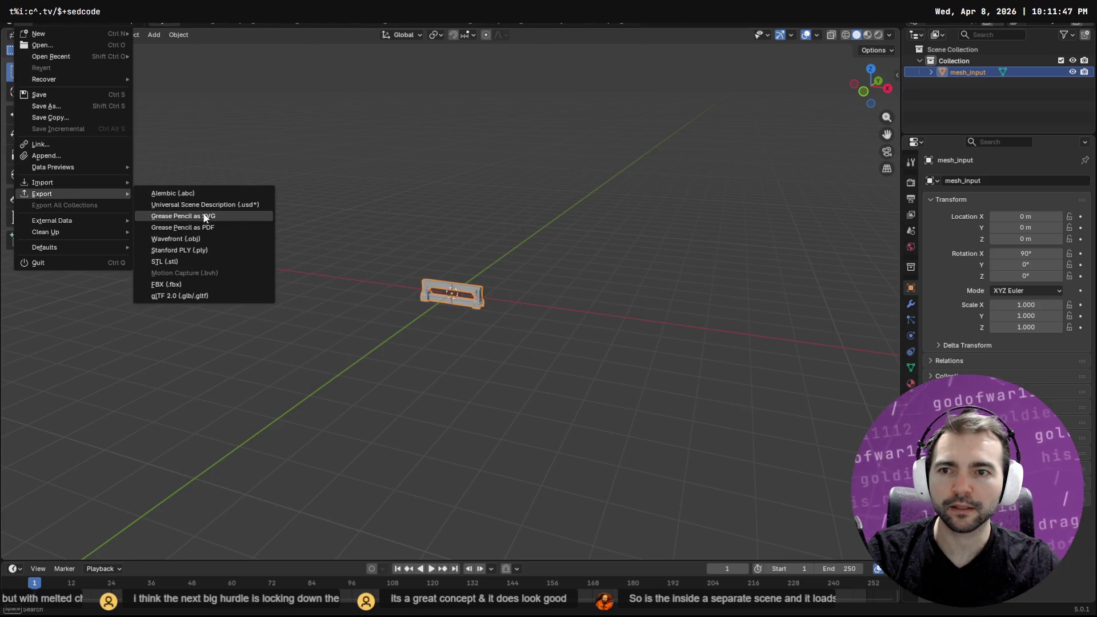
left_click(235, 240)
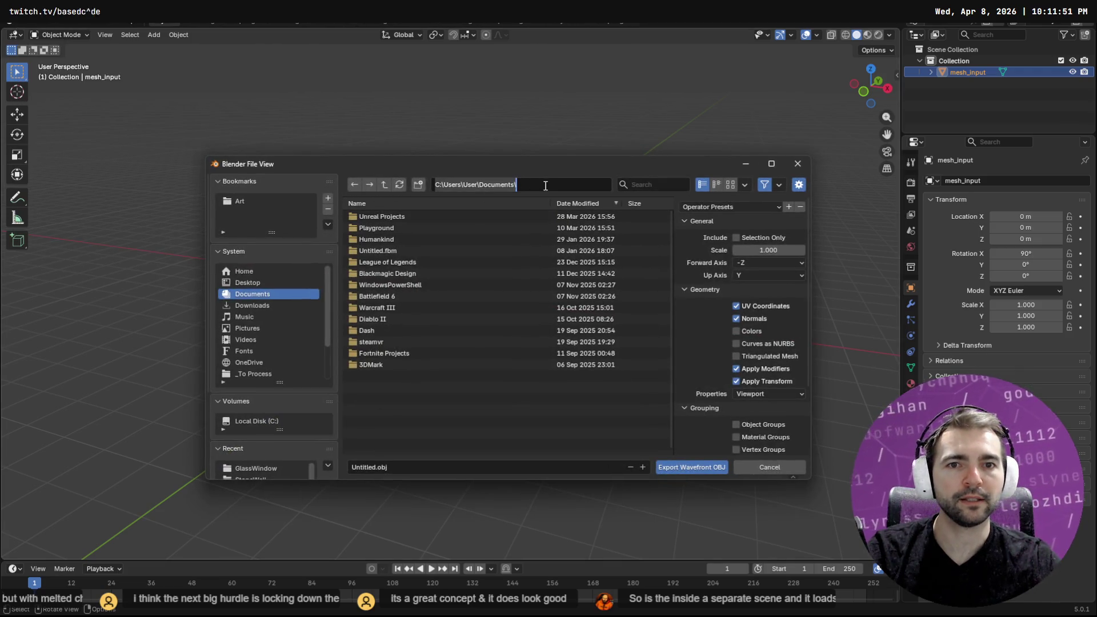
key("Return")
left_click(426, 216)
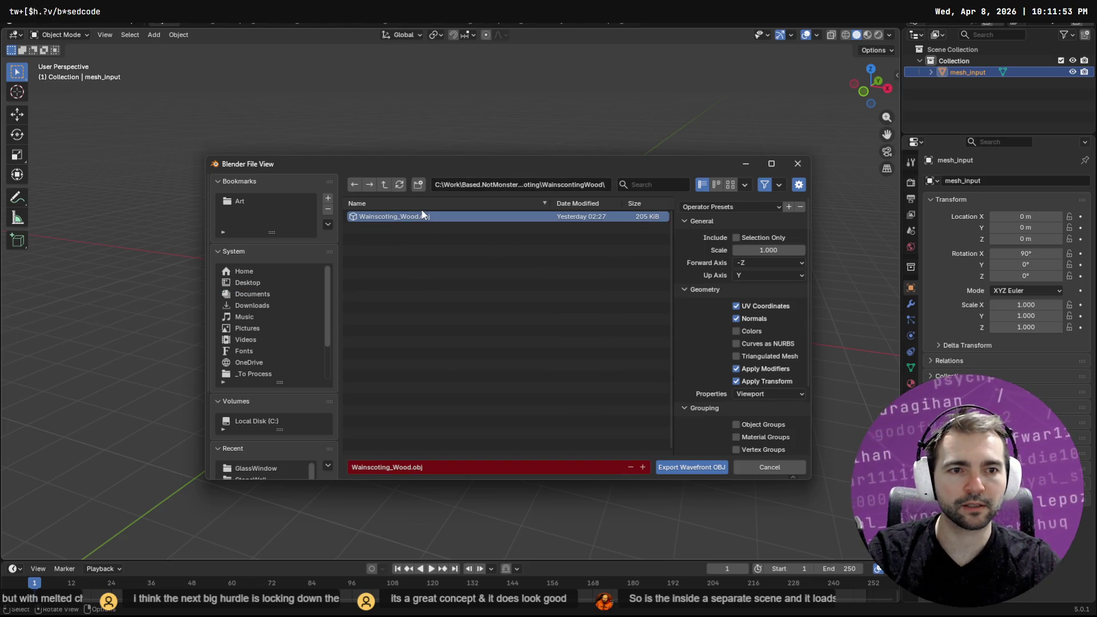
key("Return")
left_click(878, 34)
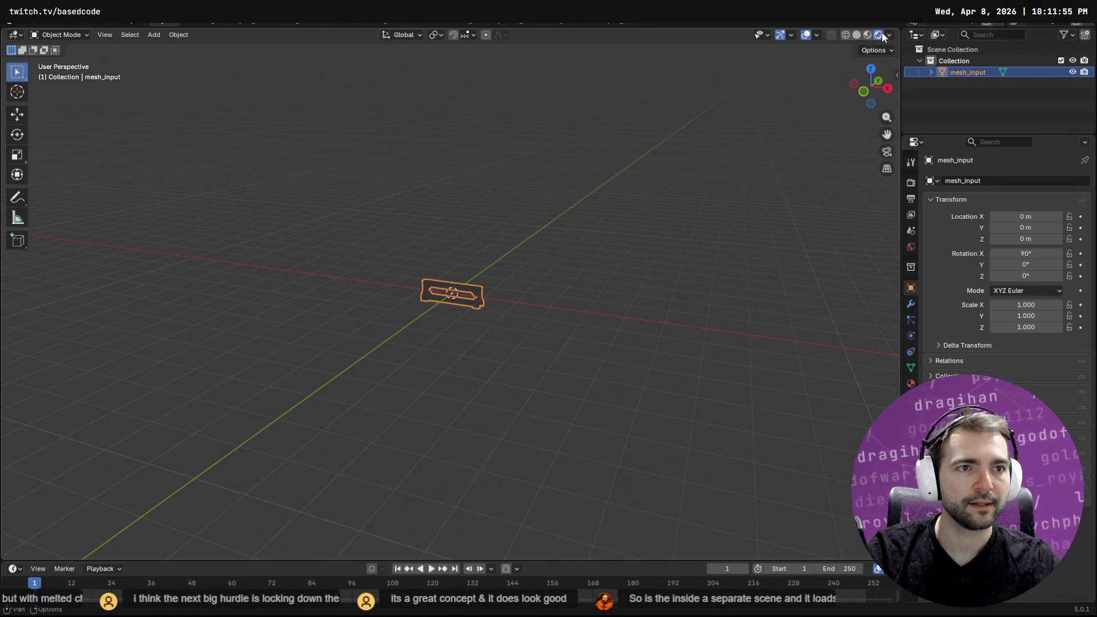
Compare solid, material preview and rendered shading on the wood piece
left_click(868, 35)
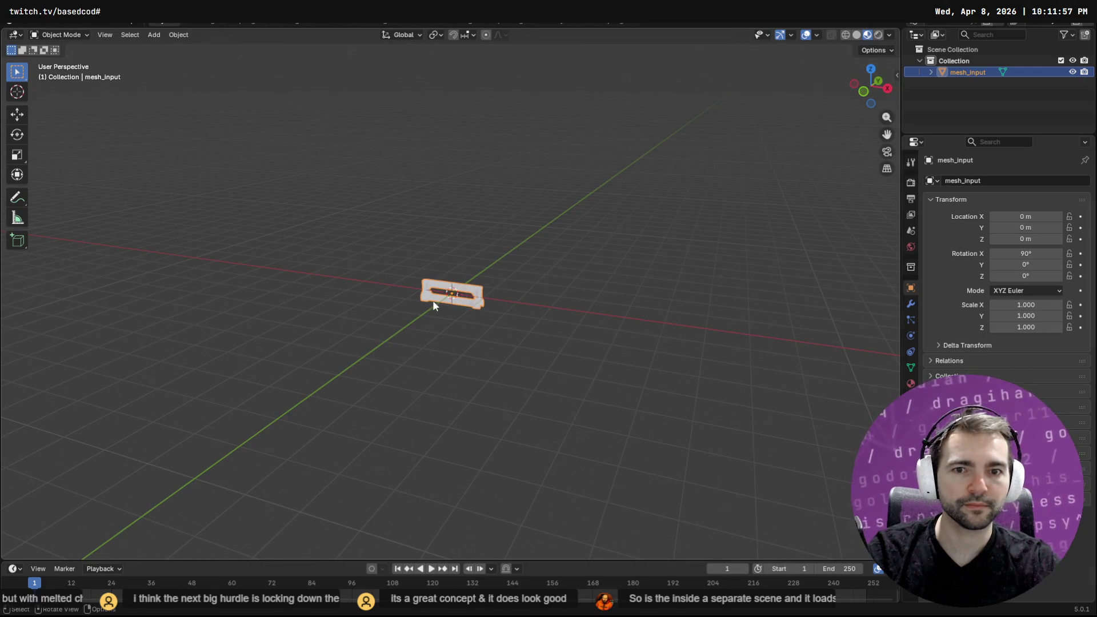
scroll(433, 300, "up", 10)
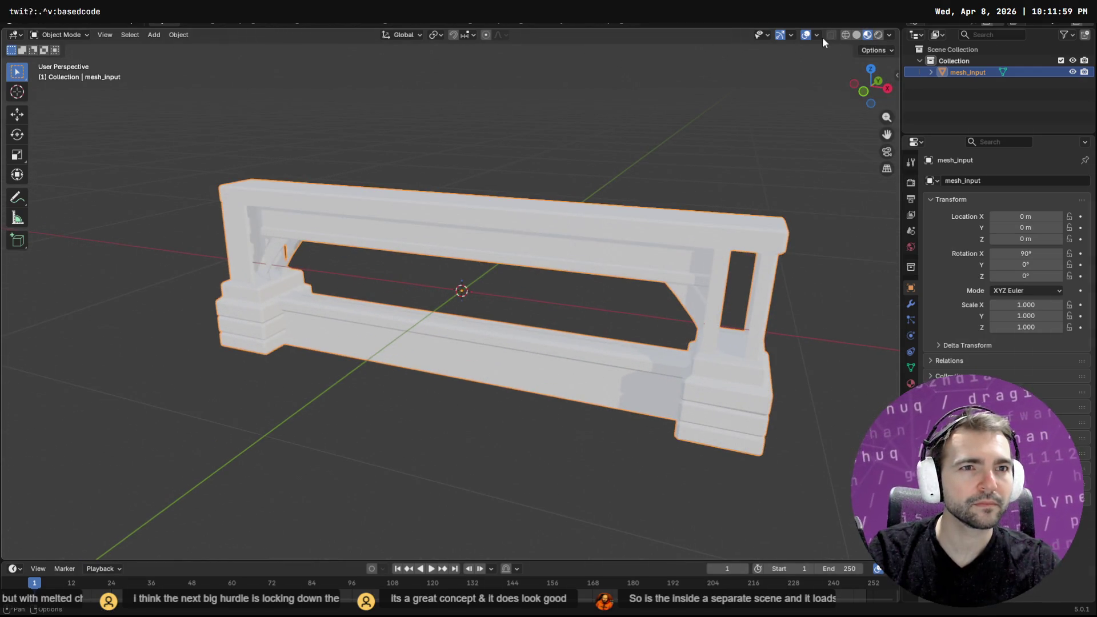
left_click(857, 34)
left_click(878, 35)
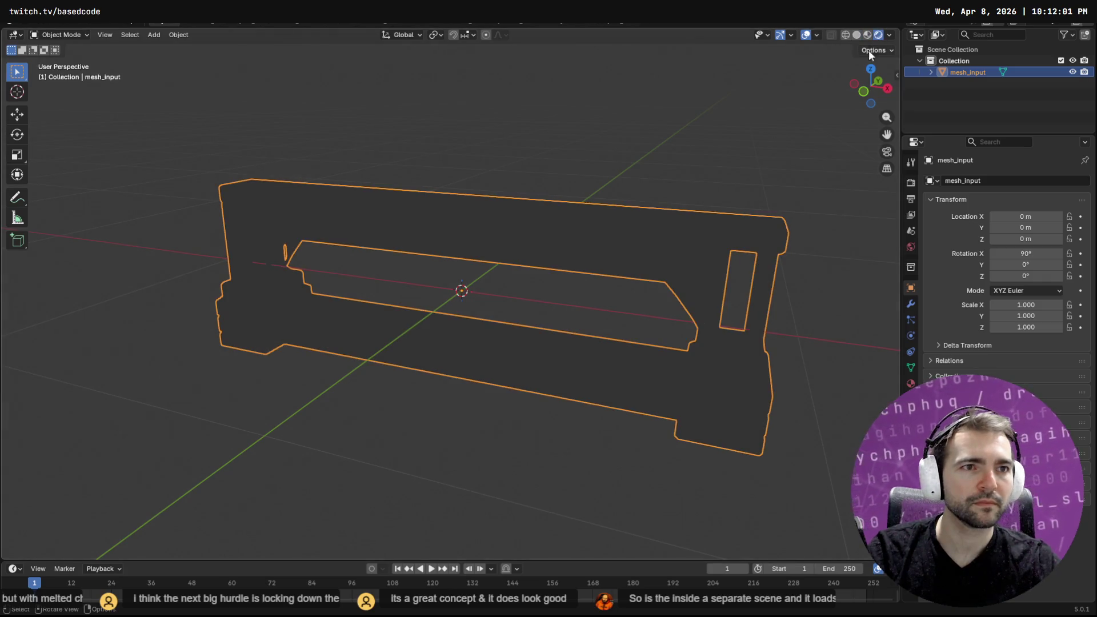
left_click(867, 35)
middle_click_drag(571, 243, 616, 250)
Check the mesh's Material.001 settings, then switch to the UV Editing workspace
key("alt+Tab")
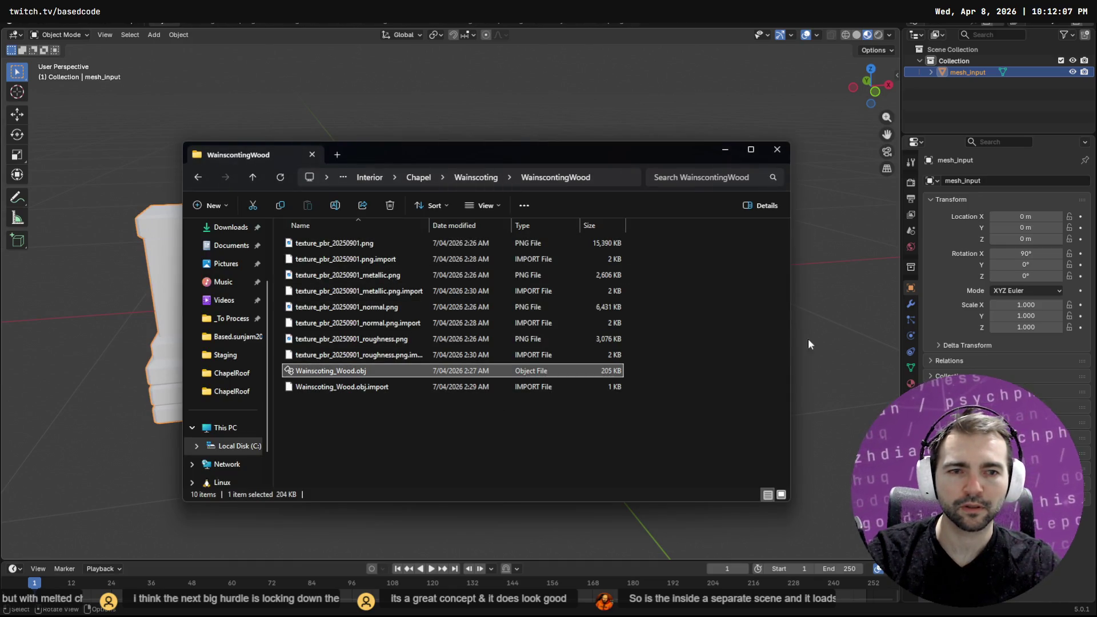
left_click(842, 239)
middle_click_drag(767, 248, 866, 355)
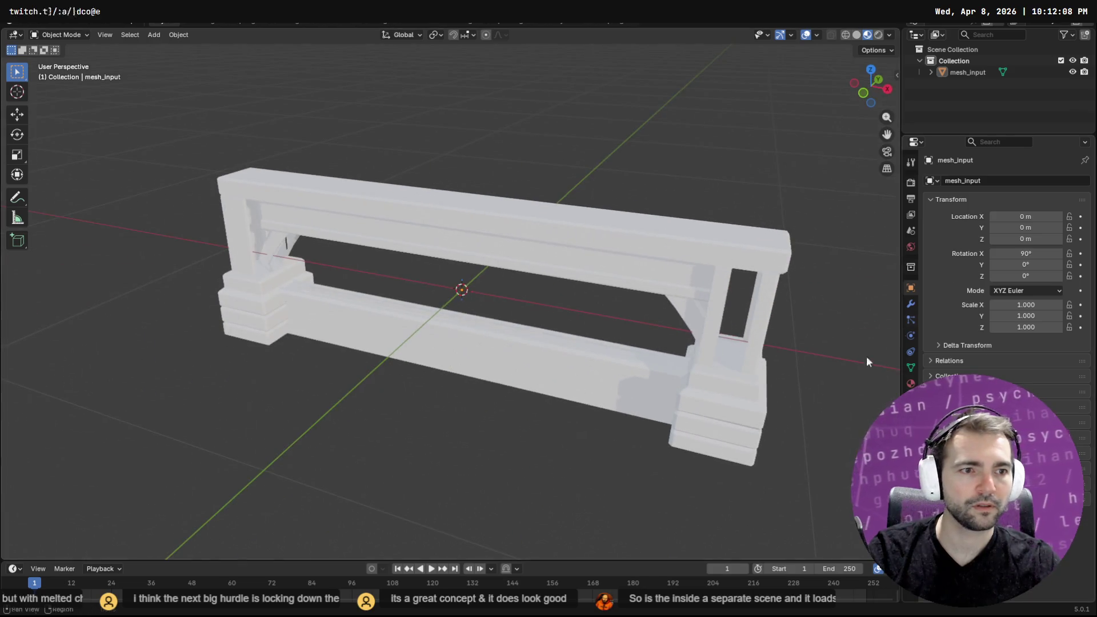
left_click(911, 384)
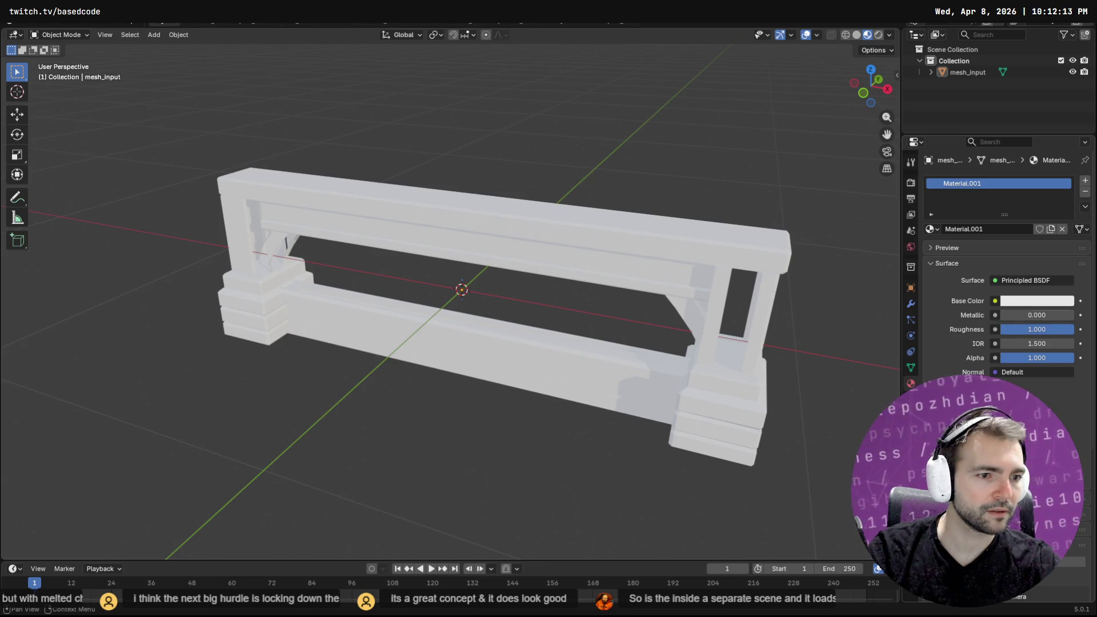
left_click(280, 23)
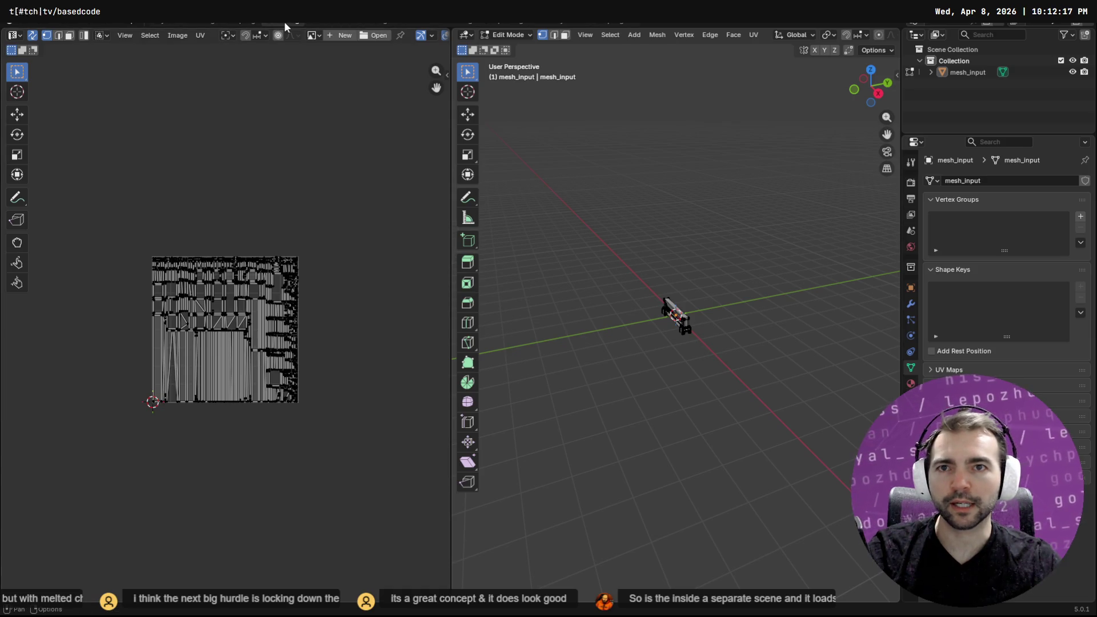
In Shading, add an Image Texture node and link its Color to Base Color
left_click(379, 23)
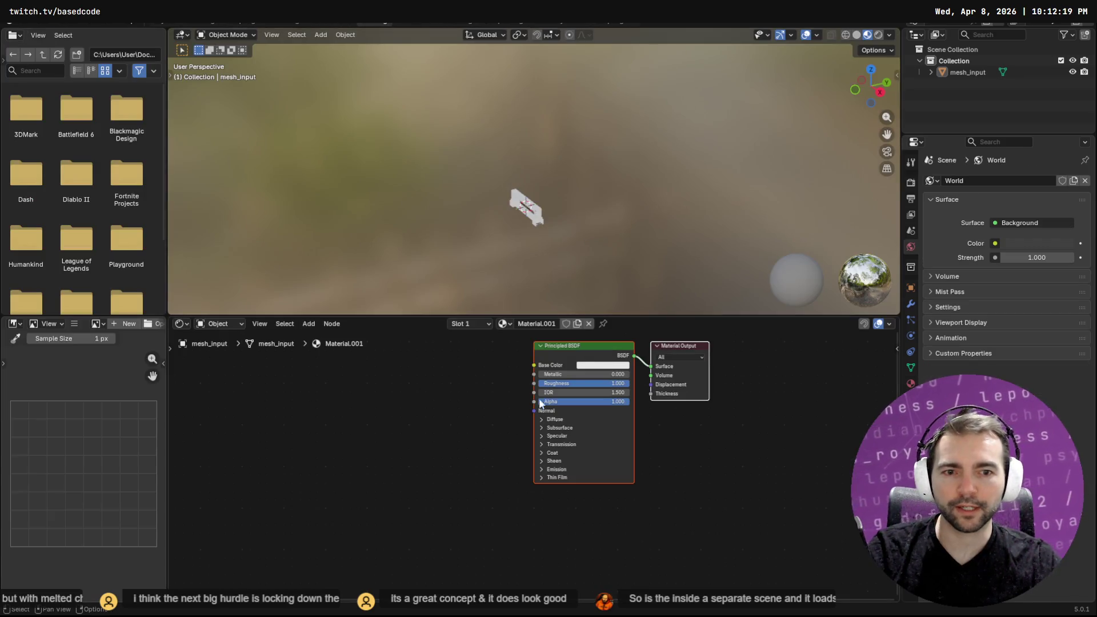
right_click(674, 447)
mouse_move(674, 447)
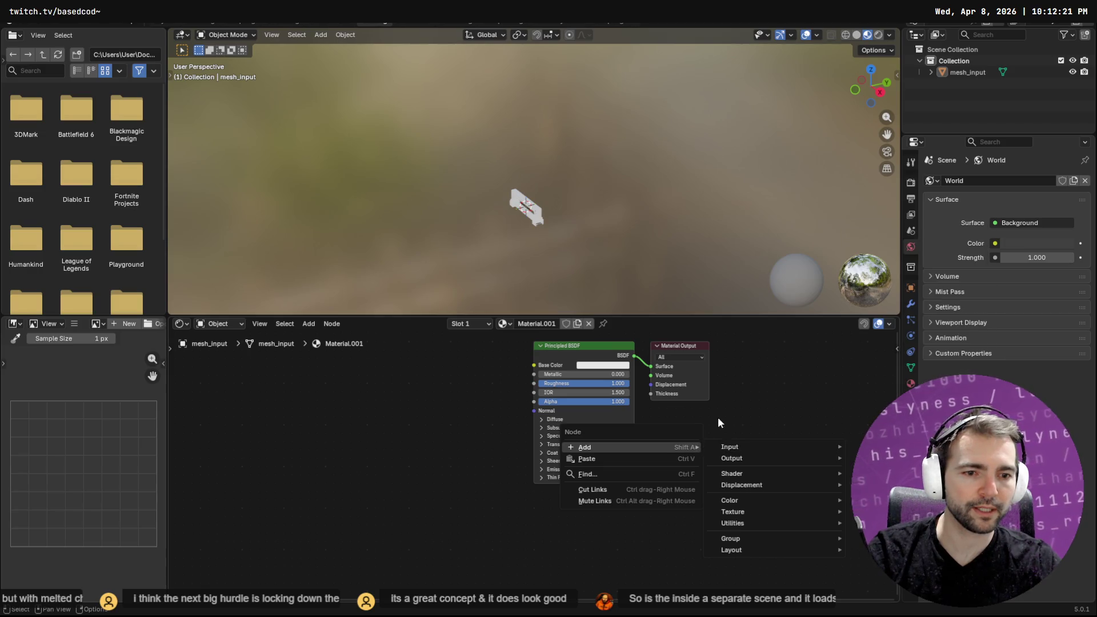
mouse_move(825, 510)
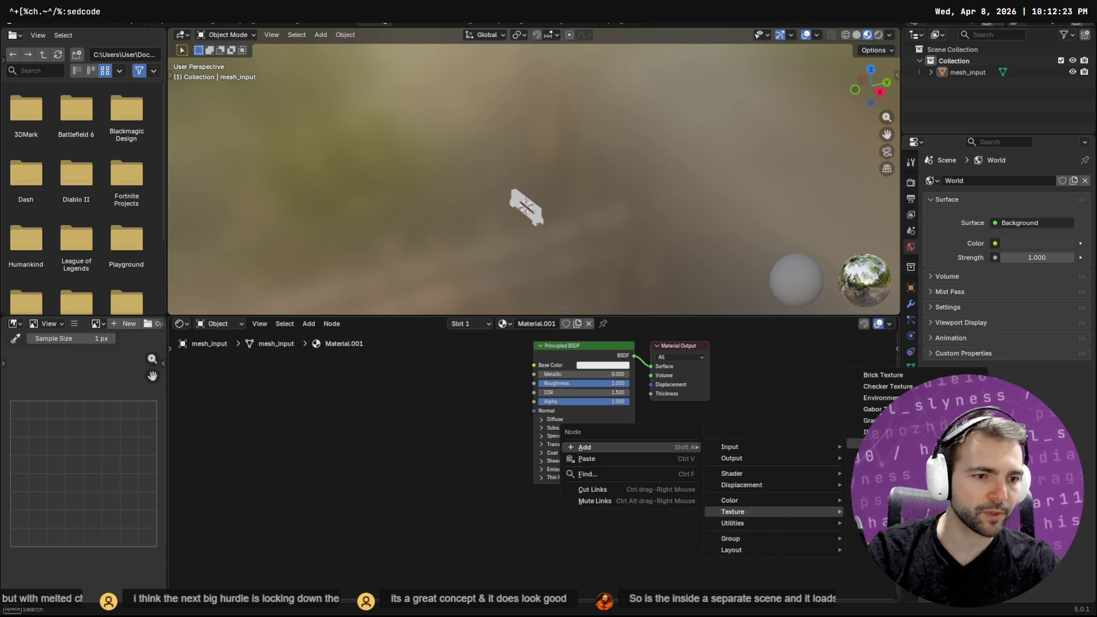
left_click(883, 444)
left_click(736, 423)
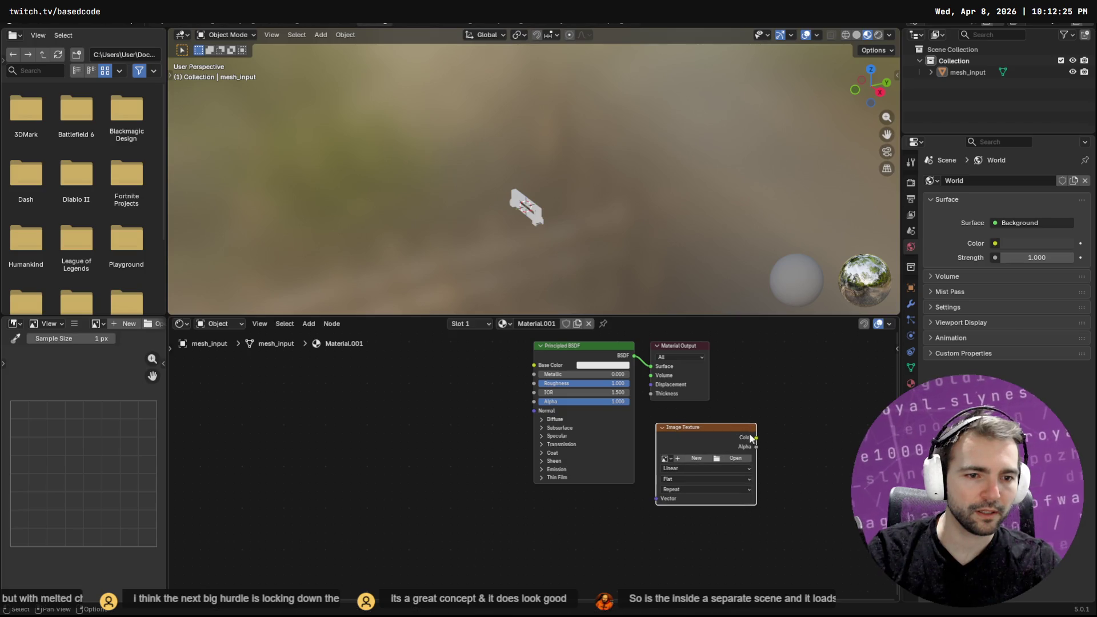
mouse_move(757, 438)
left_mouse_down()
mouse_move(503, 375)
mouse_move(534, 365)
left_mouse_up()
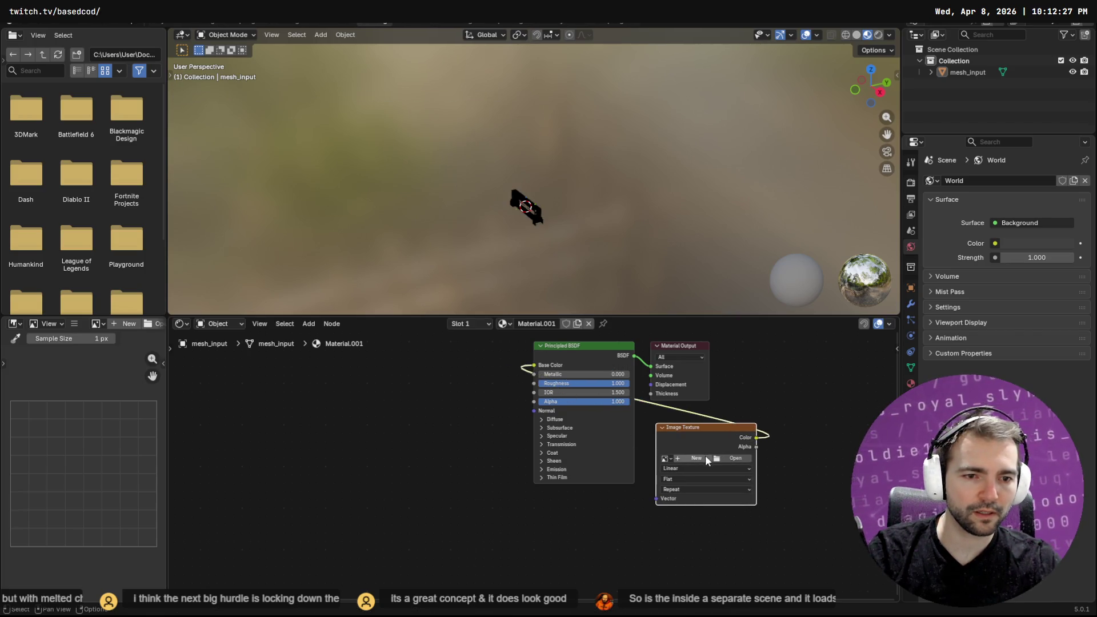
Load texture_pbr_20250901.png from the WainscotingWood folder into the texture node
left_click(728, 461)
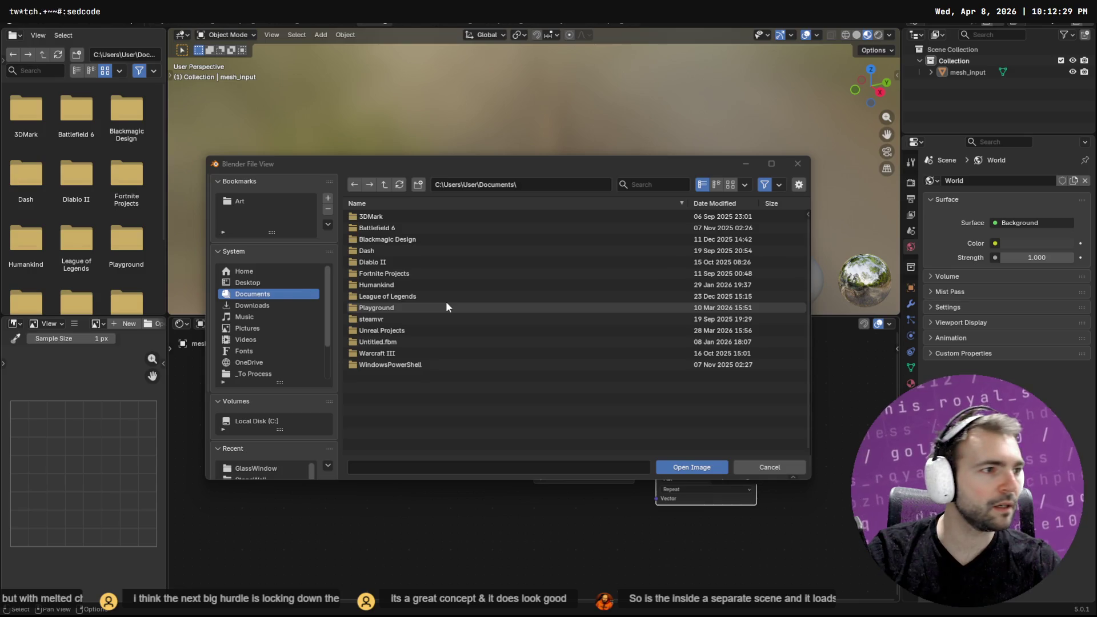
key("alt+Tab")
key("alt+d")
key("alt+Tab")
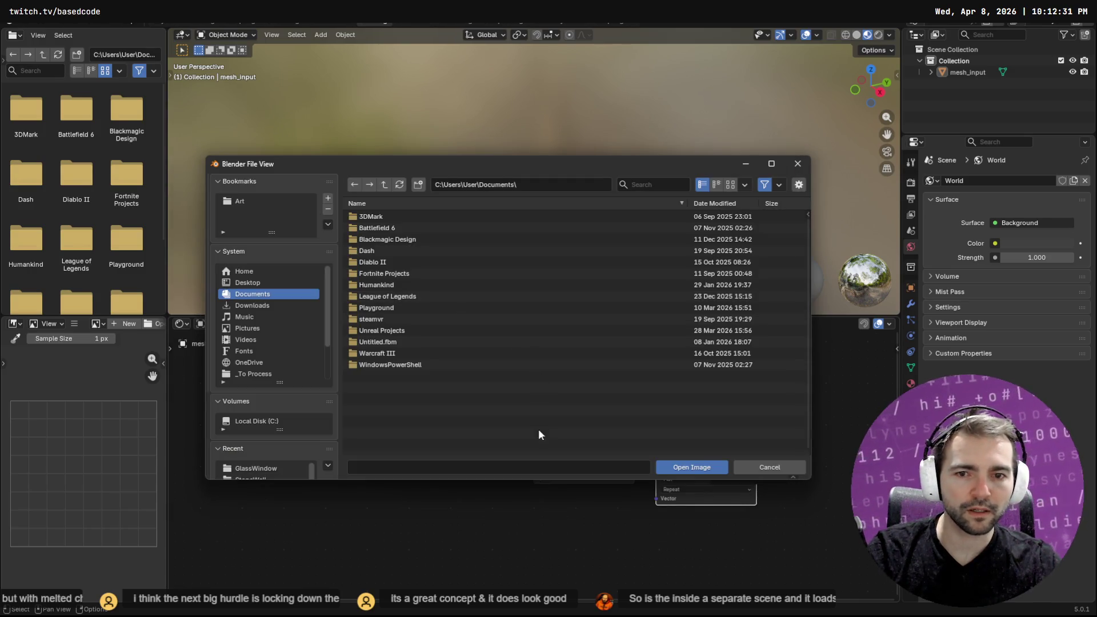
key("ctrl+v")
key("Return")
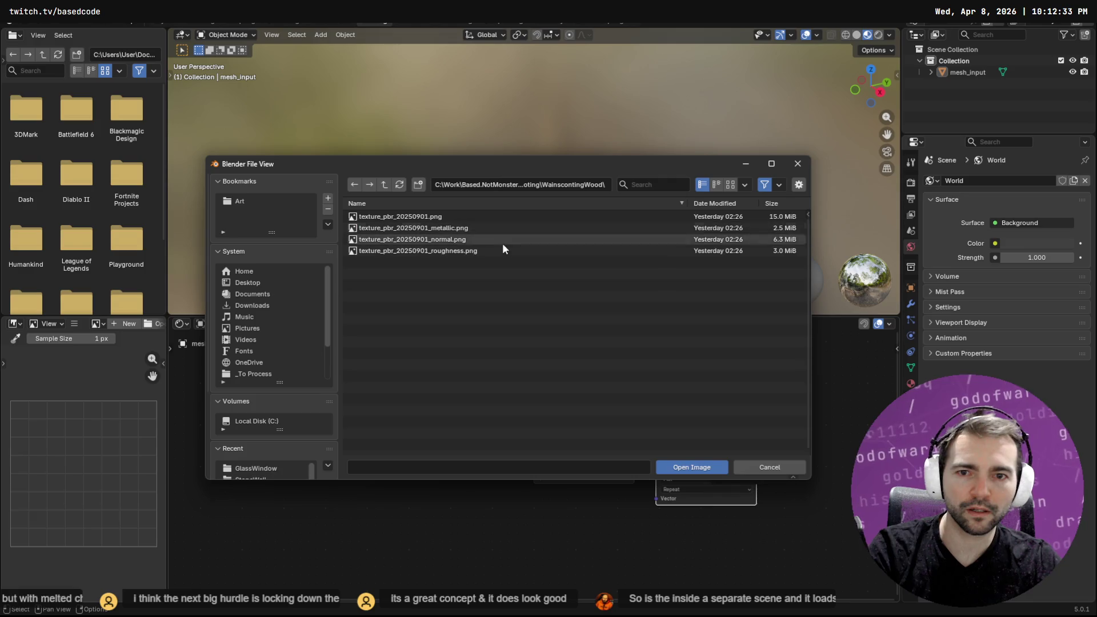
left_click(463, 217)
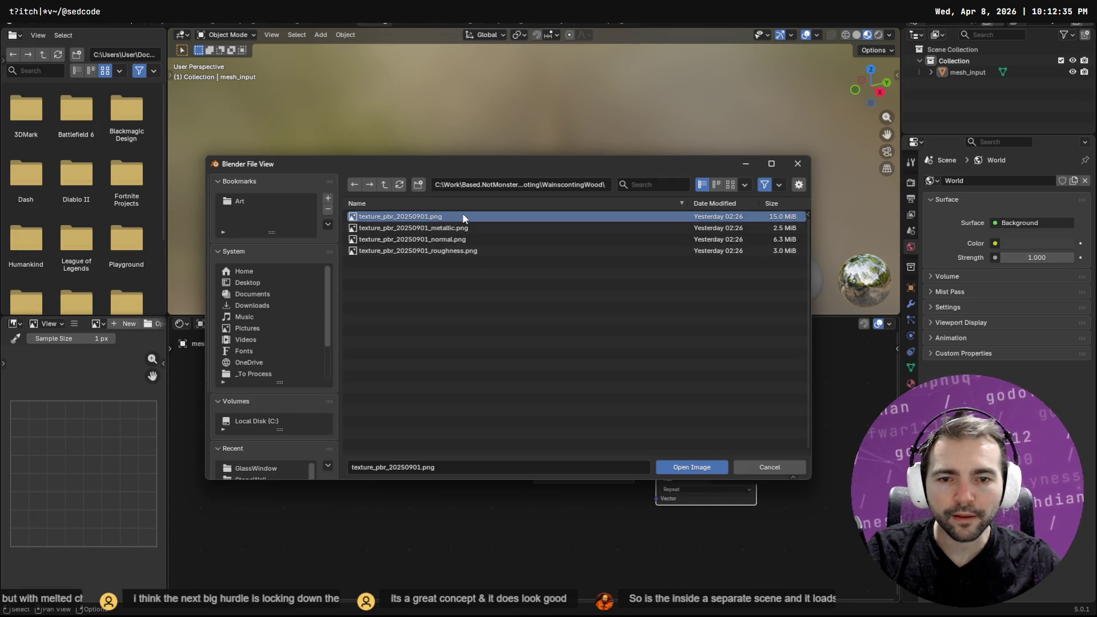
key("Return")
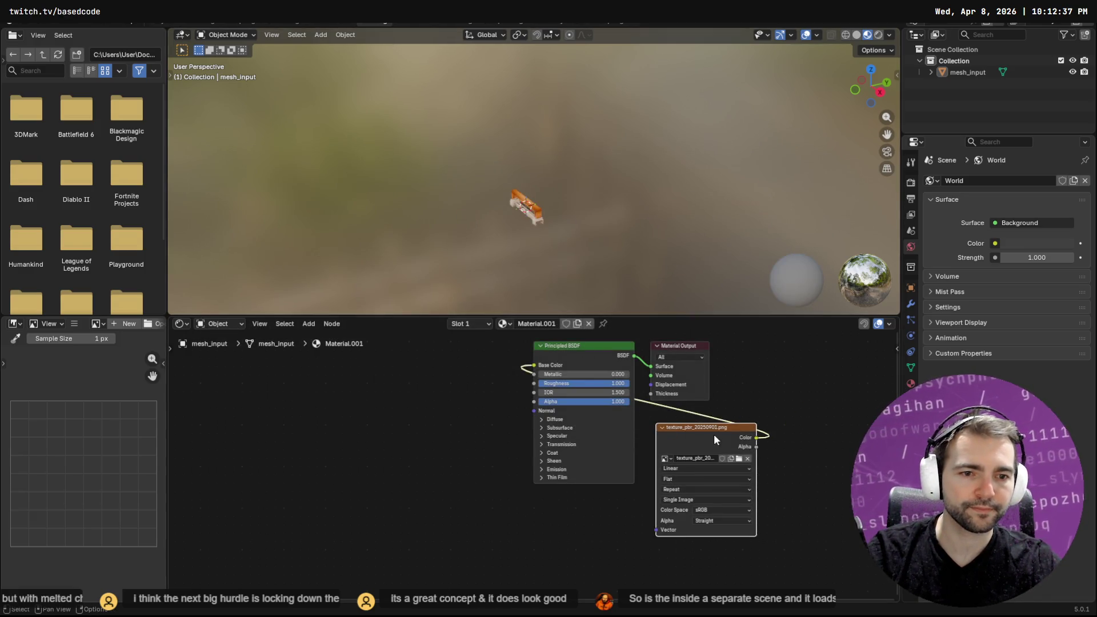
Position the texture node beside Principled BSDF and view the bench in Layout
left_click(465, 361)
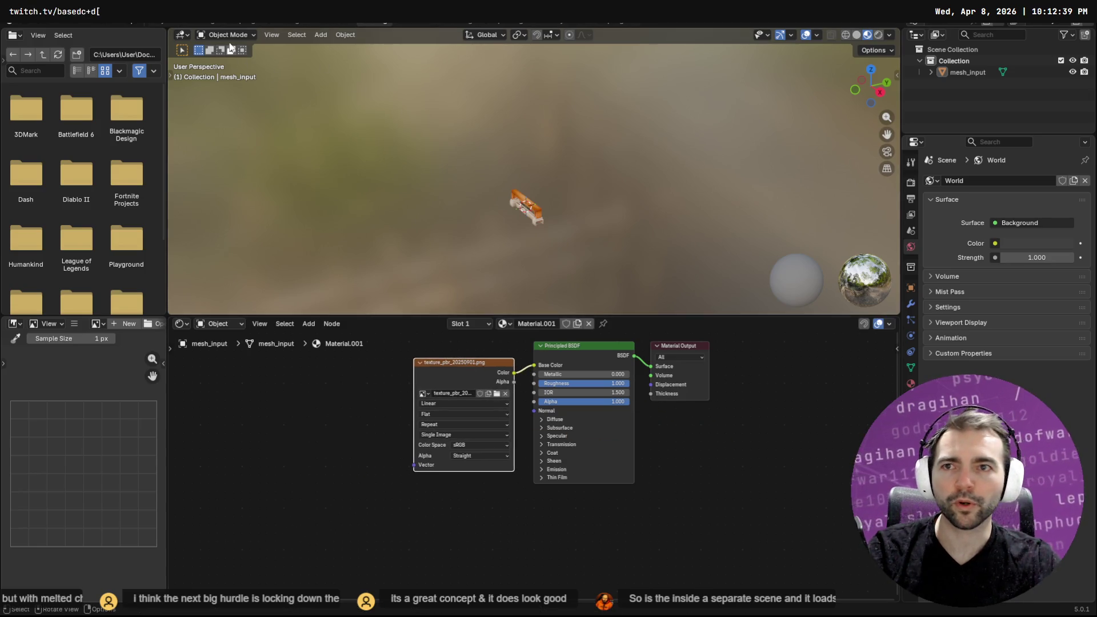
left_click(164, 21)
mouse_move(531, 265)
middle_mouse_down()
mouse_move(557, 211)
mouse_move(364, 208)
mouse_move(597, 209)
mouse_move(539, 217)
middle_mouse_up()
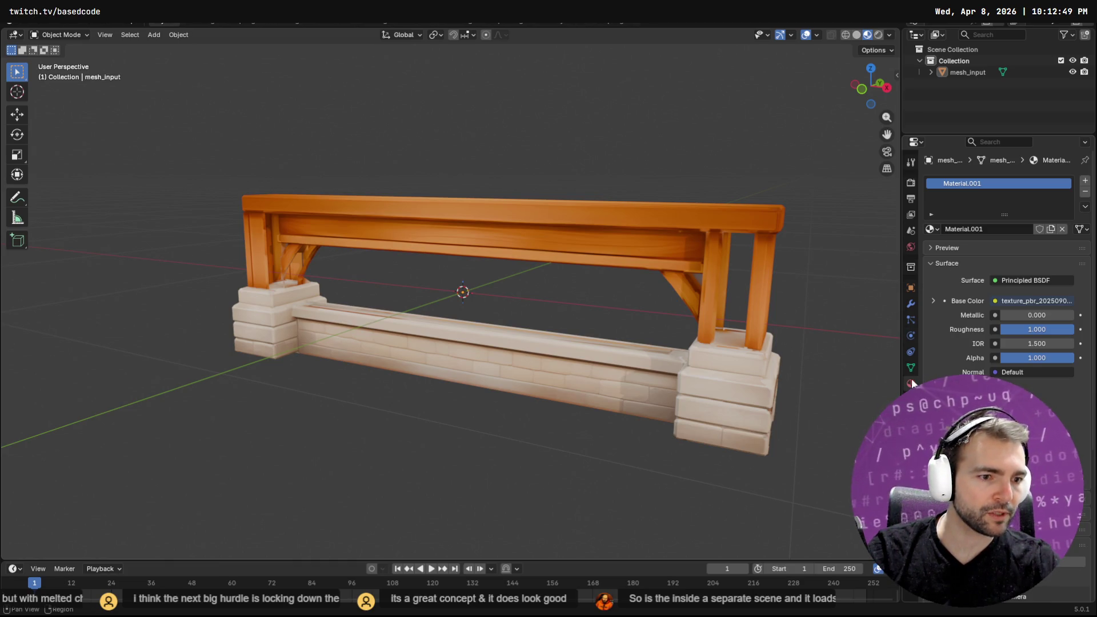
Select mesh_input and enter Edit Mode facing the bench front
scroll(1006, 258, "down", 5)
mouse_move(792, 314)
middle_mouse_down()
mouse_move(813, 306)
mouse_move(606, 306)
mouse_move(598, 244)
mouse_move(556, 237)
mouse_move(355, 239)
mouse_move(398, 237)
middle_mouse_up()
left_click(599, 244)
key("Tab")
mouse_move(708, 240)
middle_mouse_down()
mouse_move(774, 240)
mouse_move(710, 235)
mouse_move(800, 226)
mouse_move(657, 228)
mouse_move(885, 230)
mouse_move(457, 274)
mouse_move(94, 331)
middle_mouse_up()
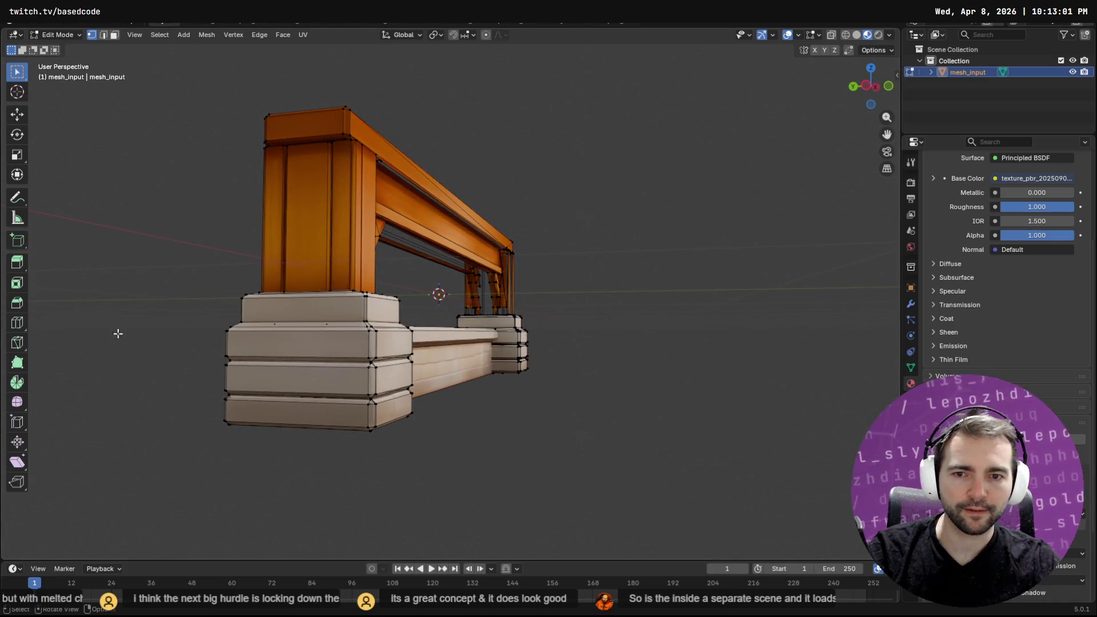
Select the top, middle and bottom end faces of the left stone base
left_click(322, 353, "alt")
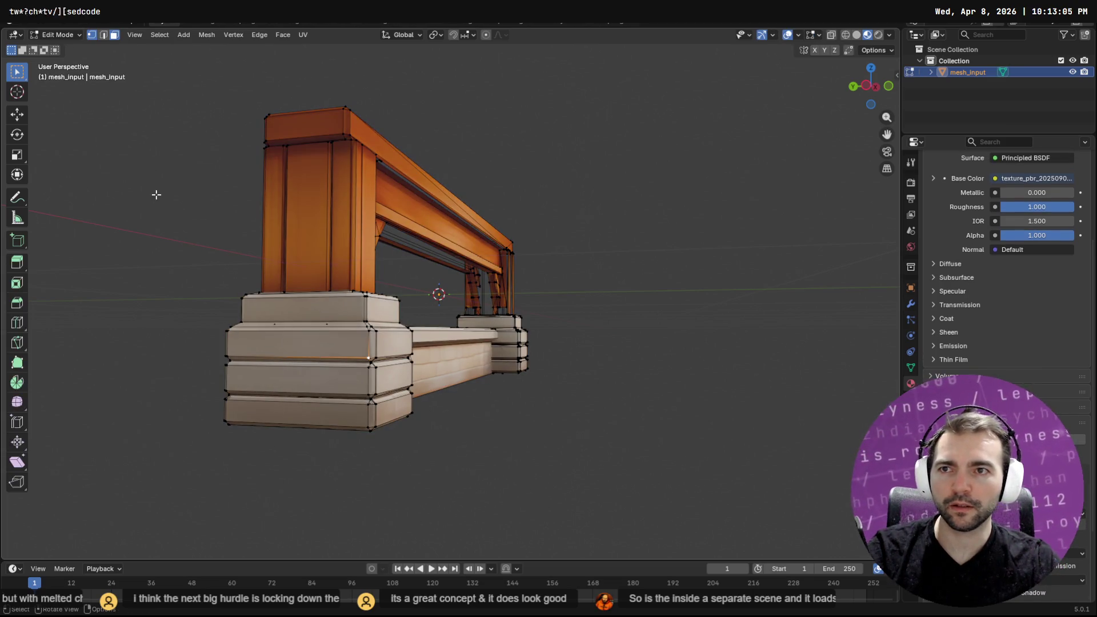
left_click(288, 345)
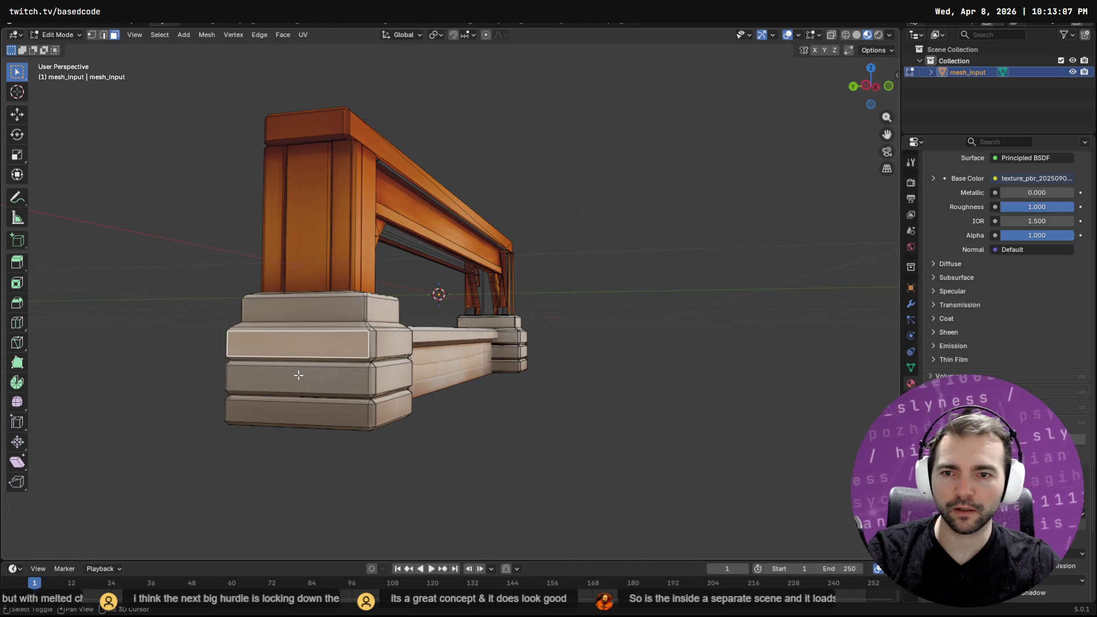
left_click(298, 374, "shift")
left_click(300, 416, "shift")
mouse_move(539, 348)
middle_mouse_down()
mouse_move(286, 351)
mouse_move(311, 338)
mouse_move(512, 353)
mouse_move(699, 349)
mouse_move(725, 421)
mouse_move(693, 392)
mouse_move(492, 347)
mouse_move(548, 349)
mouse_move(515, 348)
mouse_move(537, 348)
middle_mouse_up()
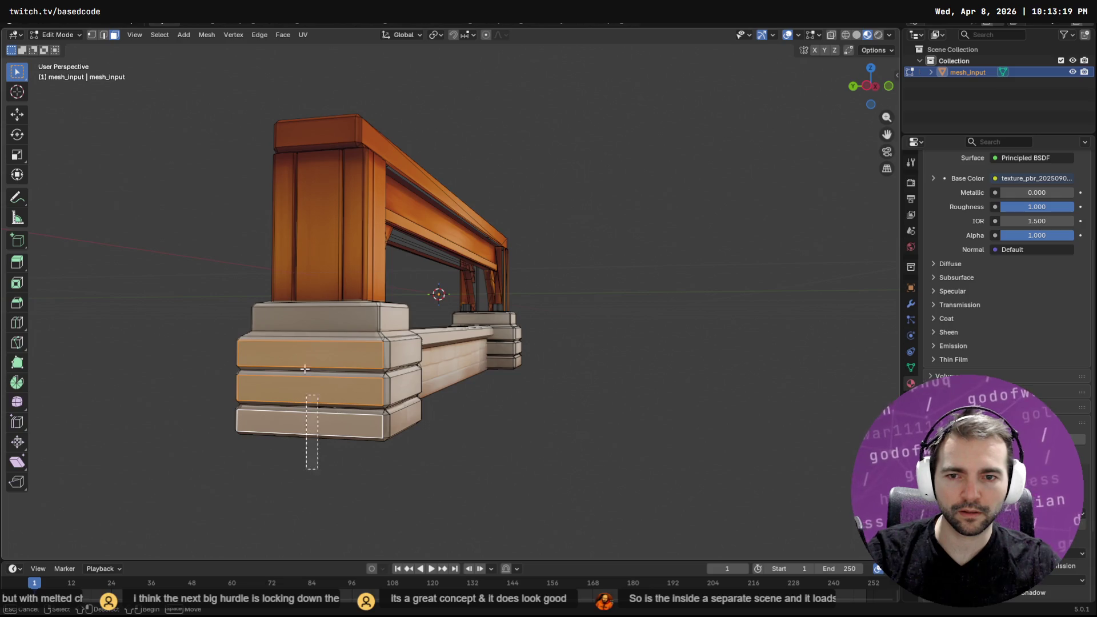
left_click_drag(308, 333, 309, 335)
mouse_move(311, 337)
middle_mouse_down()
mouse_move(385, 277)
mouse_move(543, 343)
mouse_move(384, 282)
mouse_move(474, 364)
mouse_move(400, 380)
middle_mouse_up()
Duplicate the selected end faces through the F3 command search
key("F3")
type("move")
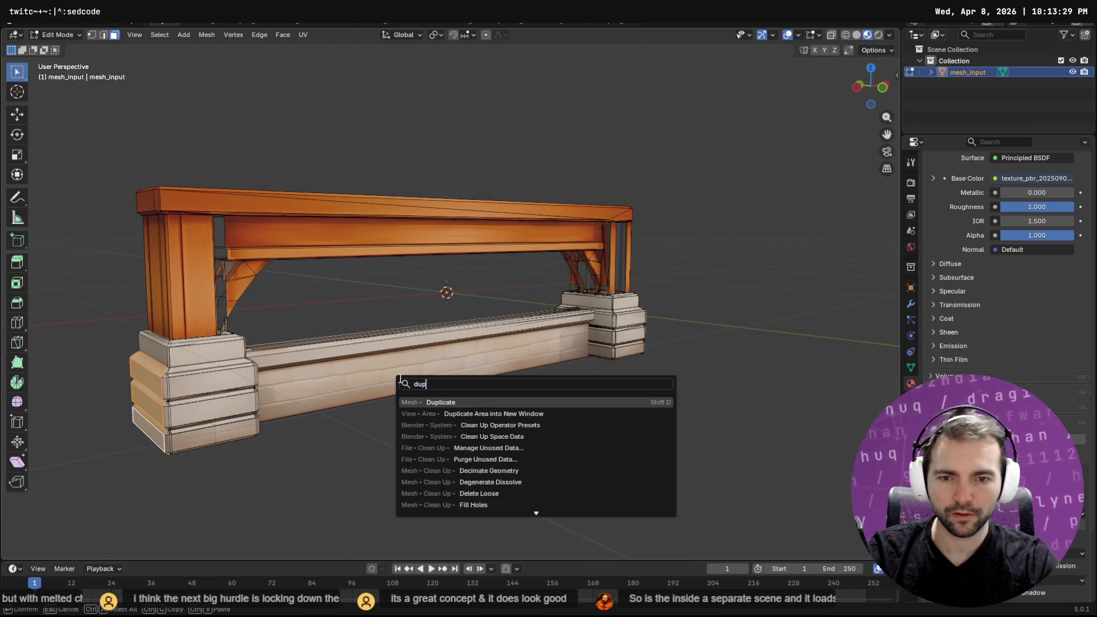
key("Return")
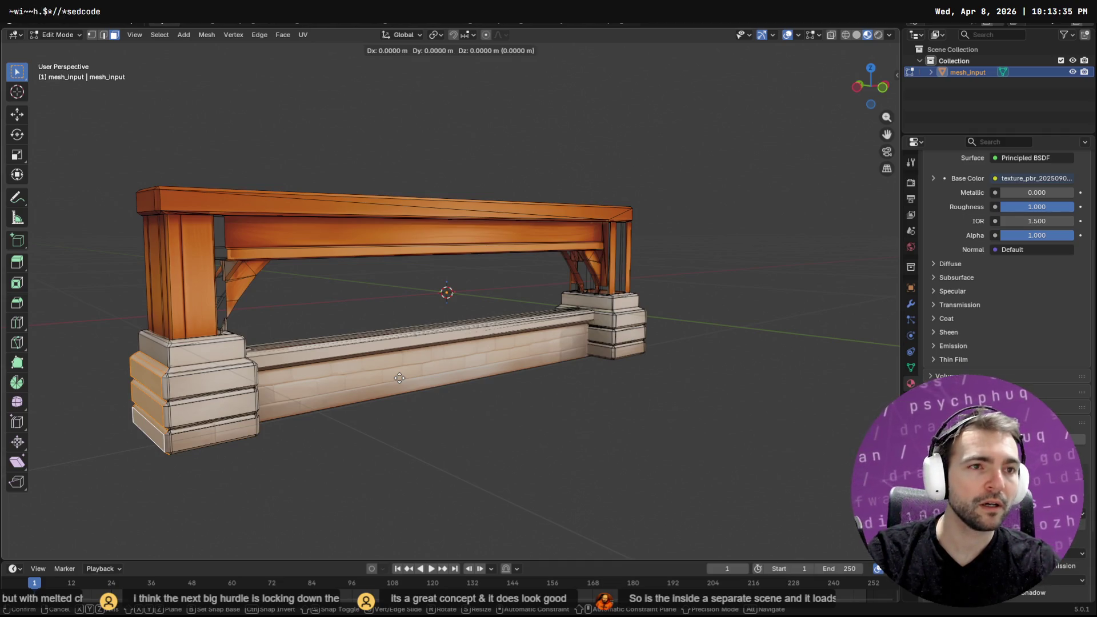
Move the duplicated end-cap piece along X past the right stone pillar base
key("x")
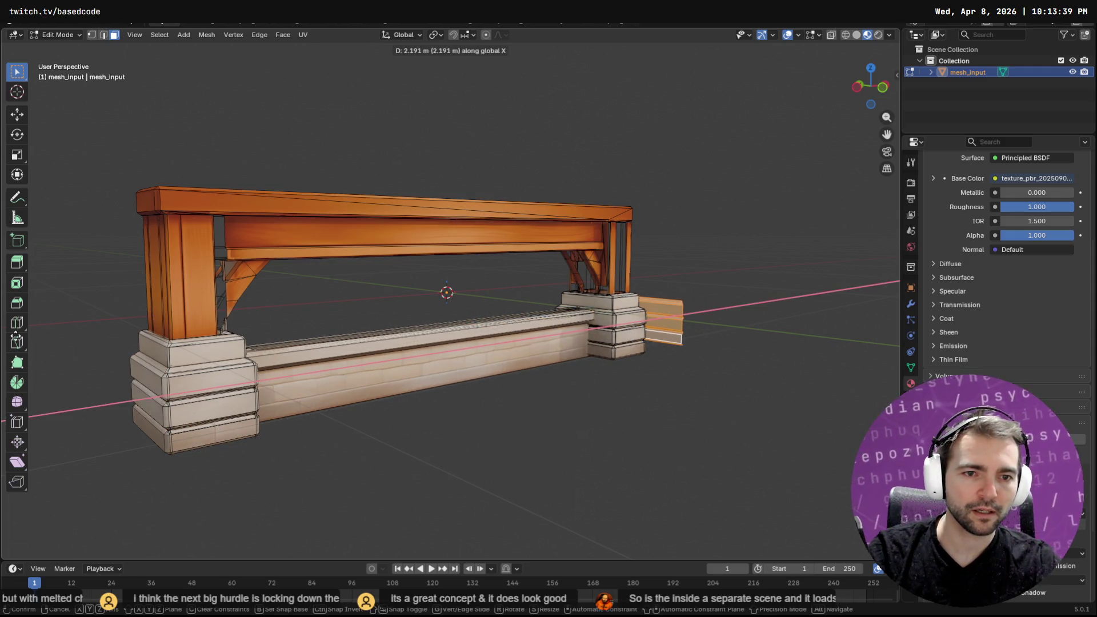
left_click(376, 396)
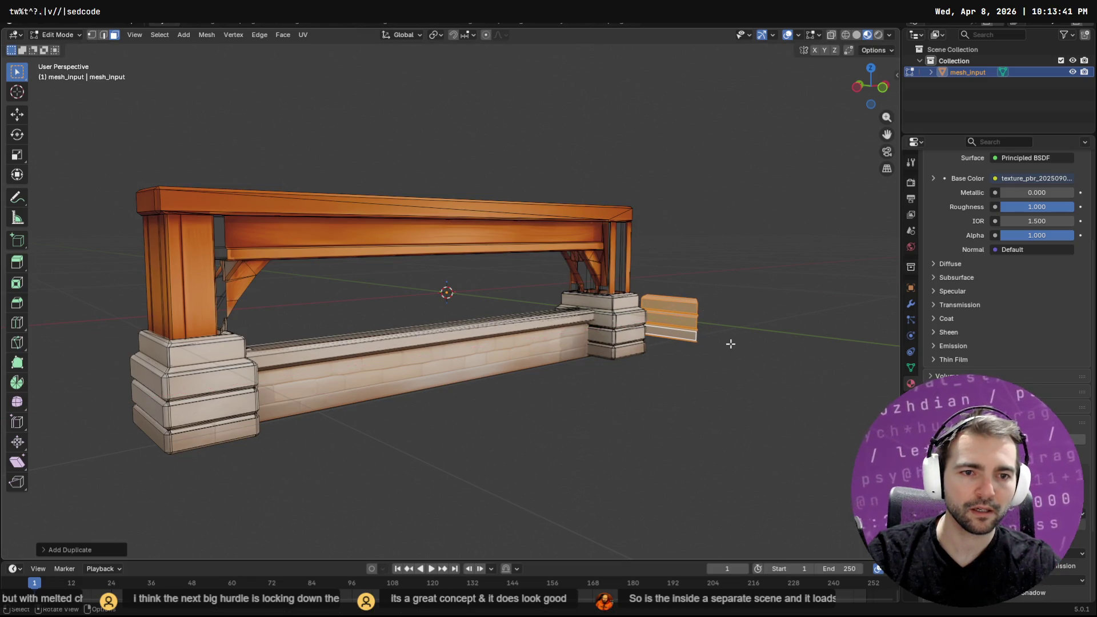
key("F3")
type("frame")
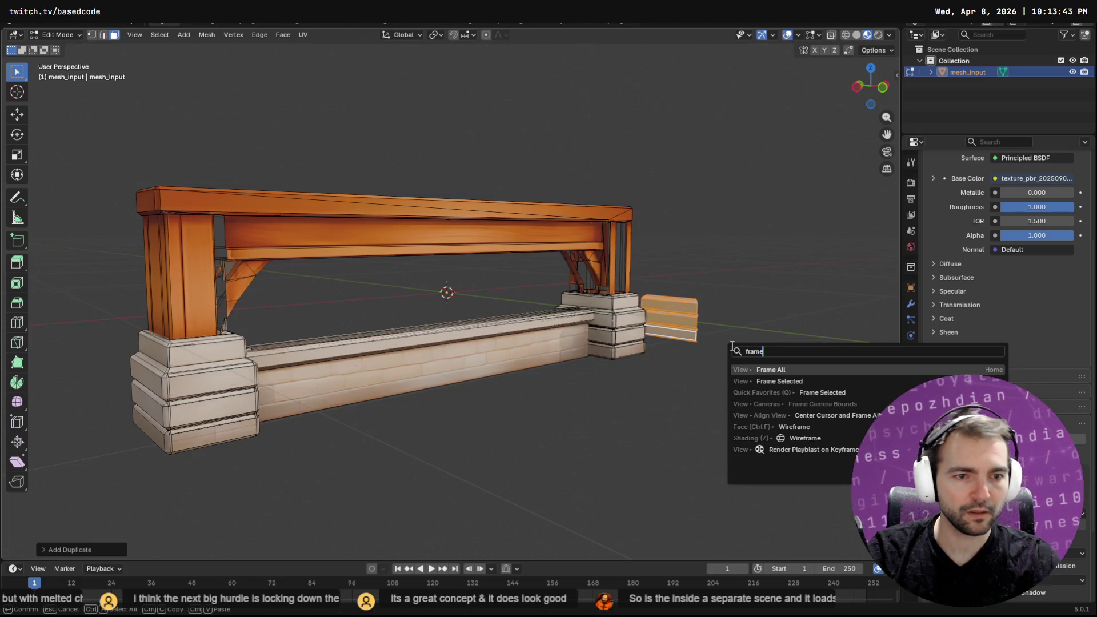
right_click(814, 383)
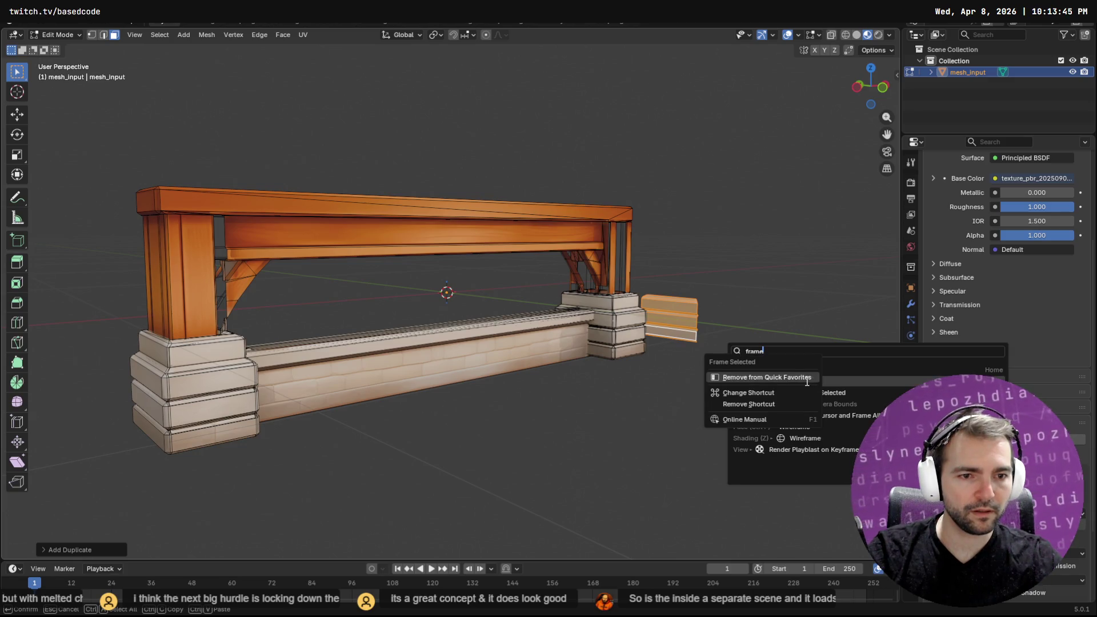
key("Escape")
key("Escape")
Frame the duplicate and mirror it along X with a scale of -1
key("q")
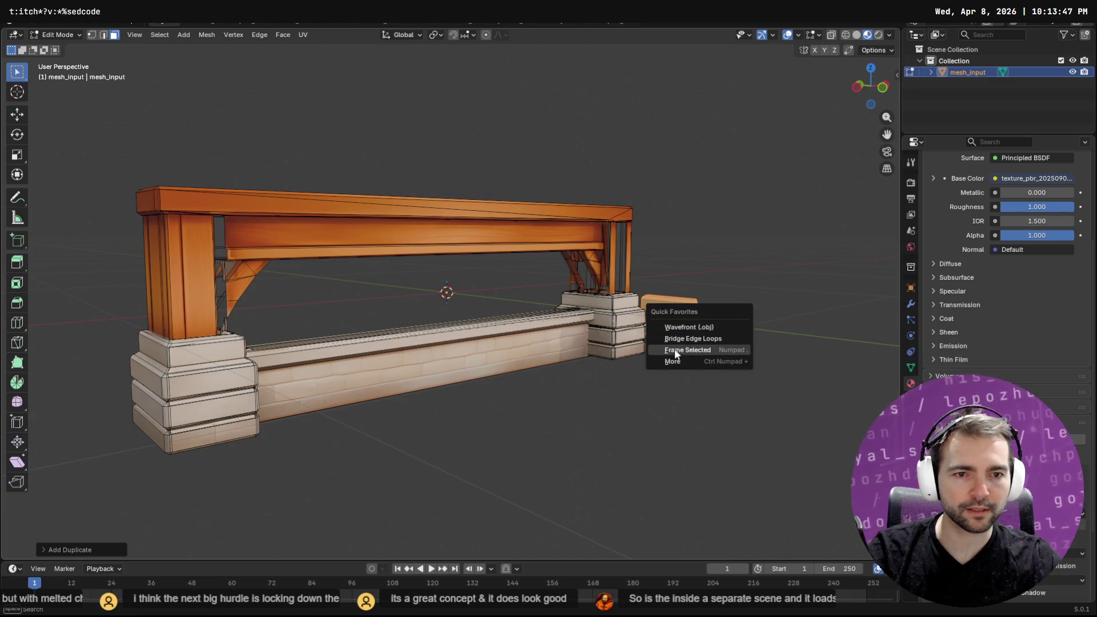
left_click(675, 350)
middle_click_drag(691, 350, 611, 360)
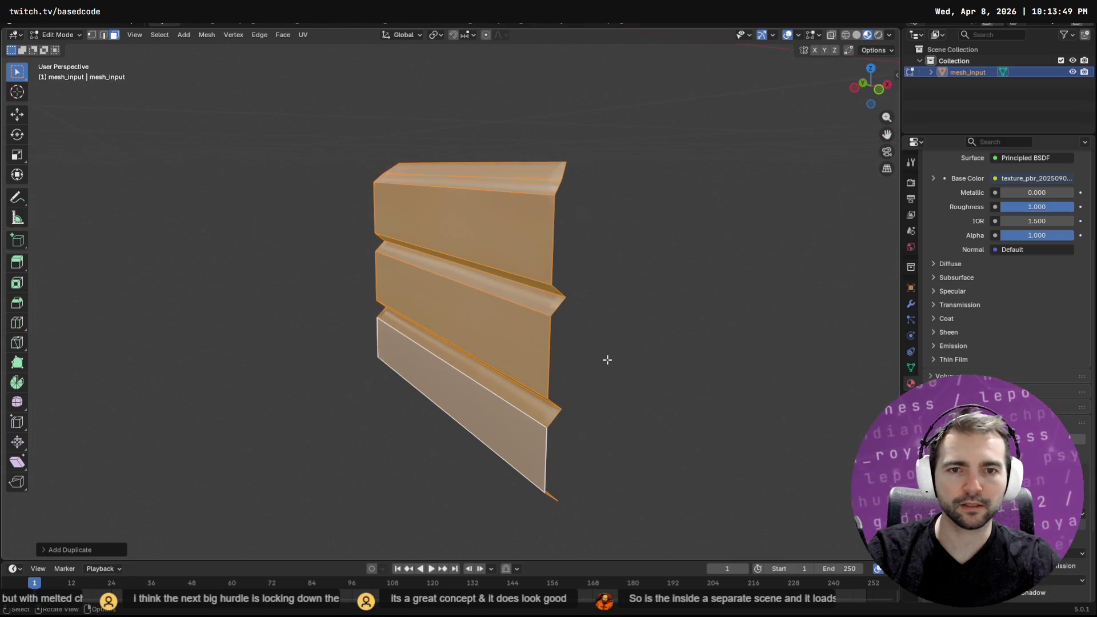
key("s")
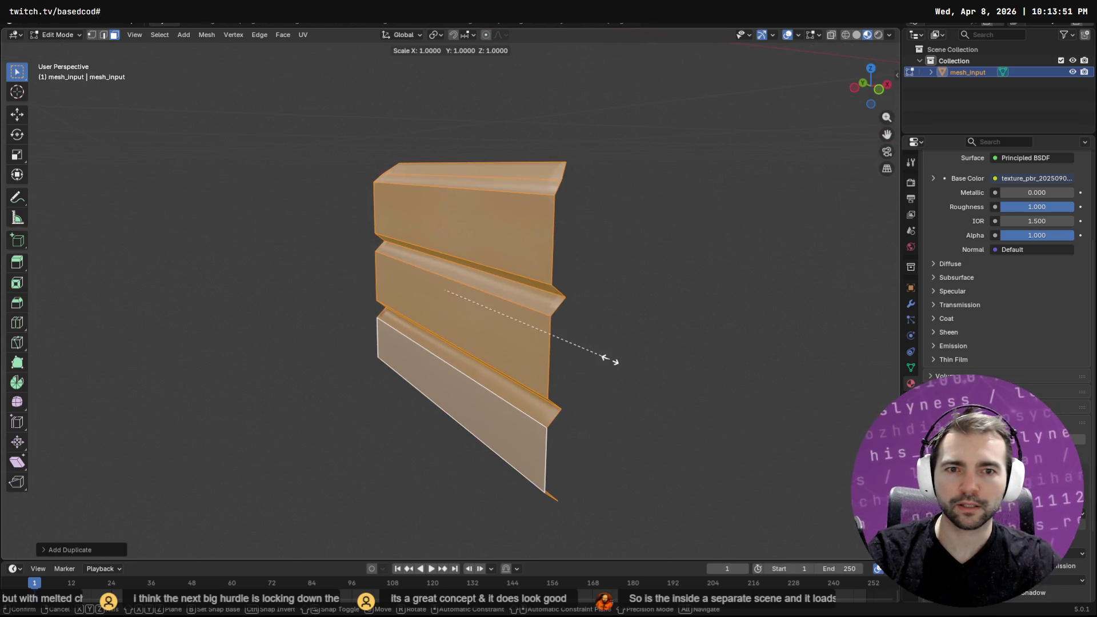
type("x-1")
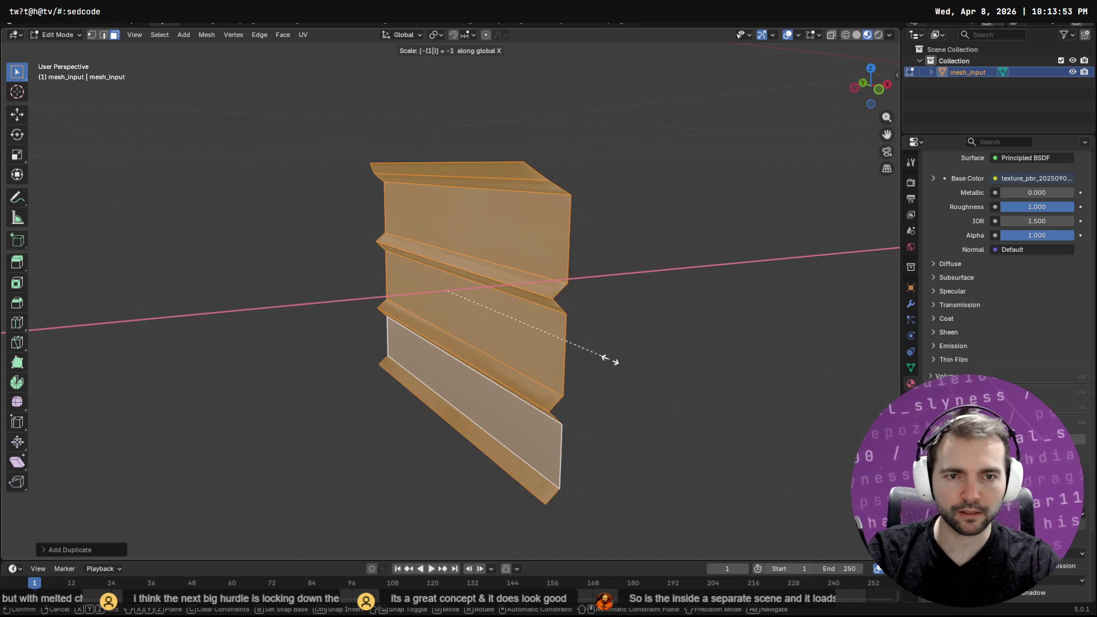
left_click(536, 271)
Grow the face selection with repeated Select More until it covers the pillar base
scroll(530, 204, "down", 5)
mouse_move(529, 204)
middle_mouse_down()
mouse_move(519, 277)
mouse_move(472, 278)
middle_mouse_up()
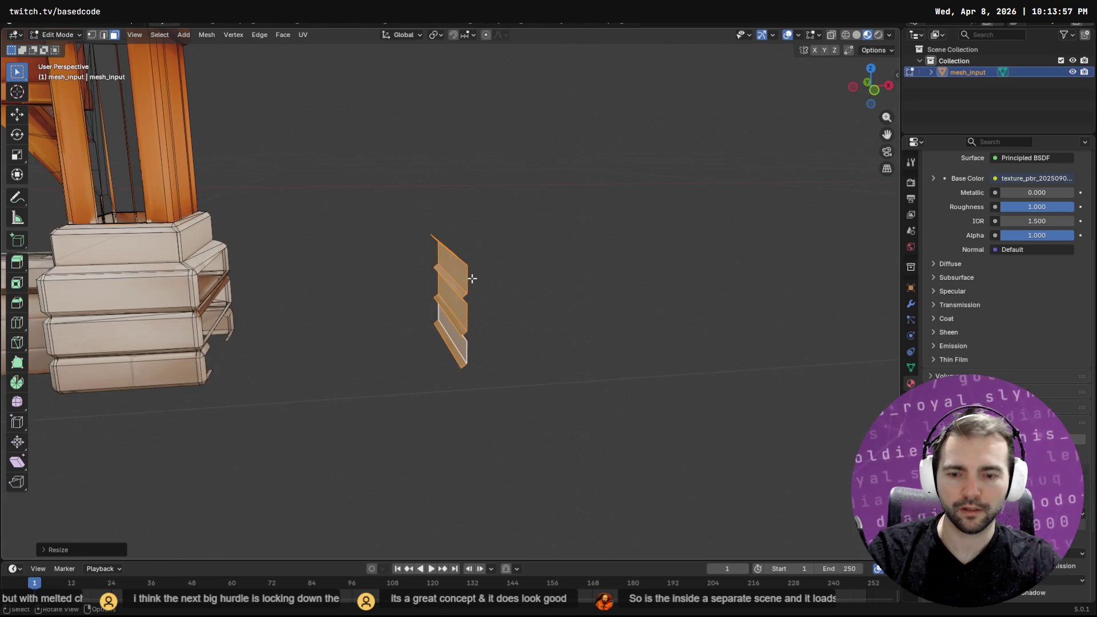
mouse_move(289, 263)
middle_mouse_down()
mouse_move(318, 257)
mouse_move(238, 343)
mouse_move(261, 356)
mouse_move(204, 316)
mouse_move(265, 338)
middle_mouse_up()
left_click_drag(316, 334, 278, 234)
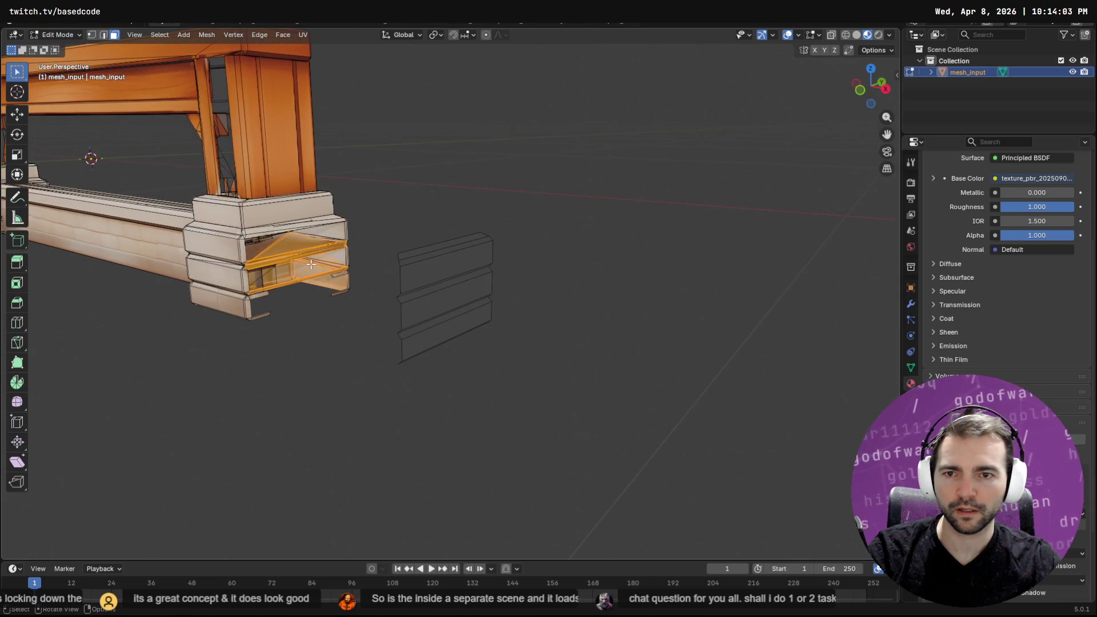
middle_click_drag(309, 253, 419, 252, "shift")
key("F3")
key("Escape")
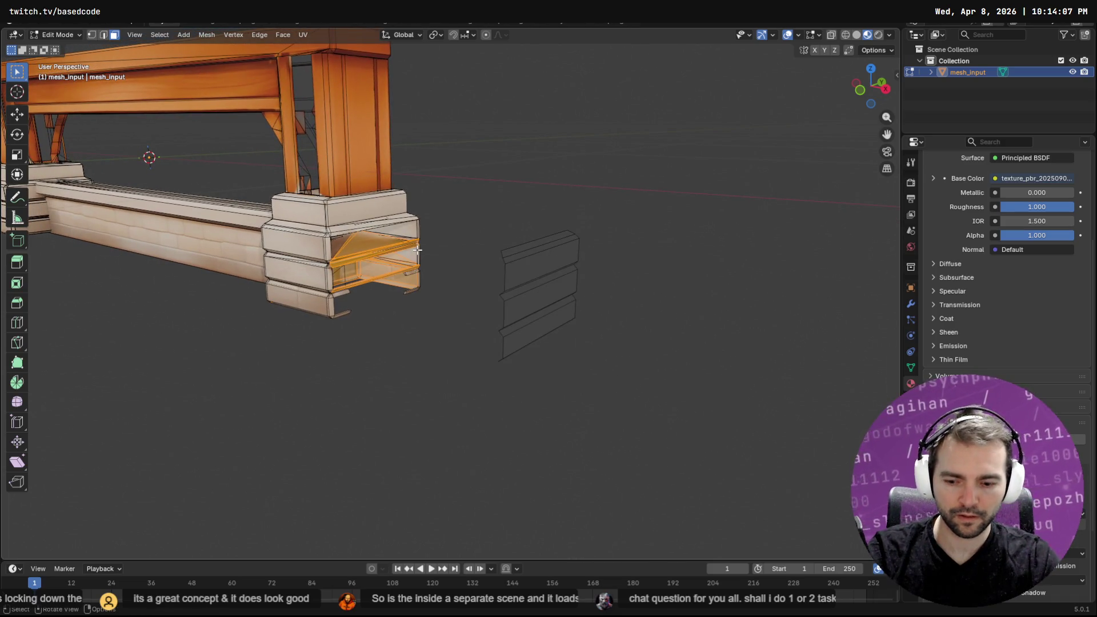
key("q")
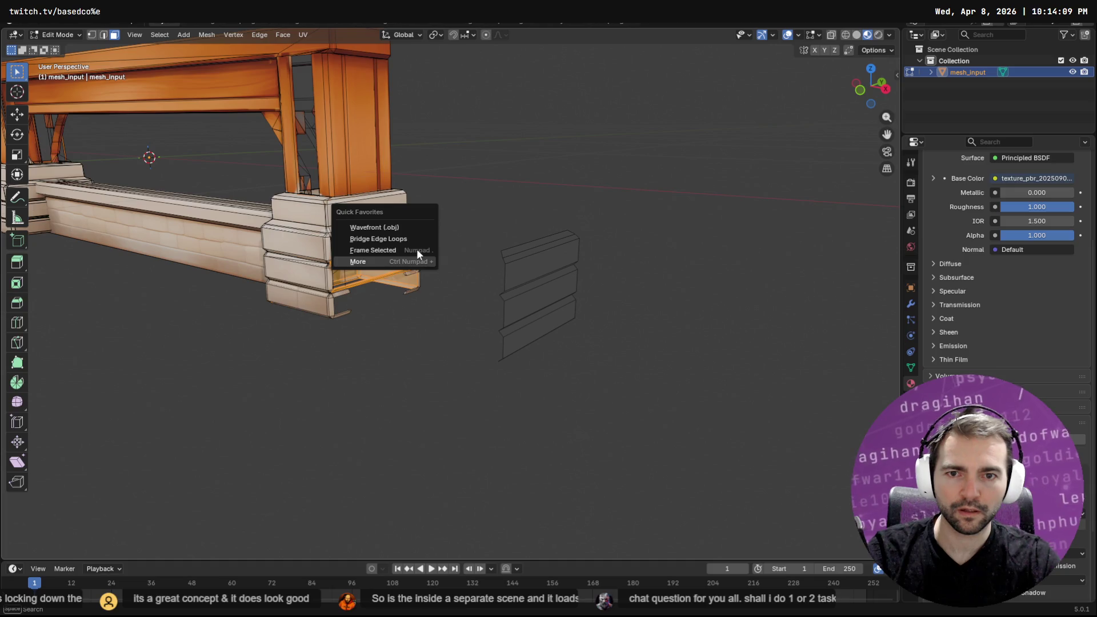
key("m")
key("ctrl+KP_Add")
key("q")
key("m")
key("q")
key("m")
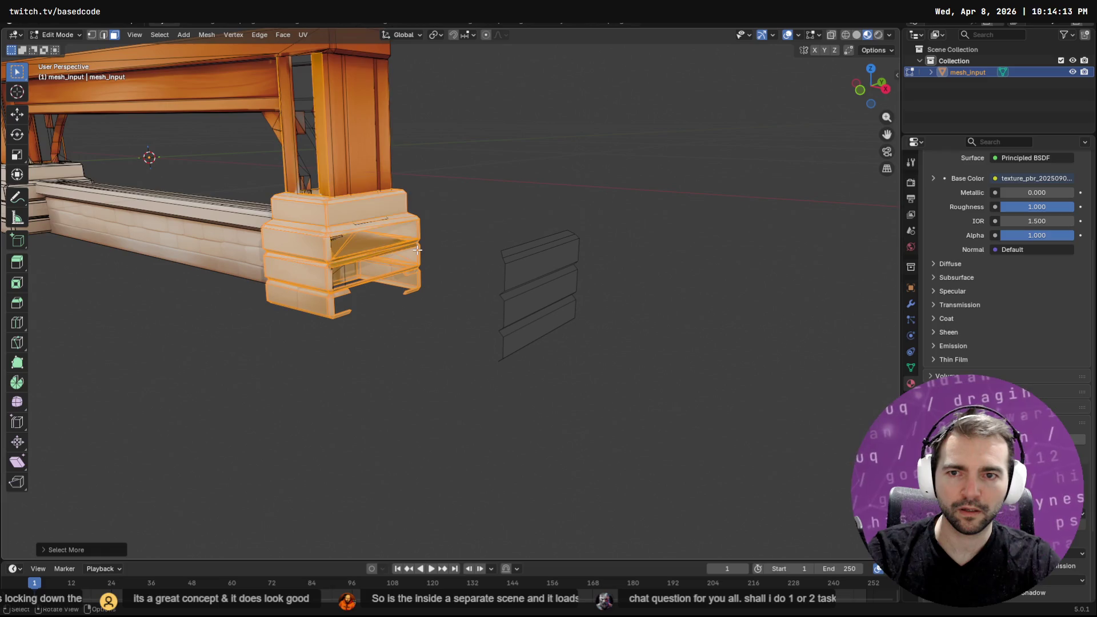
Refine the selection to the pillar base's right-side faces, leaving out the vertical beams
mouse_move(164, 132)
middle_mouse_down()
mouse_move(428, 86)
mouse_move(311, 223)
mouse_move(422, 165)
mouse_move(403, 215)
middle_mouse_up()
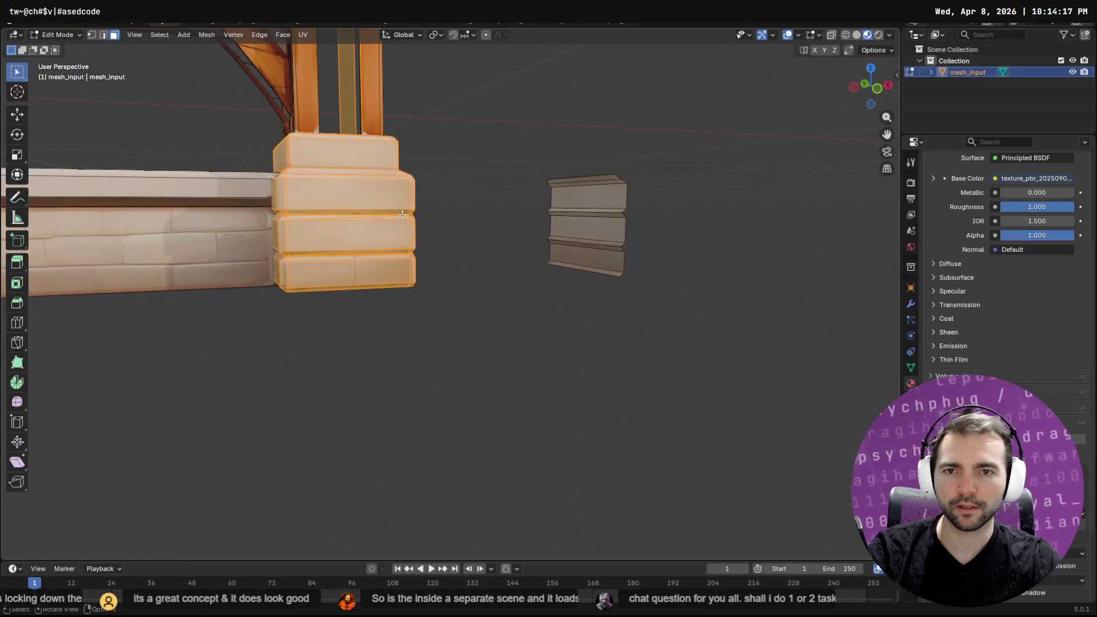
mouse_move(412, 169)
middle_mouse_down()
mouse_move(320, 217)
mouse_move(389, 189)
mouse_move(352, 180)
middle_mouse_up()
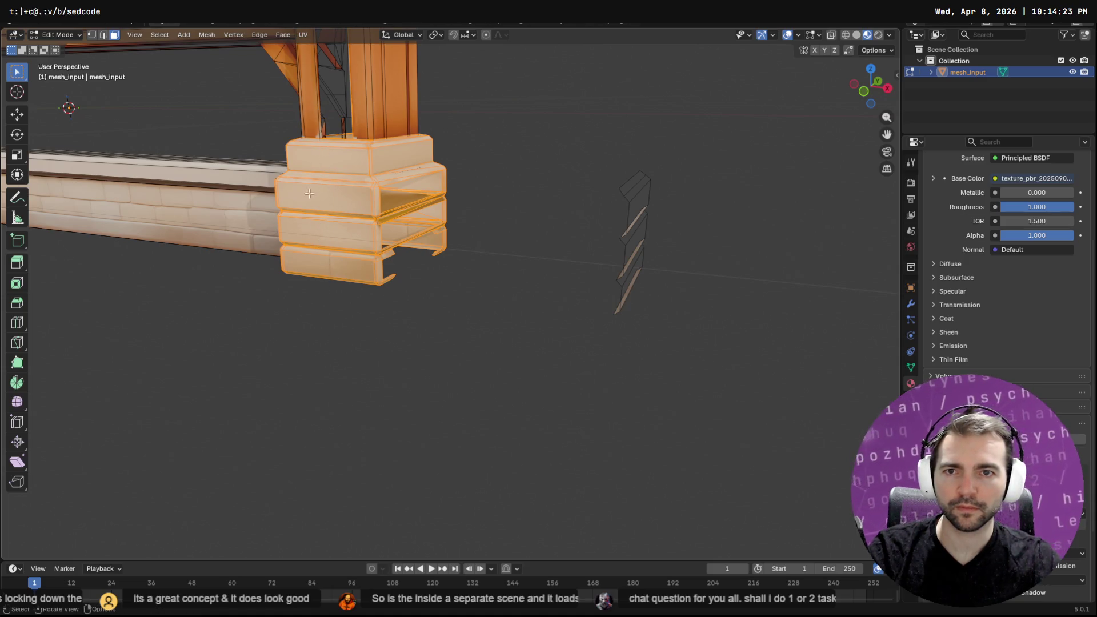
key("ctrl+l")
key("ctrl+z")
mouse_move(314, 375)
middle_mouse_down()
mouse_move(314, 321)
mouse_move(393, 332)
middle_mouse_up()
mouse_move(410, 342)
middle_mouse_down()
mouse_move(234, 384)
mouse_move(290, 327)
mouse_move(600, 365)
mouse_move(622, 118)
mouse_move(627, 505)
mouse_move(543, 382)
mouse_move(662, 131)
middle_mouse_up()
left_click_drag(663, 132, 589, 366)
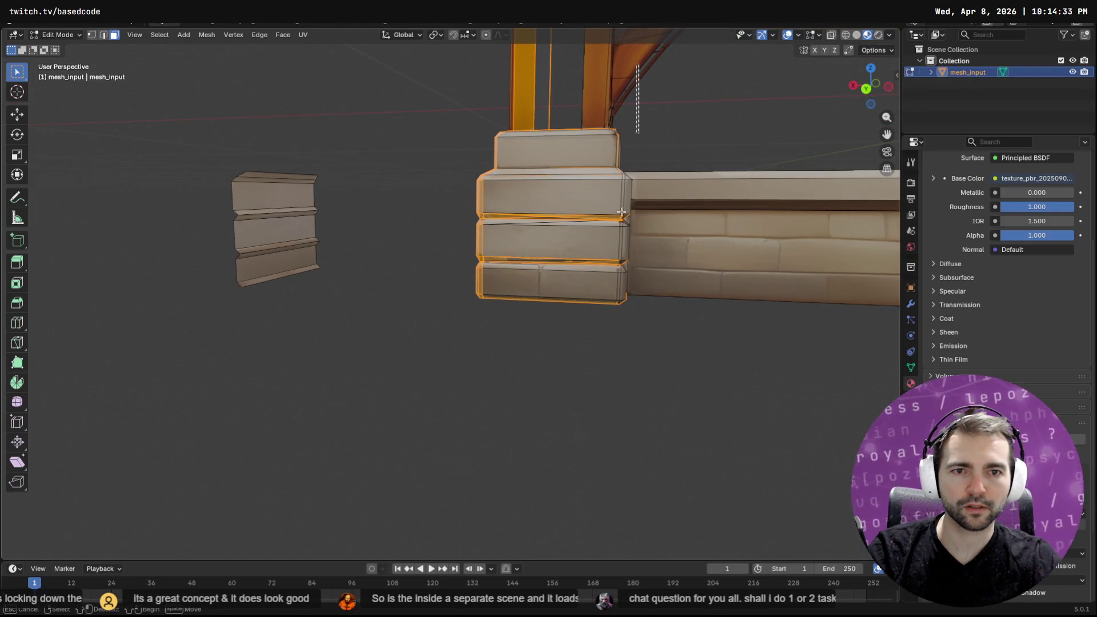
left_click_drag(581, 96, 506, 374, "ctrl")
mouse_move(565, 308)
middle_mouse_down()
mouse_move(619, 372)
mouse_move(549, 359)
mouse_move(553, 382)
mouse_move(533, 350)
mouse_move(539, 372)
mouse_move(663, 408)
mouse_move(840, 396)
mouse_move(35, 394)
mouse_move(277, 451)
mouse_move(350, 433)
mouse_move(373, 455)
mouse_move(457, 407)
mouse_move(464, 431)
middle_mouse_up()
Delete the selected pillar base faces and then the bottom block's faces
key("x")
left_click(553, 384)
left_click(459, 406)
key("x")
left_click(437, 370)
Select and grow across the small peg, delete its faces, then clear the selection
mouse_move(437, 370)
middle_mouse_down()
mouse_move(456, 380)
mouse_move(392, 372)
middle_mouse_up()
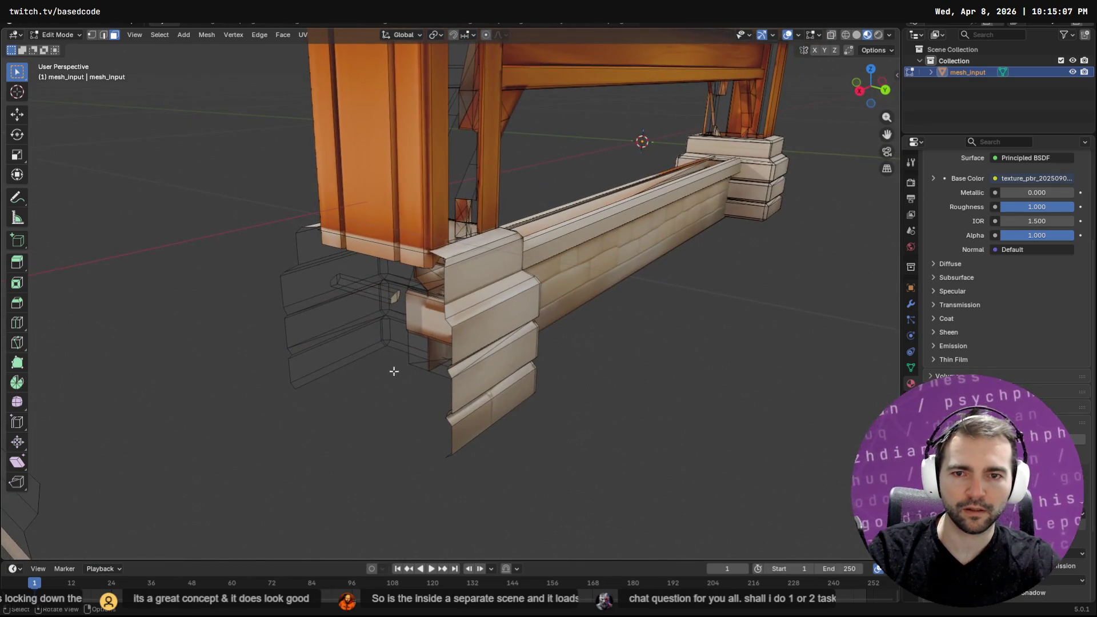
left_click(372, 313)
key("F3")
key("Escape")
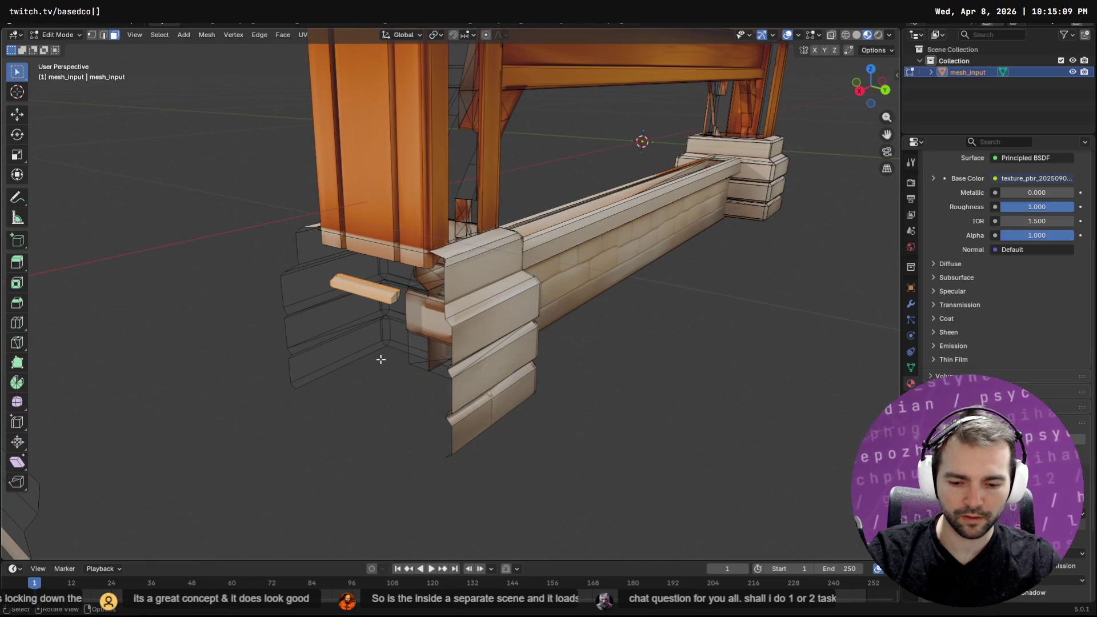
key("F3")
key("Return")
key("F3")
key("Escape")
key("x")
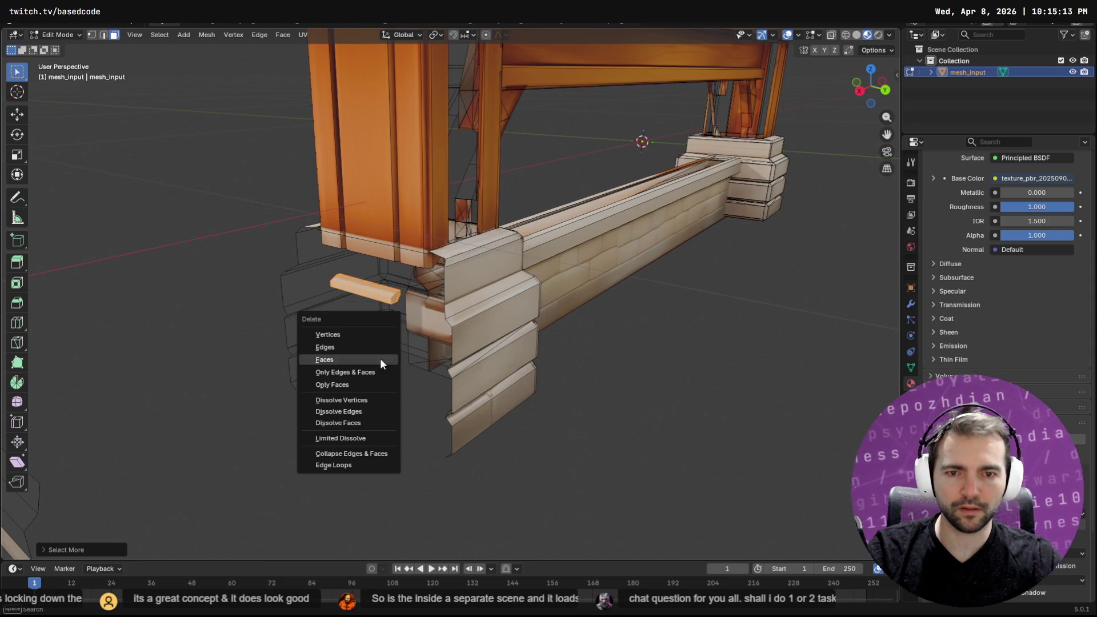
left_click(379, 359)
scroll(426, 304, "down", 3)
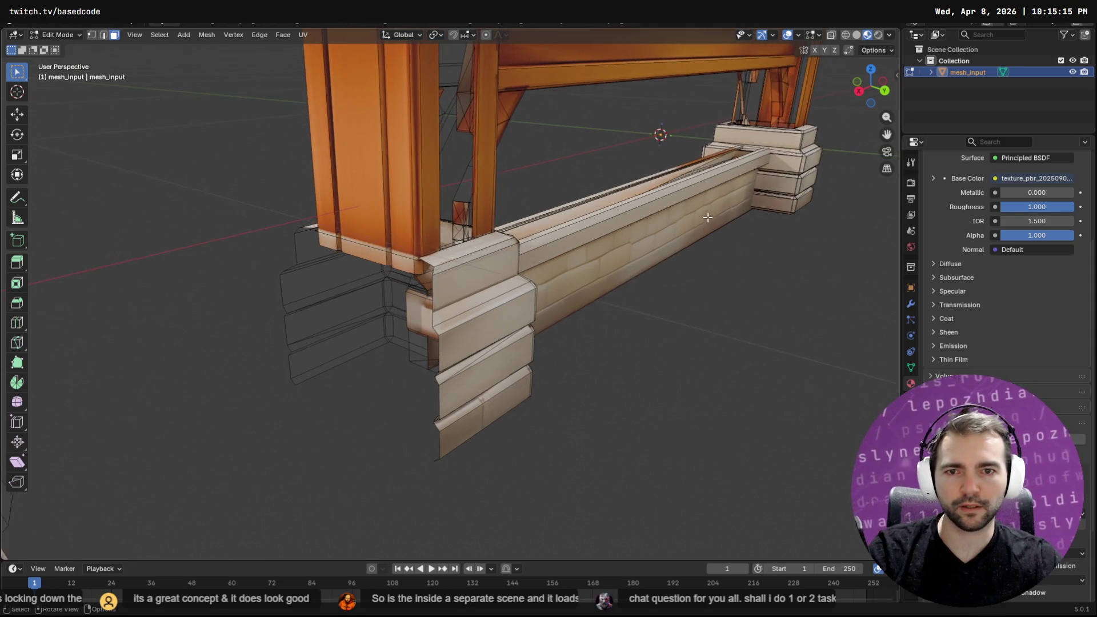
key("a")
key("alt+a")
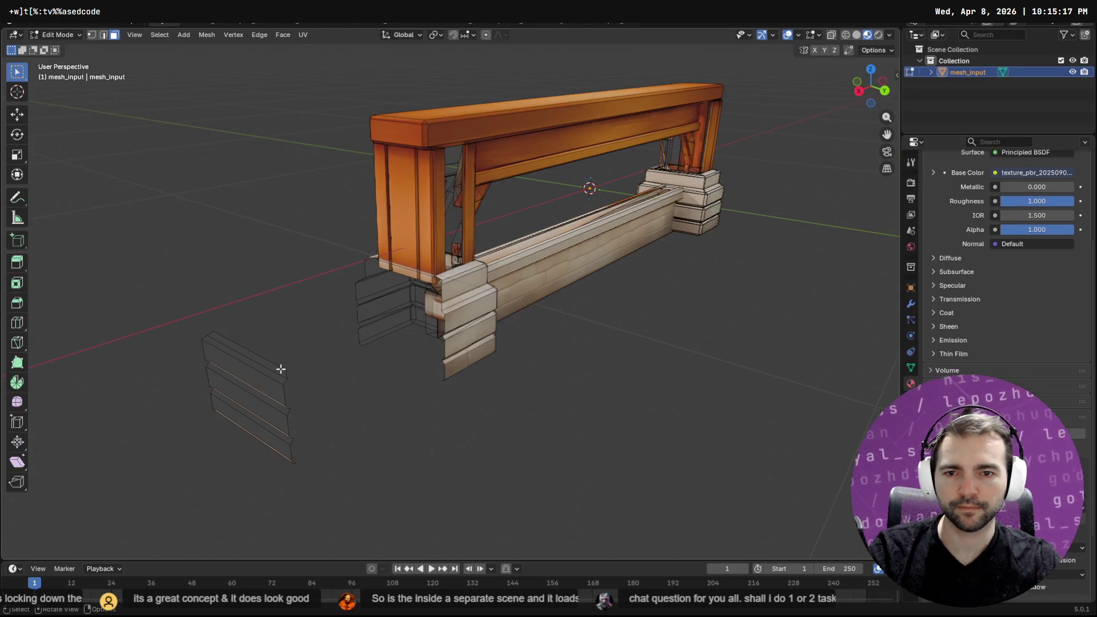
Select the loose board's top face and grow the selection to the whole plank
left_click(257, 383)
mouse_move(256, 383)
middle_mouse_down()
mouse_move(441, 342)
mouse_move(453, 362)
mouse_move(554, 343)
mouse_move(680, 284)
middle_mouse_up()
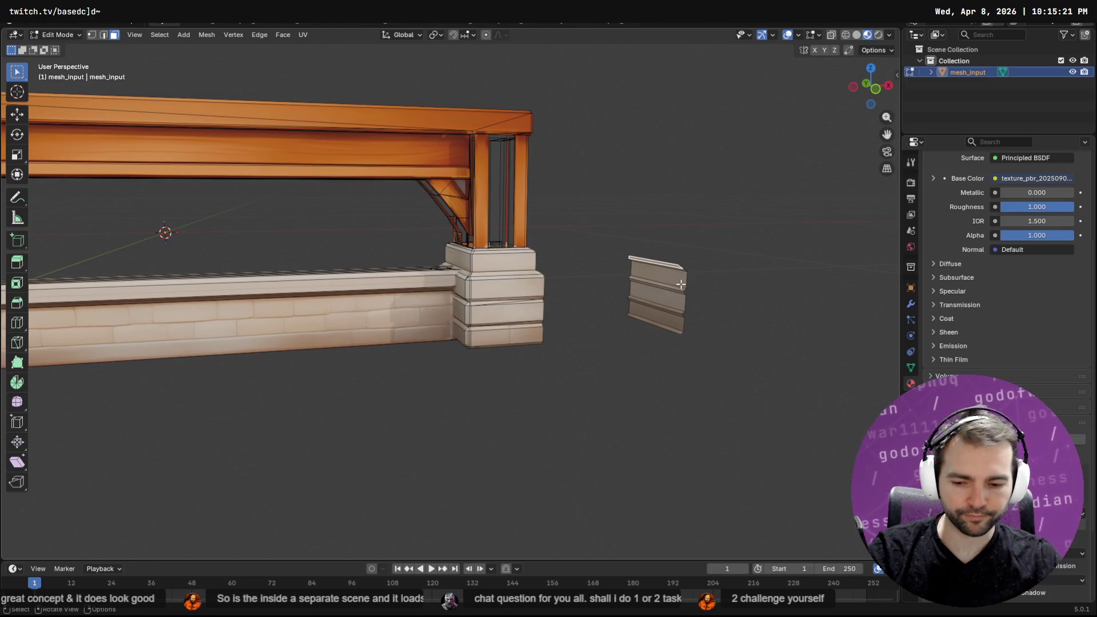
key("F3")
key("Escape")
key("q")
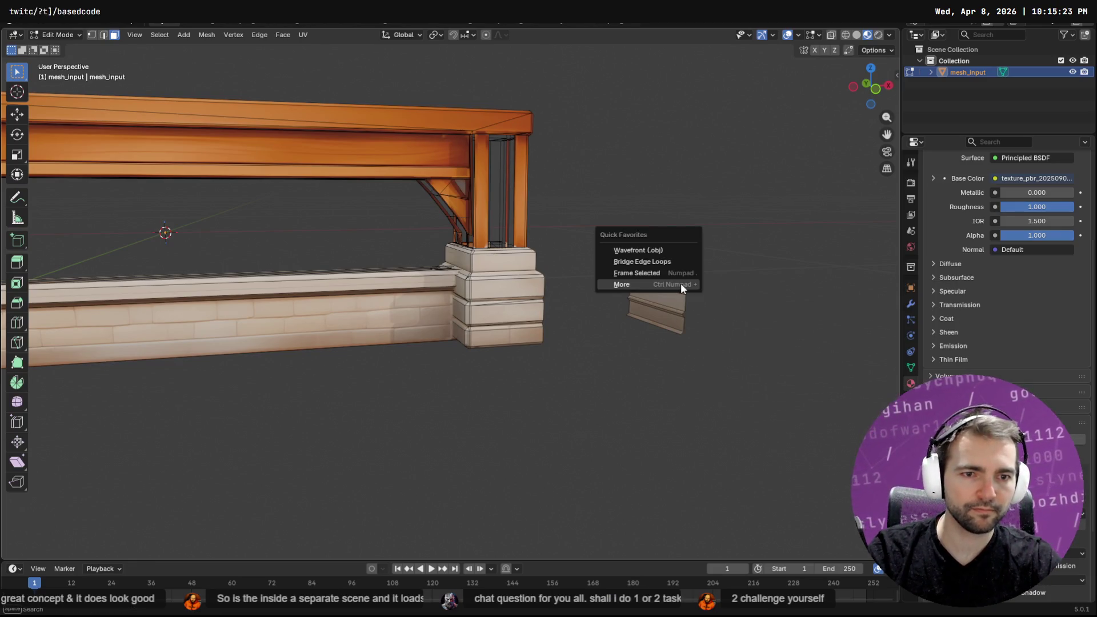
left_click(681, 284)
key("q")
left_click(680, 284)
key("q")
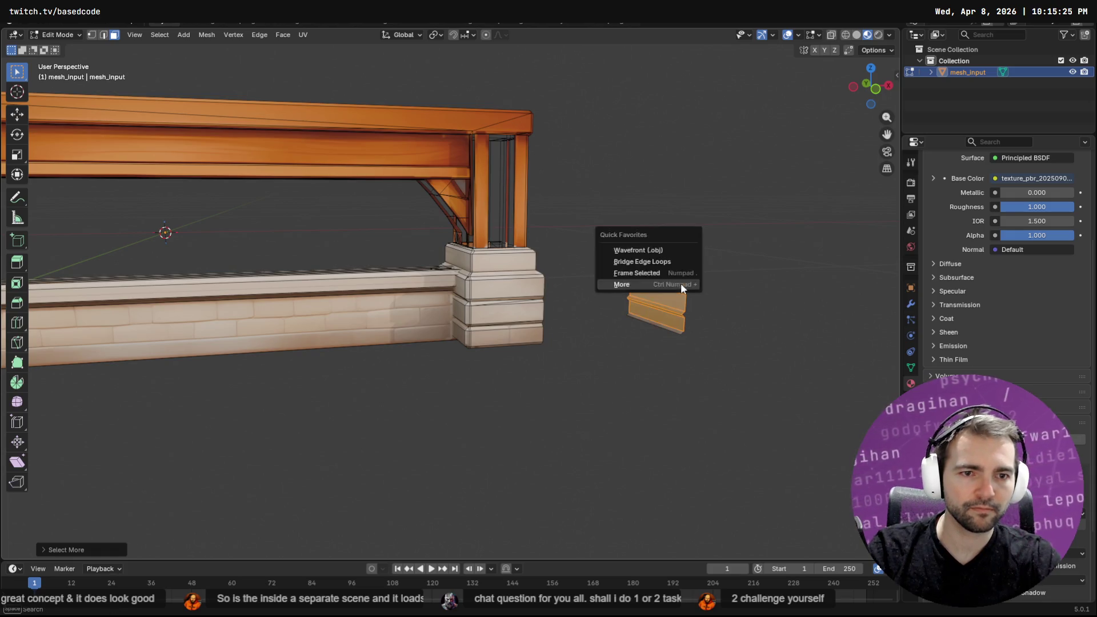
left_click(681, 284)
Flip the board's normals, then switch to the Move tool with snap options showing
key("F3")
type("flip")
key("Return")
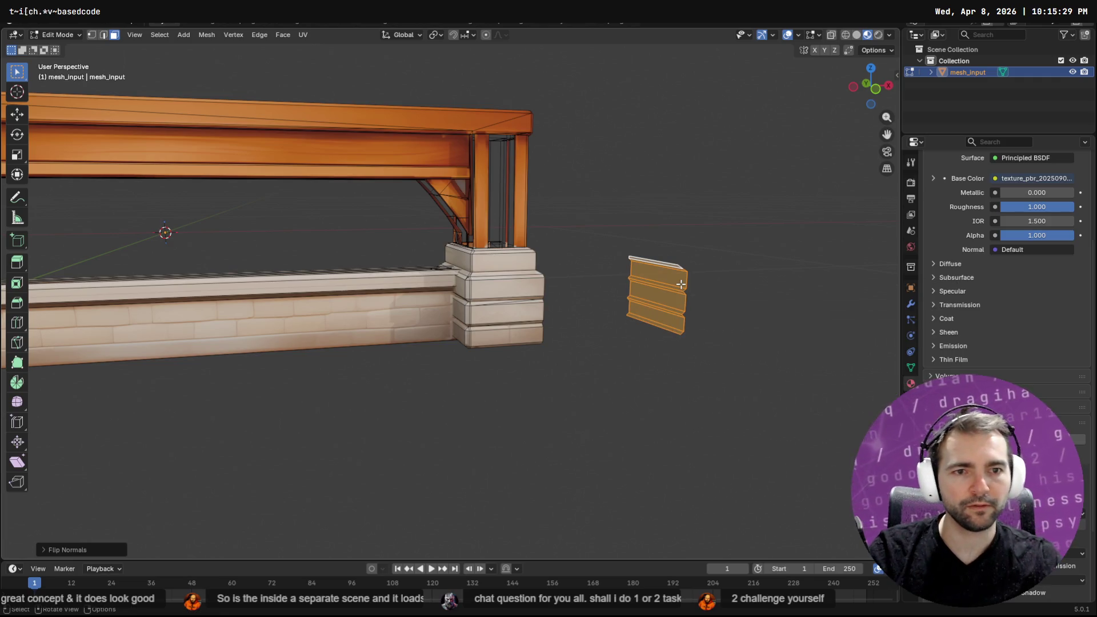
mouse_move(720, 262)
middle_mouse_down()
mouse_move(657, 272)
mouse_move(654, 262)
middle_mouse_up()
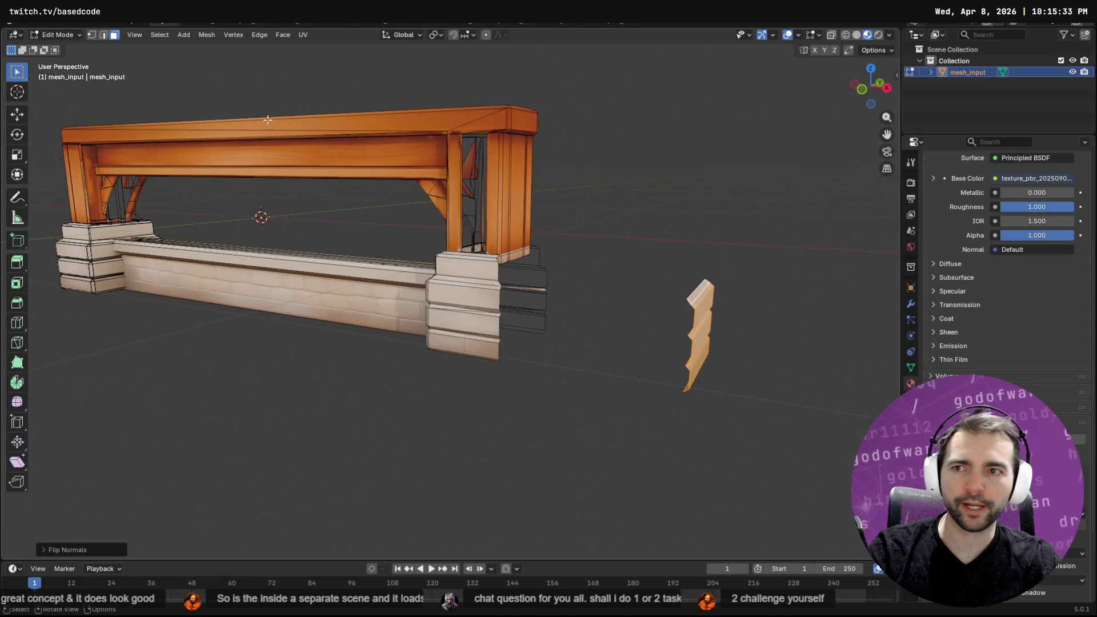
left_click(17, 115)
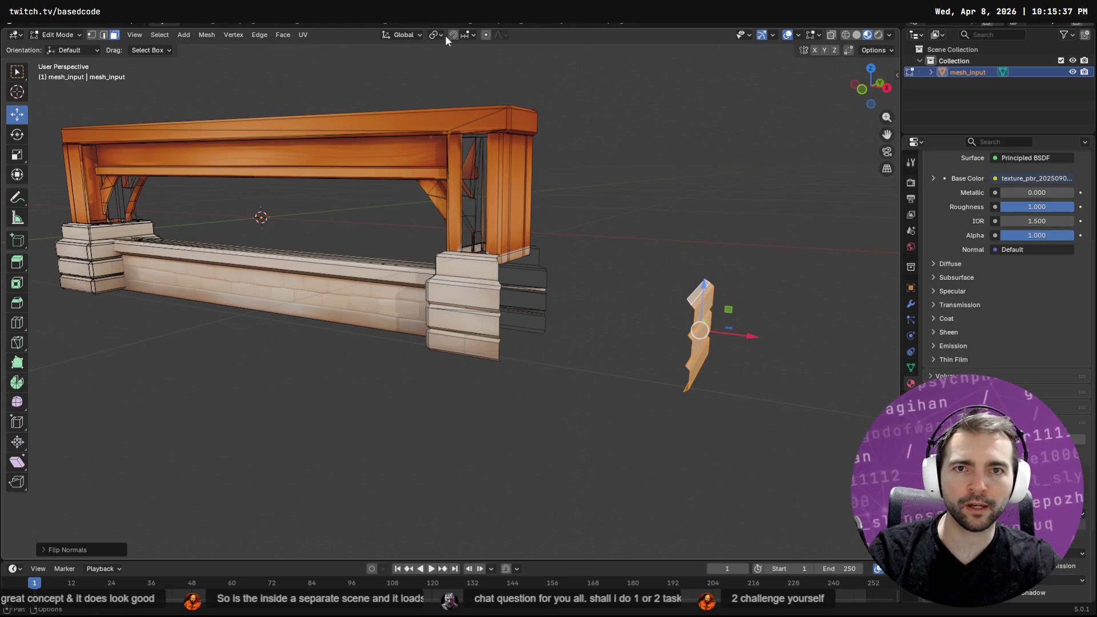
left_click(465, 35)
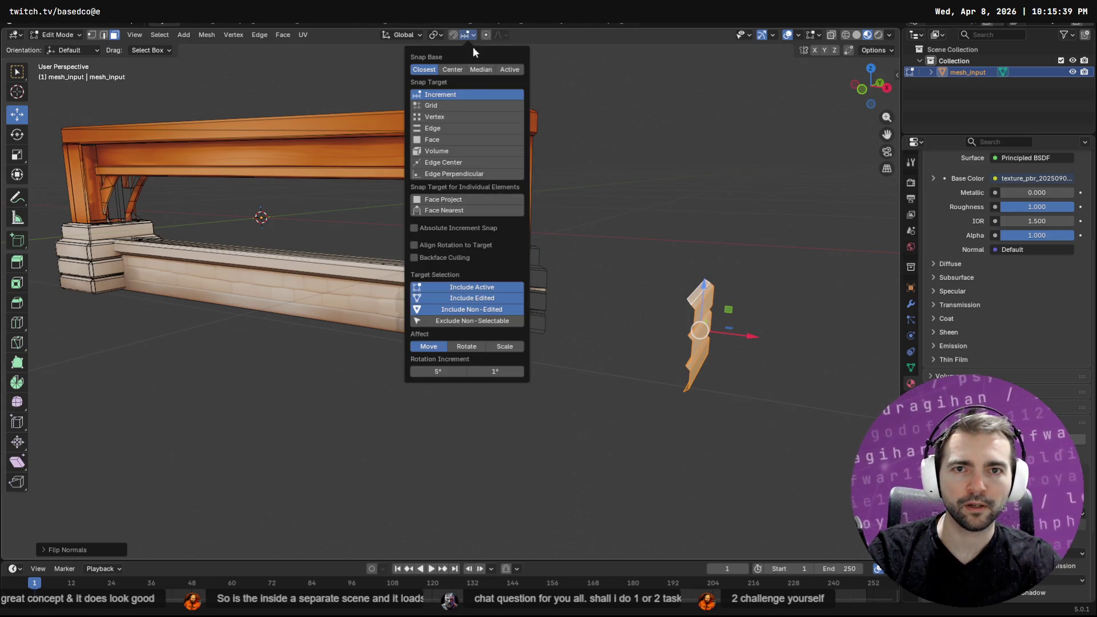
Set snapping to Vertex, enable snapping, and slide the board along X toward the pillar
left_click(441, 117)
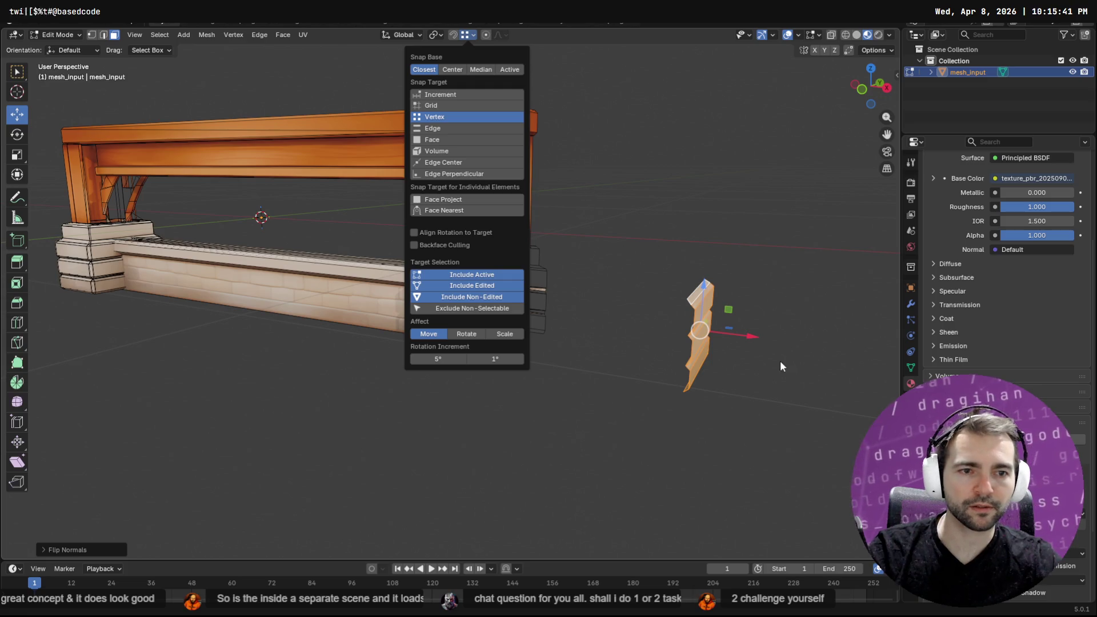
mouse_move(752, 334)
left_mouse_down()
mouse_move(543, 279)
mouse_move(498, 286)
mouse_move(576, 304)
mouse_move(551, 314)
mouse_move(610, 312)
mouse_move(529, 289)
mouse_move(503, 251)
left_mouse_up()
left_click(455, 35)
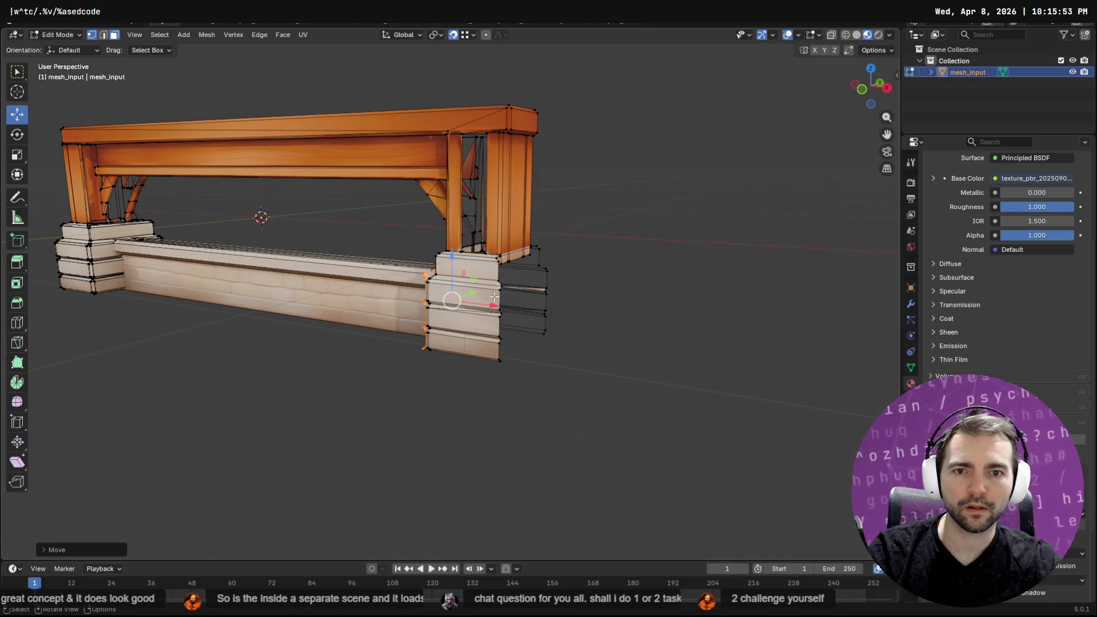
left_click_drag(492, 306, 506, 290)
scroll(506, 289, "up", 10)
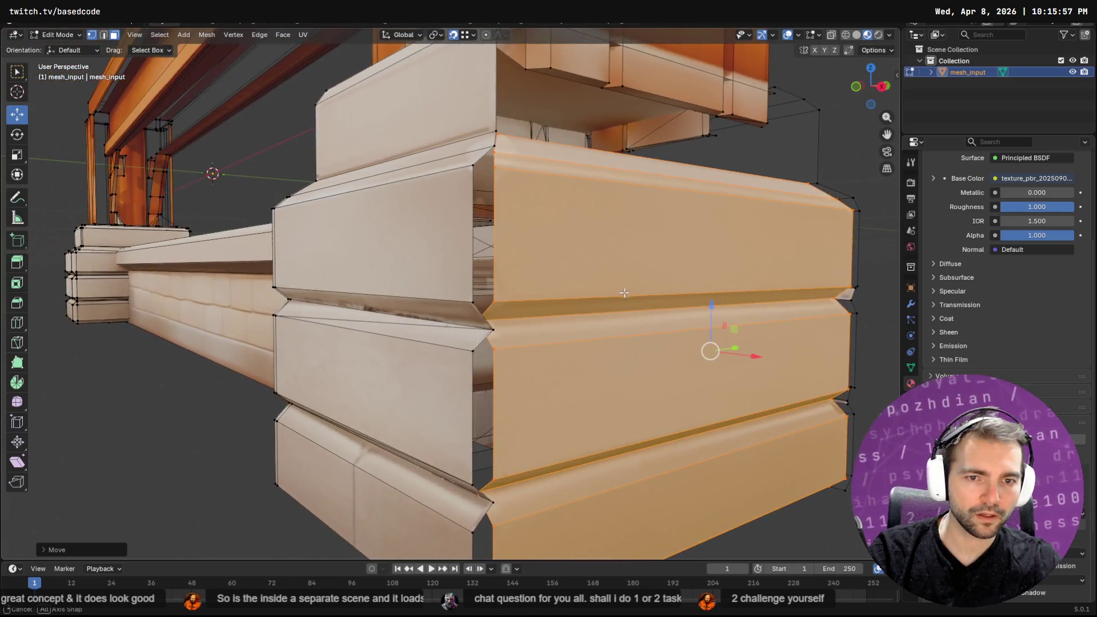
middle_click_drag(623, 292, 641, 318)
left_click_drag(691, 342, 477, 321)
Snap the board flush against the stone pillar base along X
mouse_move(476, 321)
middle_mouse_down()
mouse_move(421, 318)
mouse_move(594, 311)
mouse_move(412, 314)
mouse_move(552, 315)
mouse_move(562, 332)
middle_mouse_up()
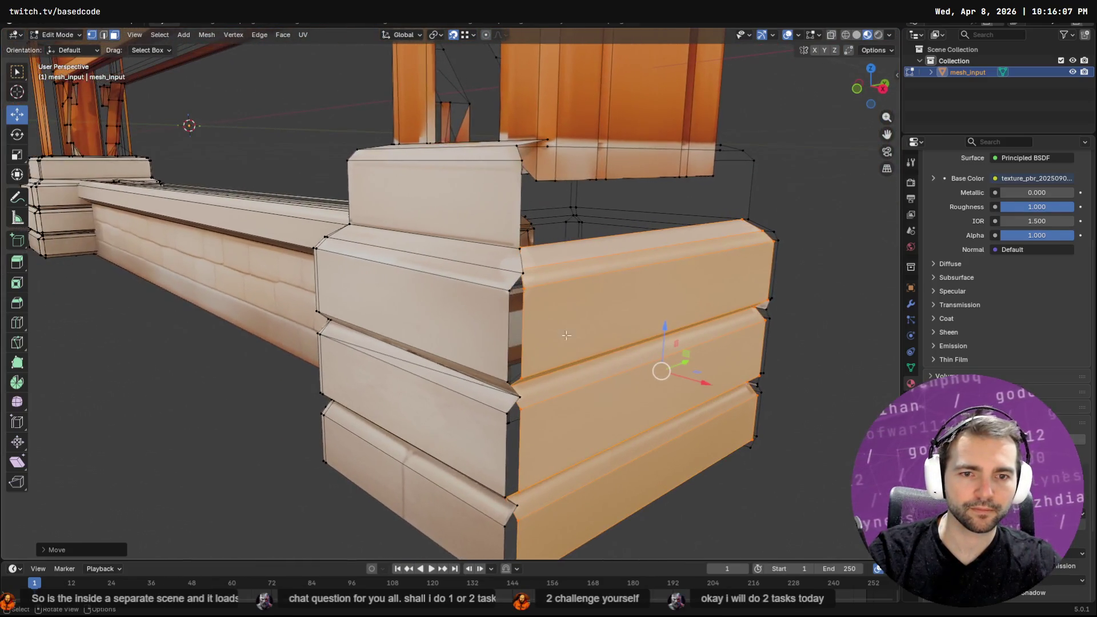
middle_click_drag(547, 390, 643, 382)
mouse_move(660, 366)
left_mouse_down()
mouse_move(504, 373)
mouse_move(673, 369)
mouse_move(505, 372)
left_mouse_up()
mouse_move(505, 372)
middle_mouse_down()
mouse_move(497, 366)
mouse_move(512, 357)
mouse_move(515, 323)
middle_mouse_up()
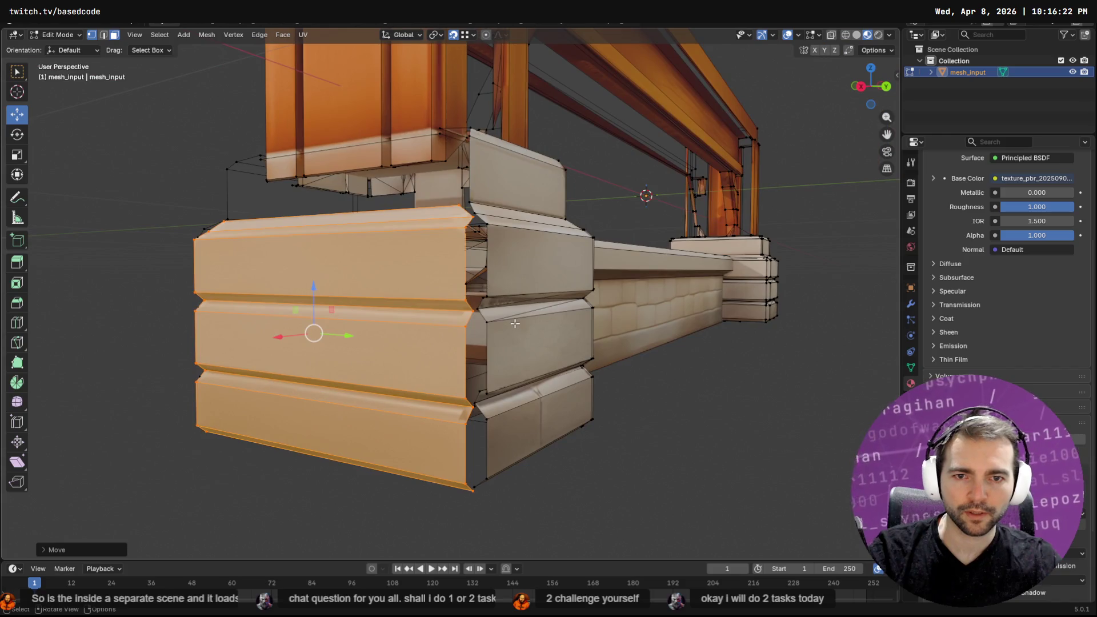
Select the edge where the board meets the pillar and search for the weld command
left_click(474, 313)
scroll(477, 315, "up", 3)
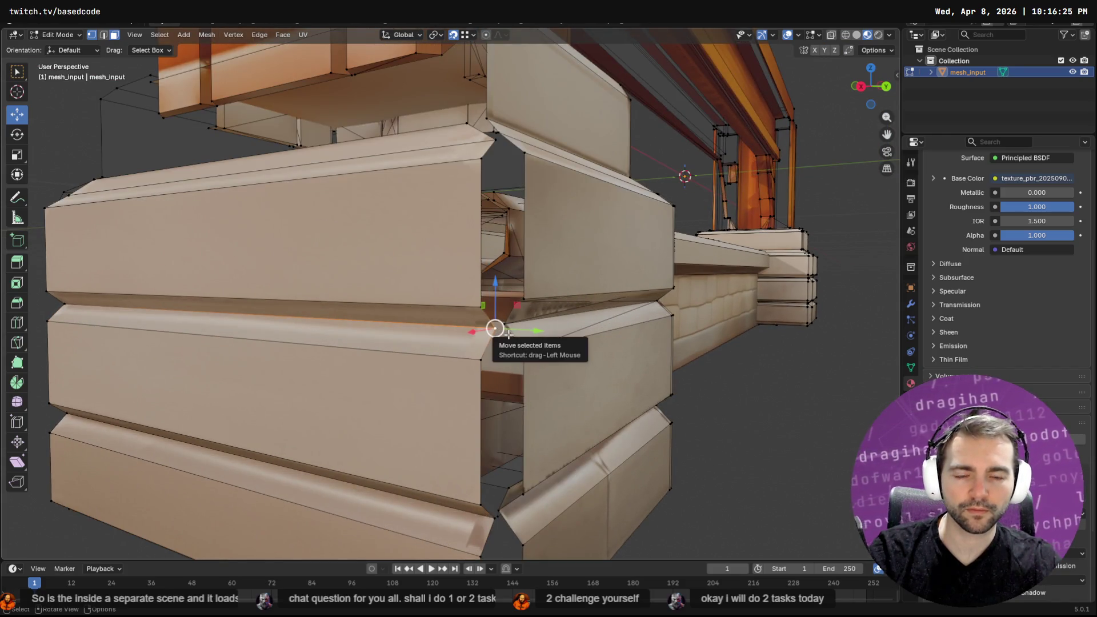
key("F3")
type("weld")
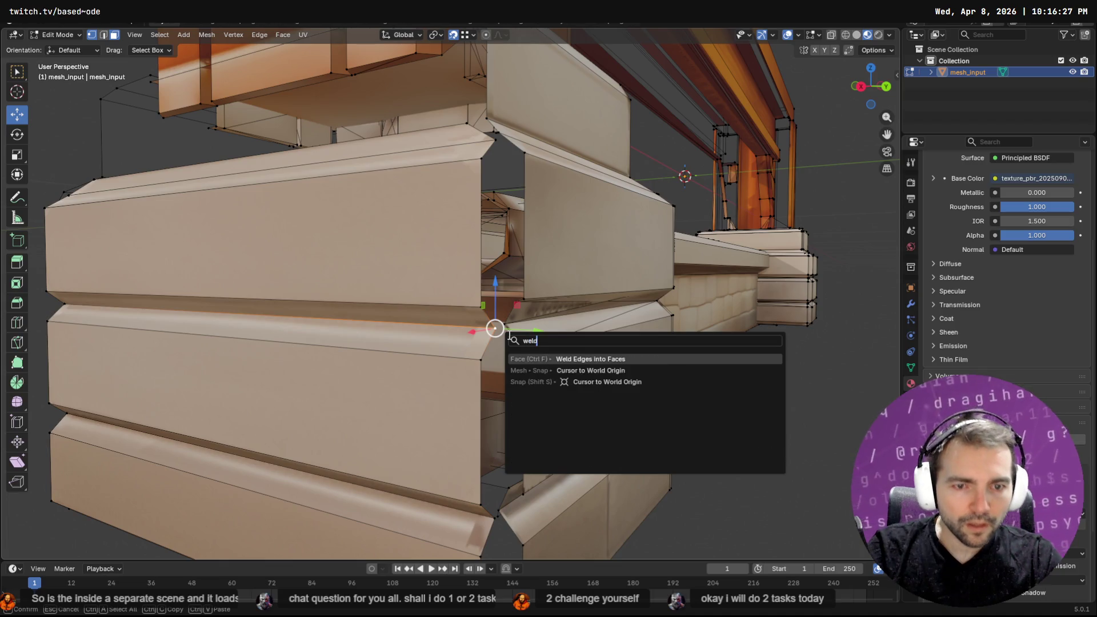
key("BackSpace")
key("BackSpace")
key("BackSpace")
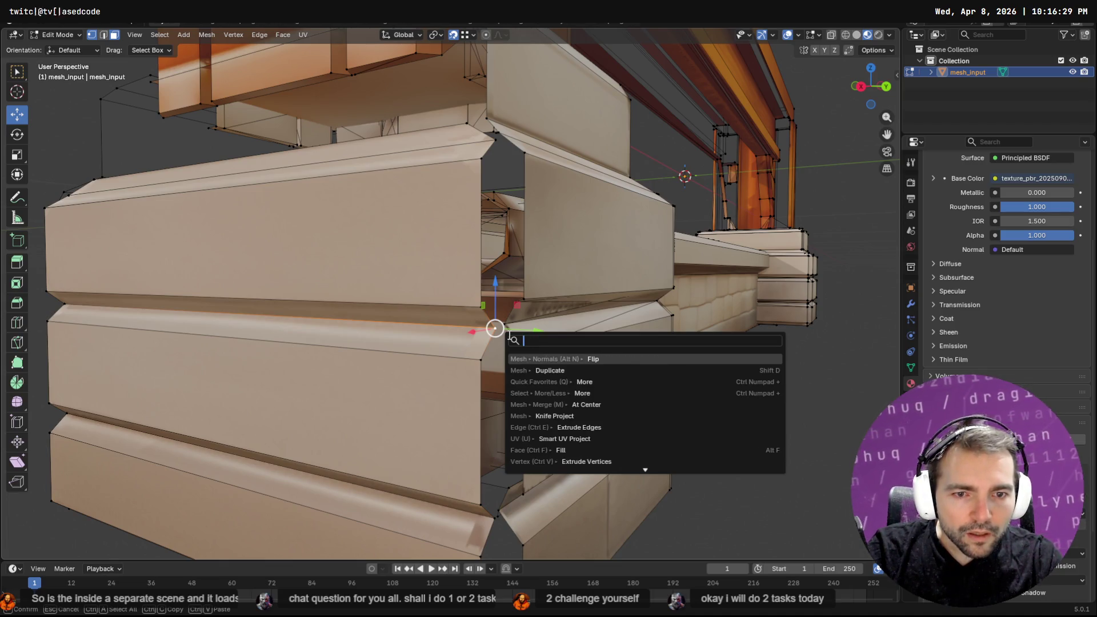
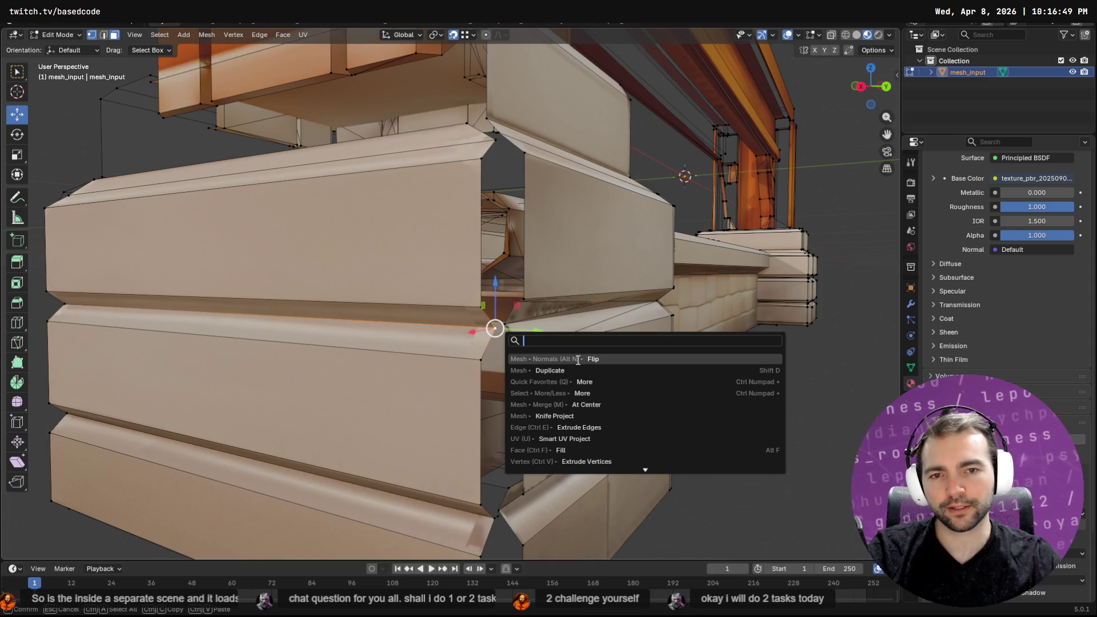
Move the lower and bottom corner vertices up to meet the middle plank corner
key("Escape")
left_click_drag(495, 328, 491, 357)
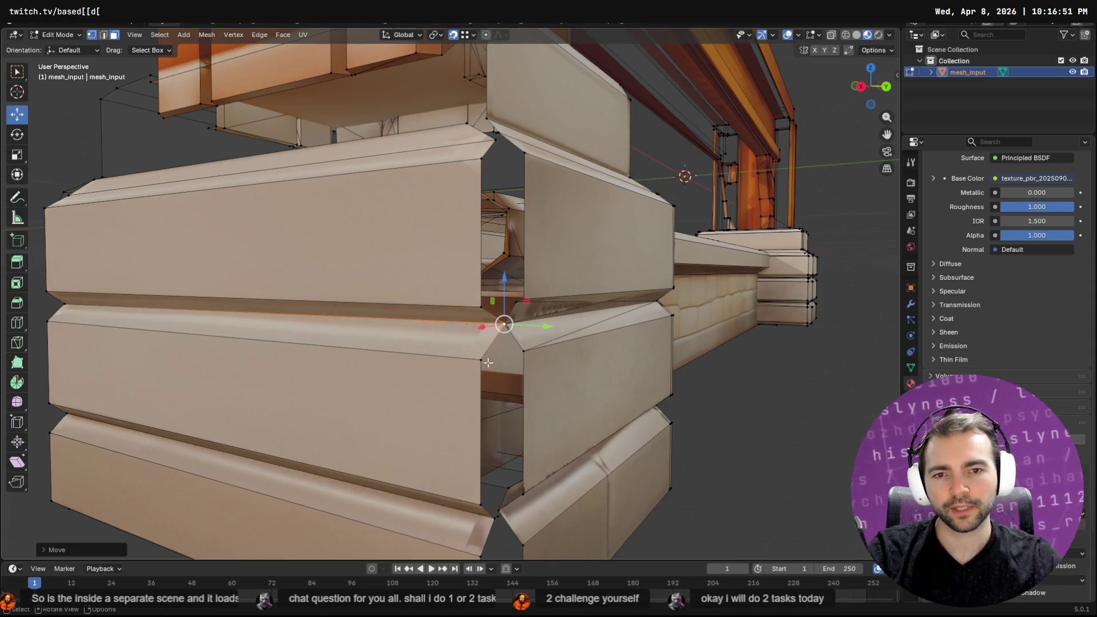
left_click(494, 519)
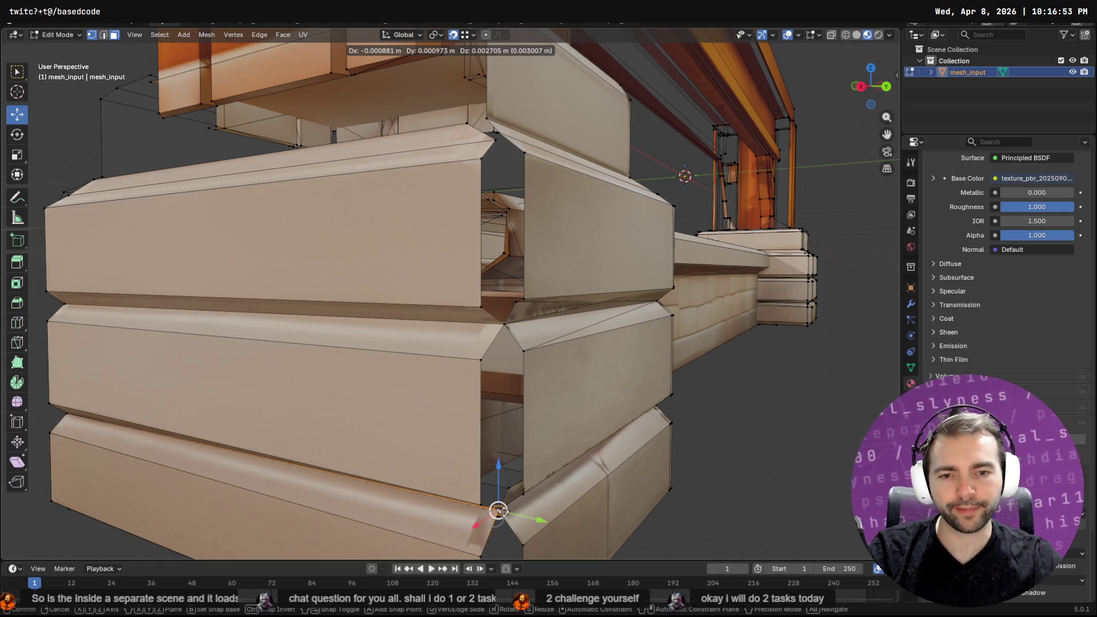
mouse_move(496, 515)
middle_mouse_down()
mouse_move(513, 537)
mouse_move(495, 397)
middle_mouse_up()
left_click(401, 407)
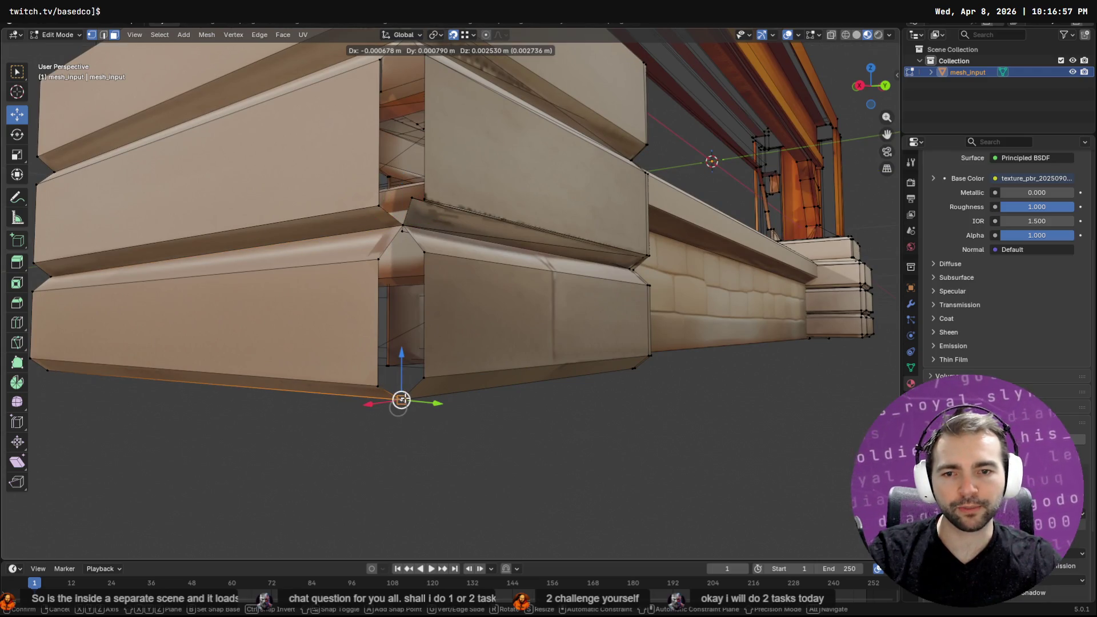
mouse_move(402, 400)
middle_mouse_down()
mouse_move(375, 377)
mouse_move(451, 485)
middle_mouse_up()
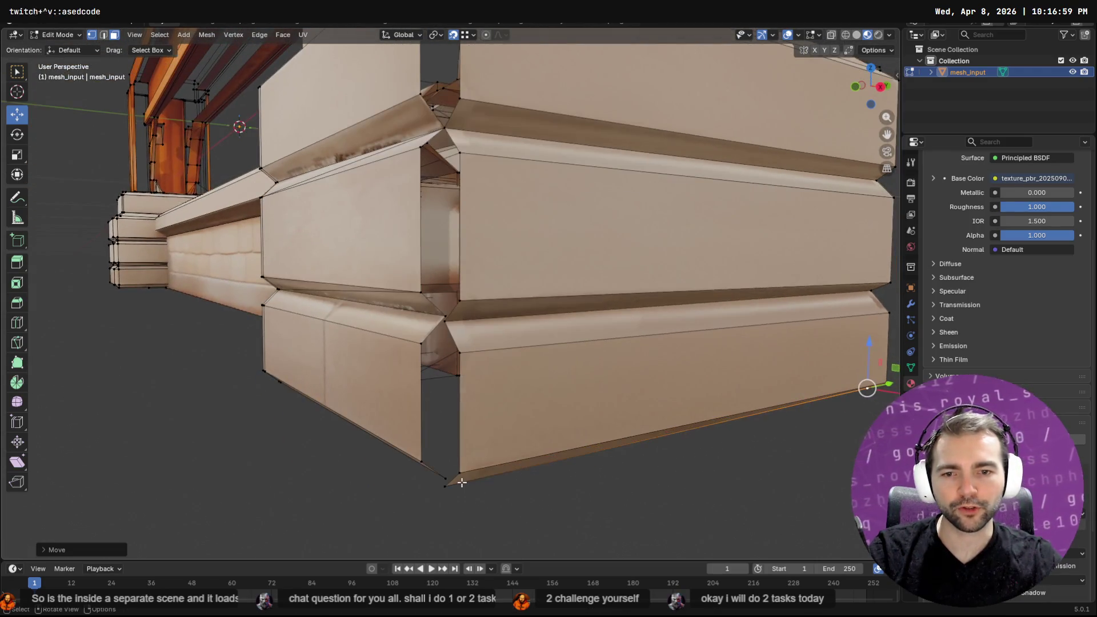
left_click_drag(445, 486, 445, 316)
mouse_move(445, 314)
middle_mouse_down()
mouse_move(483, 182)
mouse_move(514, 171)
middle_mouse_up()
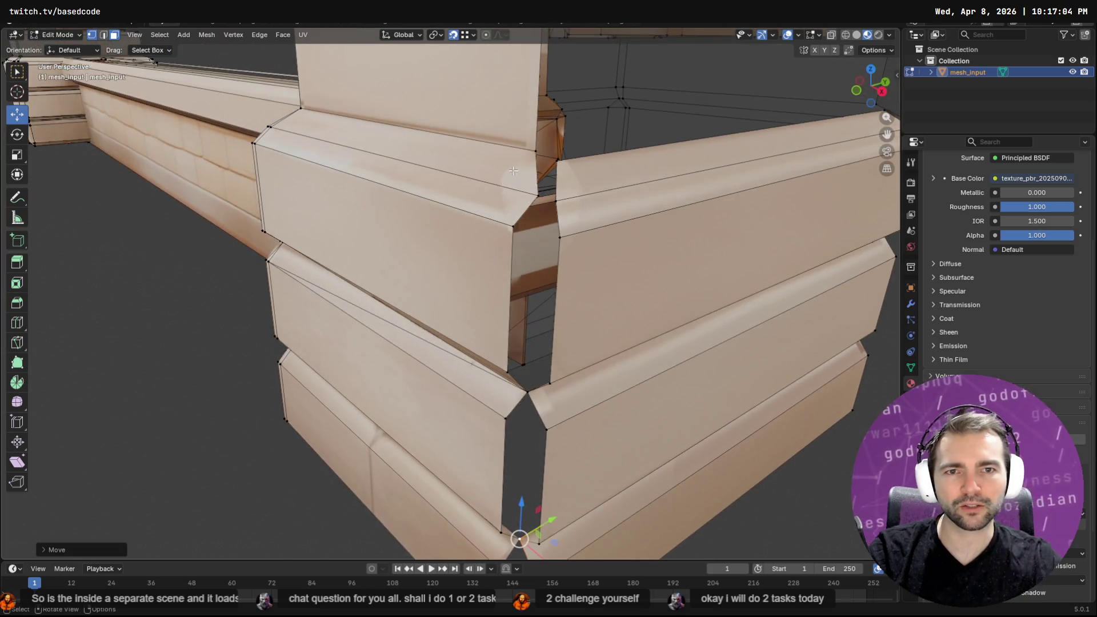
Merge the right wall's corner vertex onto the left one and position the top corner vertex
left_click(559, 202)
mouse_move(559, 203)
left_mouse_down()
mouse_move(537, 191)
mouse_move(555, 159)
mouse_move(545, 153)
left_mouse_up()
left_click(557, 161)
mouse_move(546, 153)
middle_mouse_down()
mouse_move(580, 153)
mouse_move(565, 182)
middle_mouse_up()
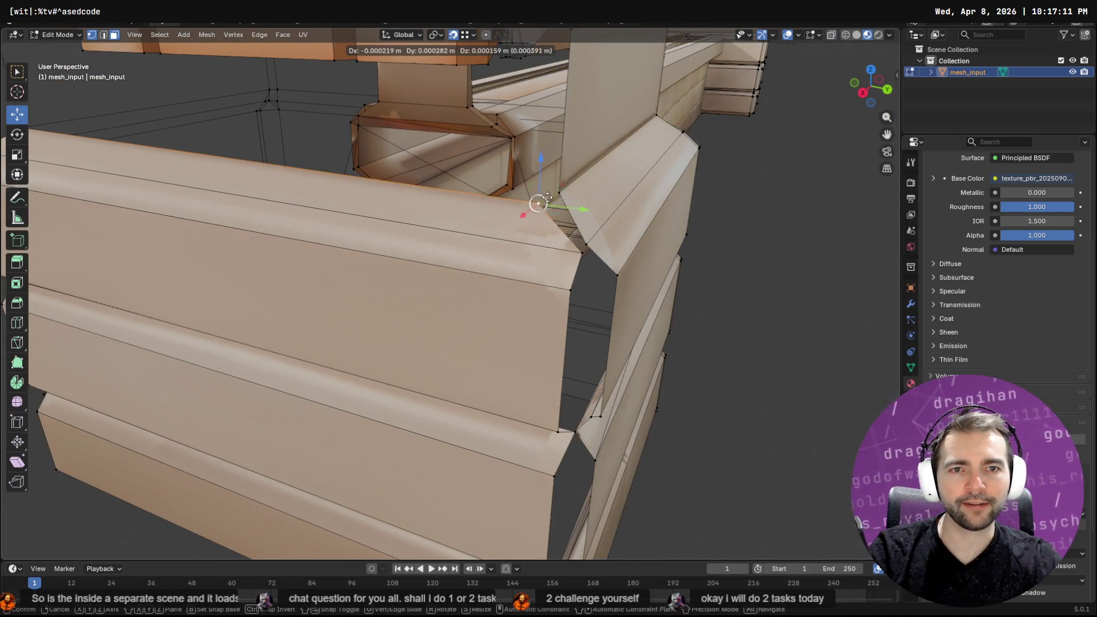
left_click(557, 211)
mouse_move(583, 253)
middle_mouse_down()
mouse_move(495, 335)
mouse_move(487, 255)
middle_mouse_up()
mouse_move(491, 180)
middle_mouse_down()
mouse_move(531, 183)
mouse_move(497, 172)
mouse_move(465, 141)
middle_mouse_up()
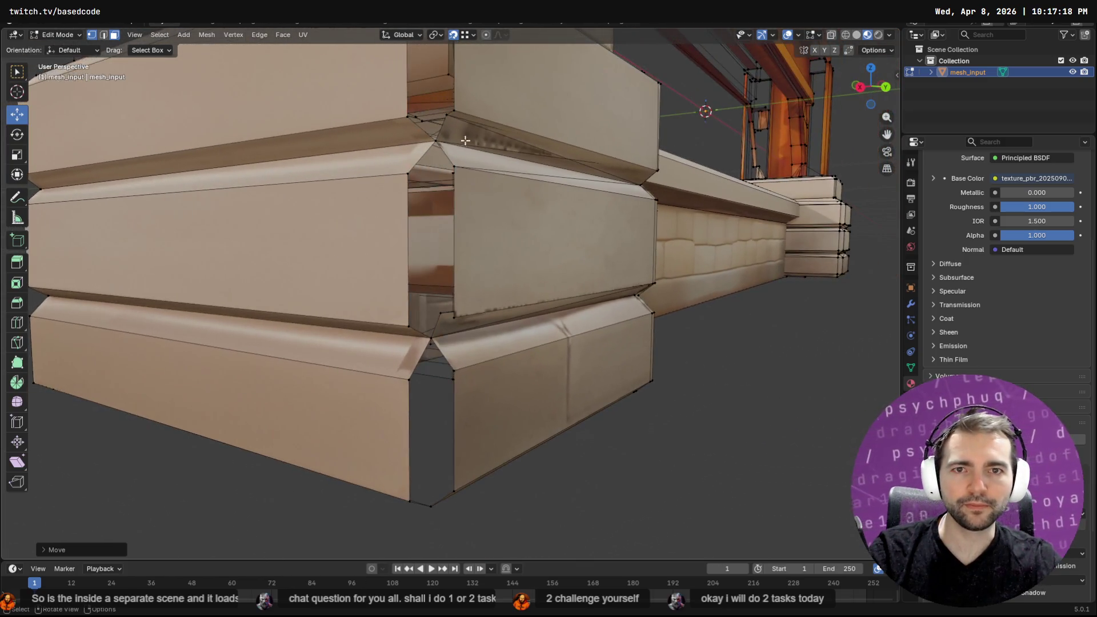
Nudge a top-plank corner vertex into place and select vertices along its edge
left_click(446, 114)
left_click_drag(447, 114, 456, 109)
middle_click_drag(456, 108, 561, 138)
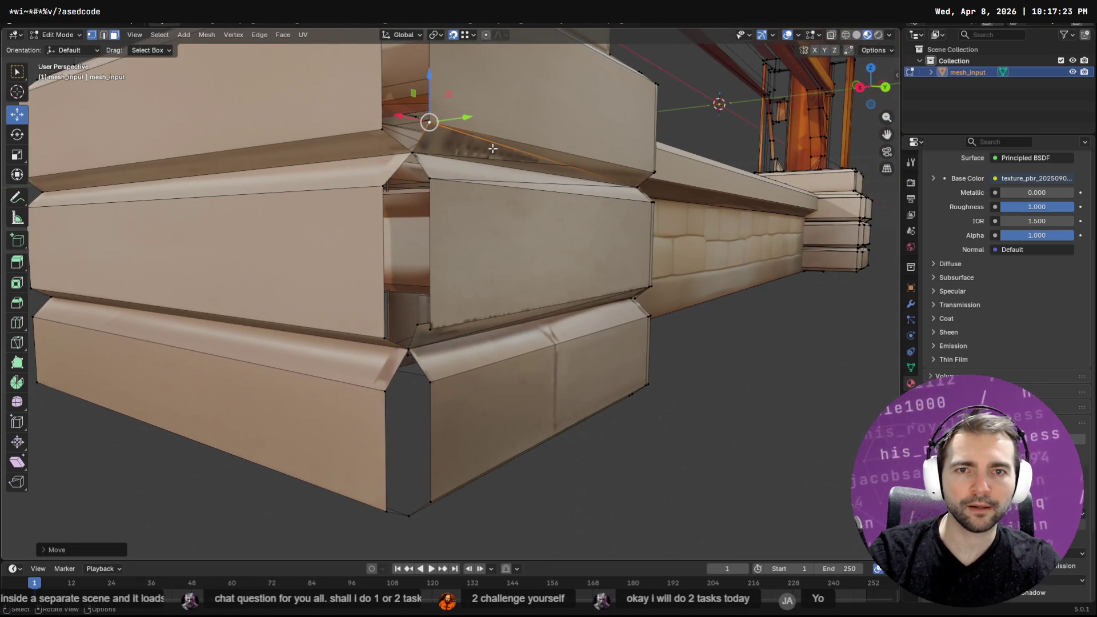
left_click(430, 148, "shift")
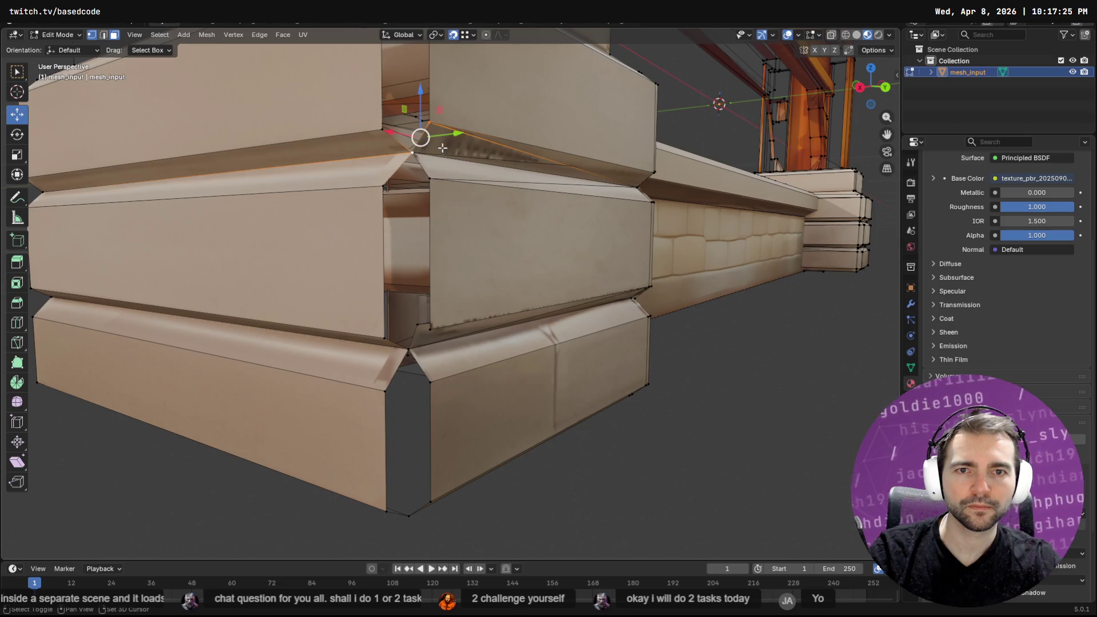
left_click(639, 187, "shift")
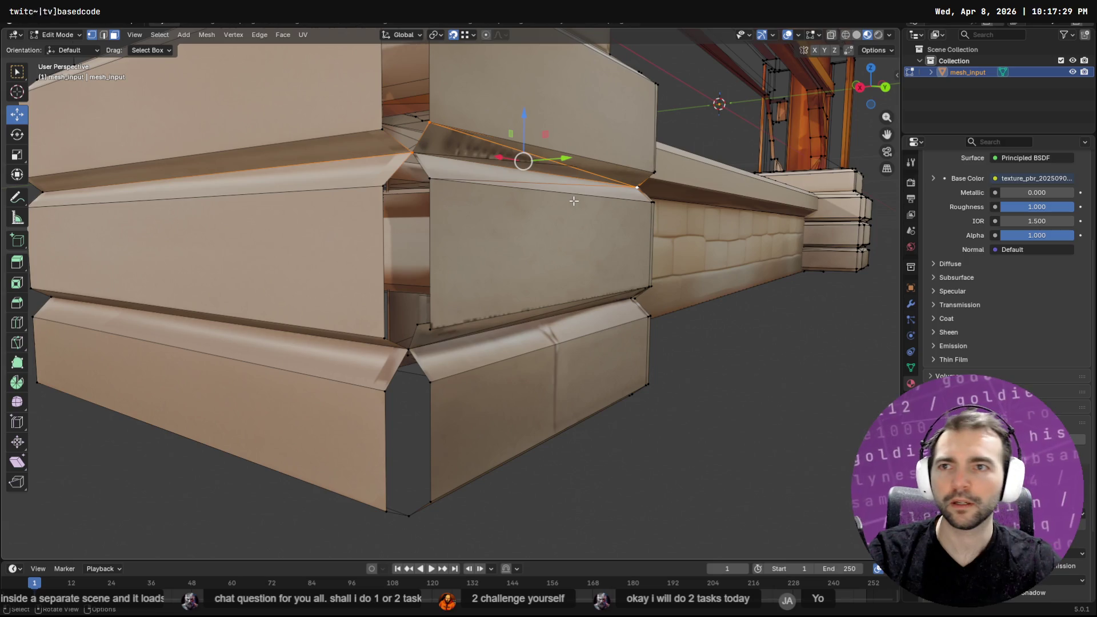
Delete the slanted corner face on the top plank using X > Faces
key("alt+a")
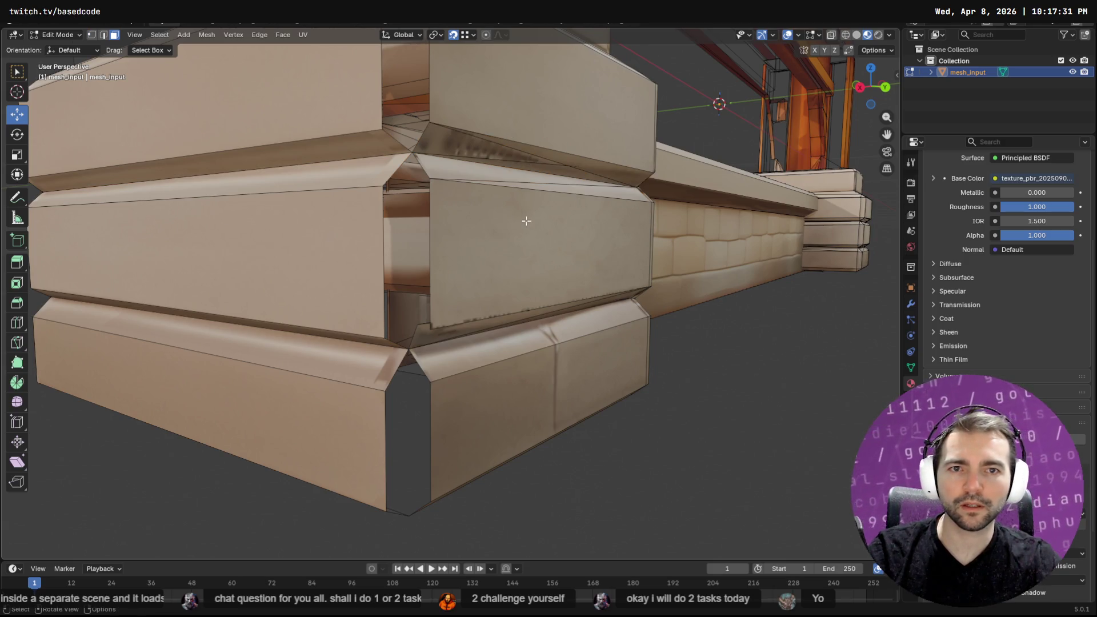
left_click(485, 149)
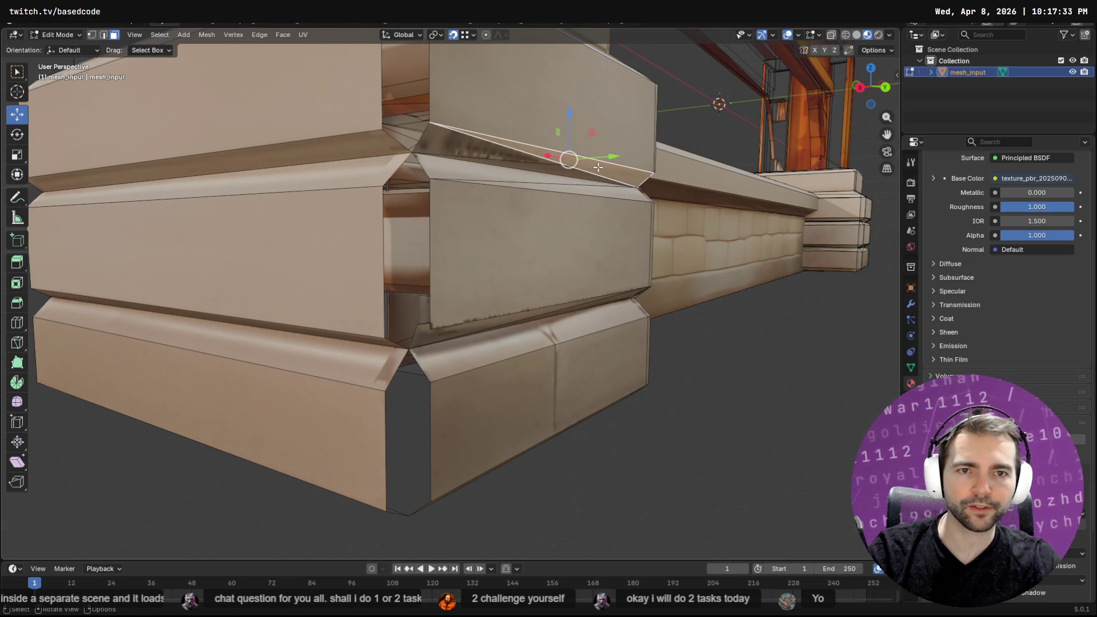
key("x")
left_click(537, 170)
key("ctrl+z")
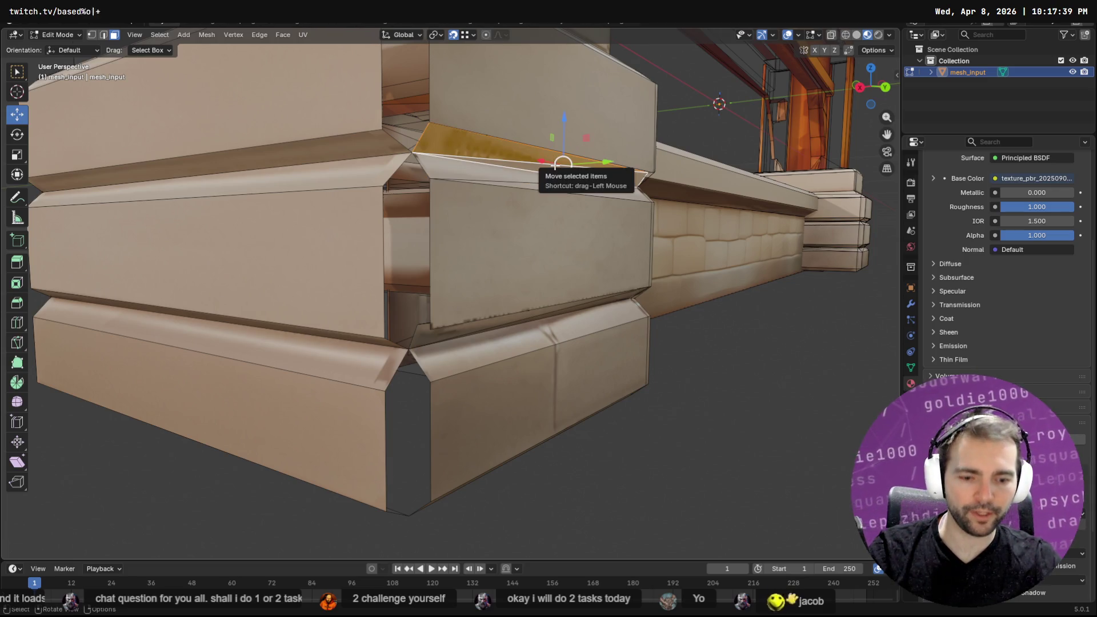
key("x")
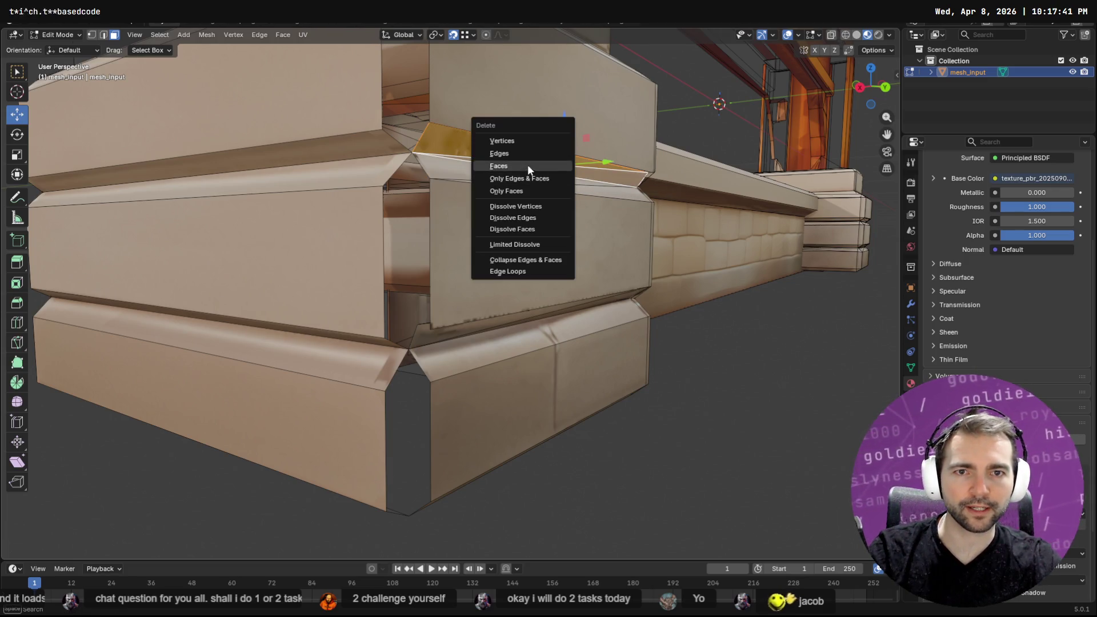
left_click(526, 165)
mouse_move(563, 162)
middle_mouse_down()
mouse_move(577, 163)
mouse_move(520, 151)
middle_mouse_up()
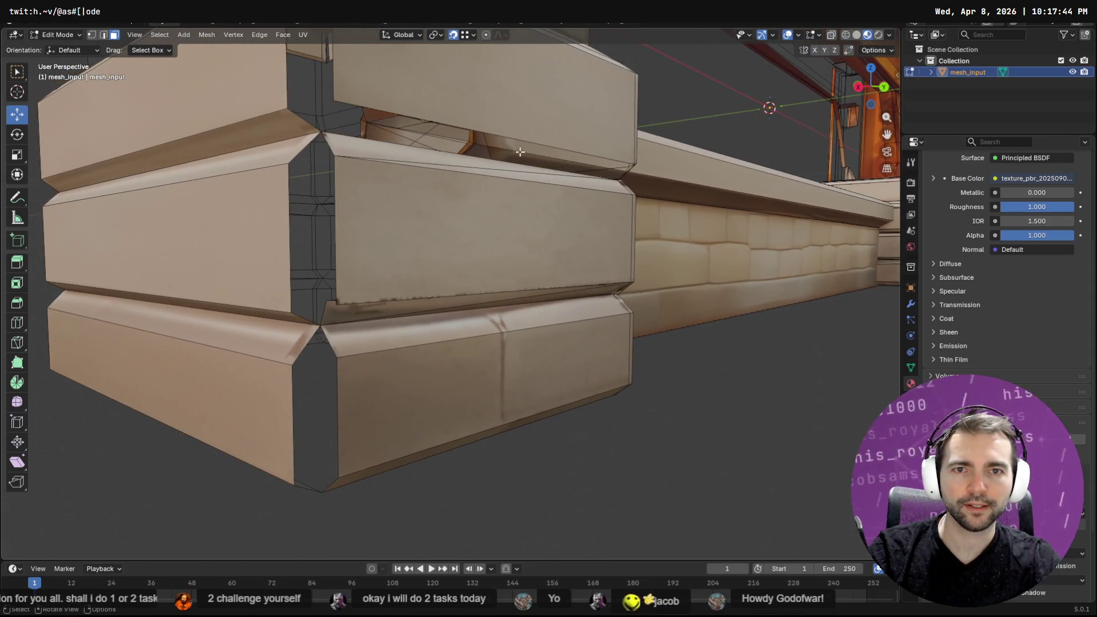
Select the opening's edge in edge mode and fill it with Bridge Edge Loops
key("a")
key("alt+a")
left_click(494, 135)
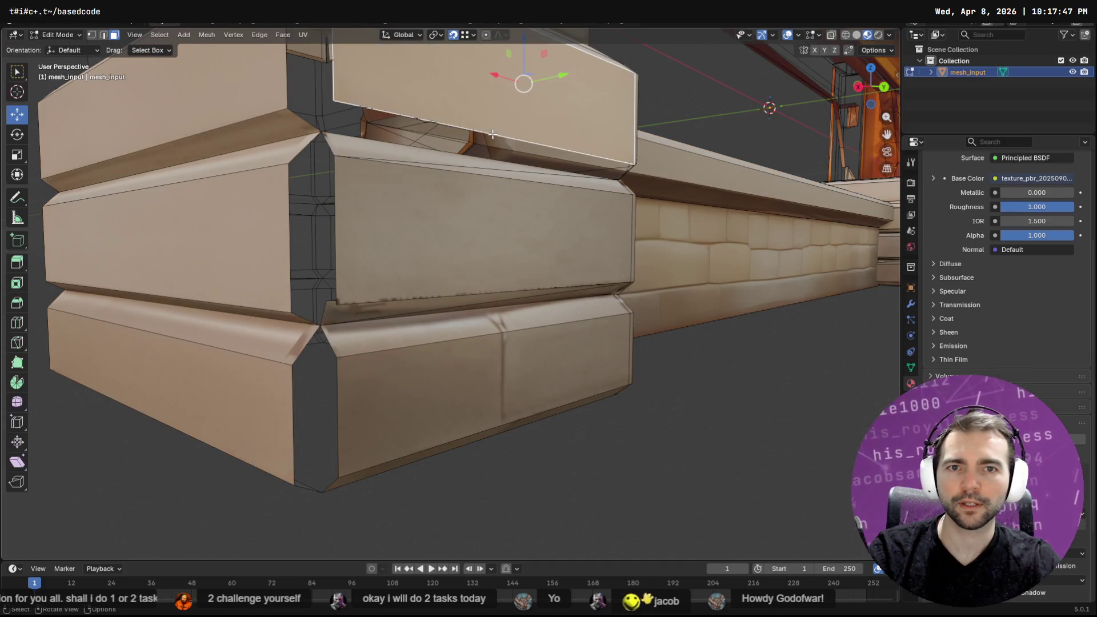
key("2")
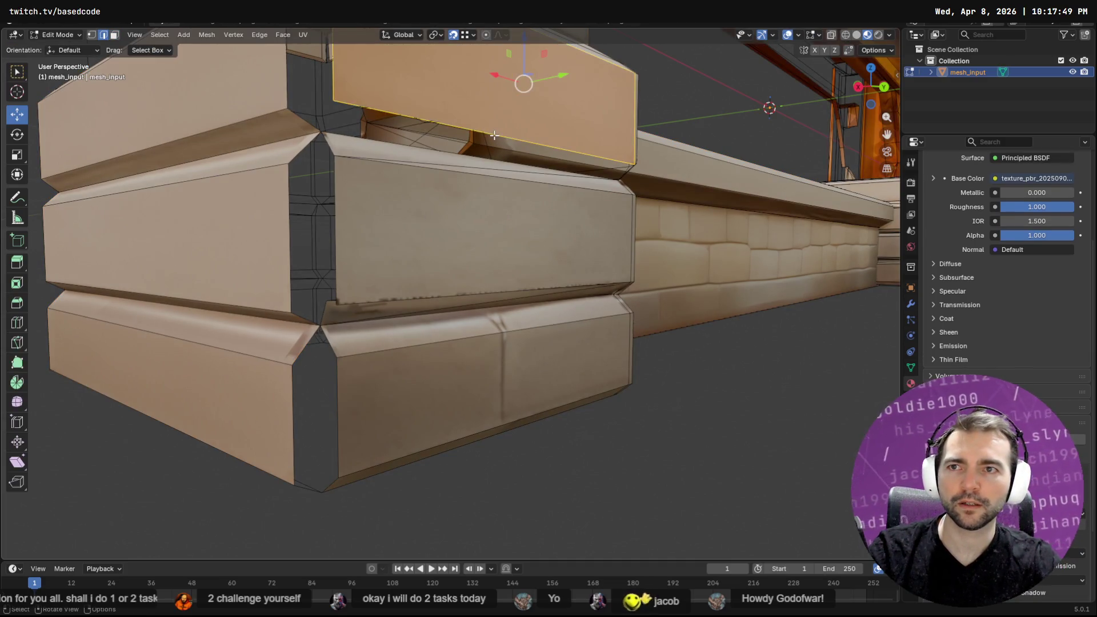
left_click(494, 136)
key("F3")
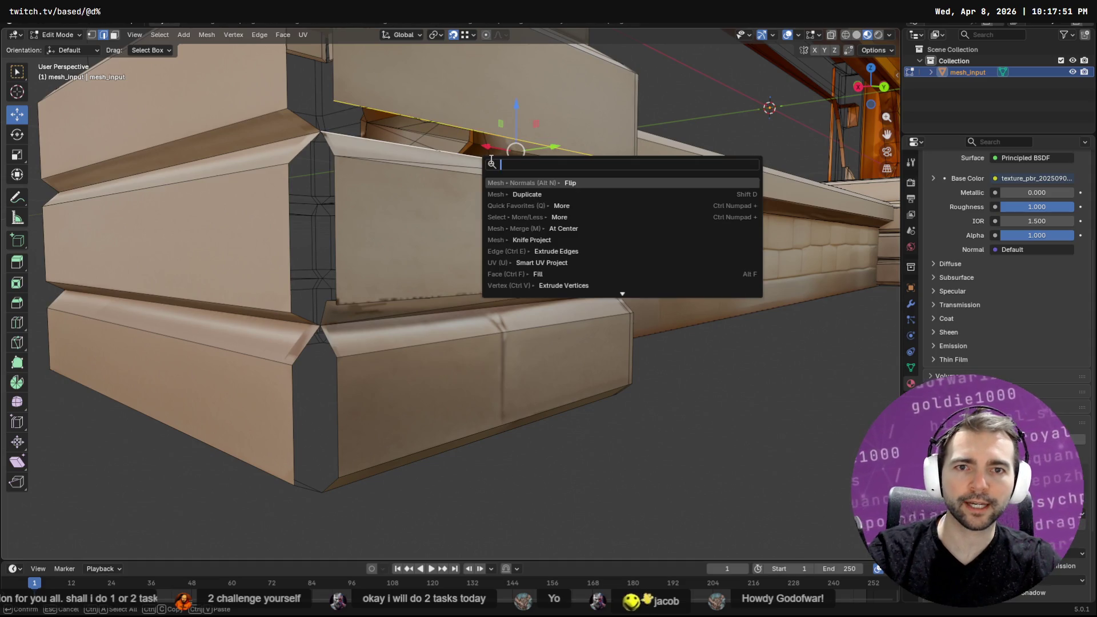
key("Escape")
key("q")
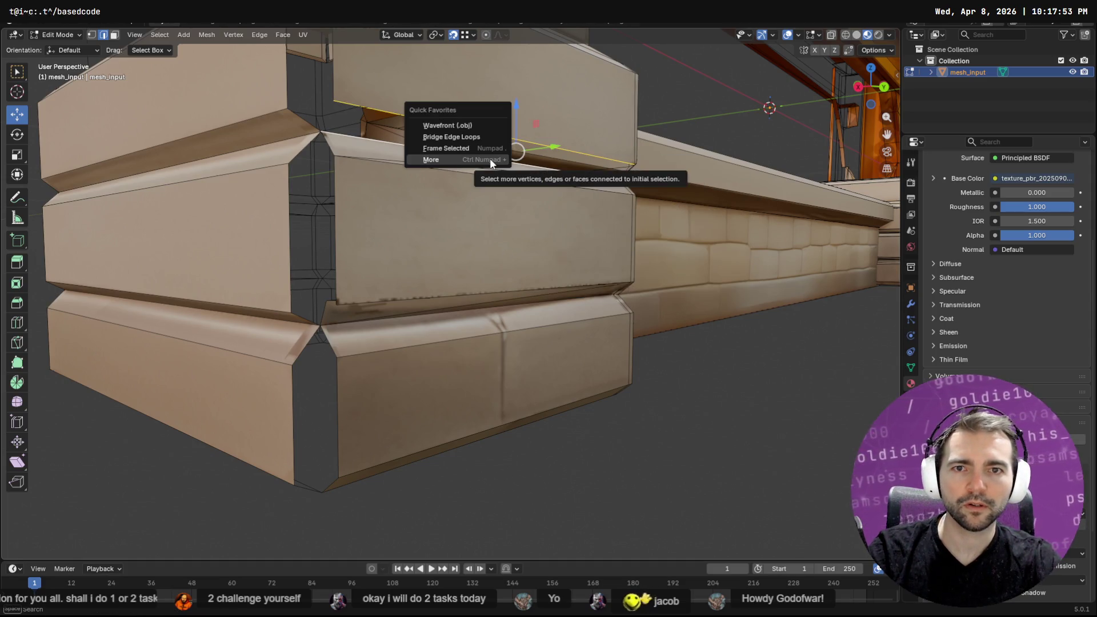
key("Down")
key("Down")
key("Return")
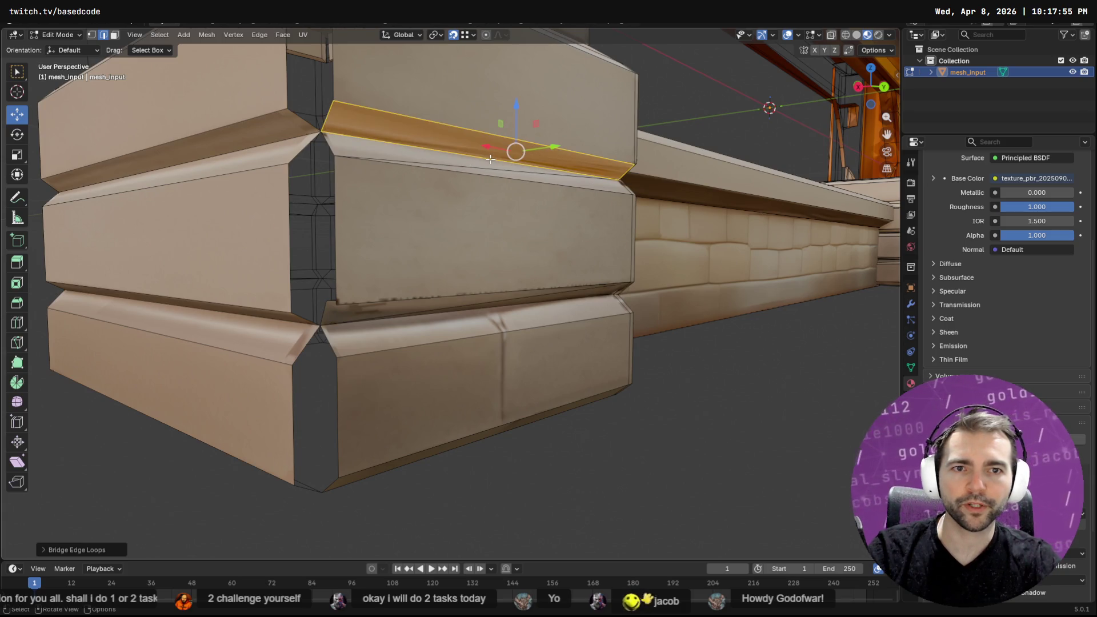
Select the middle plank's long edge and the lower edge along the gap
middle_click_drag(426, 286, 422, 273)
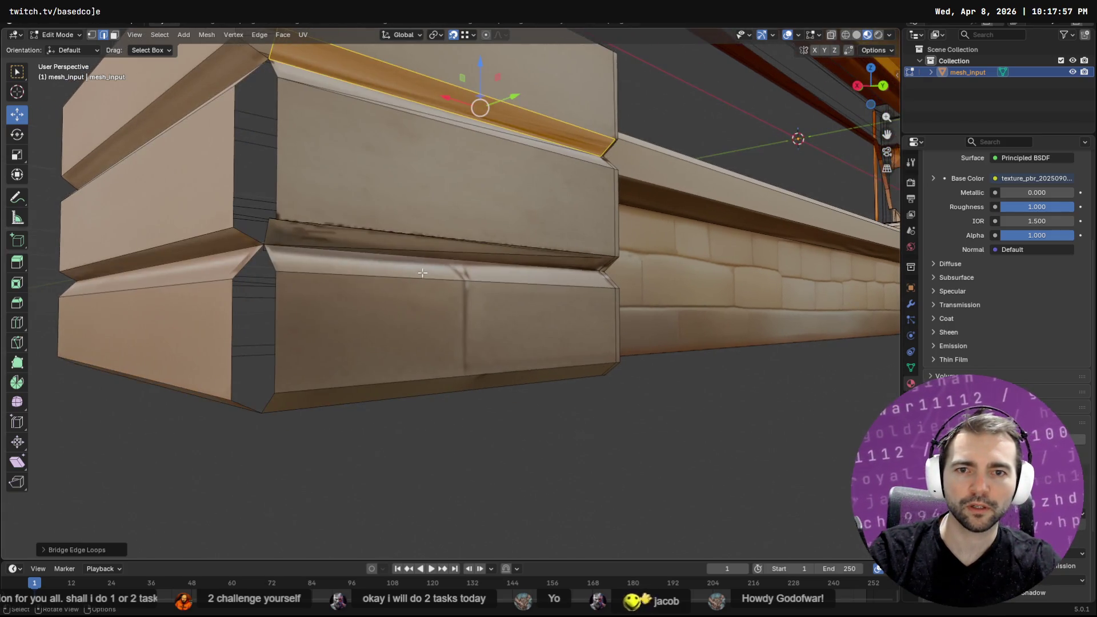
left_click(274, 221)
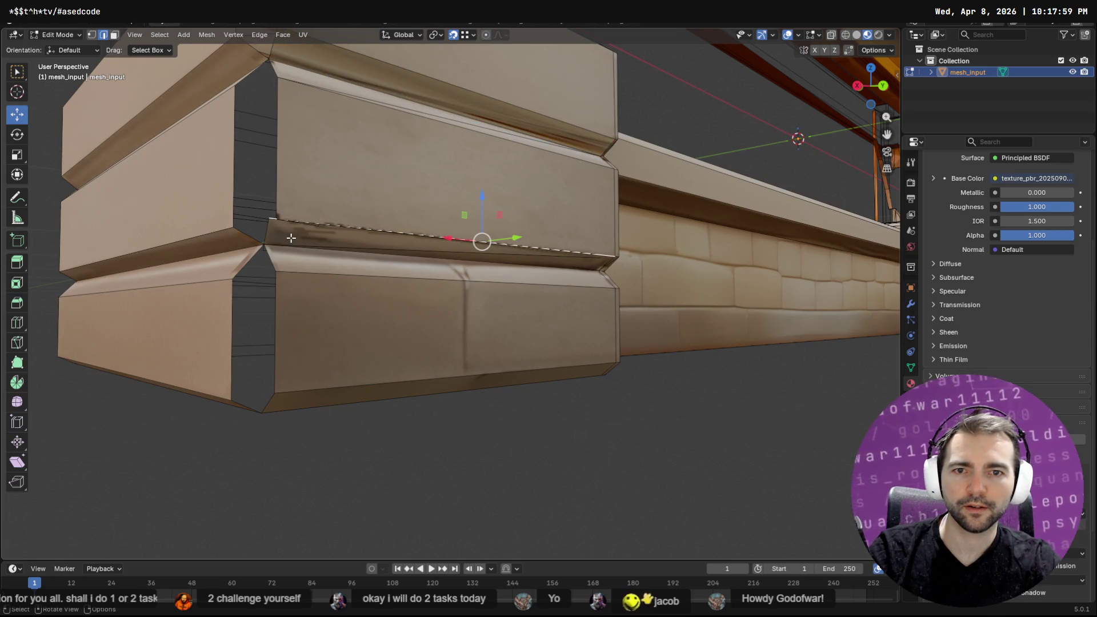
middle_click_drag(291, 238, 328, 233)
left_click(394, 244)
right_click(395, 246)
Delete the thin broken face strip beneath the upper plank
key("Escape")
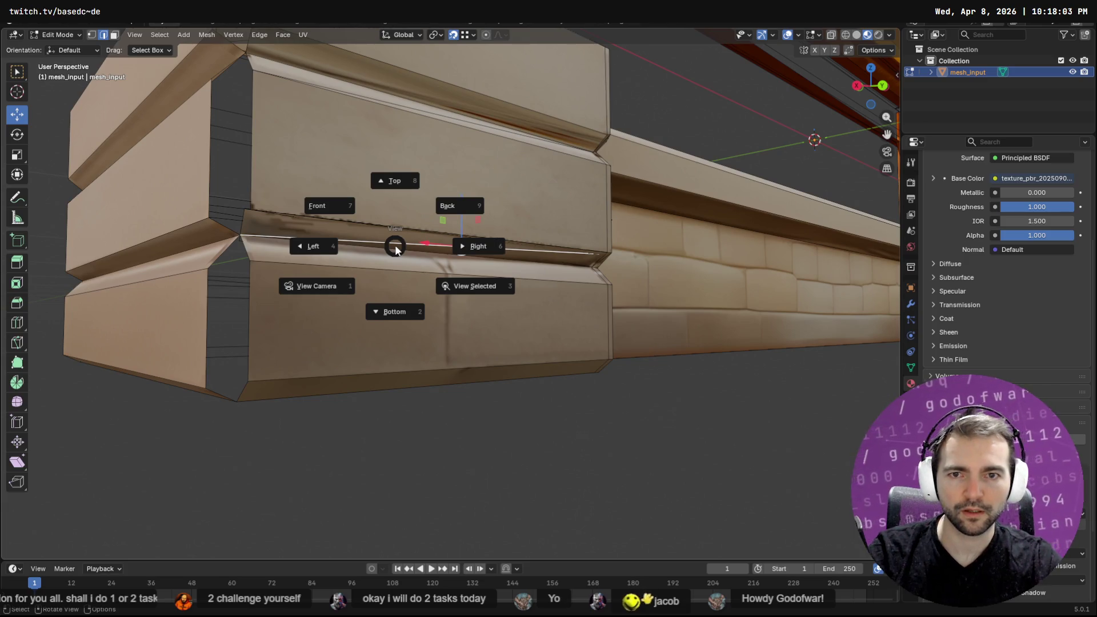
left_click(395, 247)
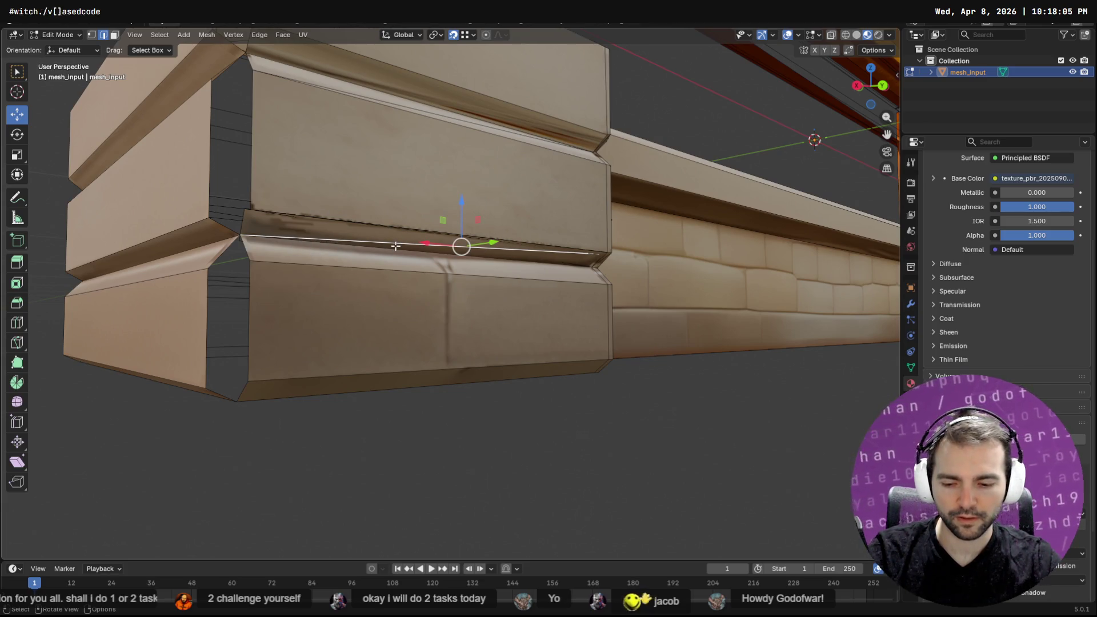
key("shift+g")
left_click(396, 245)
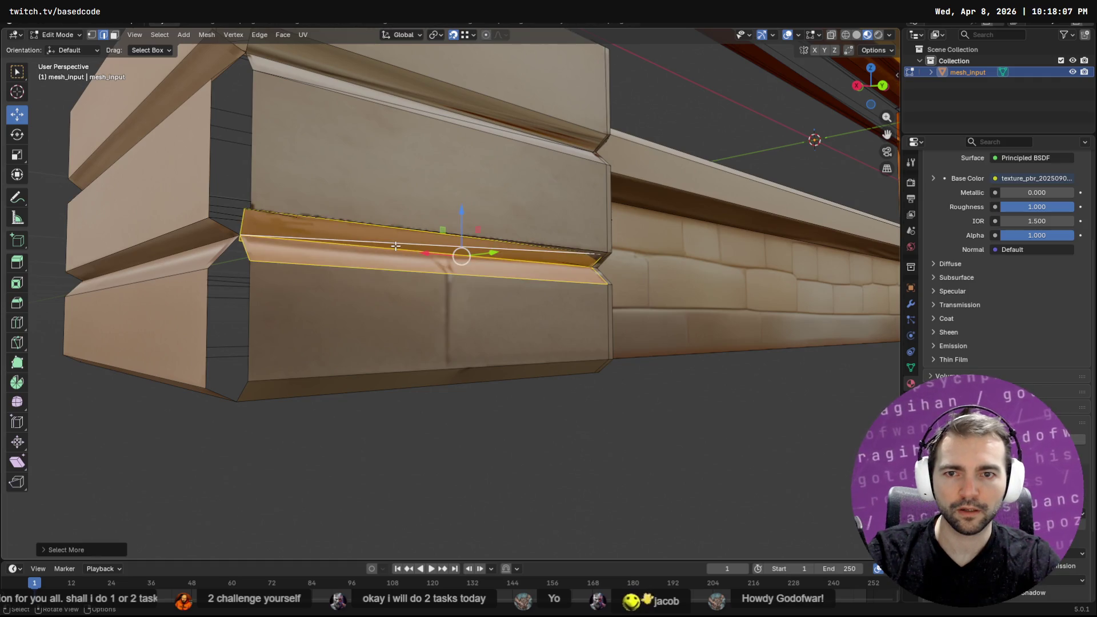
key("ctrl+z")
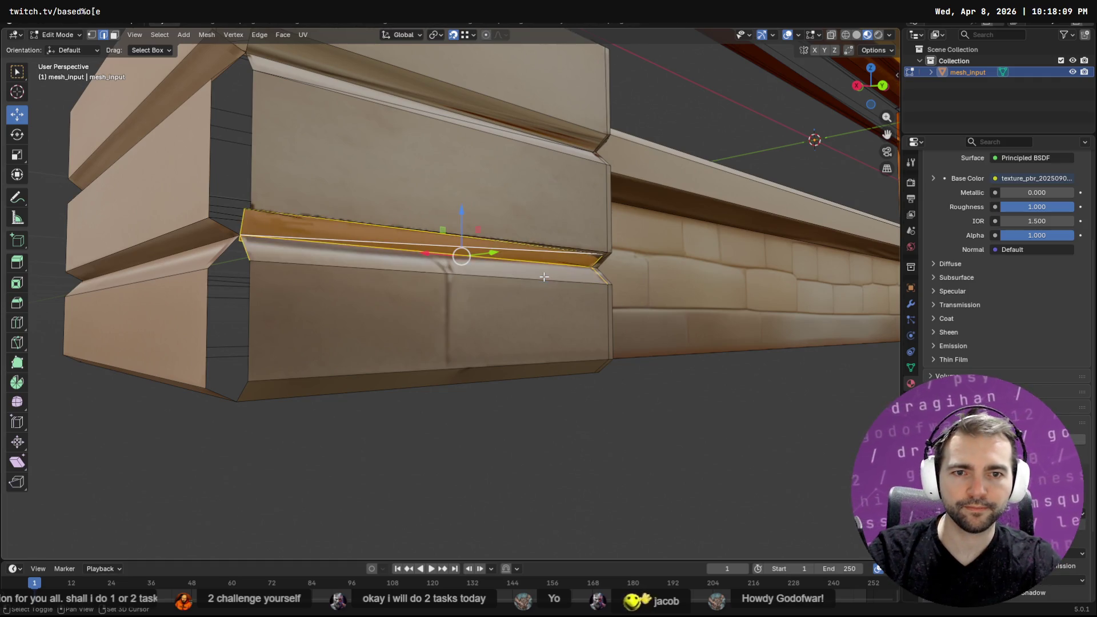
key("x")
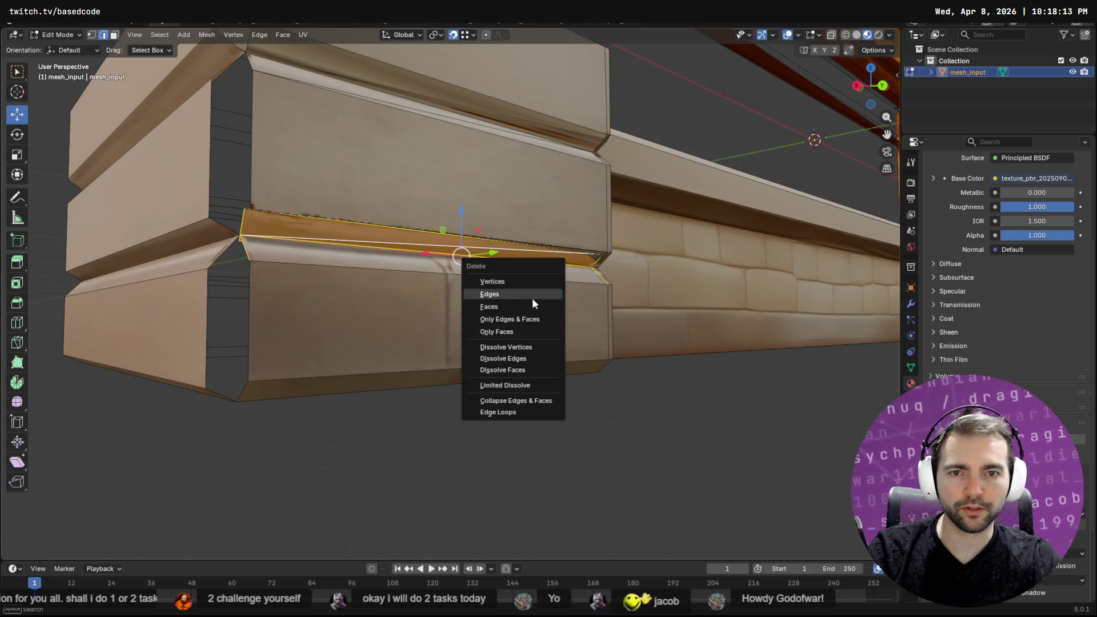
left_click(533, 297)
middle_click_drag(545, 295, 538, 298)
key("ctrl+z")
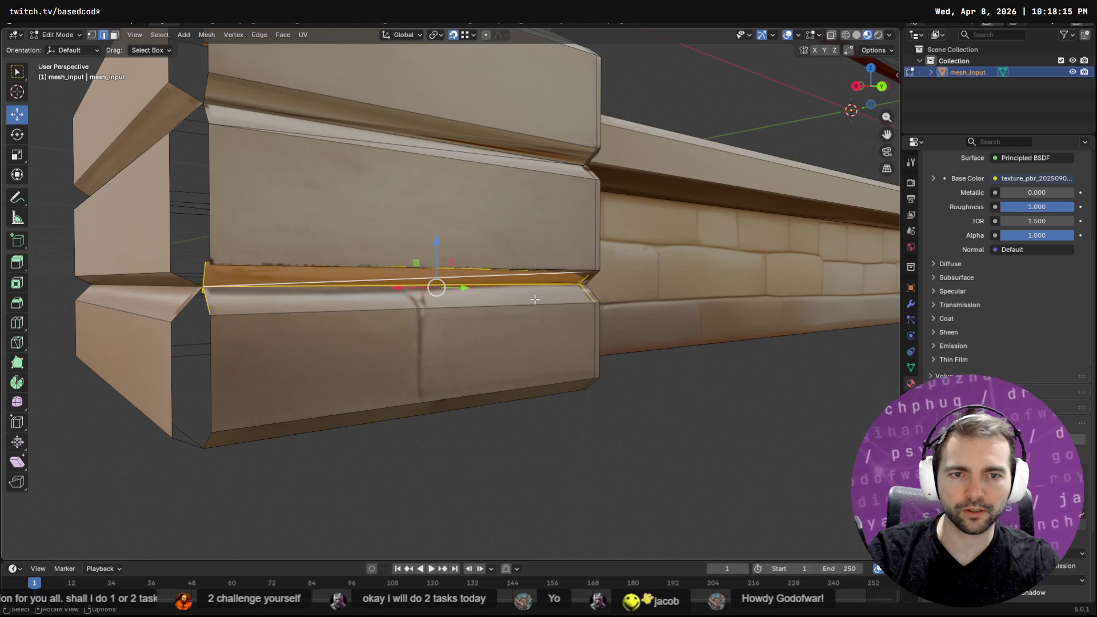
key("x")
left_click(523, 303)
middle_click_drag(571, 307, 508, 281)
Delete the remaining sliver face in the gap using face select mode
left_click(451, 241)
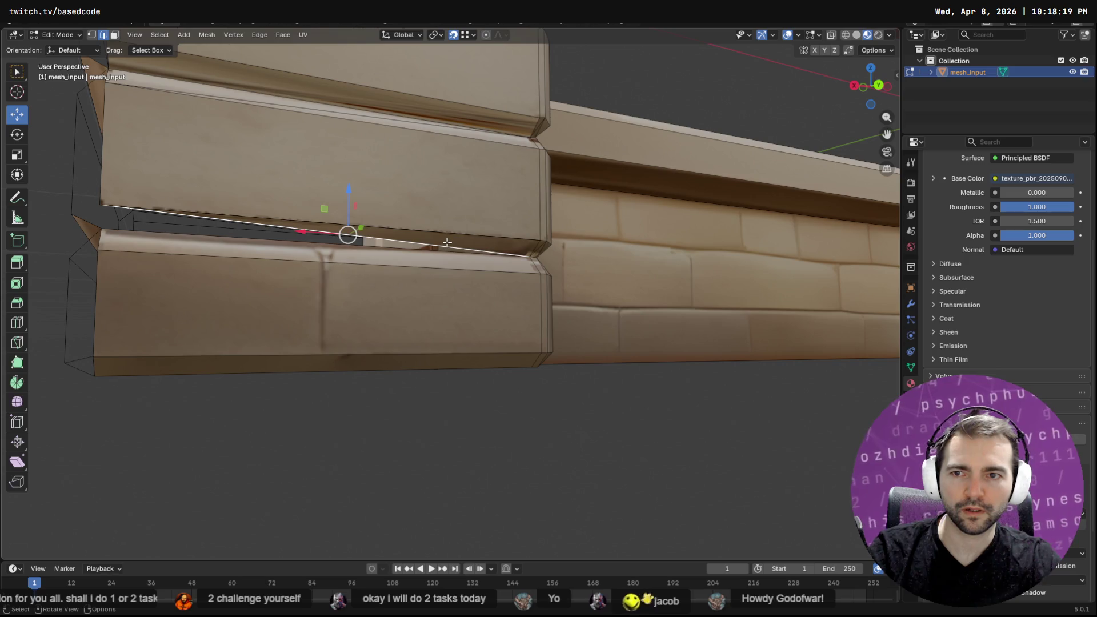
middle_click_drag(190, 221, 222, 224)
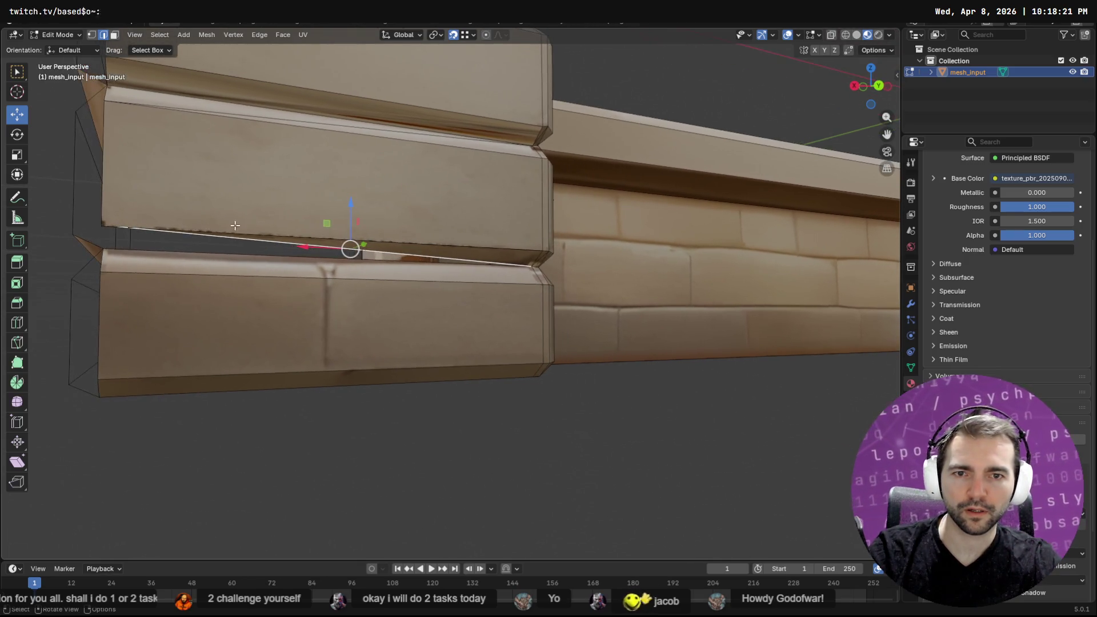
left_click(473, 247, "shift")
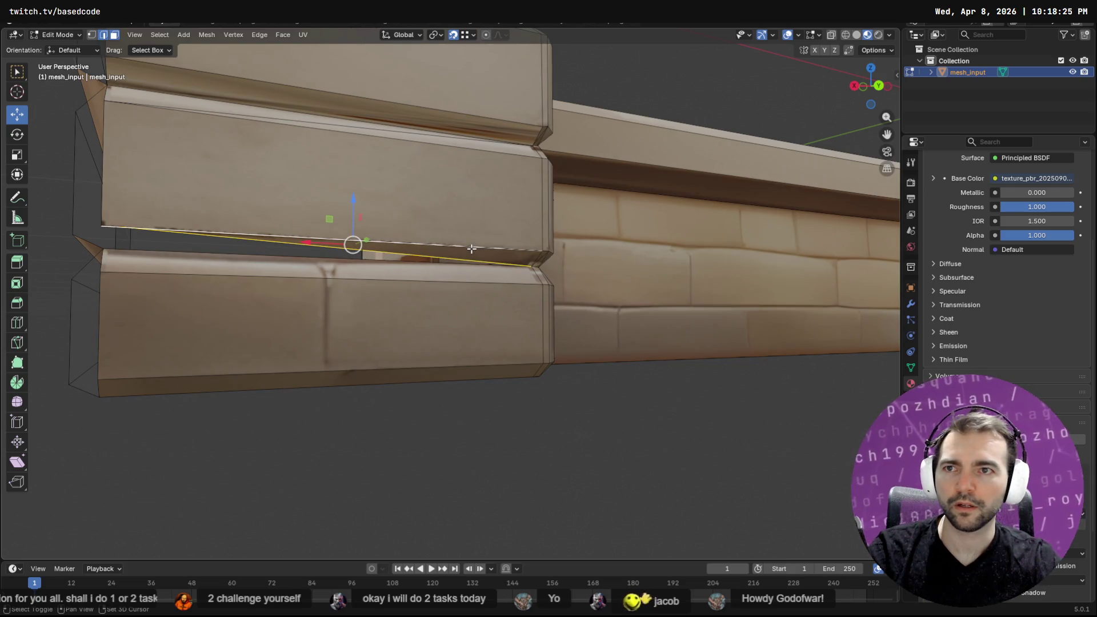
left_click(466, 248)
key("3")
left_click(452, 252)
key("x")
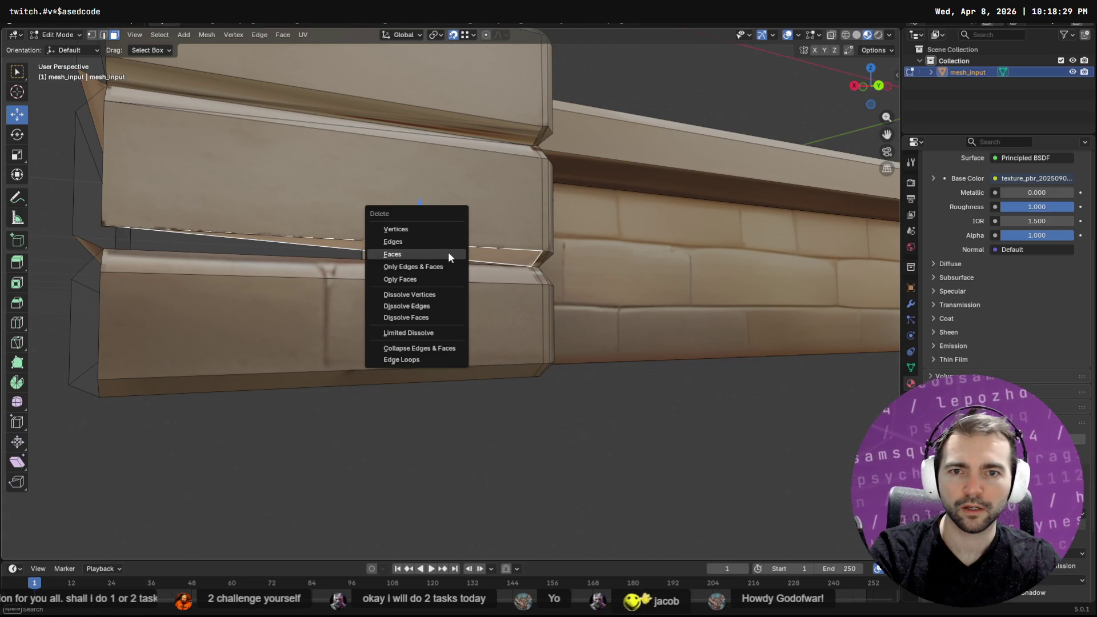
left_click(447, 252)
Bridge the upper plank's lower edge to the edge below, closing the gap
left_click(432, 244)
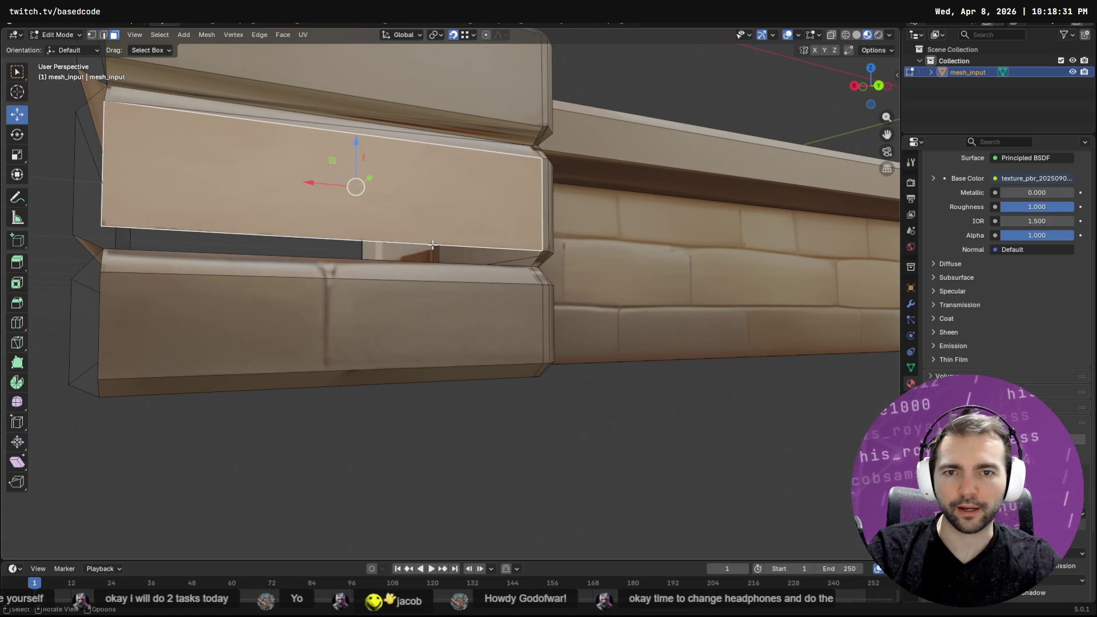
key("2")
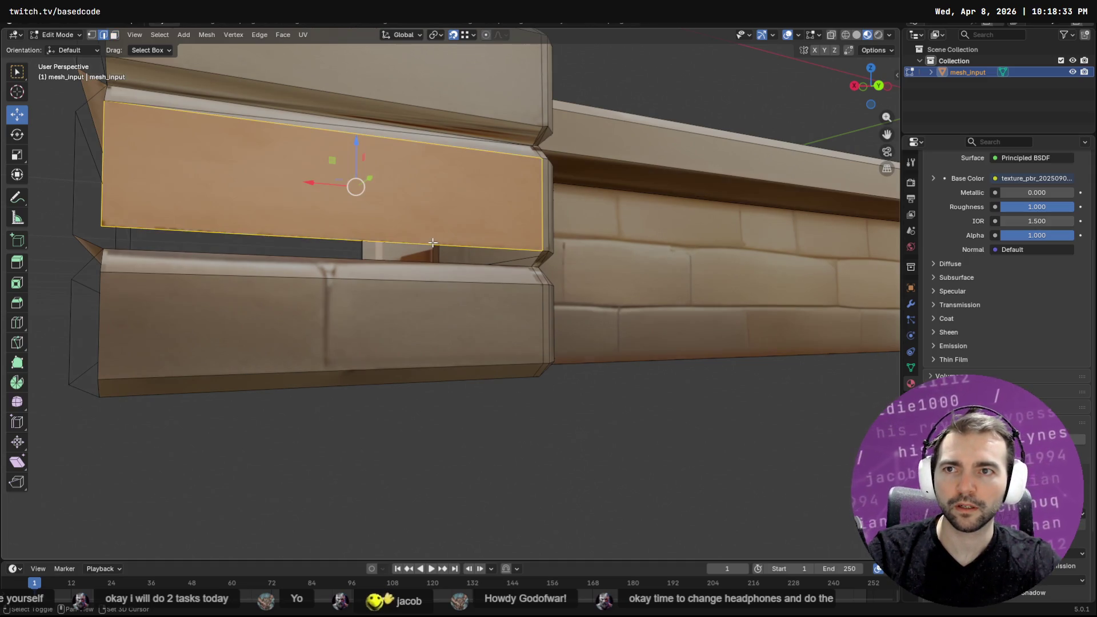
left_click(433, 243)
left_click(434, 262, "shift")
key("F3")
key("Escape")
key("F3")
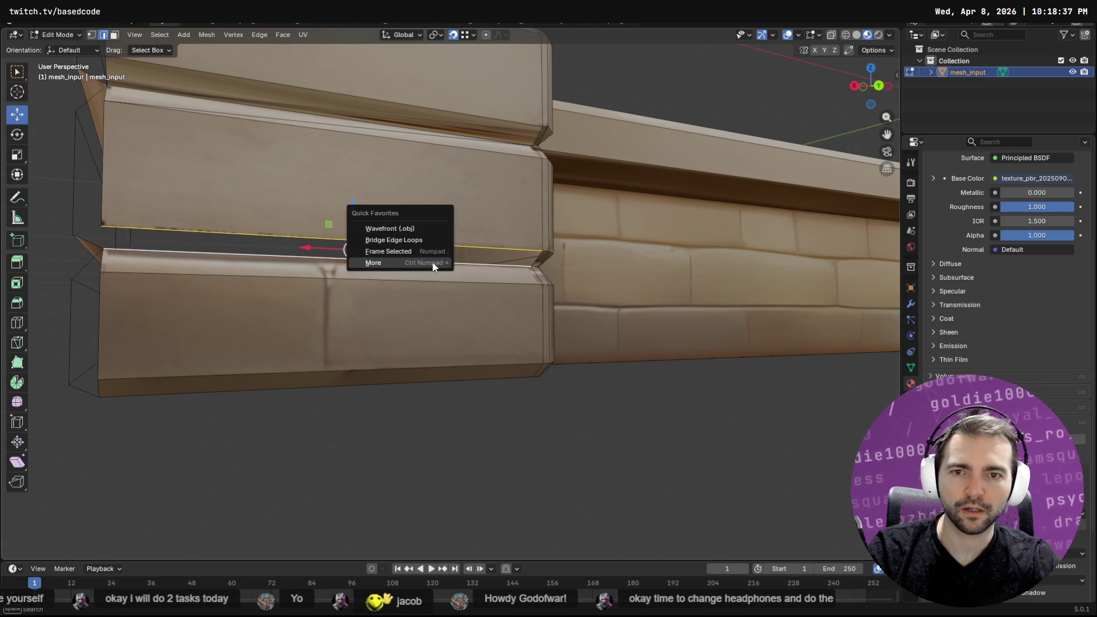
left_click(419, 242)
middle_click_drag(424, 247, 366, 307)
Bridge the lower and upper plank-end gaps at the first corner
left_click(394, 344)
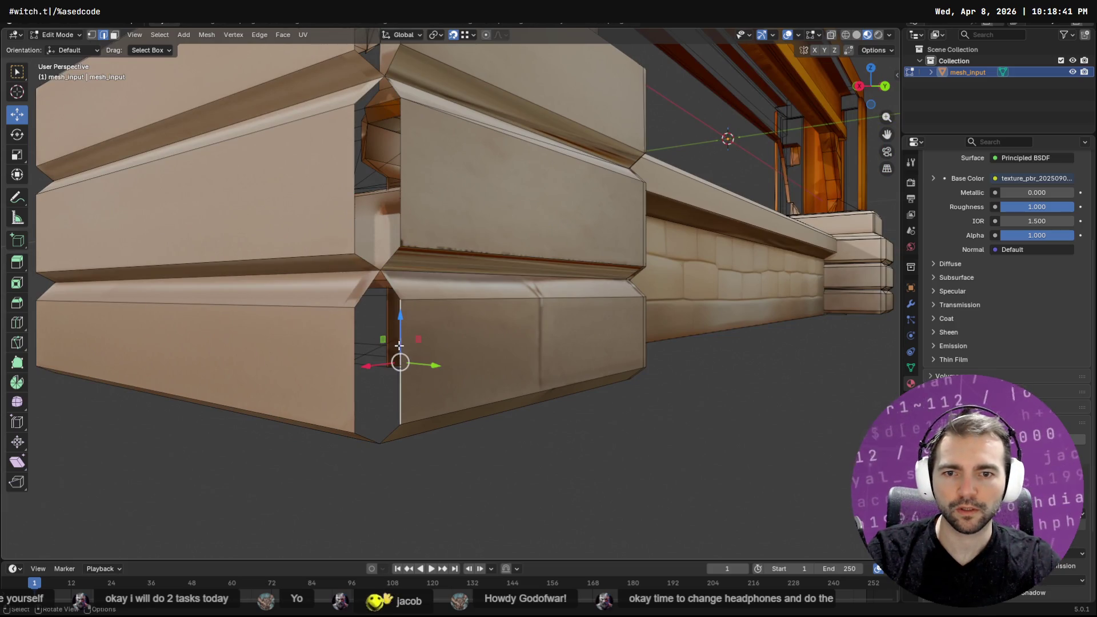
left_click(354, 344, "shift")
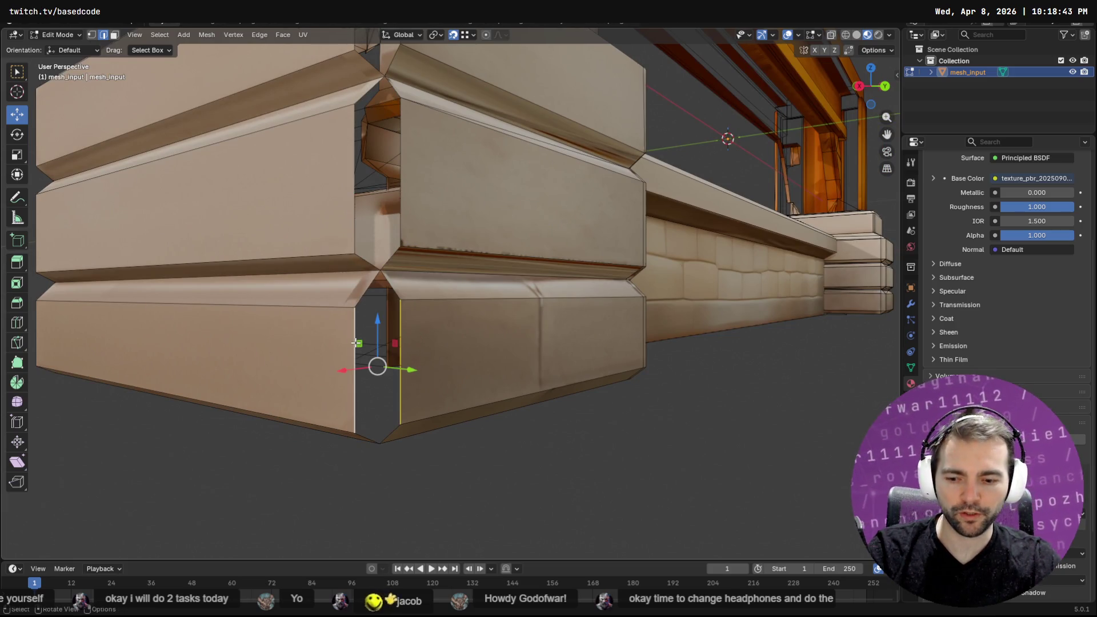
key("F3")
left_click(355, 341)
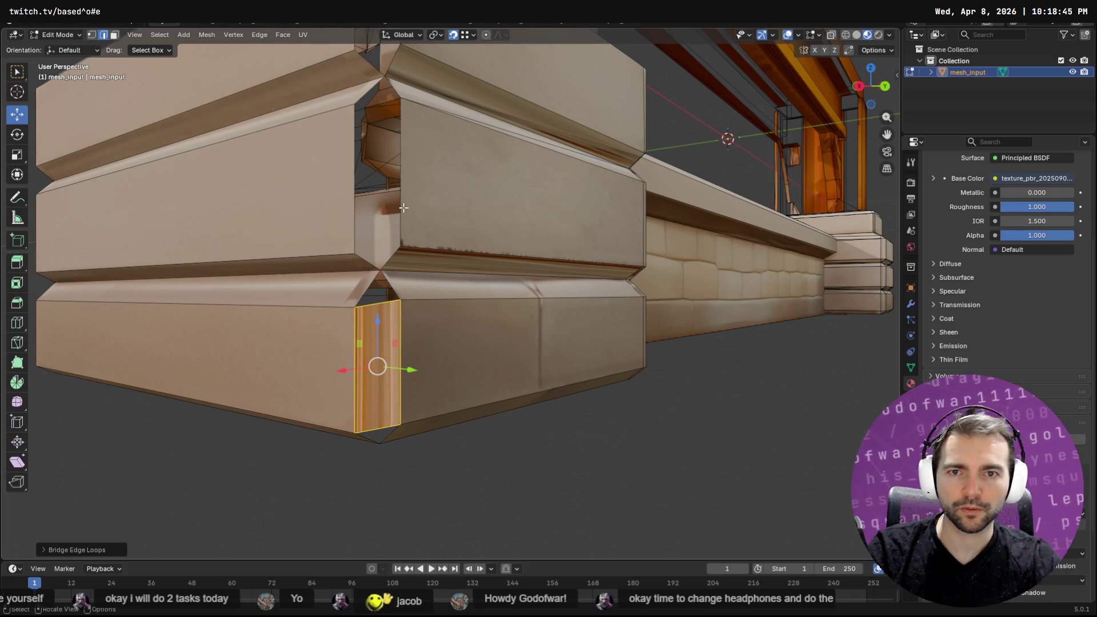
left_click(400, 212)
left_click(353, 194, "shift")
key("F3")
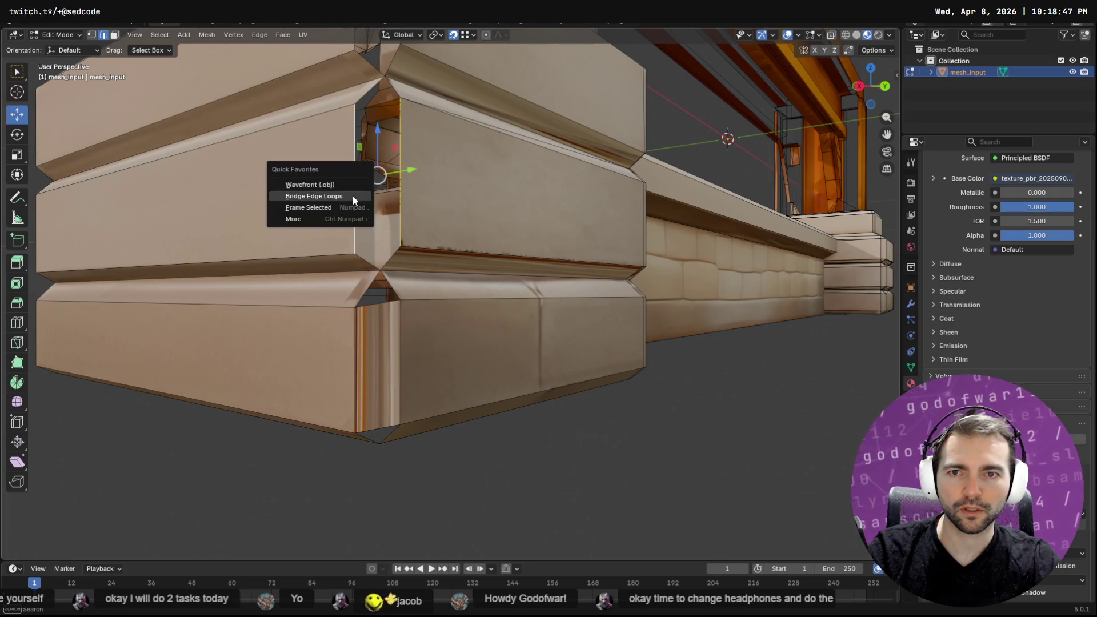
left_click(353, 196)
Bridge the facing plank-end edges at the next corner
left_click(400, 329, "shift")
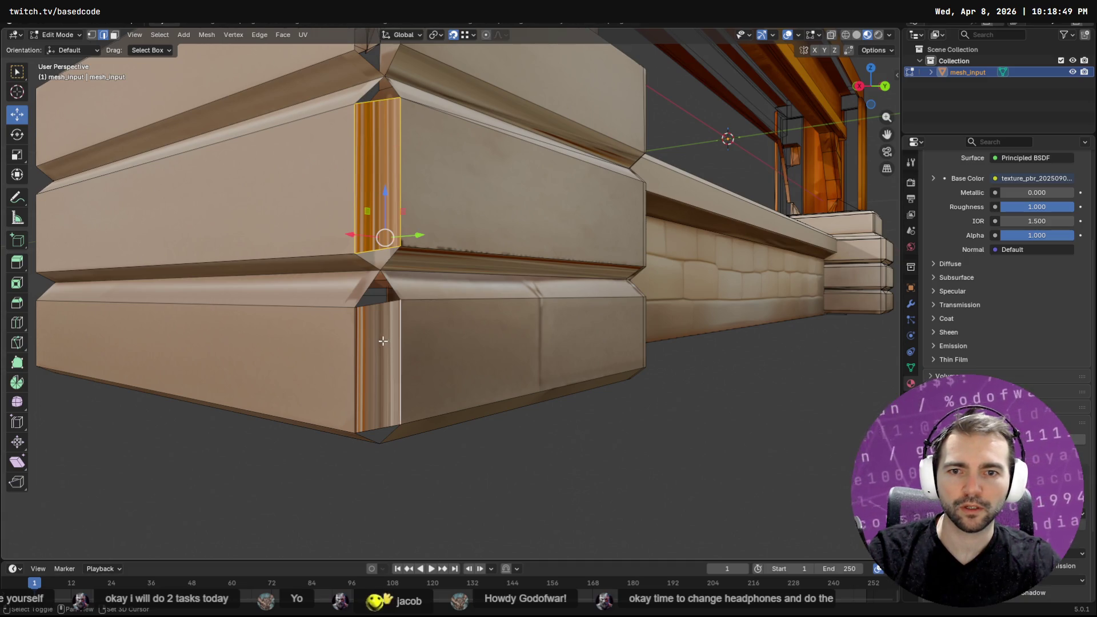
left_click(371, 347)
mouse_move(402, 174)
middle_mouse_down()
mouse_move(431, 196)
mouse_move(417, 171)
mouse_move(444, 228)
middle_mouse_up()
left_click(421, 235)
left_click(368, 250, "shift")
key("F3")
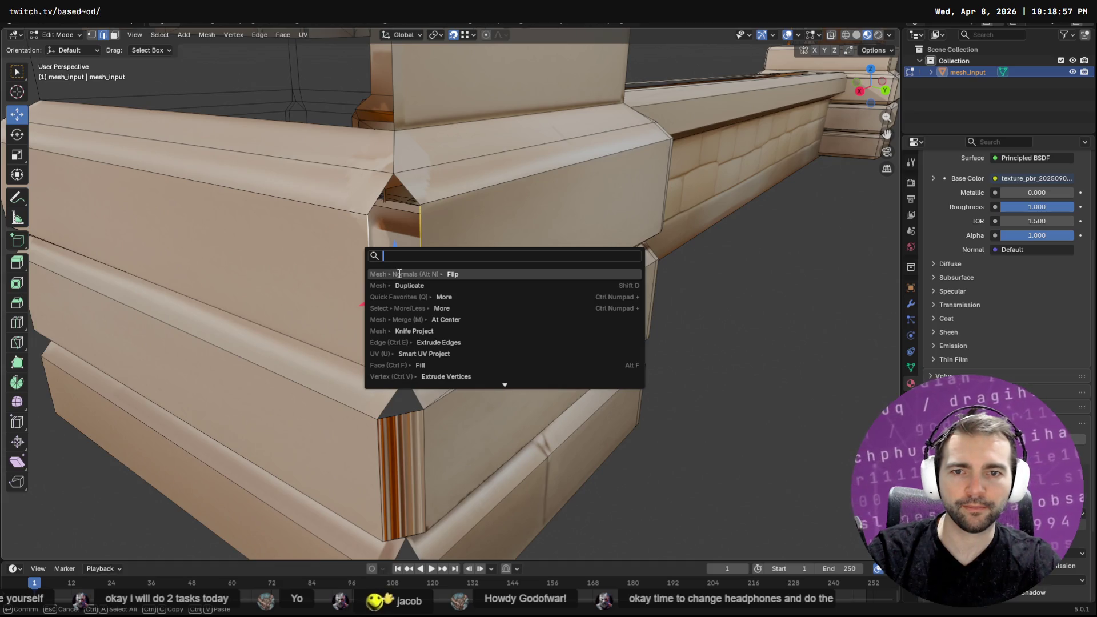
left_click(400, 274)
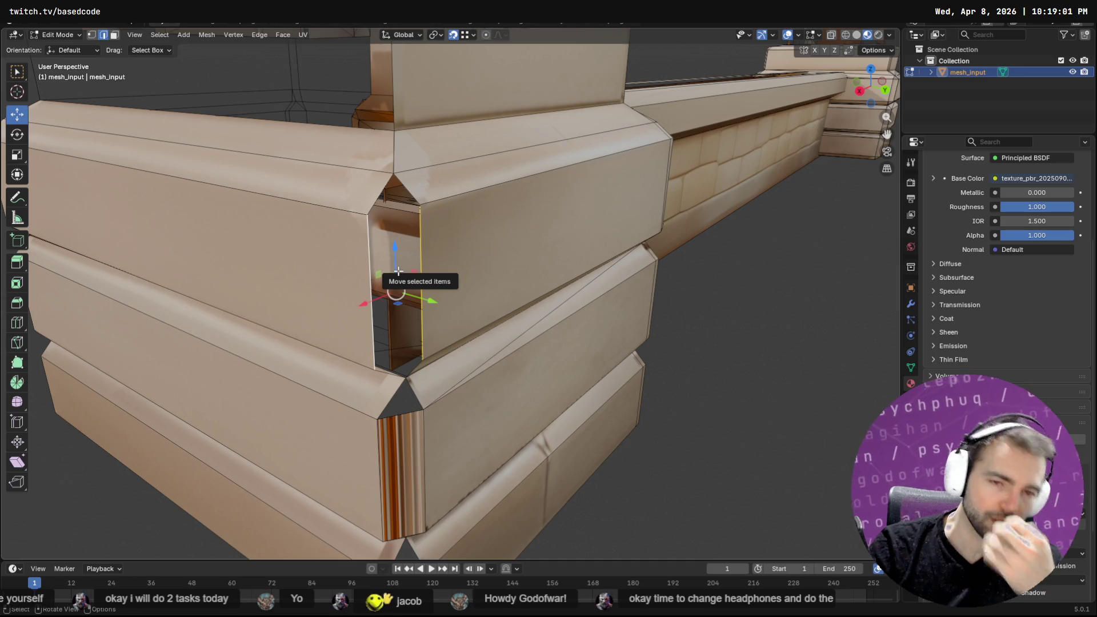
middle_click_drag(399, 271, 493, 323)
key("F3")
key("Escape")
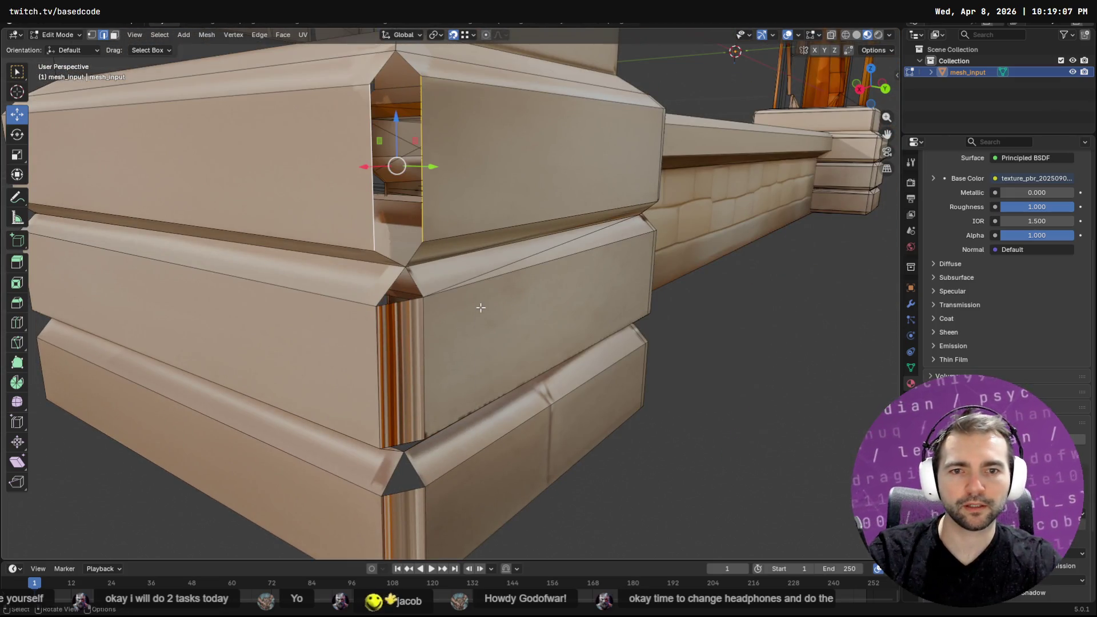
key("q")
left_click(480, 312)
Bridge the upper, lower and bottom plank-end gaps at the outer corner
middle_click_drag(480, 311, 472, 242)
left_click(506, 283)
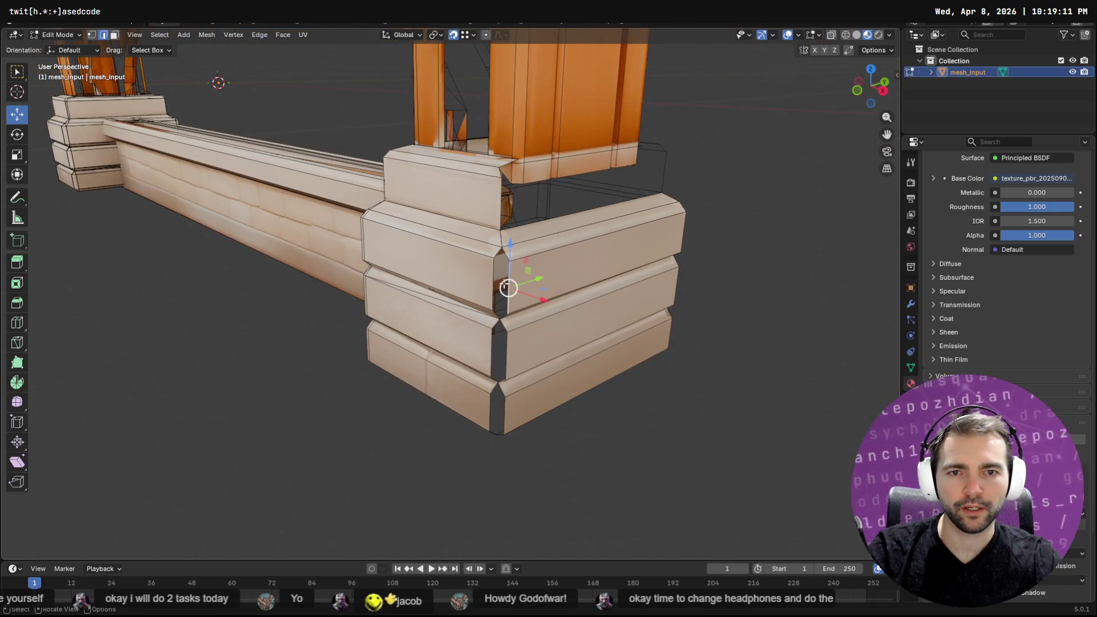
key("q")
left_click(494, 363)
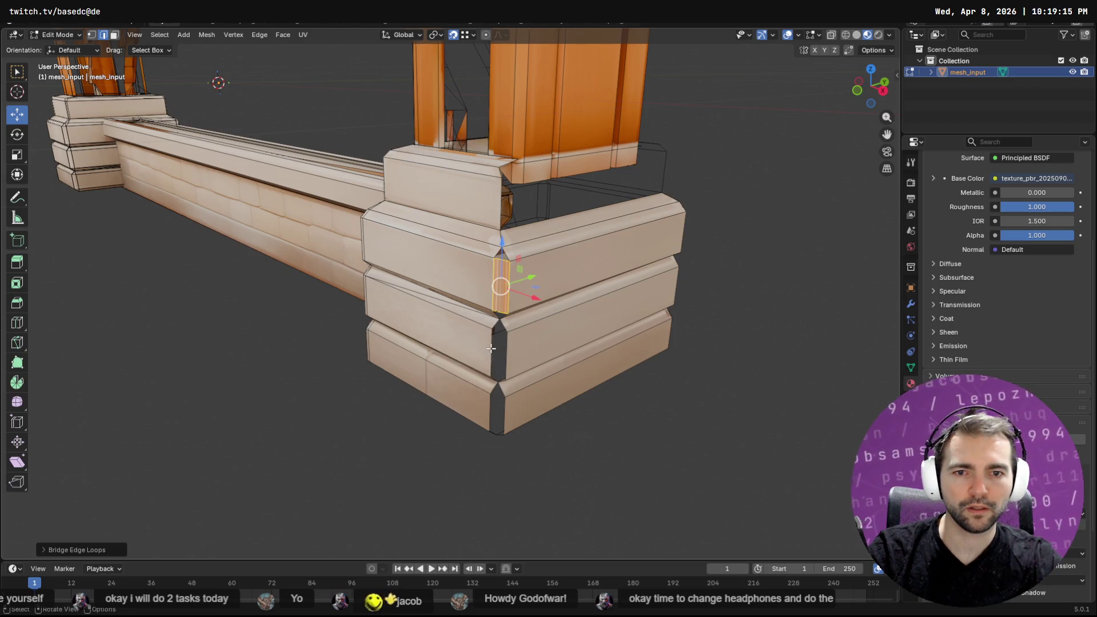
left_click(507, 352)
left_click(505, 353, "shift")
key("q")
left_click(498, 356)
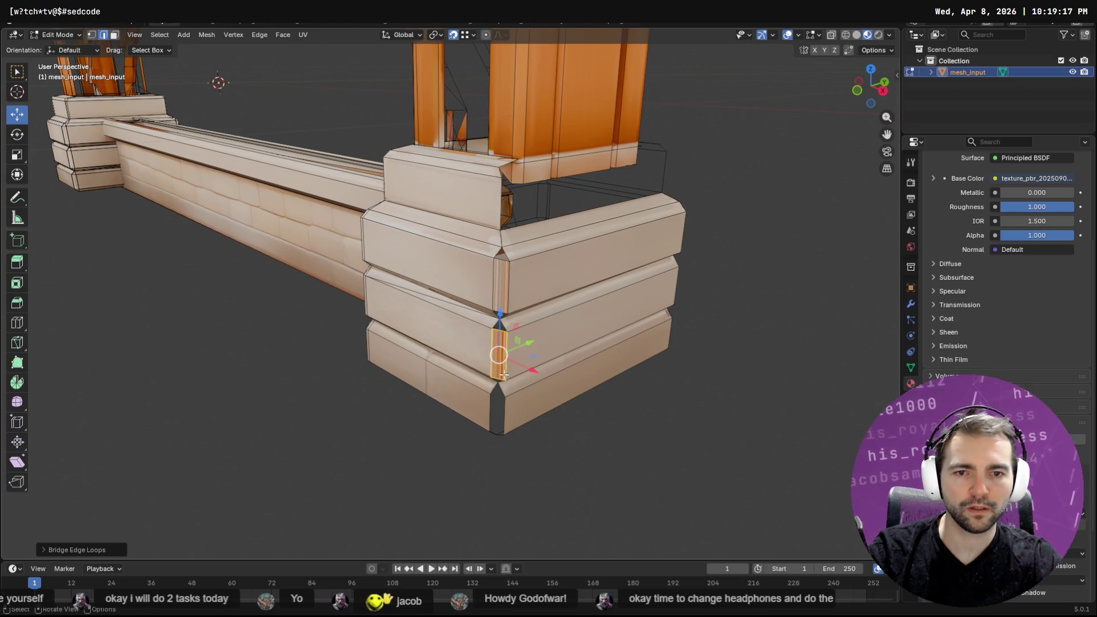
left_click(490, 407)
left_click(505, 409, "shift")
key("q")
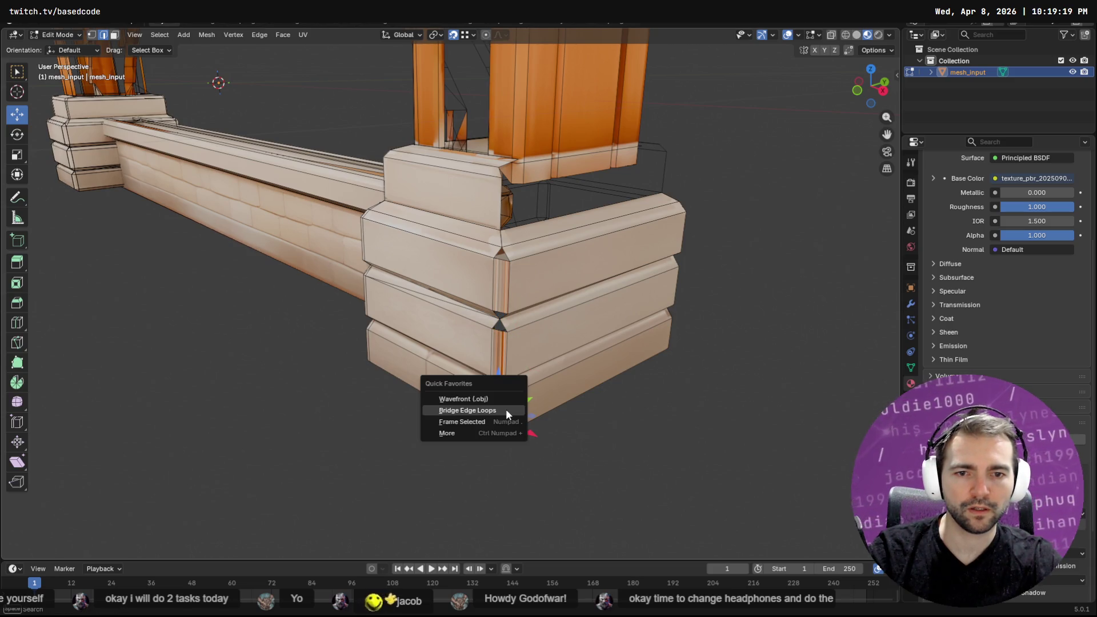
left_click(506, 409)
Add Select Edge Loops to Quick Favorites and extend the top corner edge to its full loop
scroll(508, 403, "up", 2)
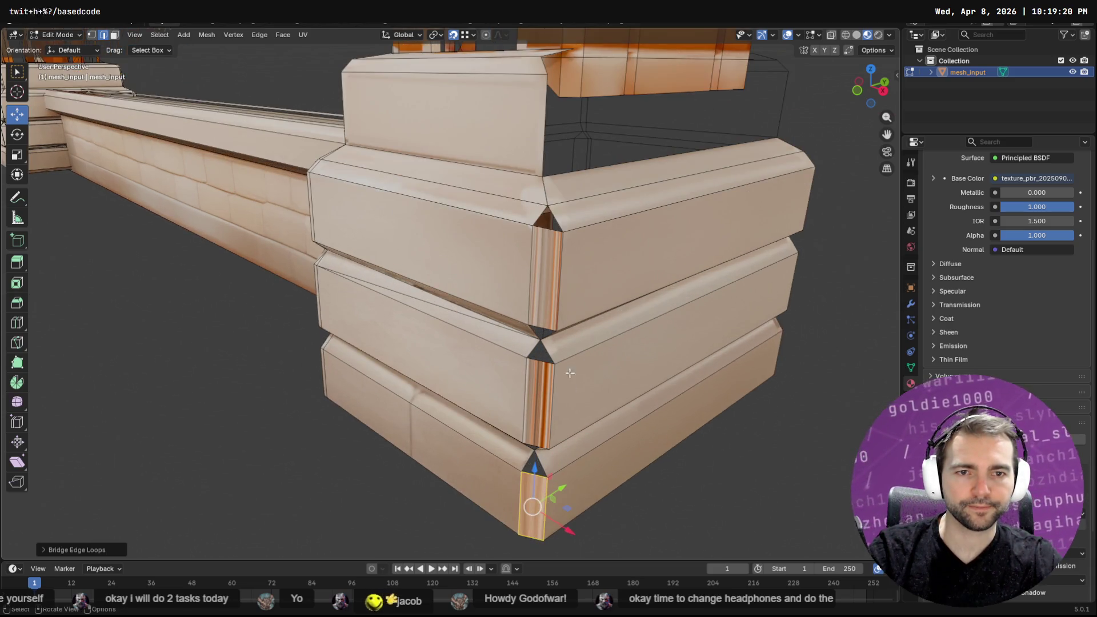
left_click(551, 212)
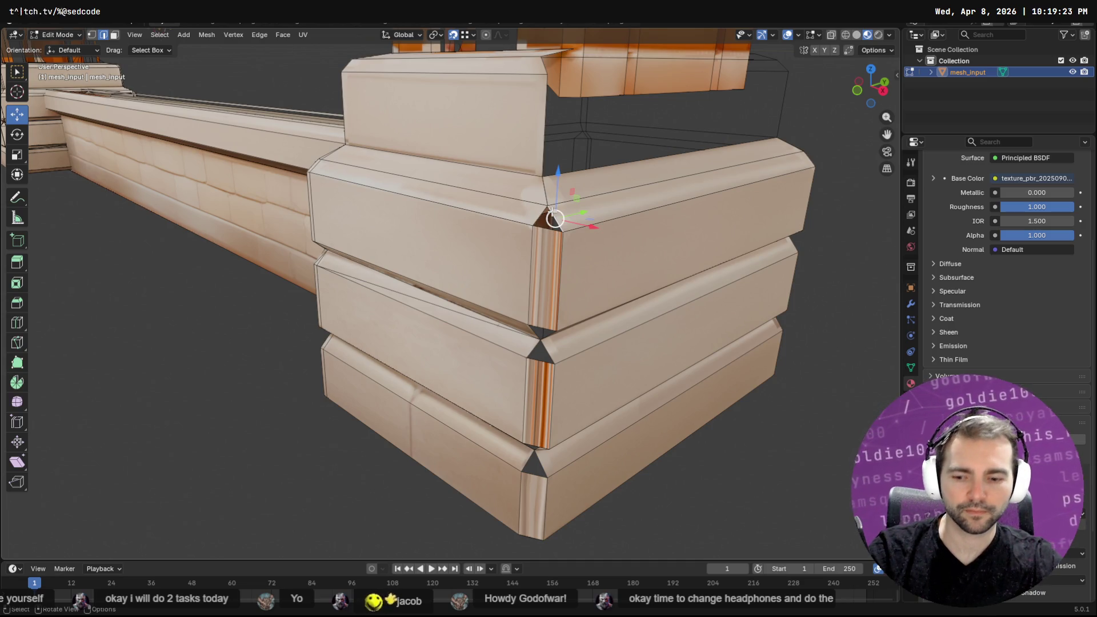
key("F3")
key("Escape")
key("q")
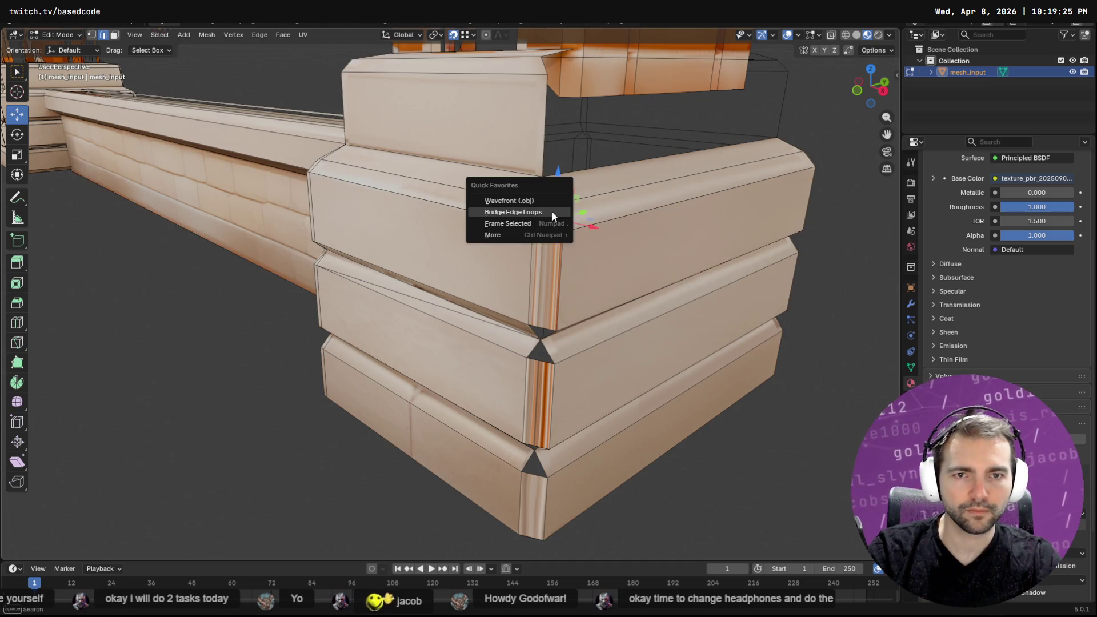
key("Escape")
key("F3")
type("select edge loo")
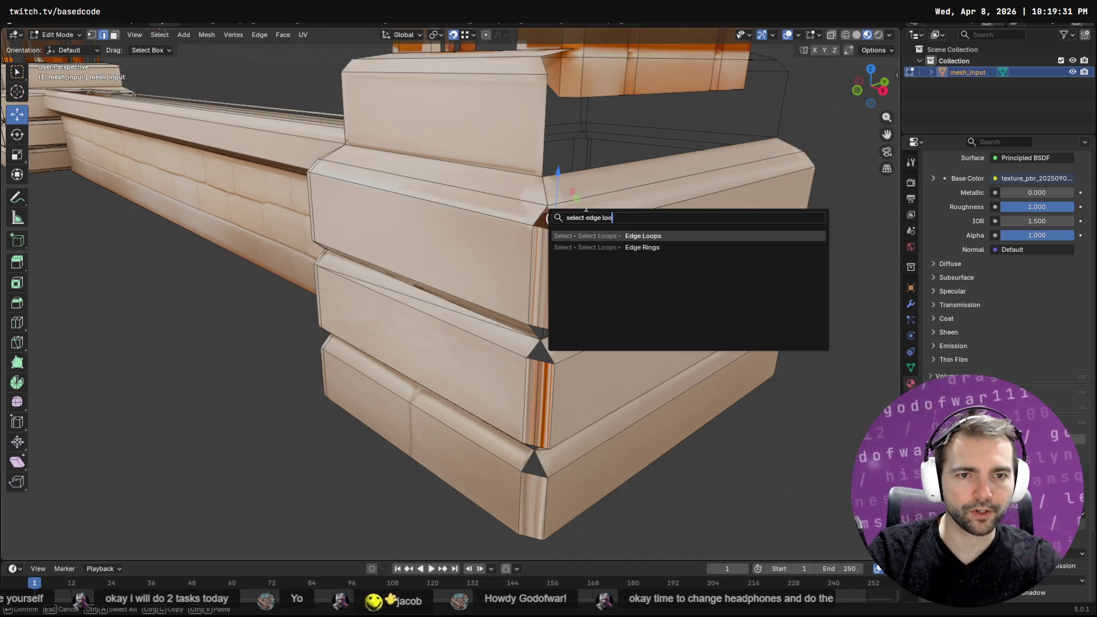
right_click(643, 238)
key("Escape")
key("Escape")
key("q")
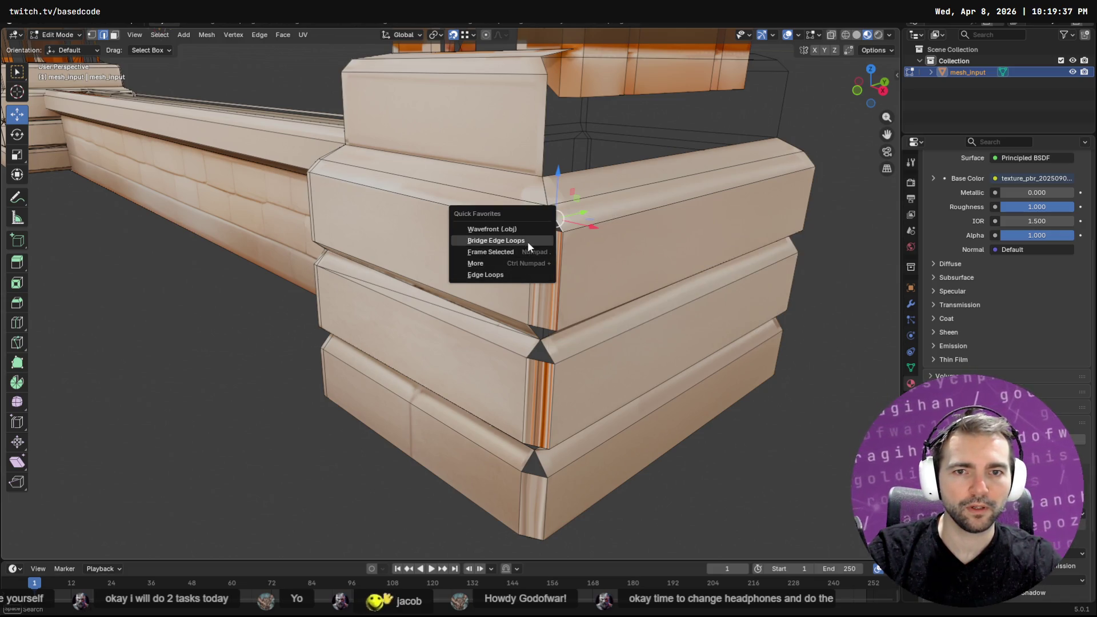
left_click(523, 272)
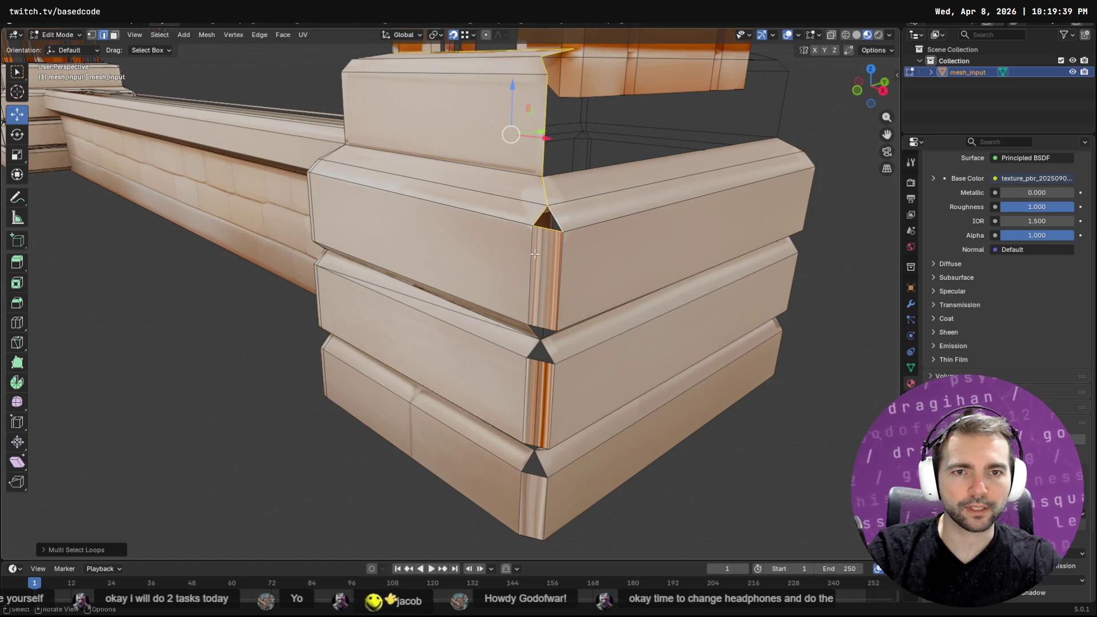
left_click(544, 150, "shift")
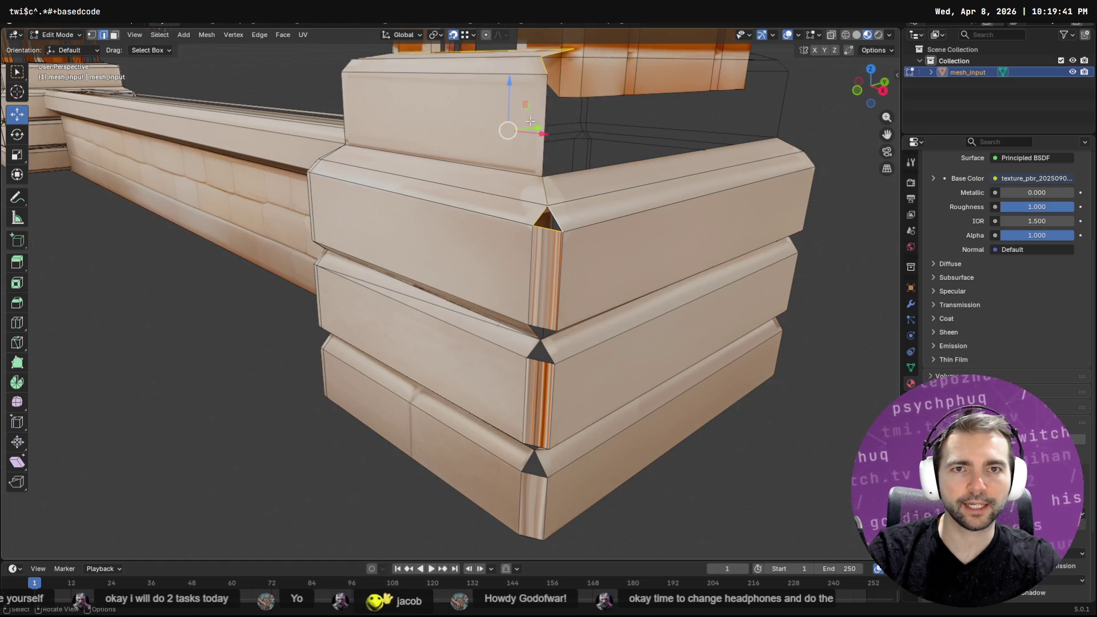
scroll(507, 130, "down", 2)
Box-select the upper corner block and zoom in on the plank corner joint
left_click_drag(379, 90, 517, 184)
middle_click_drag(508, 214, 668, 215)
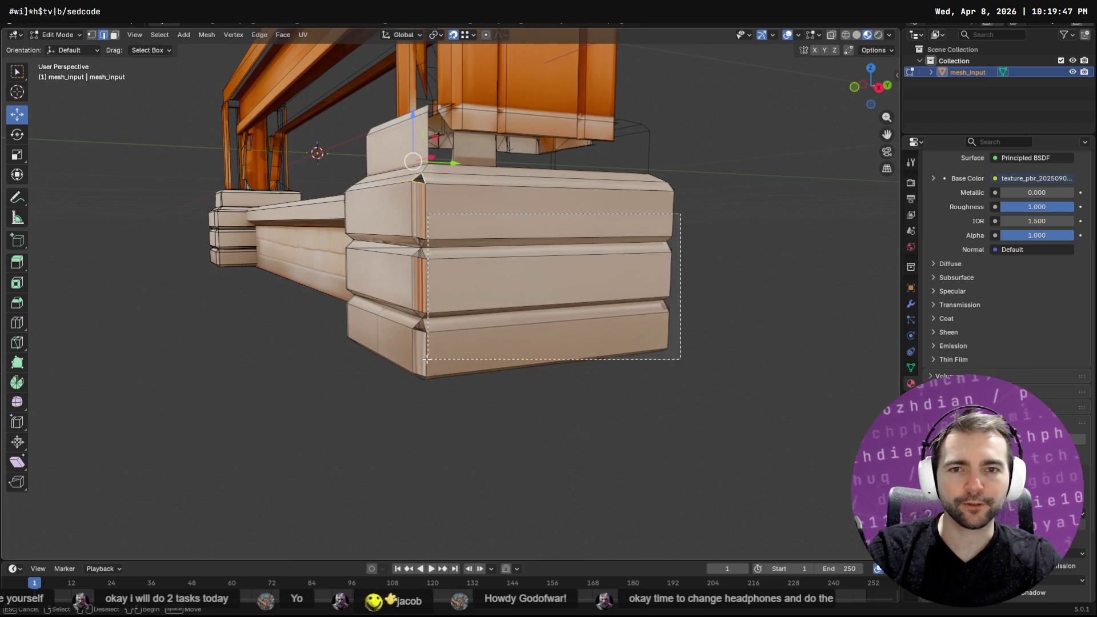
middle_click_drag(408, 286, 475, 286)
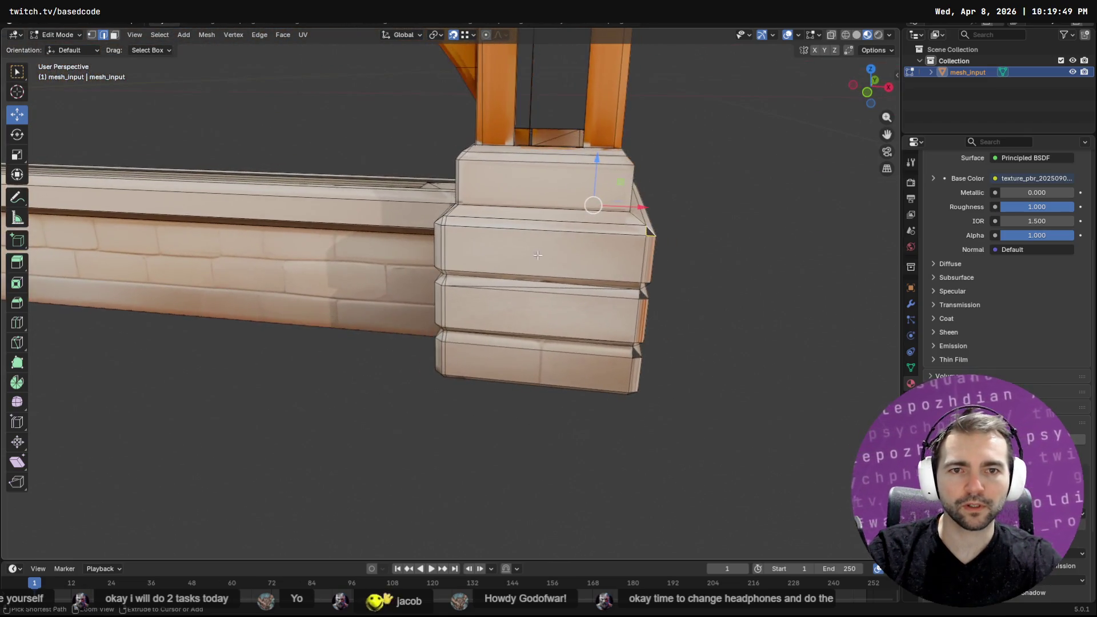
left_click_drag(405, 118, 563, 292)
scroll(459, 226, "down", 5)
mouse_move(485, 174)
left_mouse_down()
mouse_move(399, 443)
mouse_move(380, 466)
left_mouse_up()
middle_click_drag(382, 461, 448, 348)
scroll(448, 348, "up", 6)
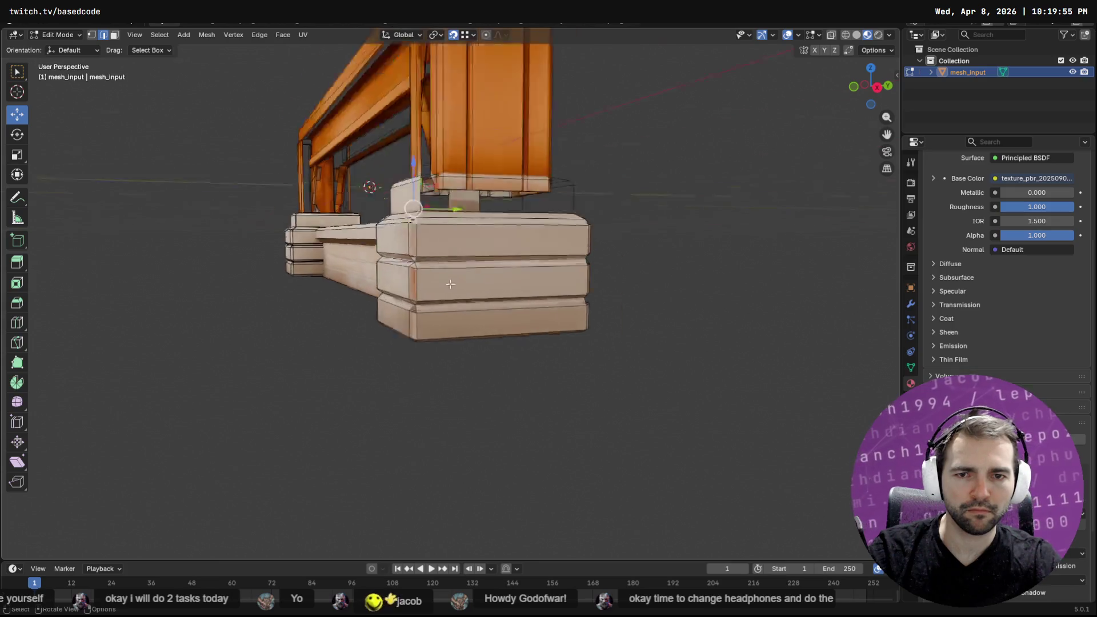
mouse_move(448, 269)
middle_mouse_down()
mouse_move(461, 248)
mouse_move(454, 289)
middle_mouse_up()
scroll(452, 286, "down", 2)
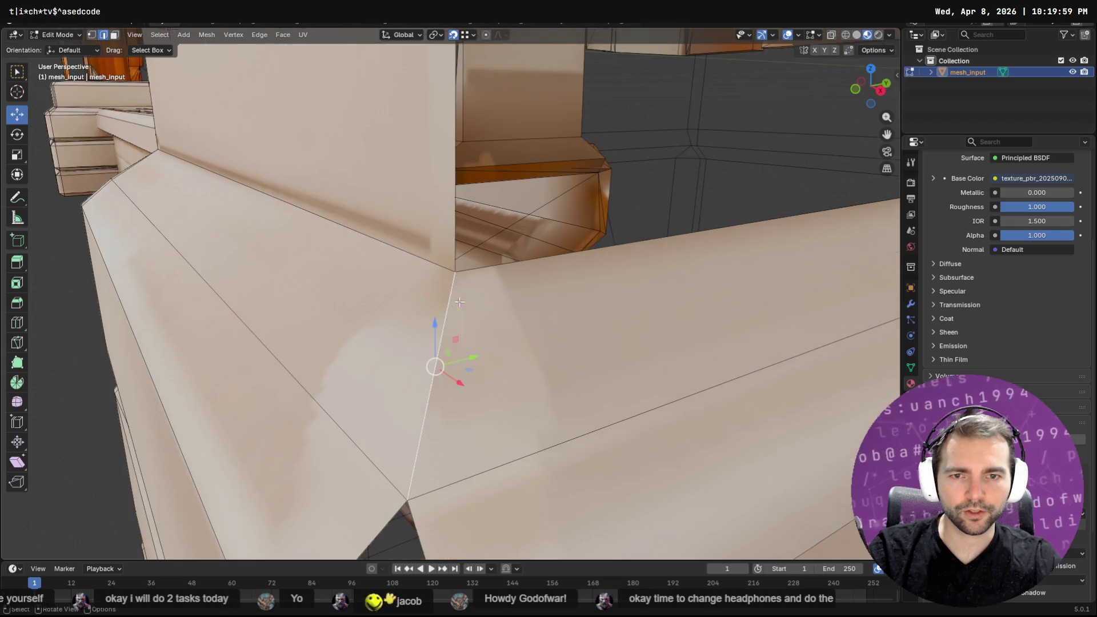
scroll(467, 289, "down", 2)
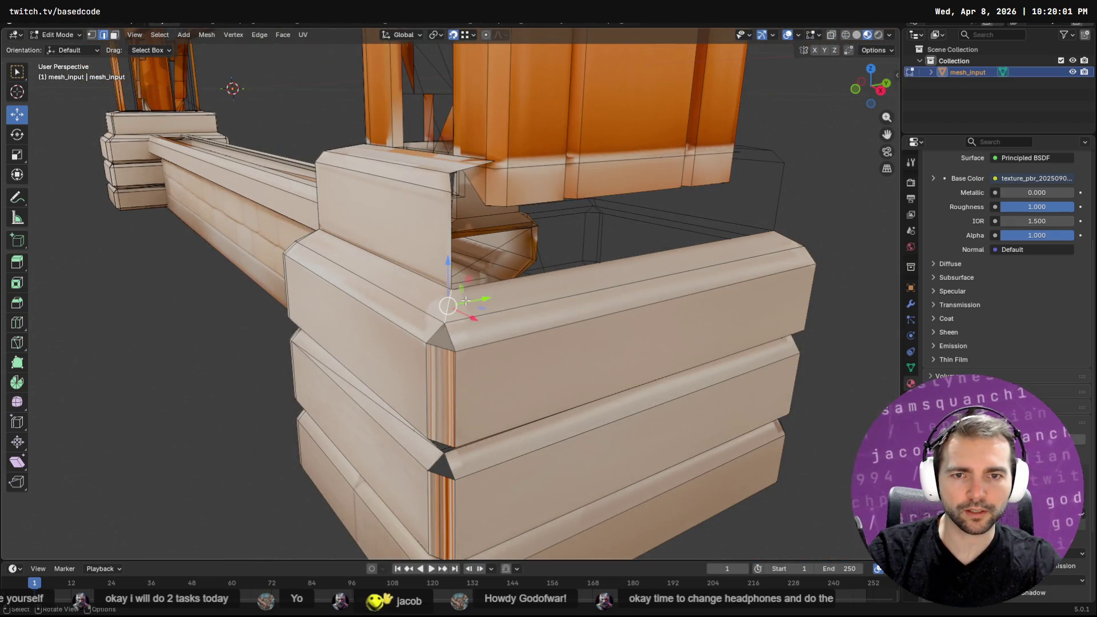
scroll(466, 301, "up", 4)
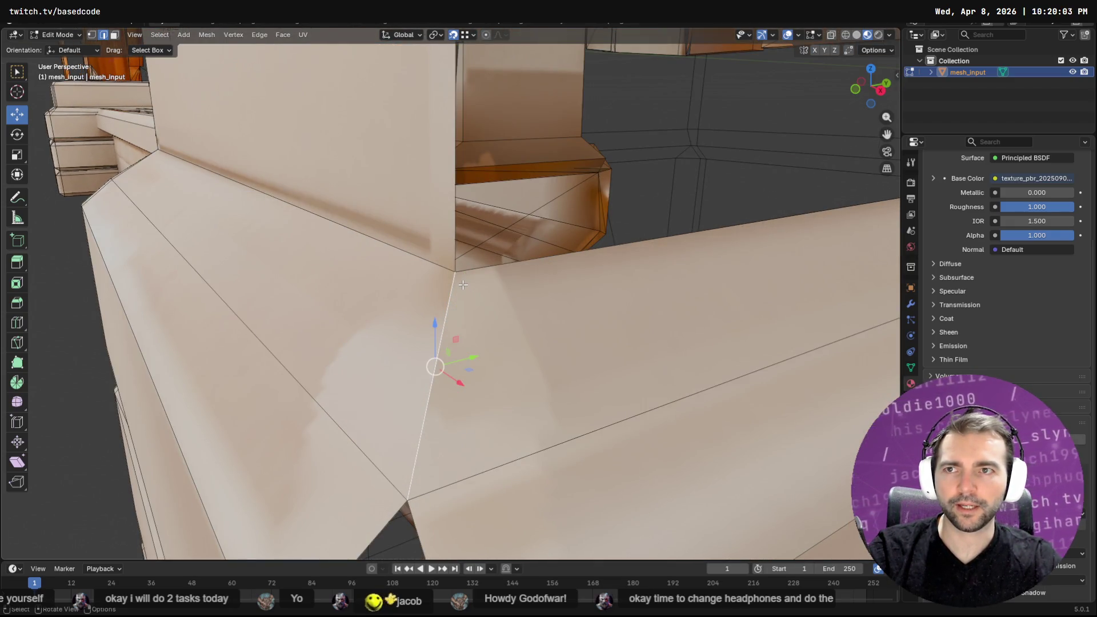
In vertex mode, box-select the doubled top corner vertices and merge them At Center
key("alt+a")
key("1")
key("b")
left_click_drag(457, 270, 453, 274)
key("F3")
type("we")
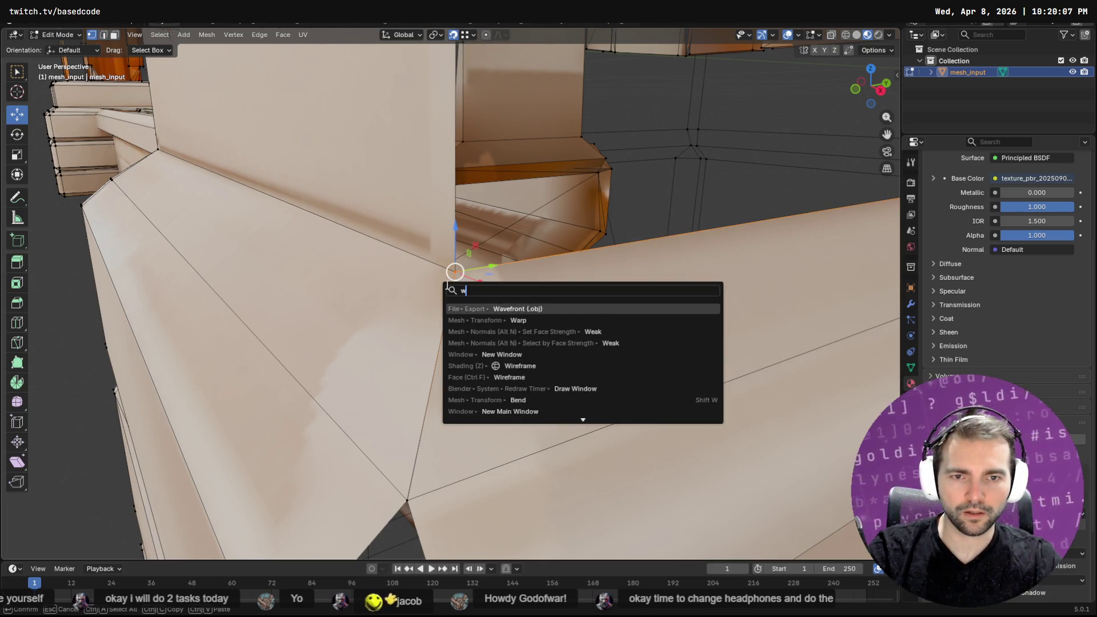
key("Escape")
key("m")
left_click(445, 284)
key("m")
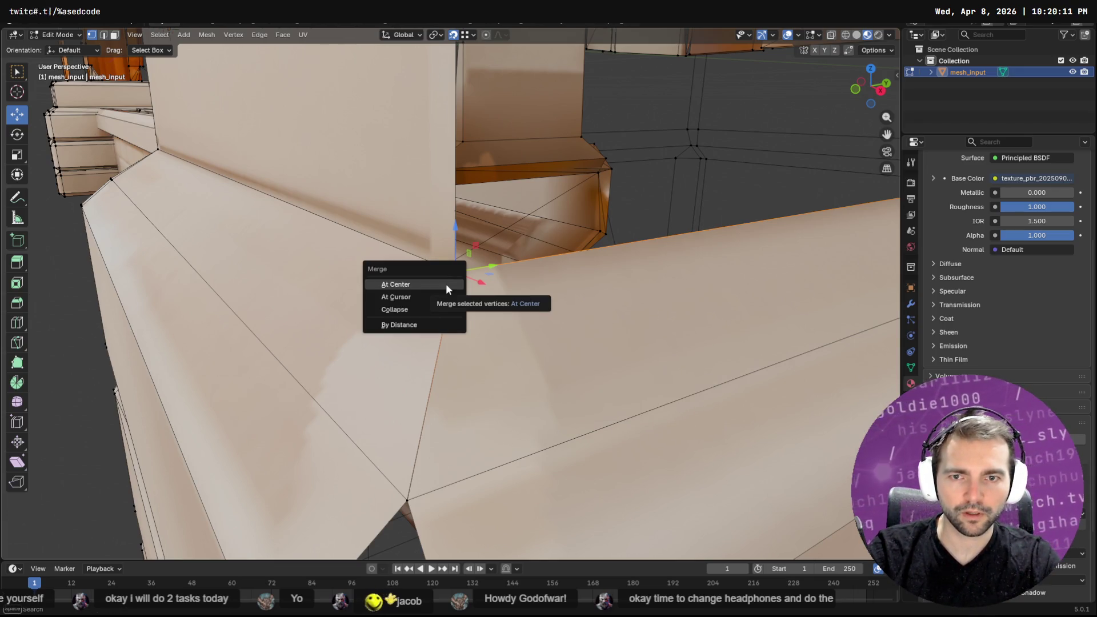
left_click(447, 286)
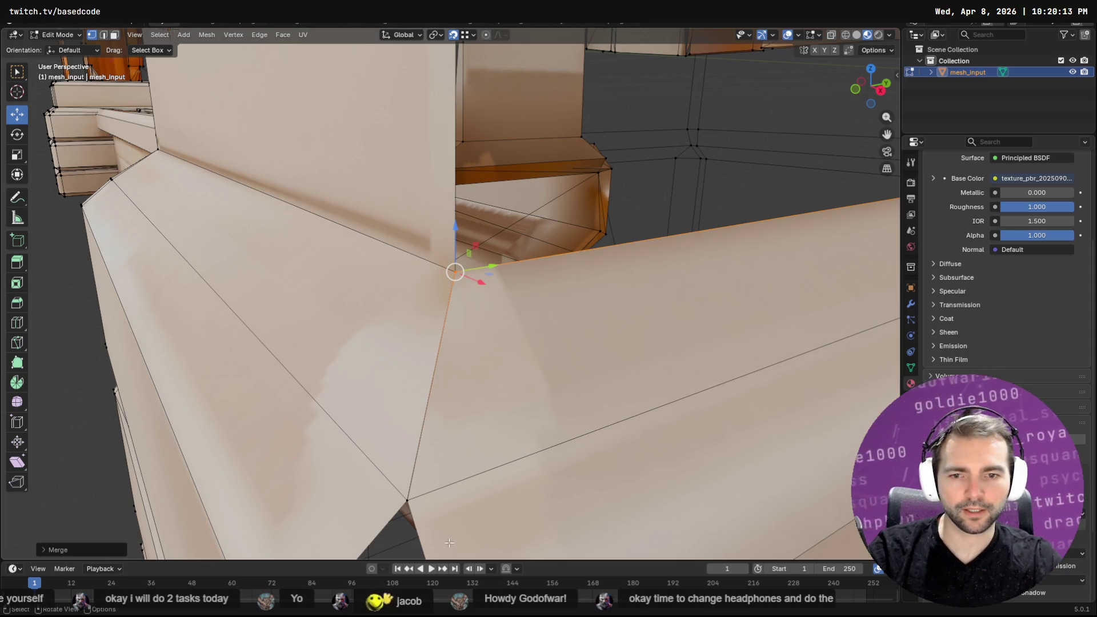
Merge the doubled bottom corner vertices into a single point
left_click(408, 502)
middle_click_drag(410, 503, 418, 495)
key("m")
left_click(311, 425)
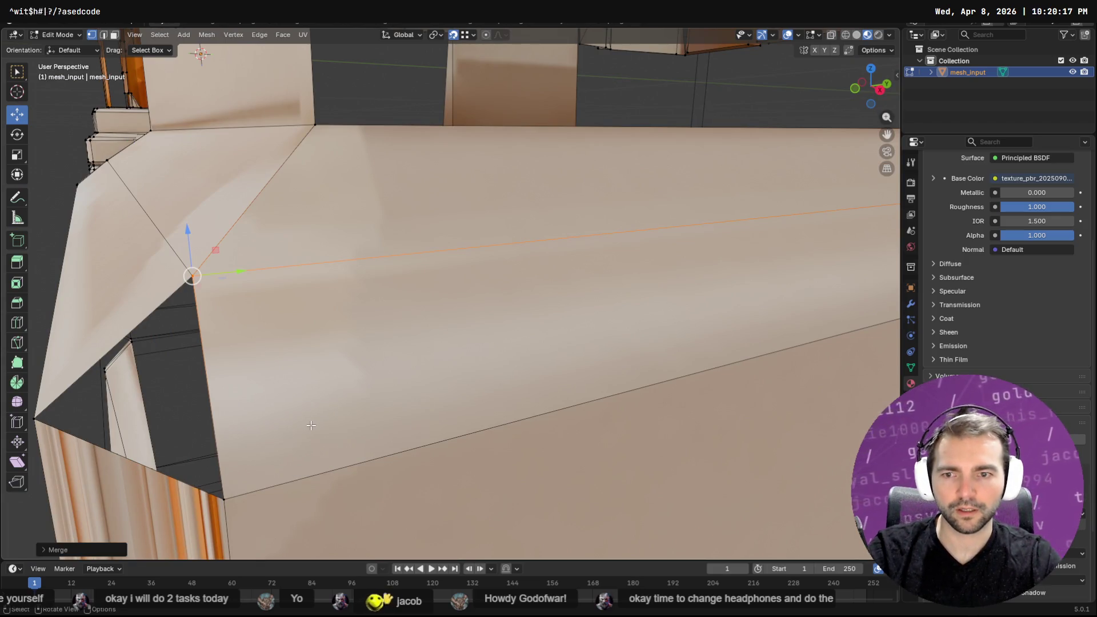
scroll(347, 372, "down", 5)
scroll(393, 353, "up", 3)
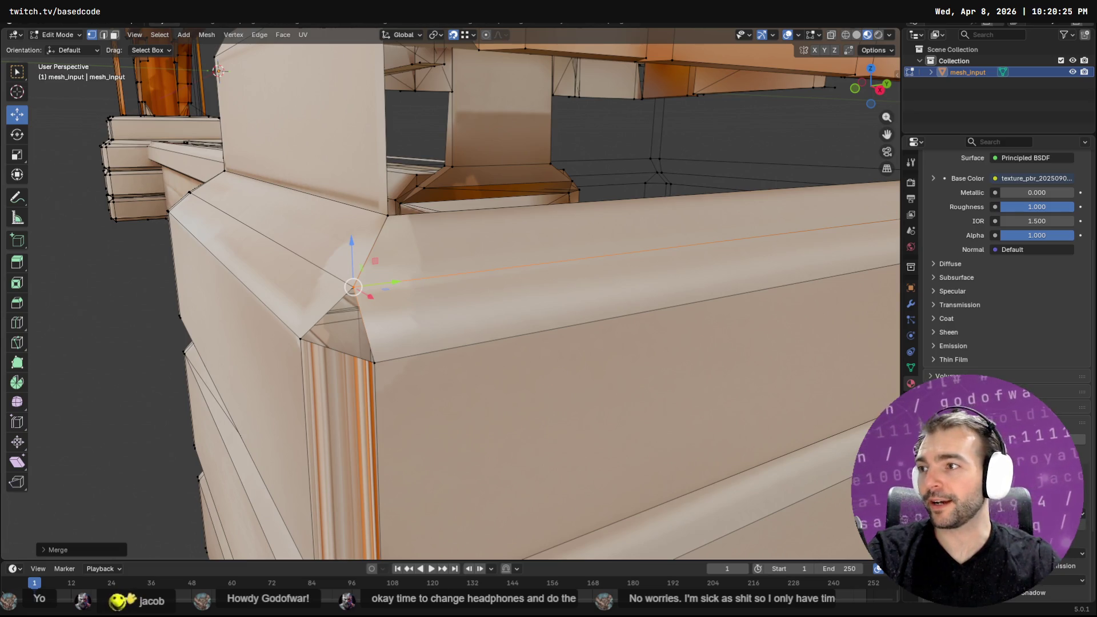
Select the corner vertices and run Bridge Edge Loops on them via Quick Favorites
left_click(300, 339)
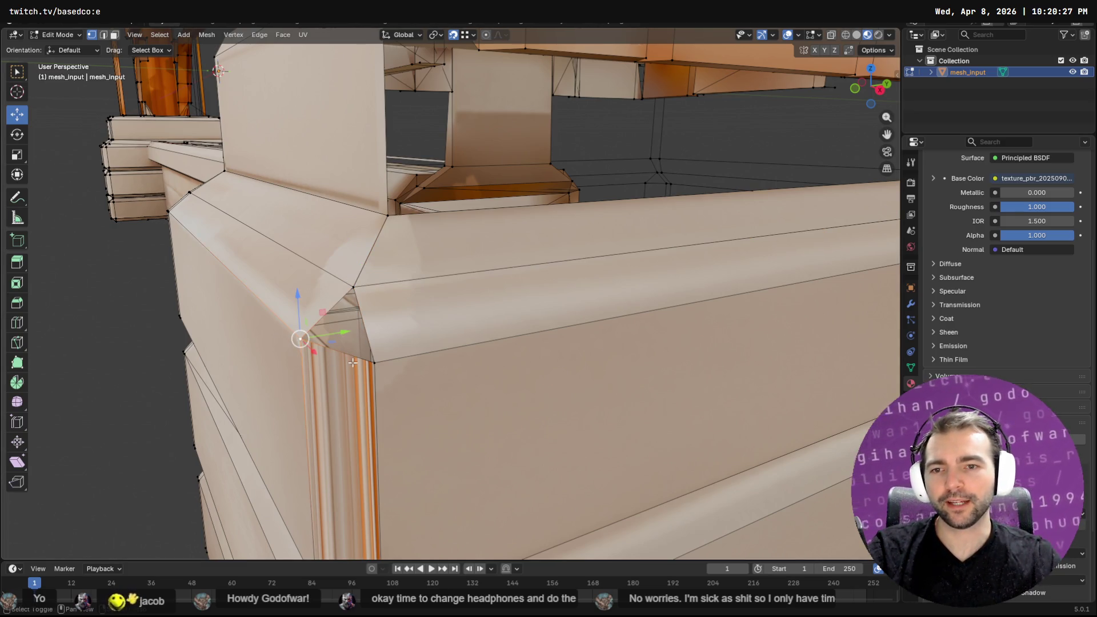
left_click(373, 363, "shift")
left_click(353, 287, "shift")
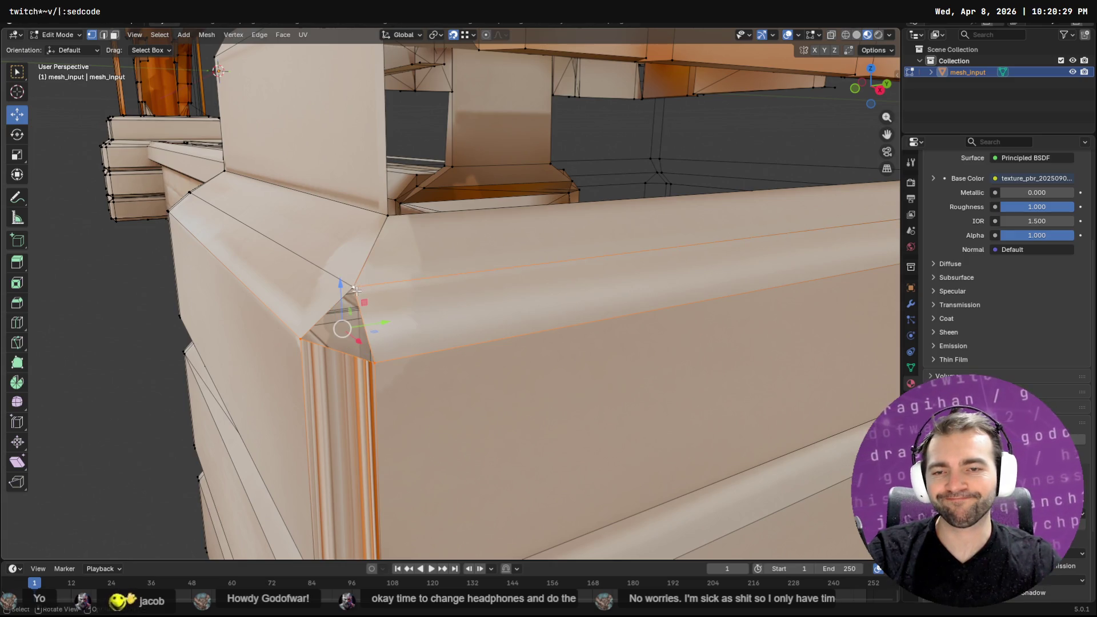
left_click(372, 362)
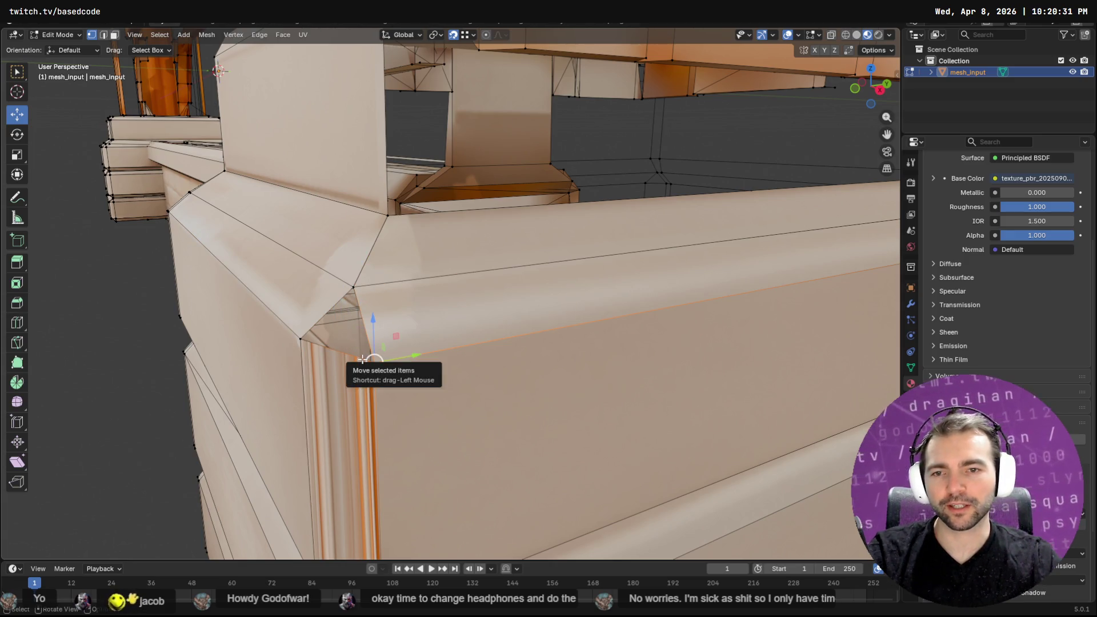
key("F3")
key("Escape")
key("q")
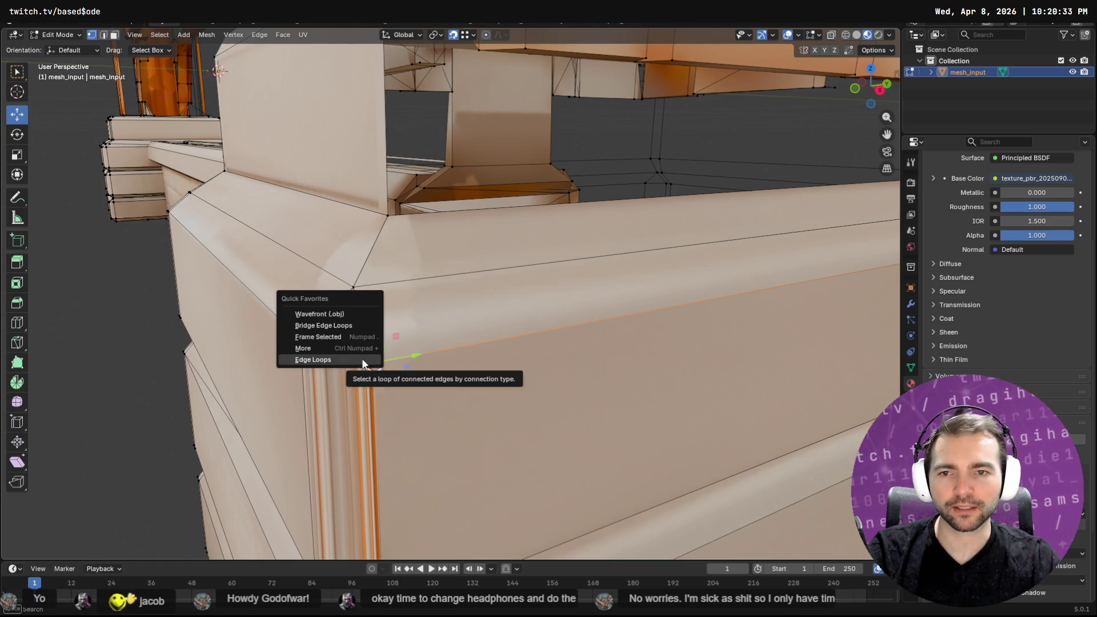
key("Up")
key("Up")
key("Up")
key("Return")
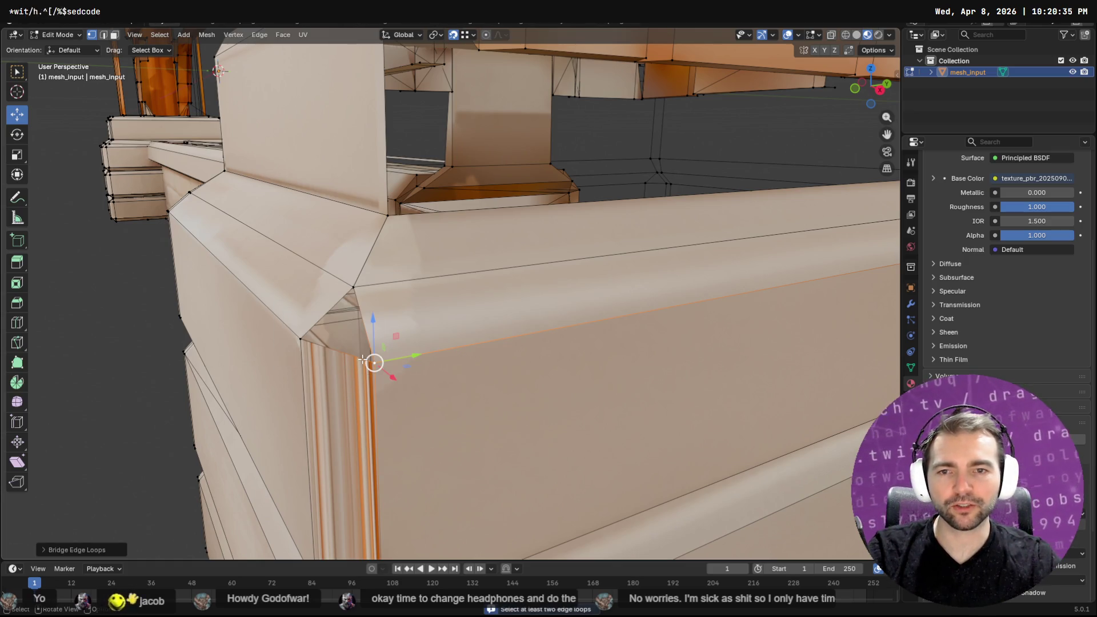
In edge mode, select the short diagonal corner edge and its neighbouring edge
key("2")
left_click(326, 312)
left_click(368, 323, "shift")
key("F3")
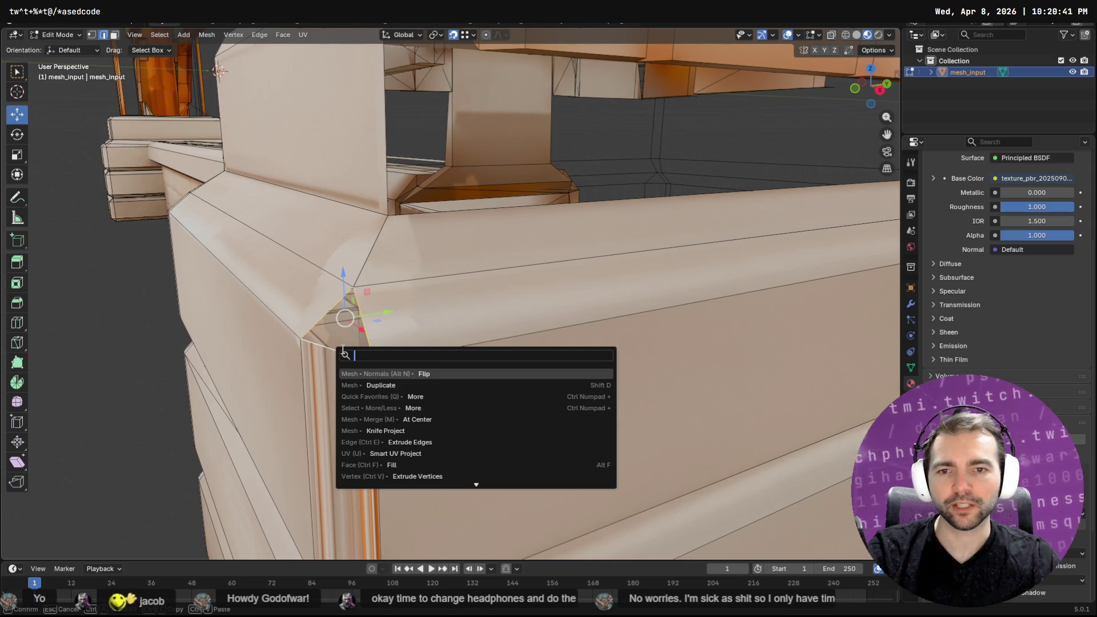
Fill the selected corner triangle and the adjacent corner gap with faces
type("fill")
key("Down")
key("Return")
scroll(341, 349, "down", 6)
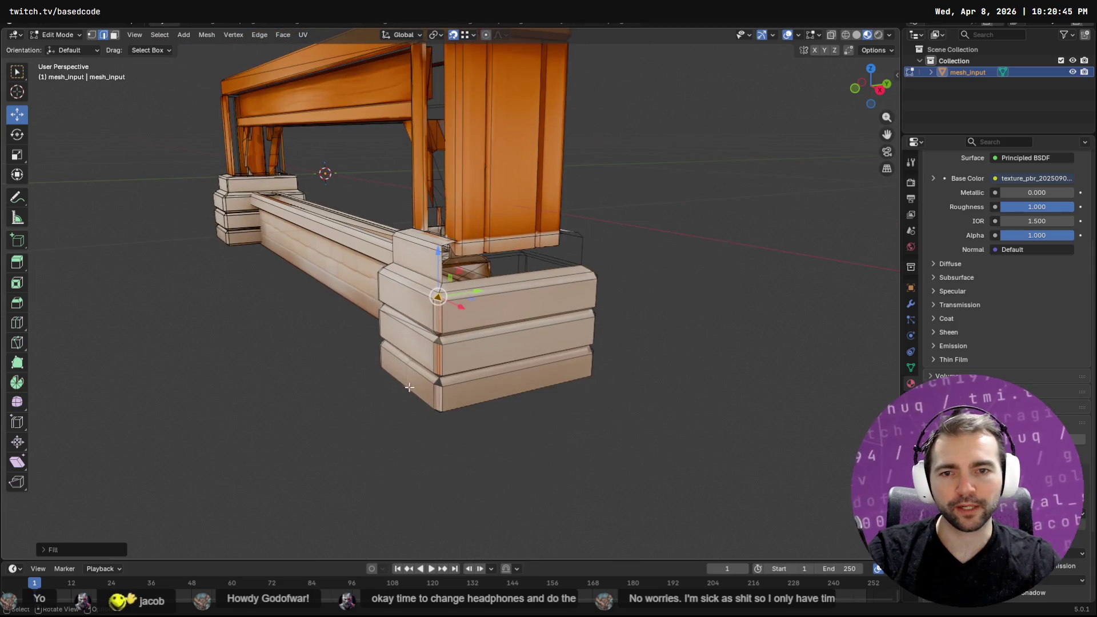
scroll(449, 367, "up", 3)
scroll(429, 394, "up", 4)
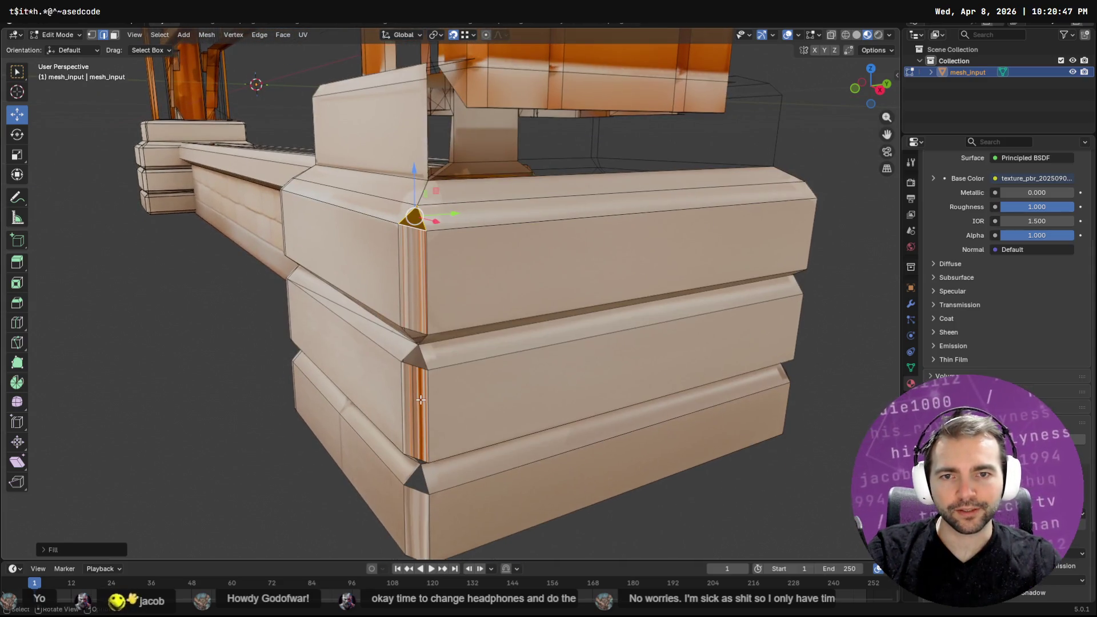
left_click(423, 358)
left_click(411, 369, "shift")
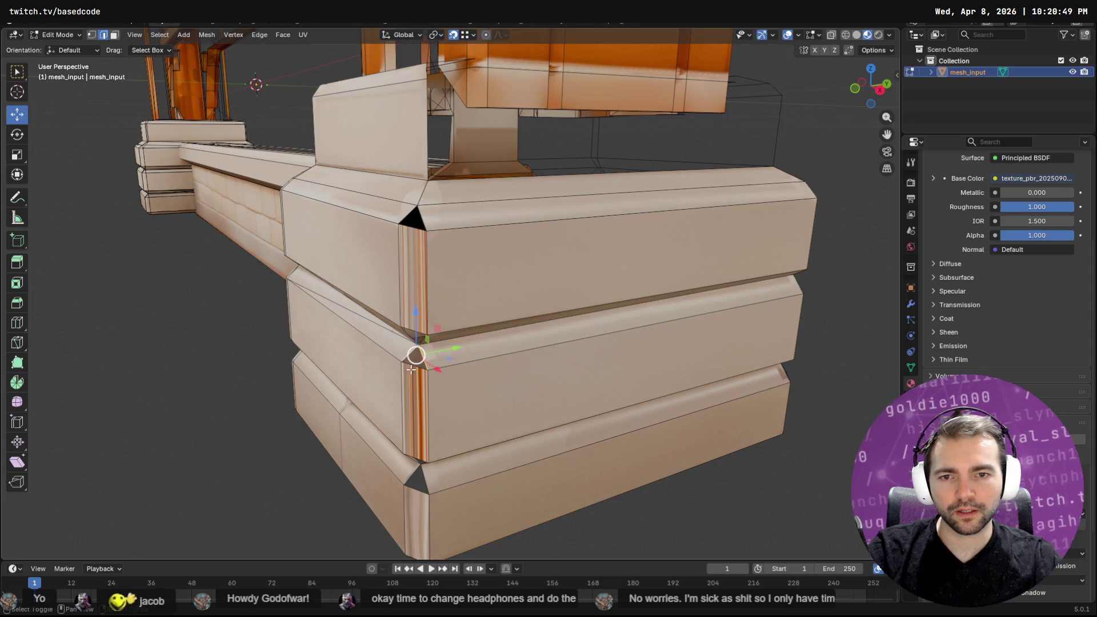
key("F3")
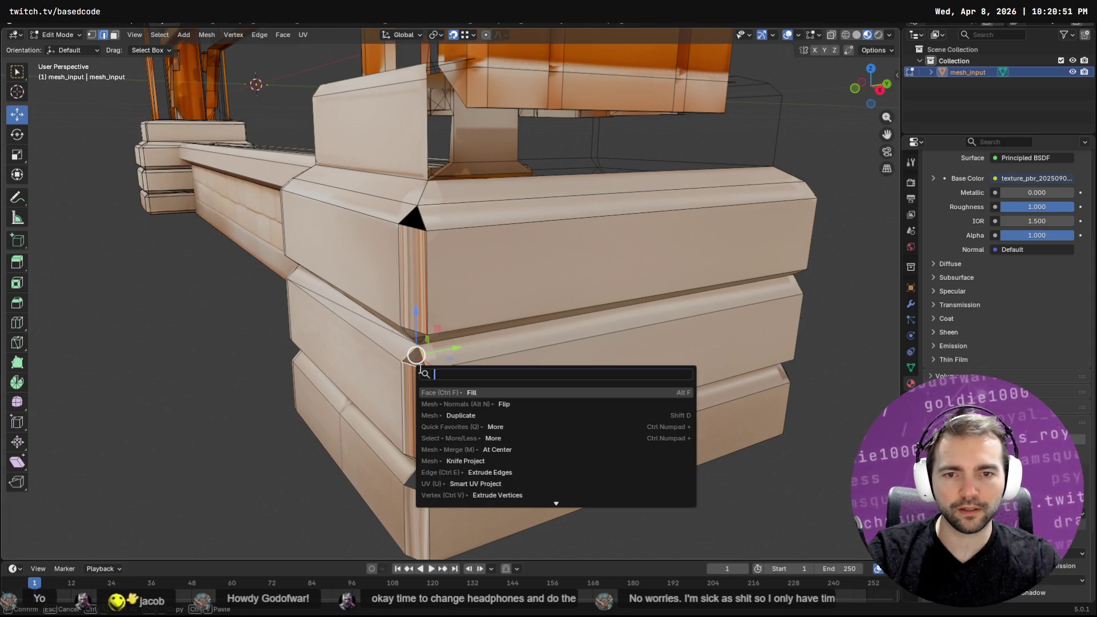
key("Return")
Fill the lower corner triangle and the corner triangle on the underside
left_click(408, 484)
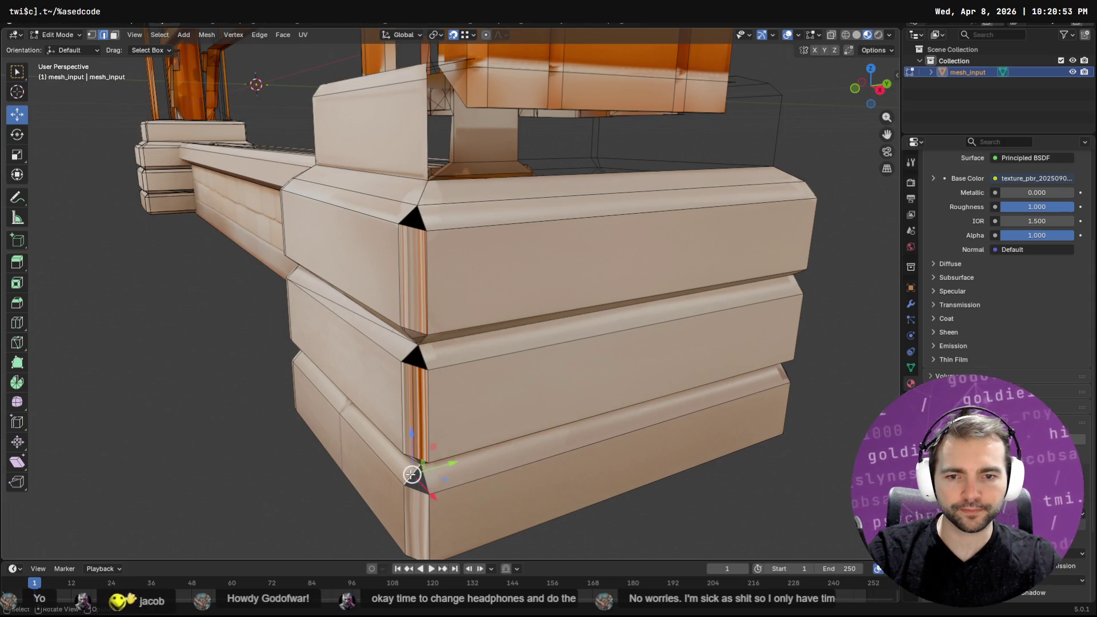
left_click(417, 495, "shift")
key("F3")
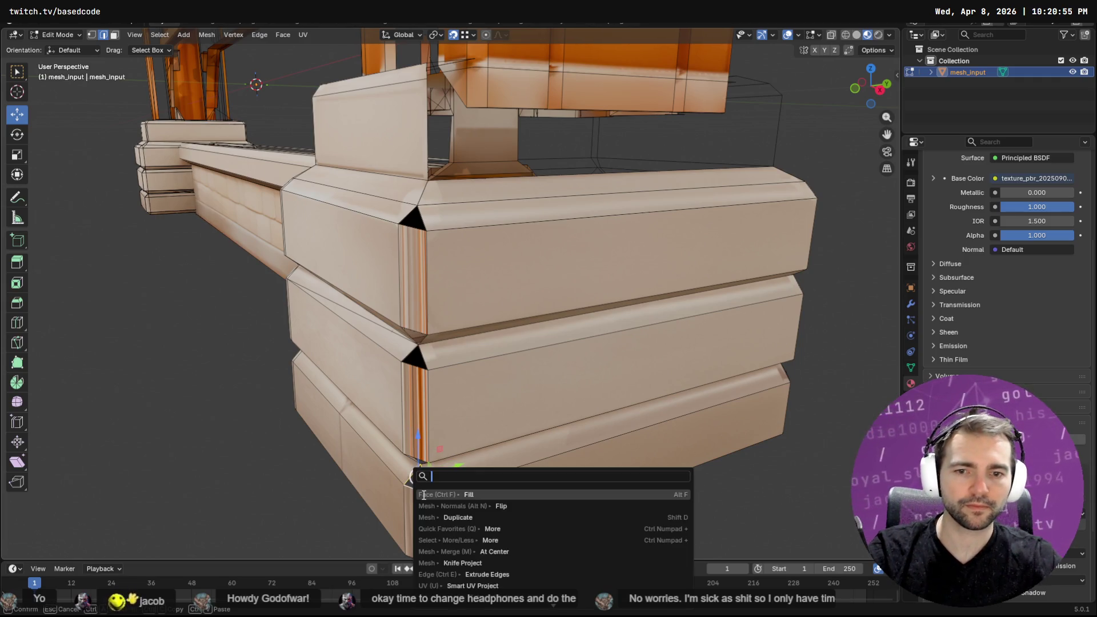
key("Return")
mouse_move(417, 489)
middle_mouse_down()
mouse_move(632, 419)
mouse_move(650, 392)
middle_mouse_up()
scroll(650, 392, "up", 5)
middle_click_drag(643, 238, 638, 205)
left_click(652, 168)
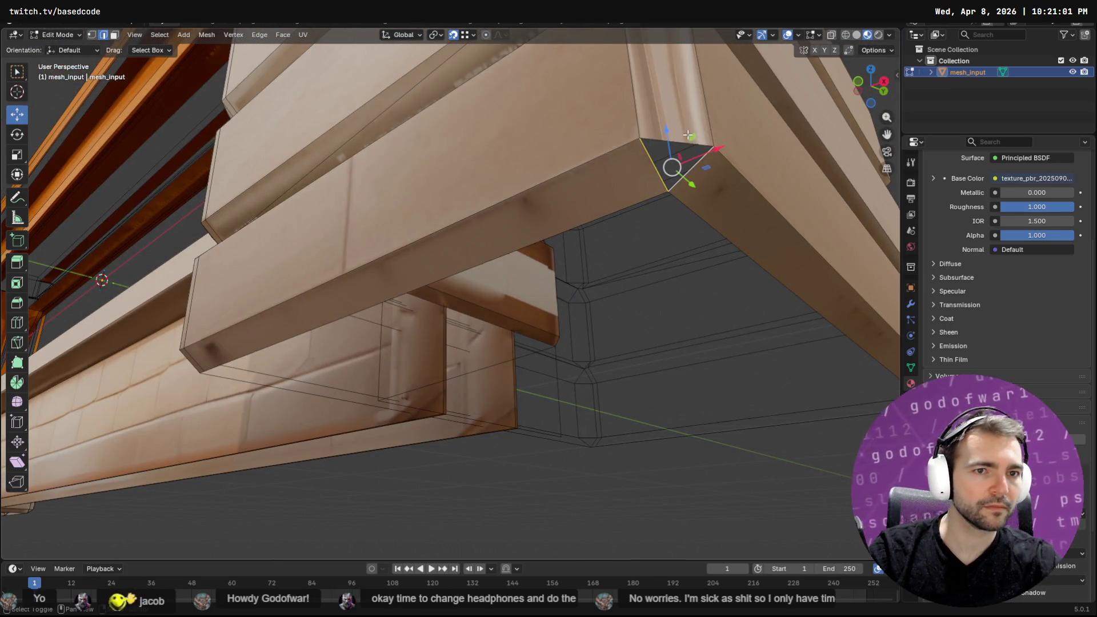
key("F3")
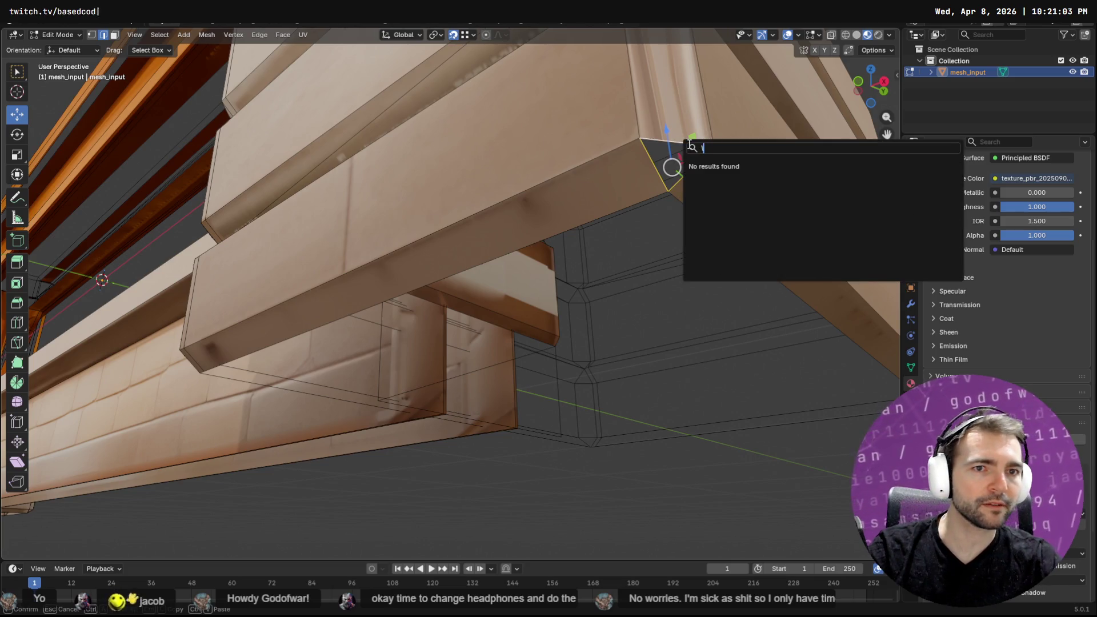
key("Return")
Fill the bottom corner triangle and the triangle at the chamfer
mouse_move(705, 229)
middle_mouse_down()
mouse_move(513, 436)
mouse_move(469, 394)
middle_mouse_up()
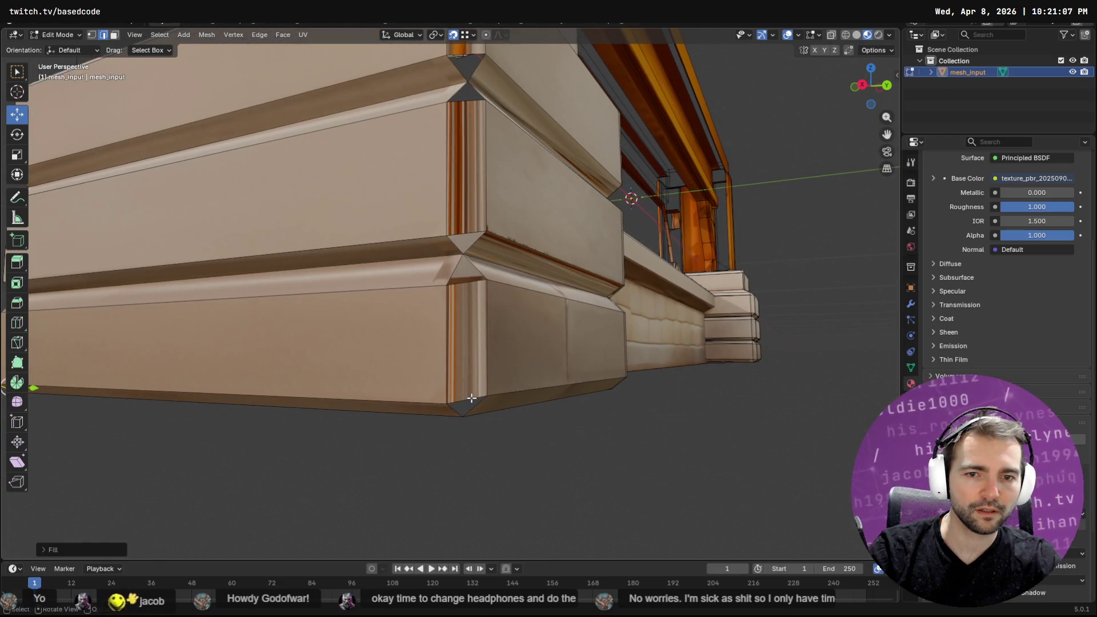
left_click(465, 407)
left_click(458, 412, "shift")
key("F3")
key("Return")
mouse_move(471, 277)
middle_mouse_down()
mouse_move(465, 299)
mouse_move(373, 363)
middle_mouse_up()
left_click(346, 372)
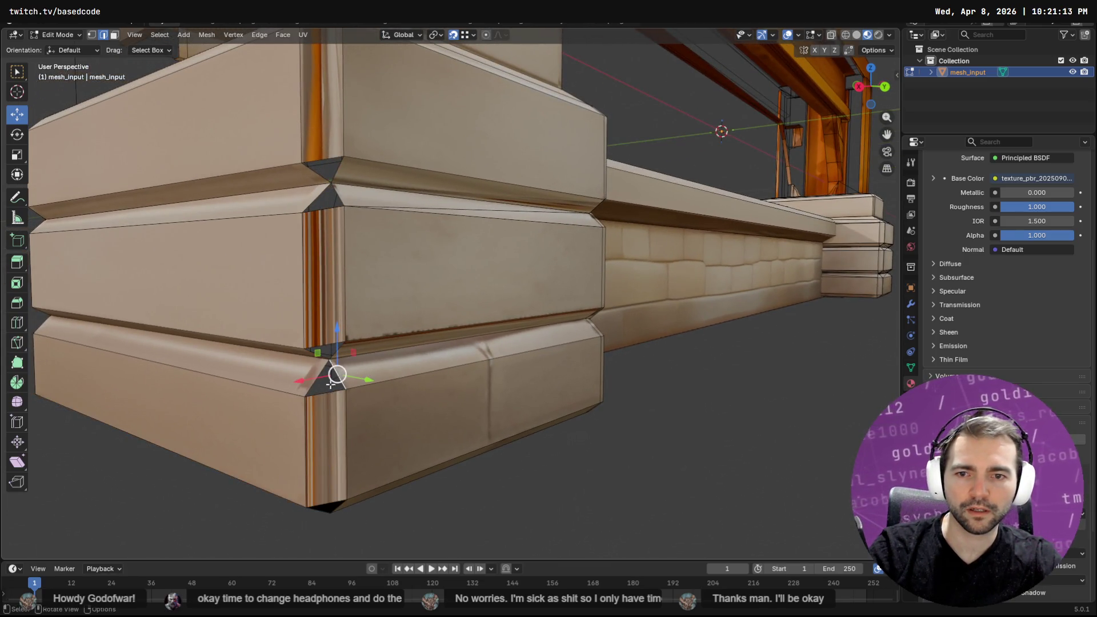
left_click(322, 394, "shift")
key("F3")
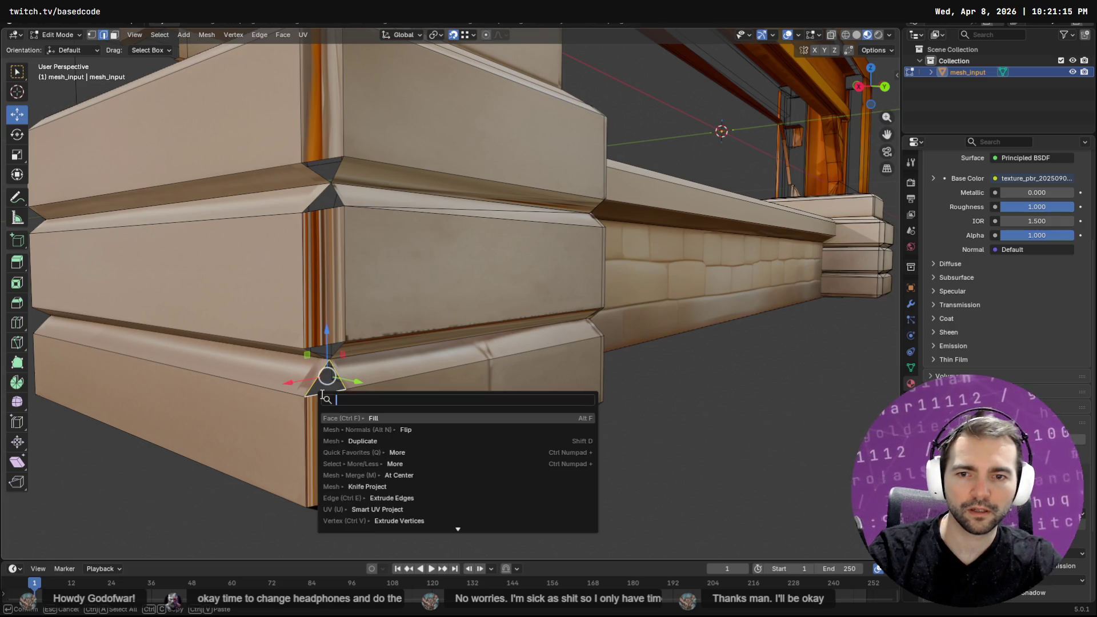
key("Return")
Fill the upper corner triangle and the top triangle hole
left_click(325, 207)
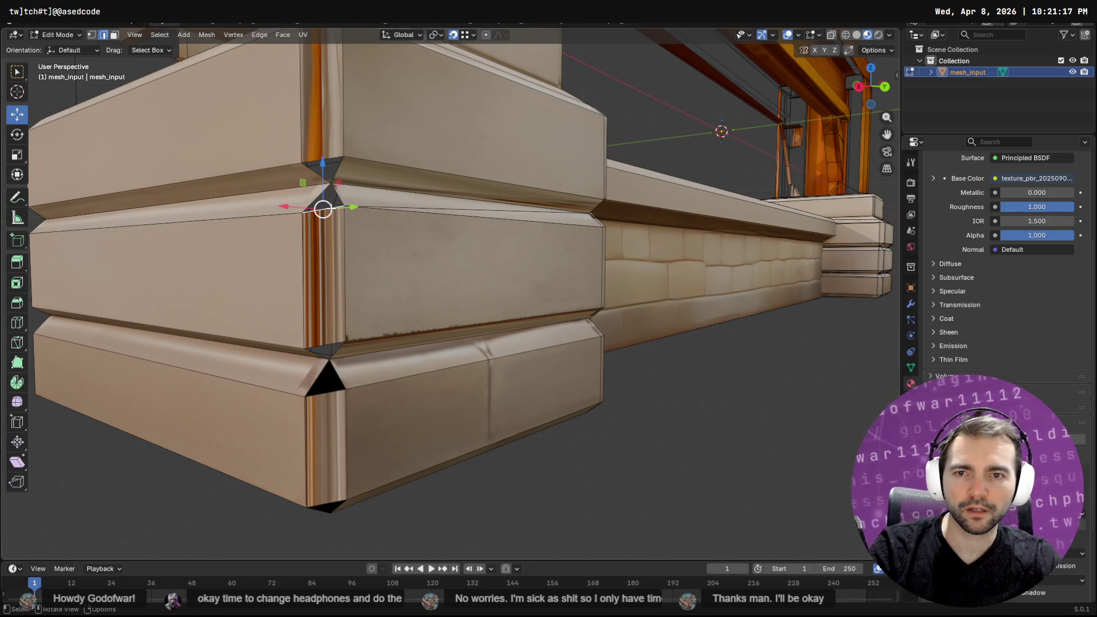
left_click(313, 204, "shift")
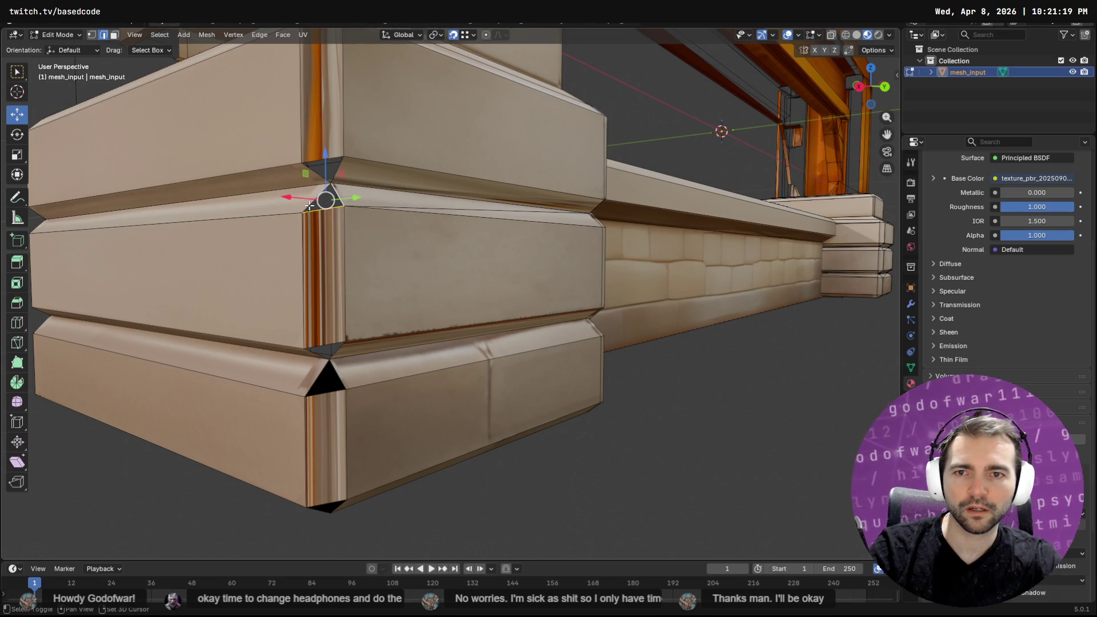
key("F3")
key("Return")
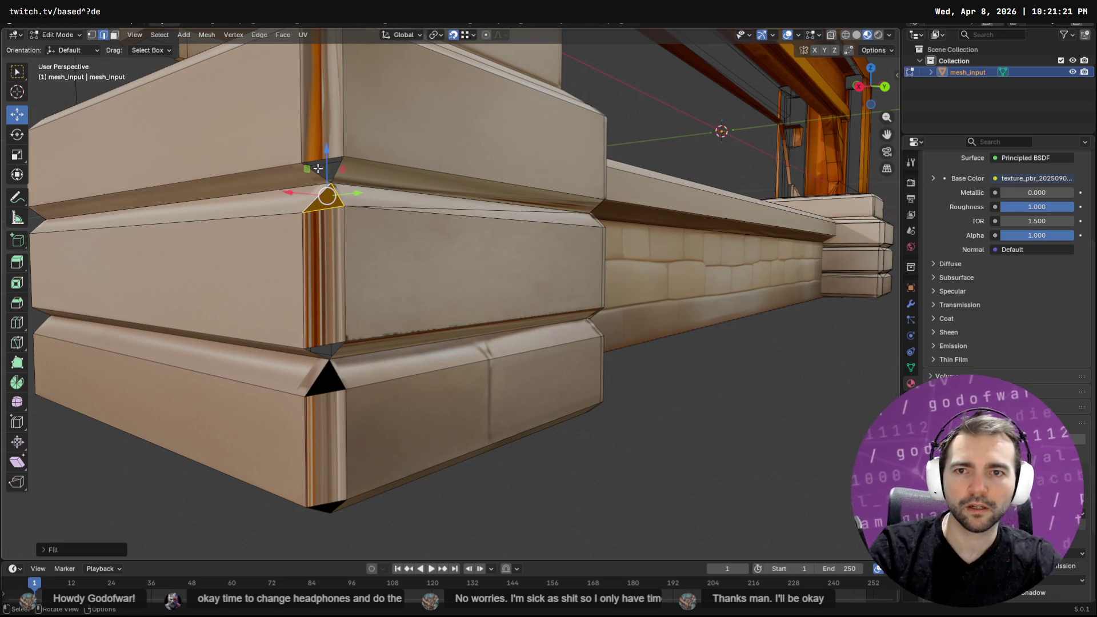
left_click(318, 172)
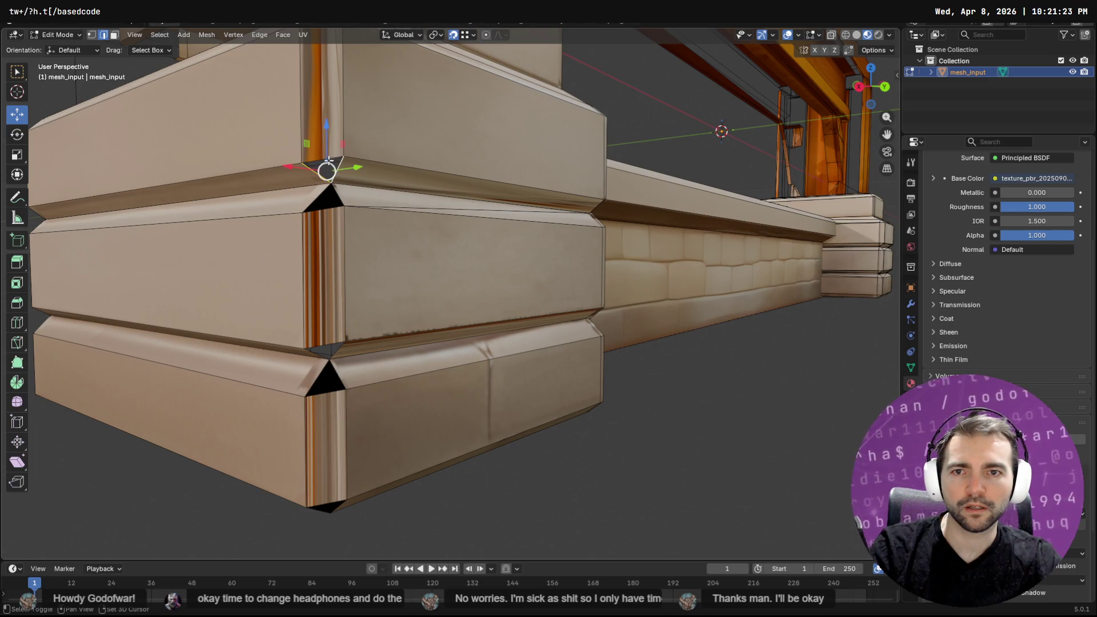
key("F3")
type("fill")
key("Return")
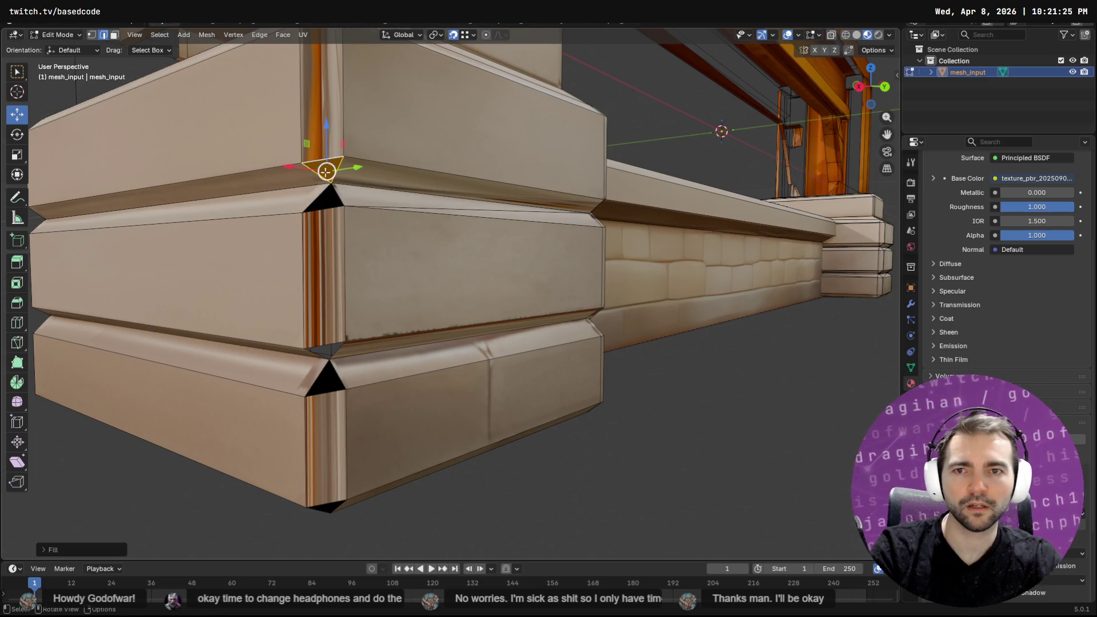
Fill the triangle at the lower seam and view the corner from another angle
left_click(325, 344)
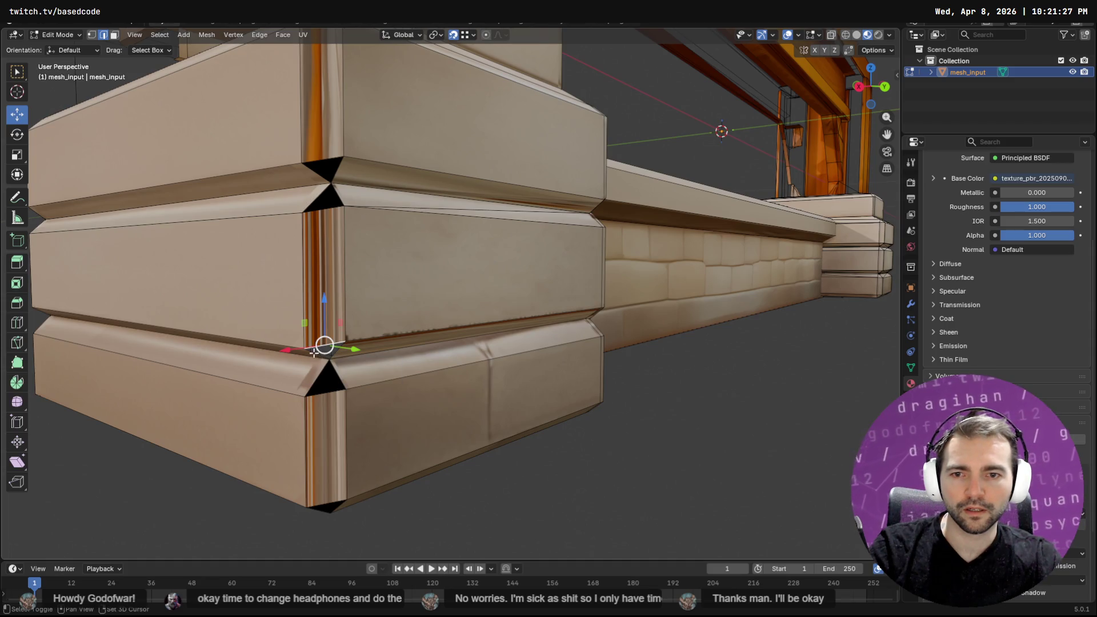
key("F3")
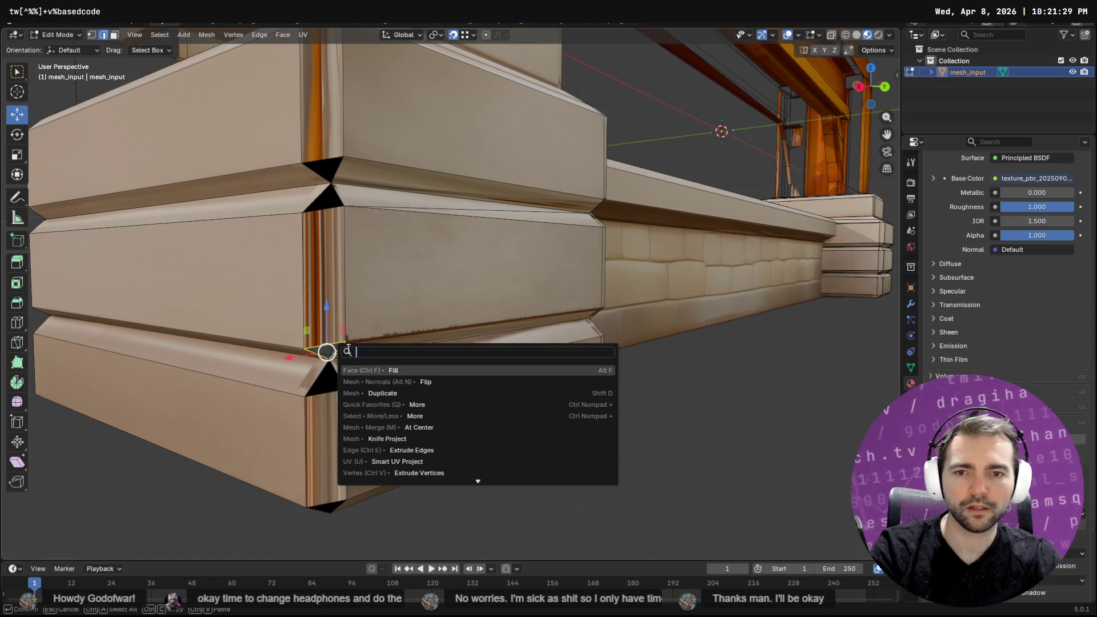
key("Return")
mouse_move(347, 350)
middle_mouse_down()
mouse_move(529, 328)
mouse_move(548, 314)
mouse_move(429, 323)
middle_mouse_up()
scroll(429, 323, "up", 5)
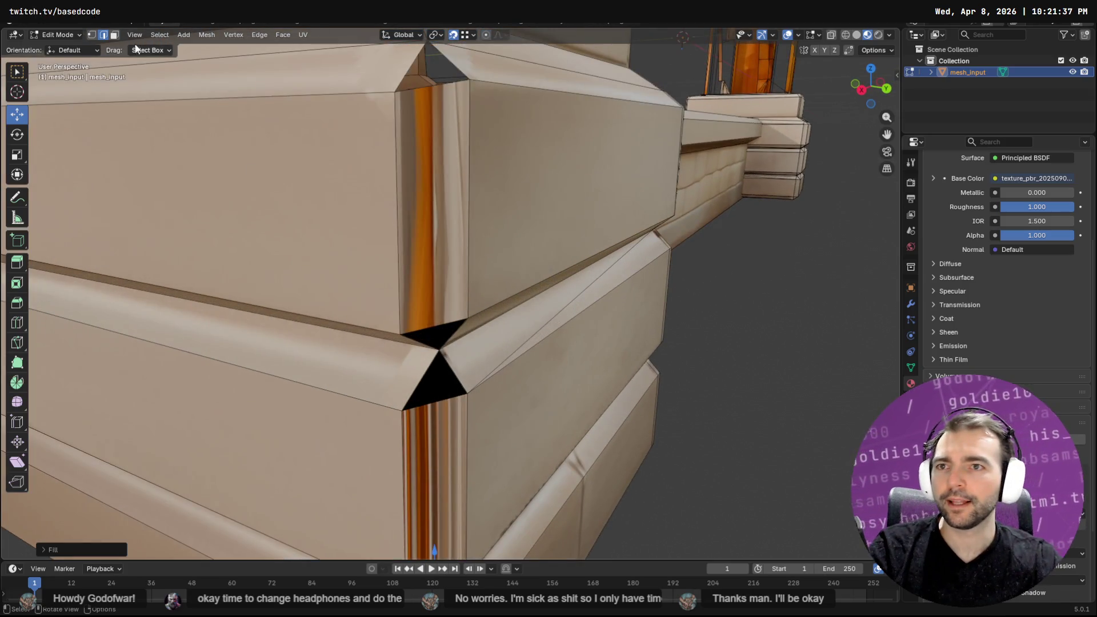
left_click(93, 35)
Switch to Circle Select in face mode and select the top-face strip near the corner
left_click(114, 36)
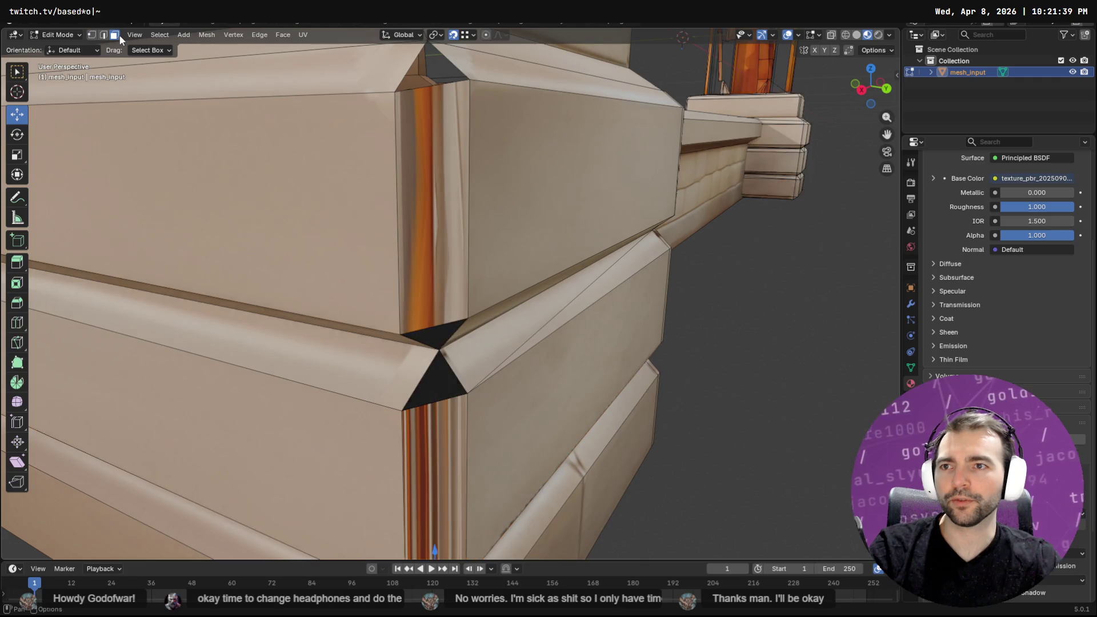
left_click_drag(17, 71, 54, 120)
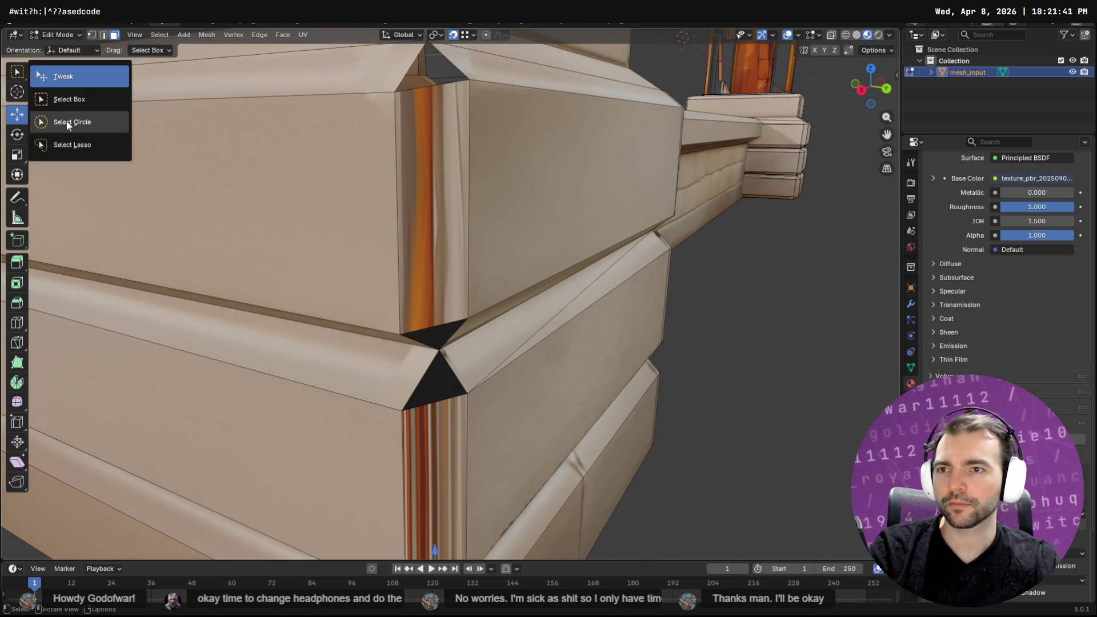
left_click(63, 121)
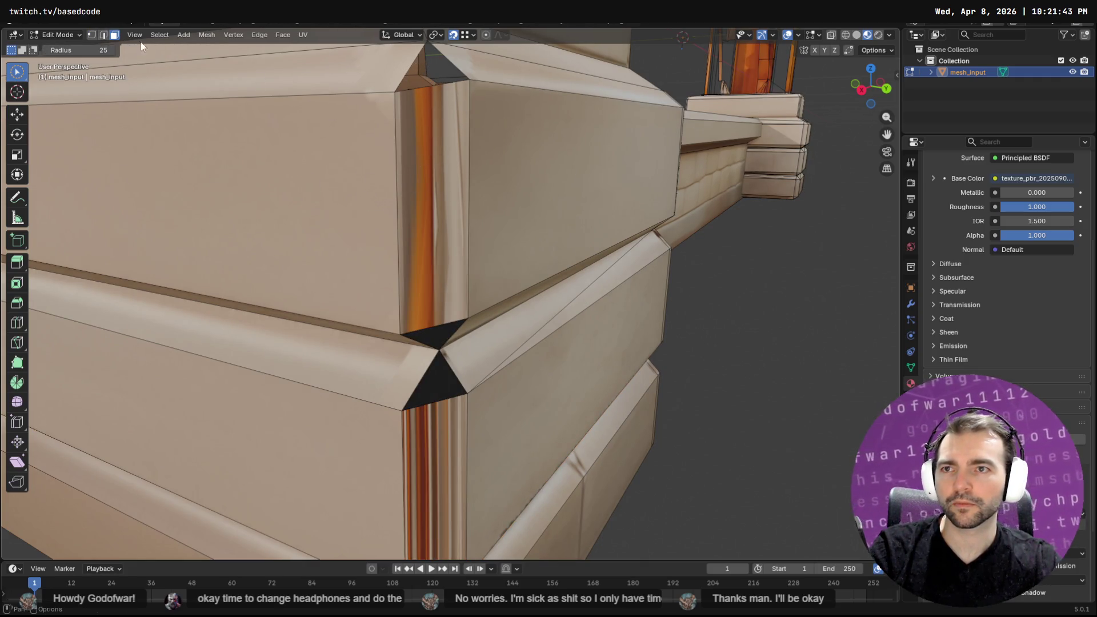
scroll(411, 88, "down", 5)
middle_click_drag(411, 88, 443, 187)
left_click_drag(444, 186, 443, 228)
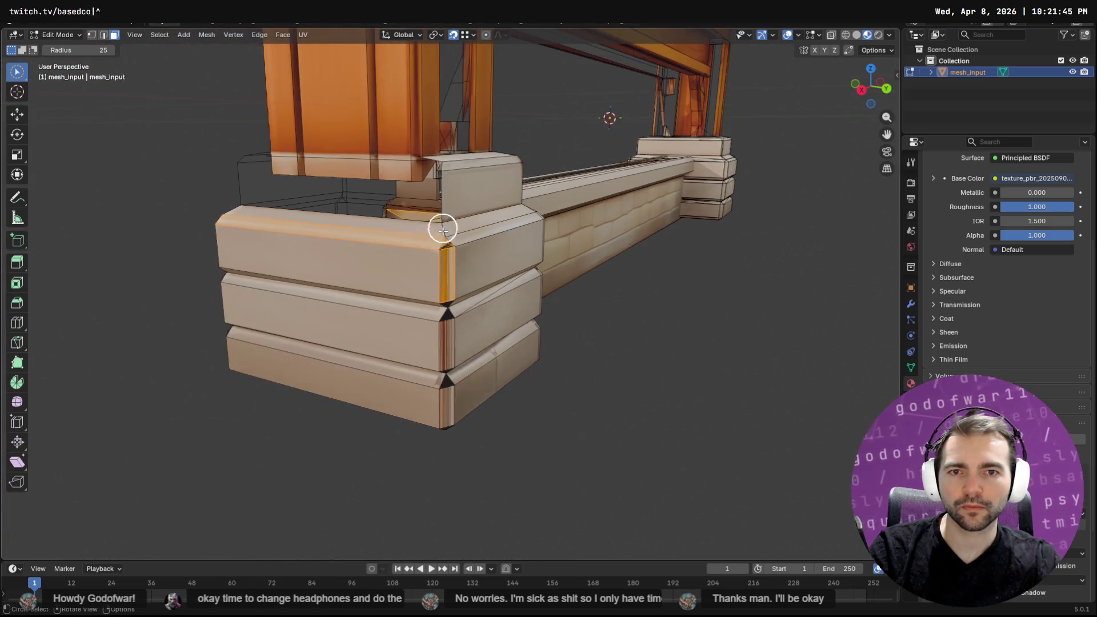
scroll(466, 274, "up", 6)
middle_click_drag(465, 264, 438, 362)
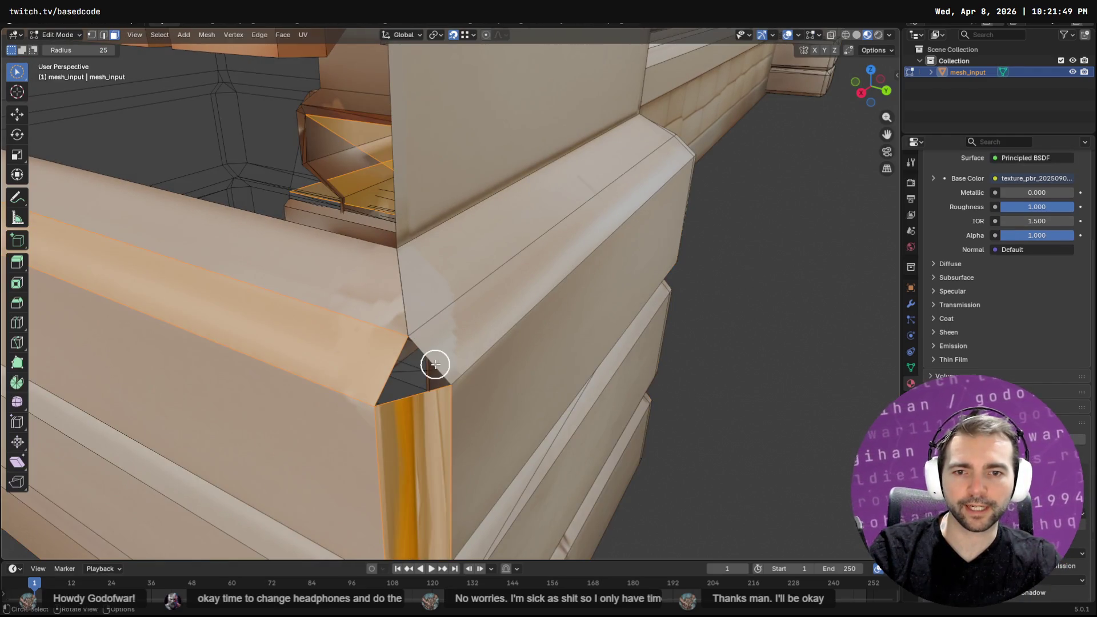
In edge mode, select the edges around the dark corner gap, excluding its horizontal edge
left_click(103, 35)
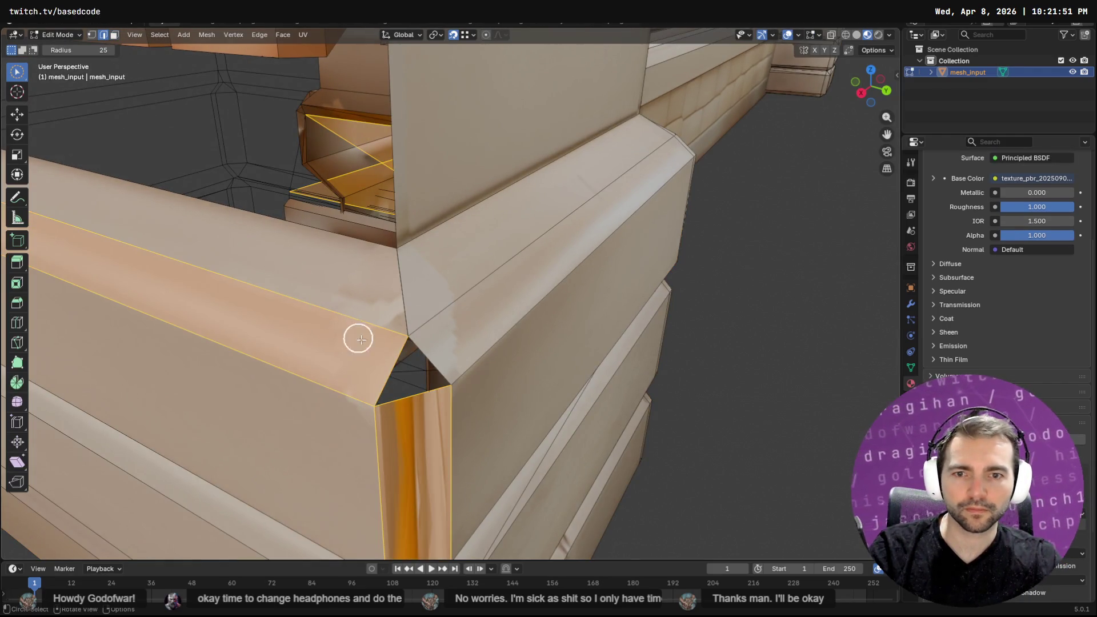
left_click_drag(395, 367, 421, 370)
middle_click_drag(426, 369, 470, 370)
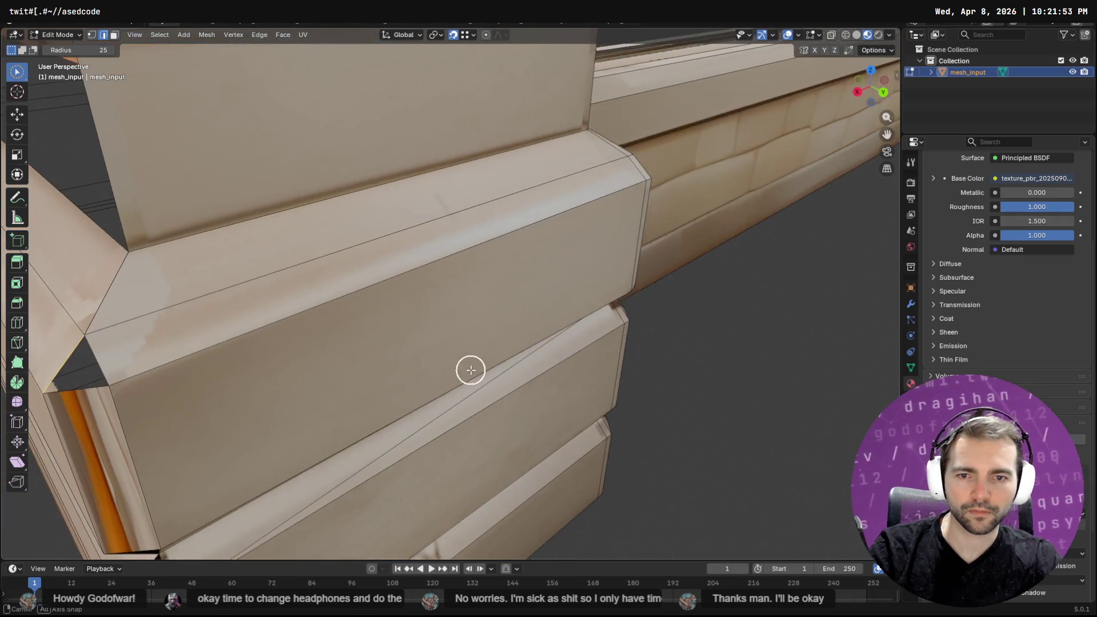
mouse_move(88, 367)
left_mouse_down("shift")
mouse_move(76, 375)
mouse_move(81, 355)
mouse_move(67, 354)
mouse_move(78, 389)
mouse_move(90, 384)
left_mouse_up("shift")
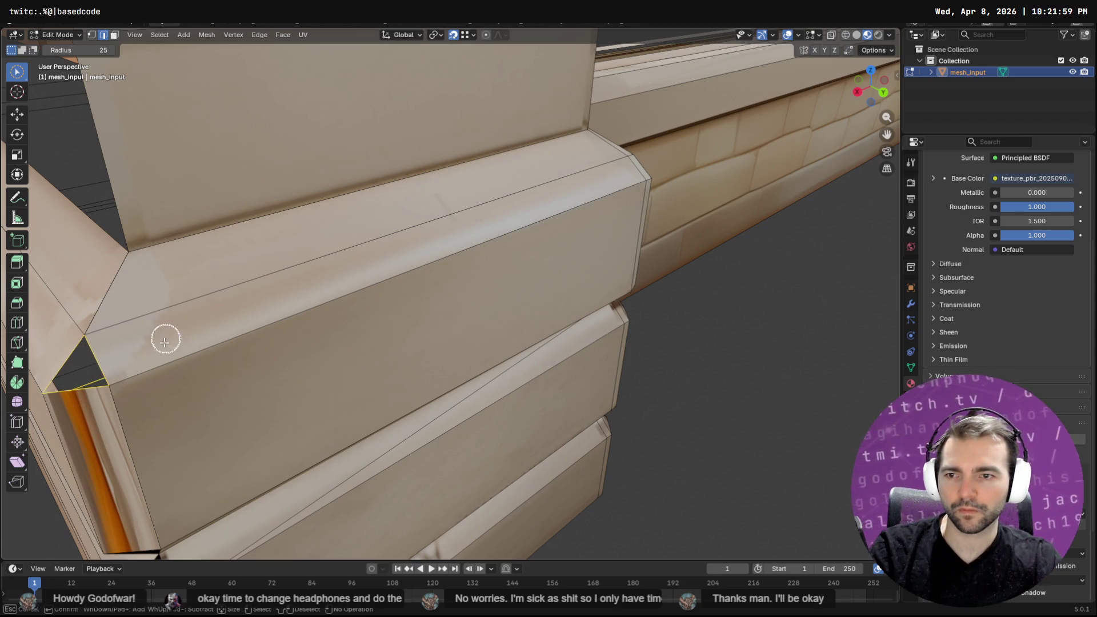
mouse_move(171, 392)
middle_mouse_down()
mouse_move(286, 370)
mouse_move(337, 373)
middle_mouse_up()
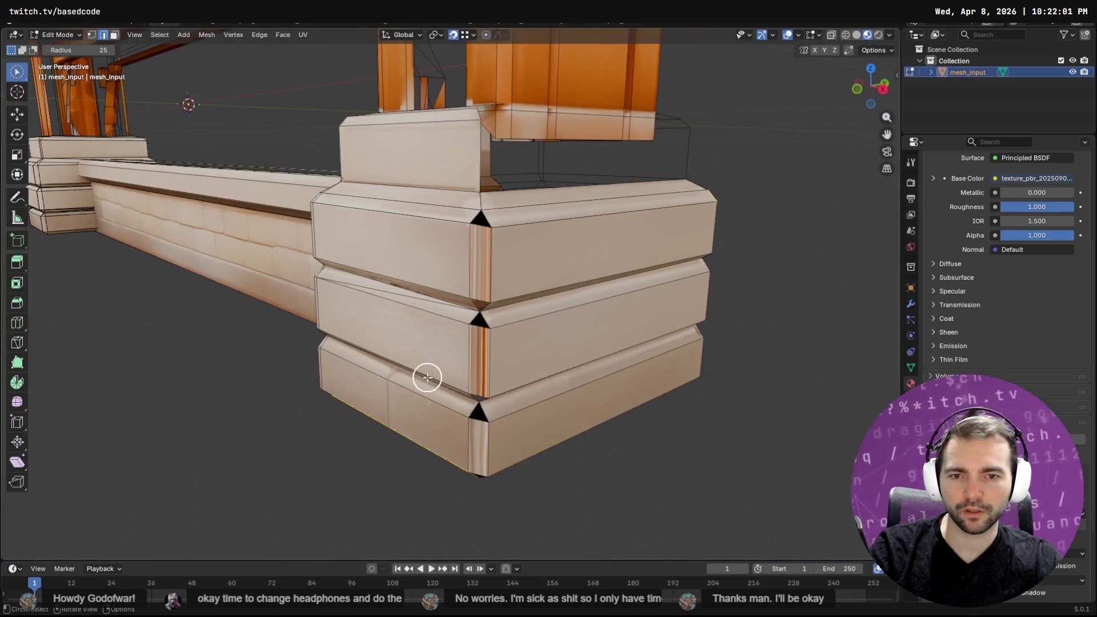
mouse_move(475, 471)
middle_mouse_down()
mouse_move(497, 399)
mouse_move(489, 264)
mouse_move(406, 394)
mouse_move(443, 353)
mouse_move(523, 336)
mouse_move(576, 305)
middle_mouse_up()
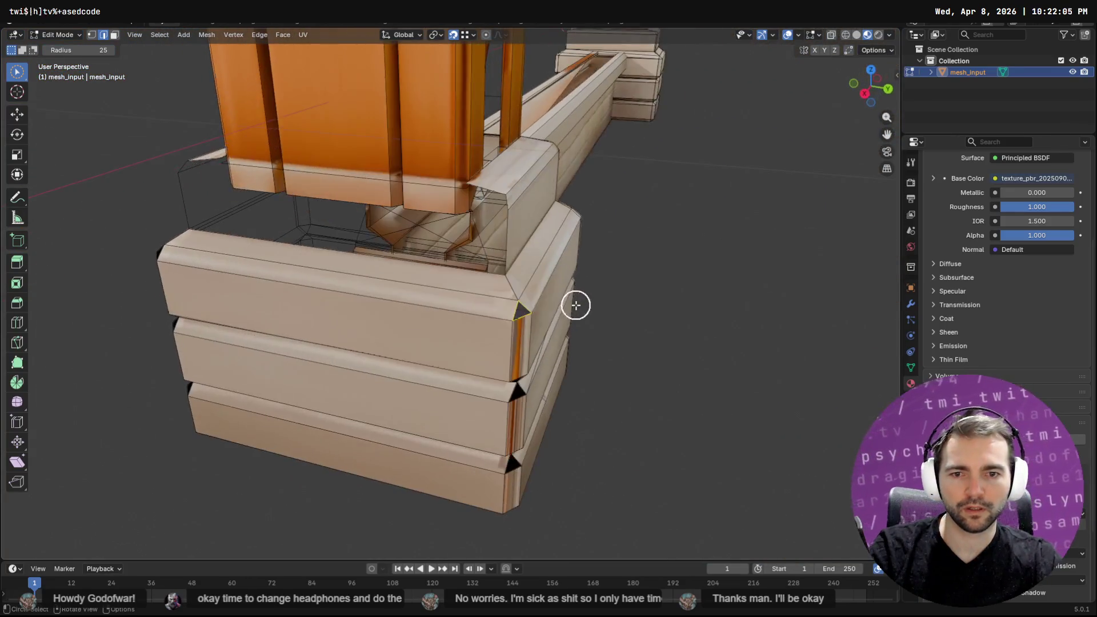
key("q")
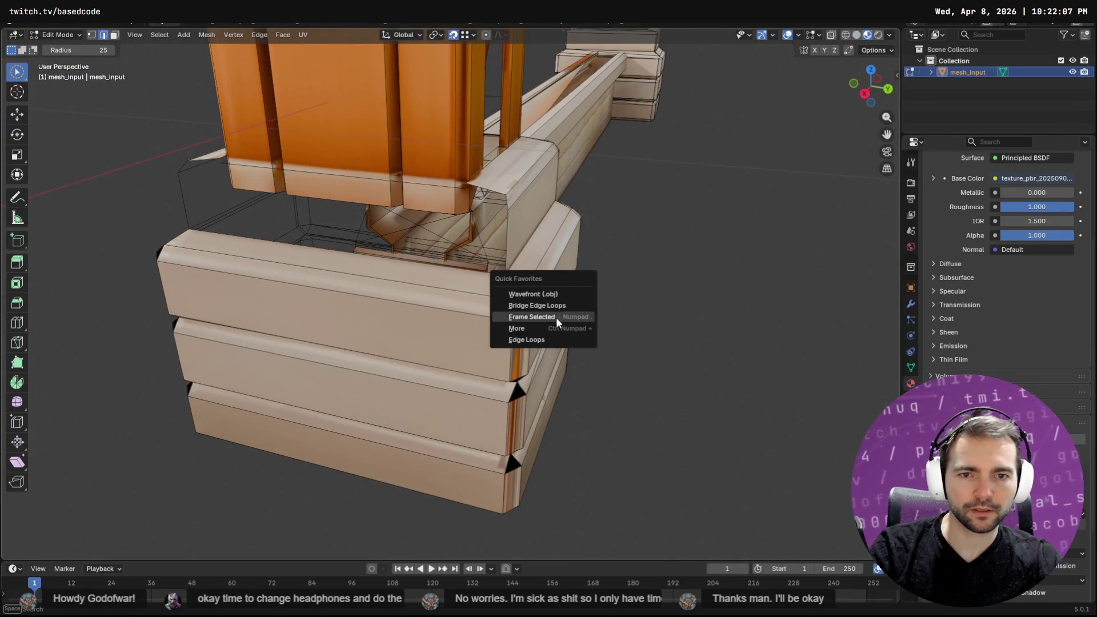
Fill the top corner hole, trying Grid Fill before settling on plain Fill
left_click(555, 340)
key("F3")
type("grid fill")
key("Return")
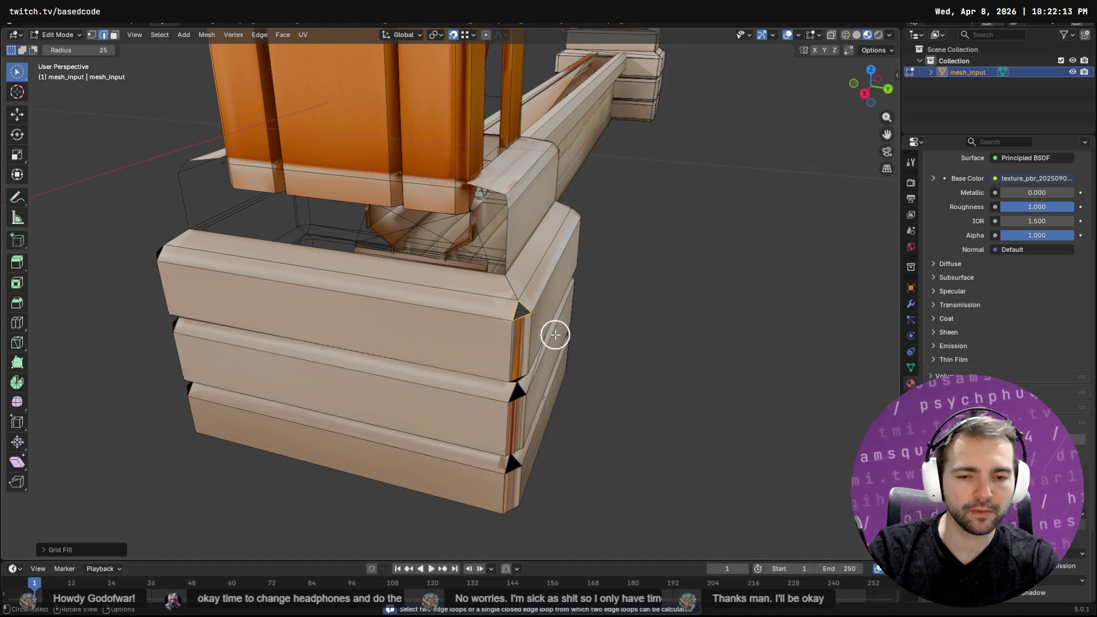
key("F3")
key("Down")
key("Return")
In face mode, select the top and second-tier corner triangles and strips plus the lower dark triangle
mouse_move(555, 335)
middle_mouse_down()
mouse_move(558, 360)
mouse_move(546, 265)
mouse_move(685, 284)
mouse_move(649, 294)
mouse_move(644, 272)
mouse_move(624, 306)
middle_mouse_up()
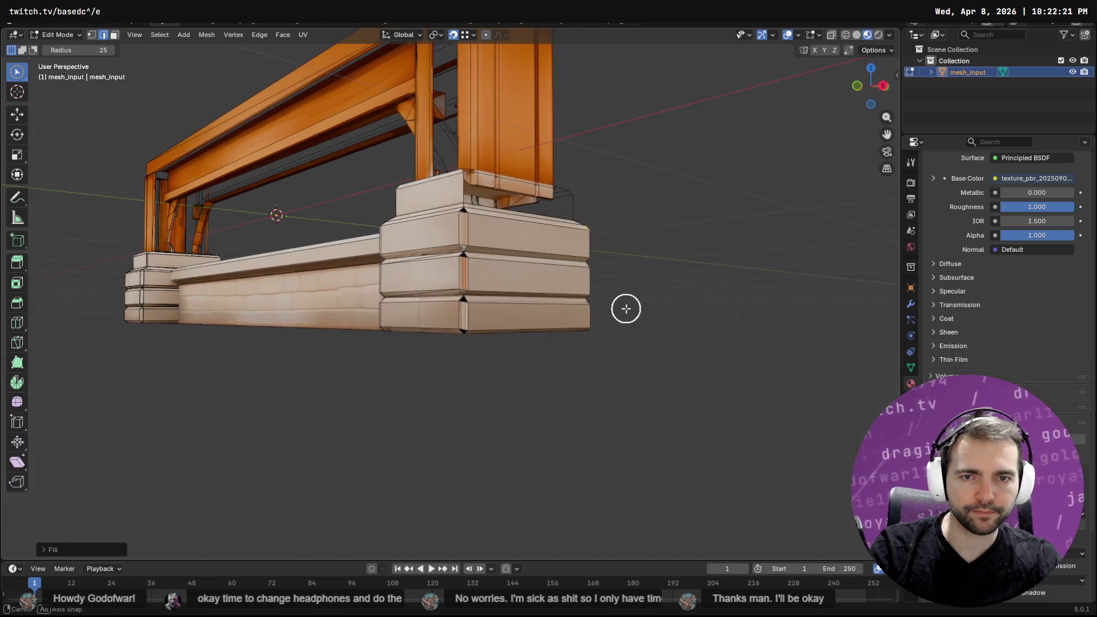
scroll(553, 281, "up", 5)
middle_click_drag(560, 225, 562, 242)
mouse_move(504, 78)
middle_mouse_down()
mouse_move(539, 80)
mouse_move(505, 98)
middle_mouse_up()
left_click_drag(504, 98, 512, 132)
left_click(115, 35)
left_click(505, 100)
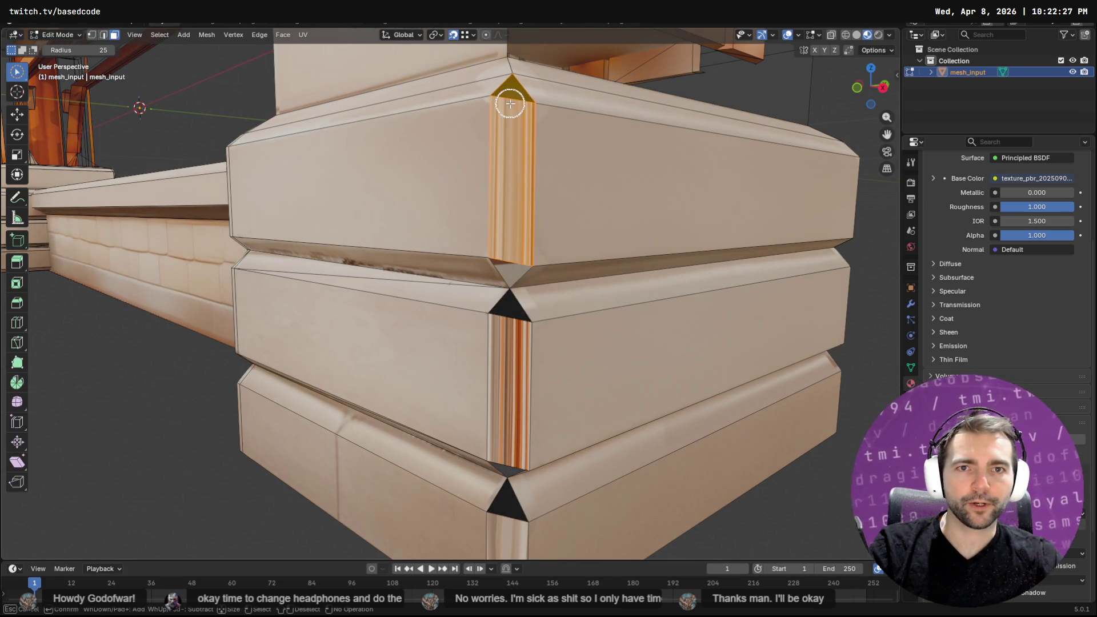
left_click(510, 317, "shift")
scroll(526, 506, "down", 4)
mouse_move(530, 505)
middle_mouse_down()
mouse_move(532, 404)
mouse_move(493, 315)
middle_mouse_up()
scroll(458, 124, "up", 6)
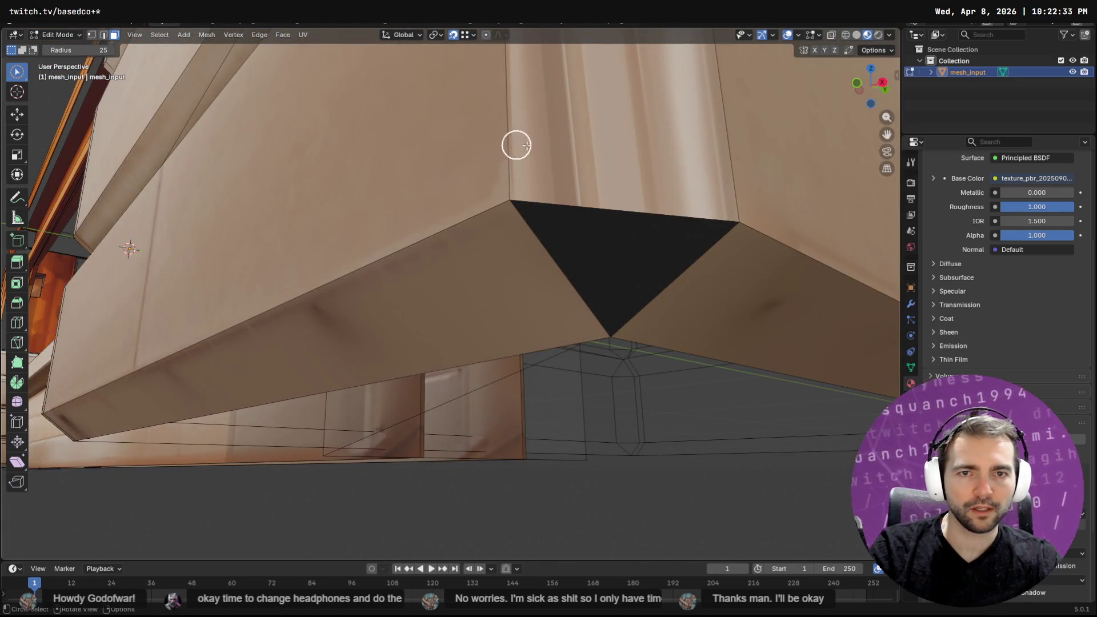
left_click(608, 228, "shift")
Add the remaining black corner triangles and bevel strips to the selection
mouse_move(610, 191)
middle_mouse_down()
mouse_move(642, 152)
mouse_move(568, 171)
mouse_move(565, 184)
middle_mouse_up()
scroll(566, 198, "up", 3)
left_click(489, 358, "shift")
mouse_move(517, 340)
middle_mouse_down()
mouse_move(536, 321)
mouse_move(472, 333)
mouse_move(419, 323)
middle_mouse_up()
scroll(472, 332, "down", 5)
scroll(296, 451, "up", 2)
left_click_drag(296, 484, 289, 401)
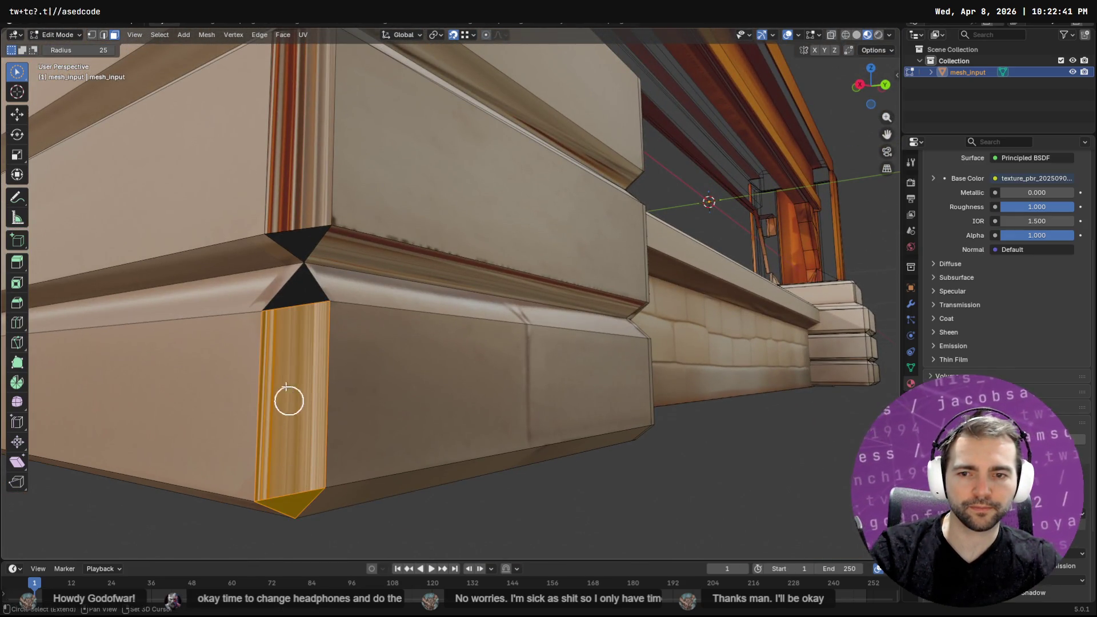
left_click_drag(291, 308, 303, 171)
middle_click_drag(303, 172, 303, 197)
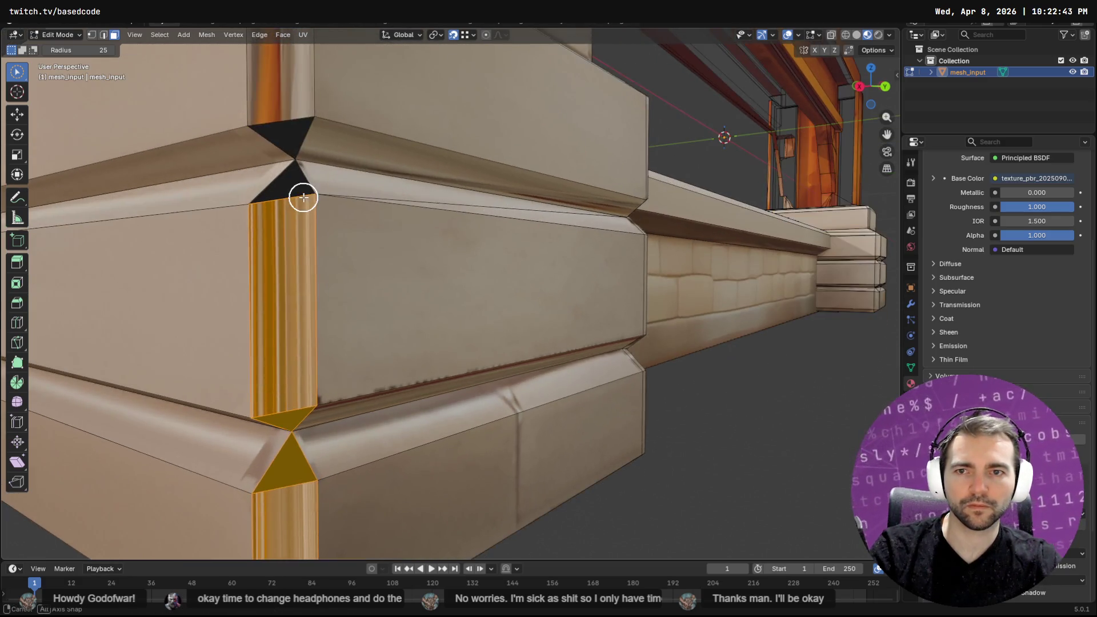
left_click_drag(296, 199, 289, 117)
mouse_move(289, 118)
middle_mouse_down()
mouse_move(289, 103)
mouse_move(331, 236)
middle_mouse_up()
left_click_drag(331, 236, 341, 276)
mouse_move(336, 365)
middle_mouse_down()
mouse_move(419, 314)
mouse_move(558, 297)
mouse_move(520, 291)
middle_mouse_up()
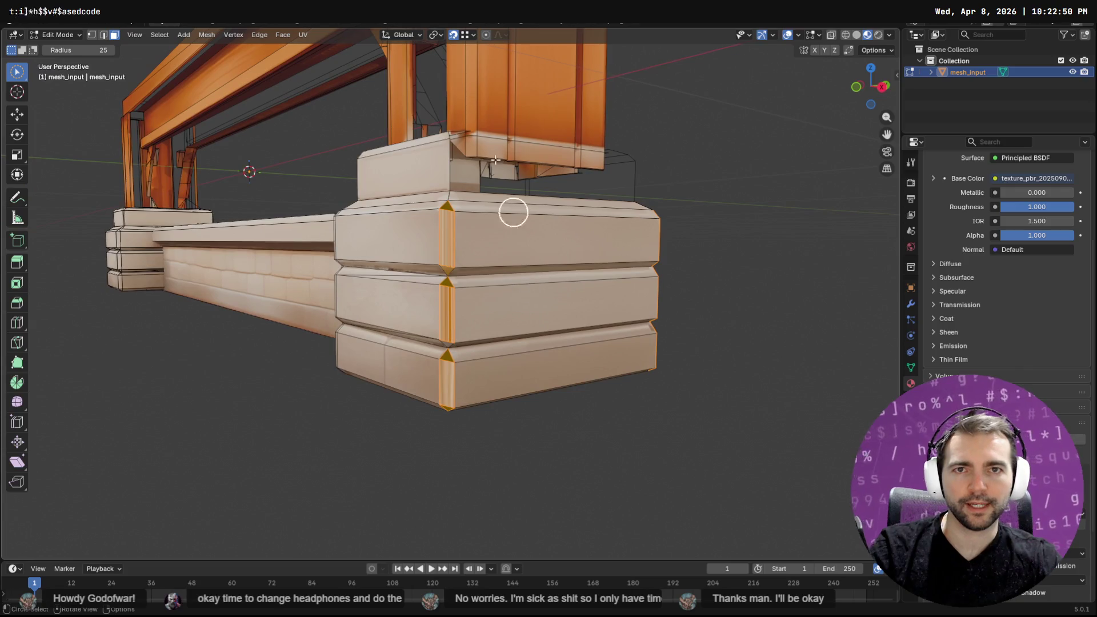
Re-unwrap the corner faces with Smart UV Project
left_click(302, 34)
left_click(337, 81)
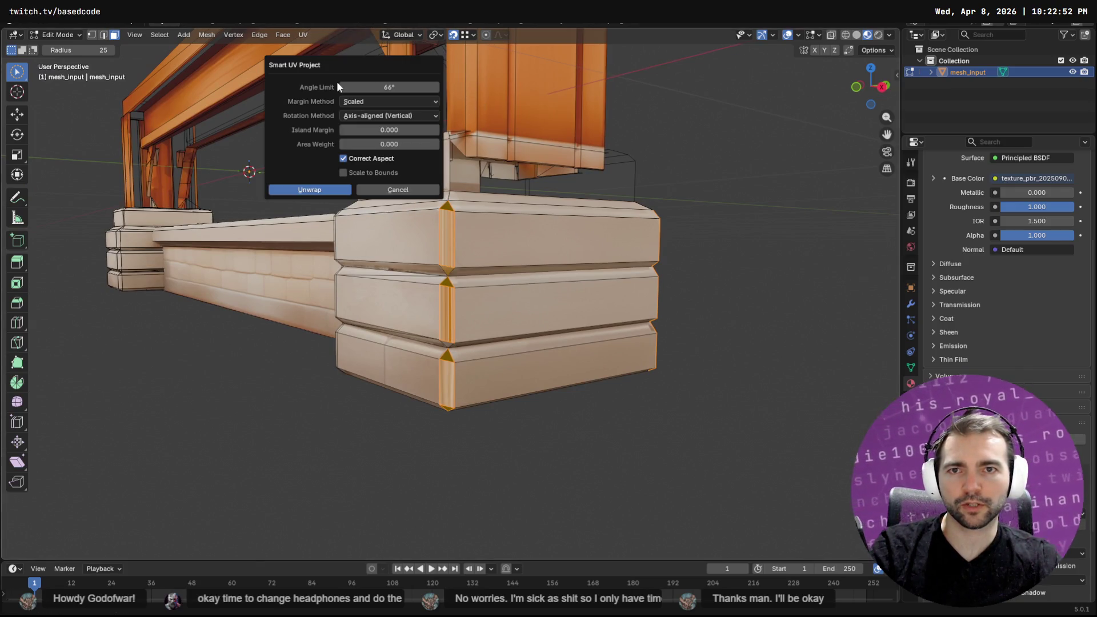
left_click(324, 193)
In UV Editing, scale the corner UV islands down to about 0.32
left_click(278, 22)
scroll(366, 227, "down", 2)
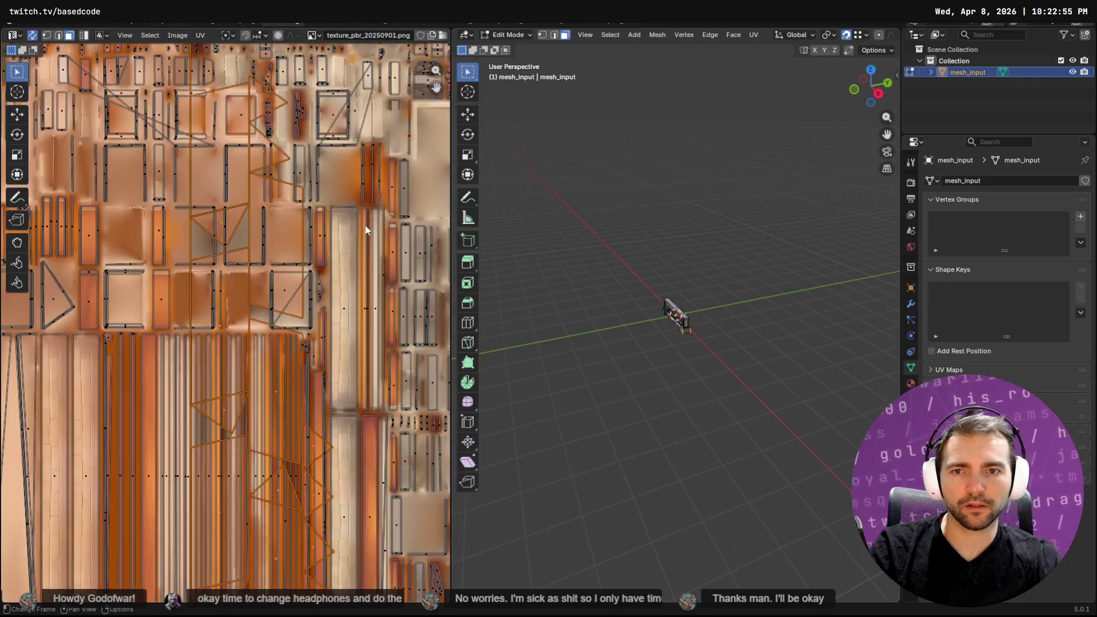
scroll(366, 227, "down", 6)
scroll(339, 259, "up", 8)
scroll(262, 299, "down", 4)
key("s")
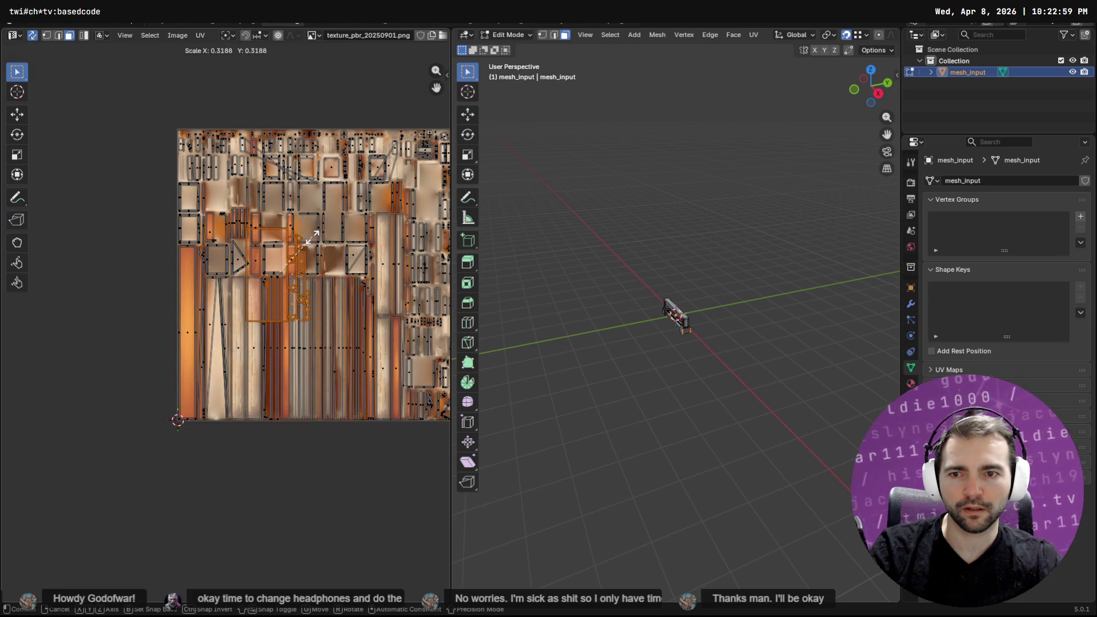
left_click(280, 268)
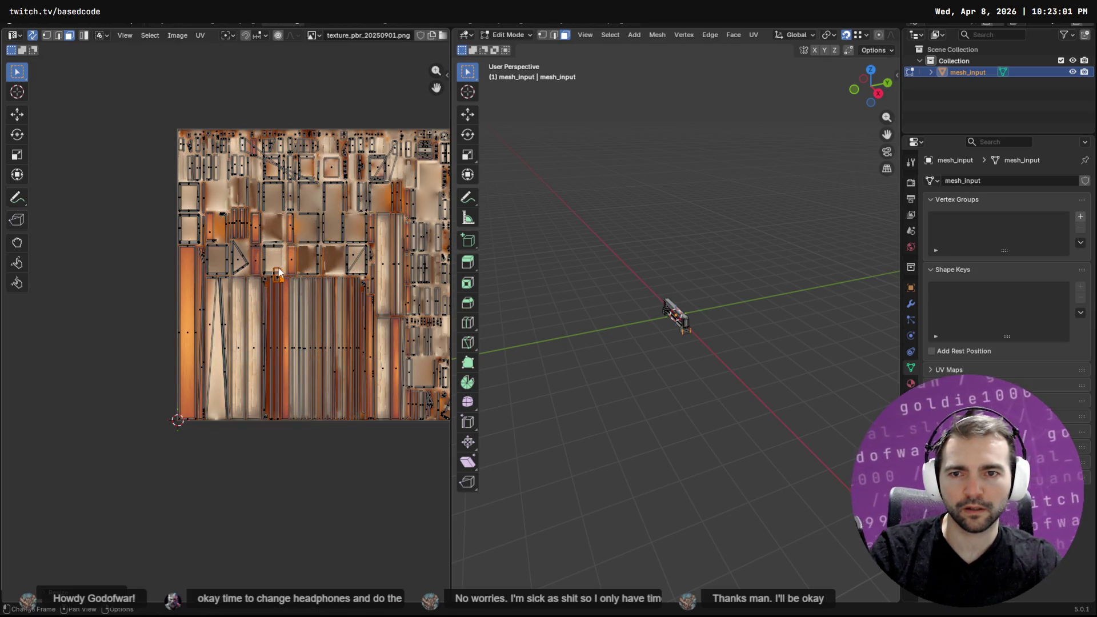
scroll(280, 268, "up", 3)
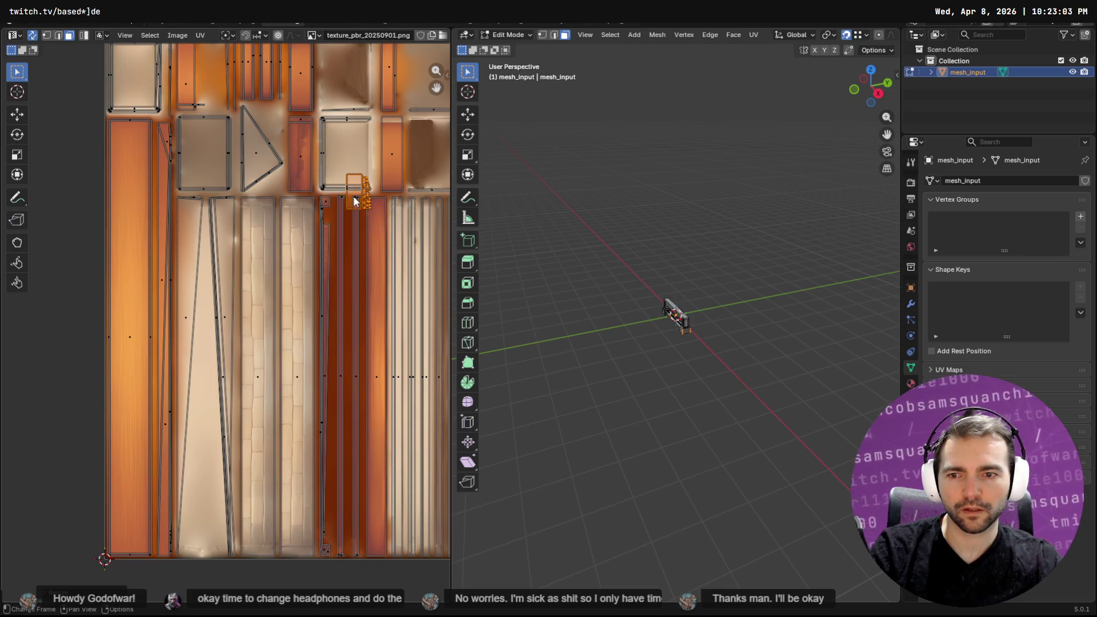
Move the corner UV island onto a wood strip of texture_pbr_20250901.png
key("c")
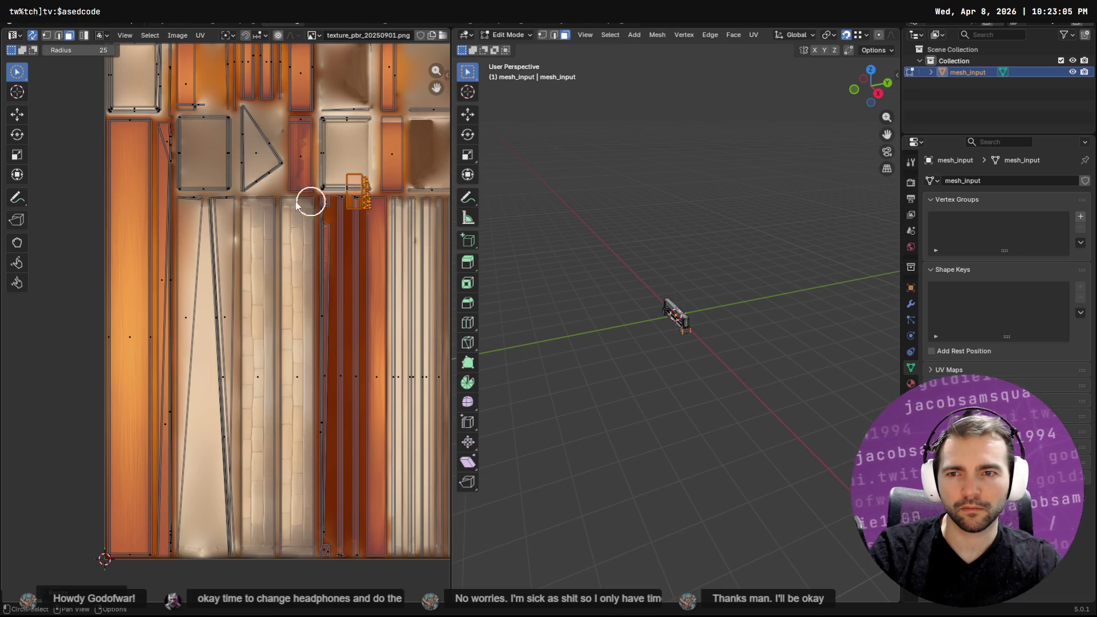
left_click(17, 114)
mouse_move(359, 191)
left_mouse_down()
mouse_move(204, 343)
mouse_move(197, 250)
left_mouse_up()
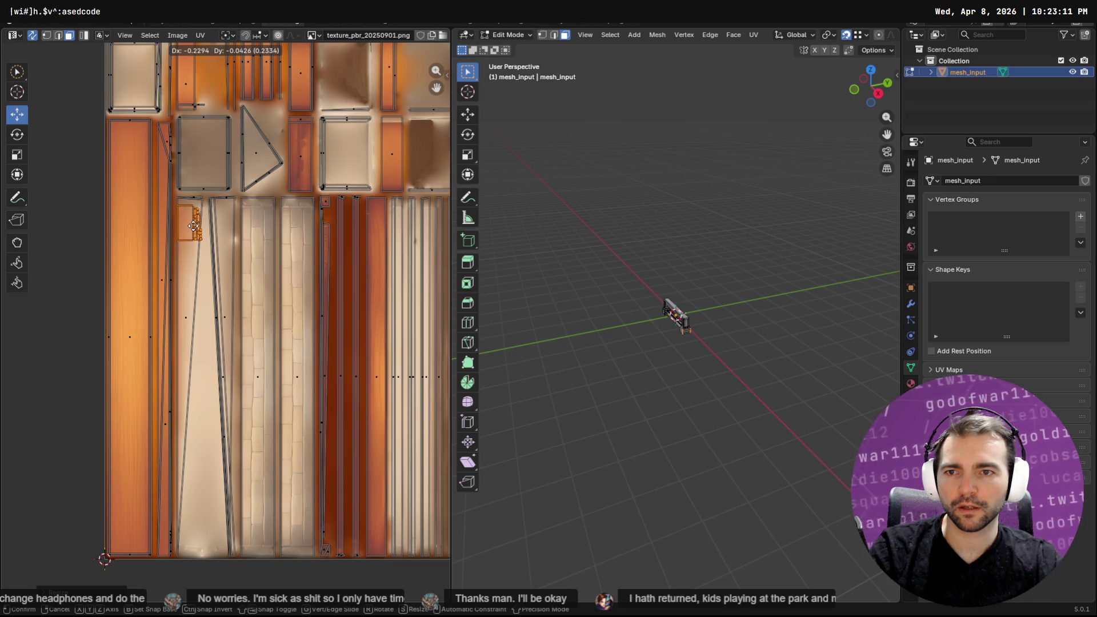
left_click_drag(194, 222, 196, 223)
scroll(195, 223, "down", 4)
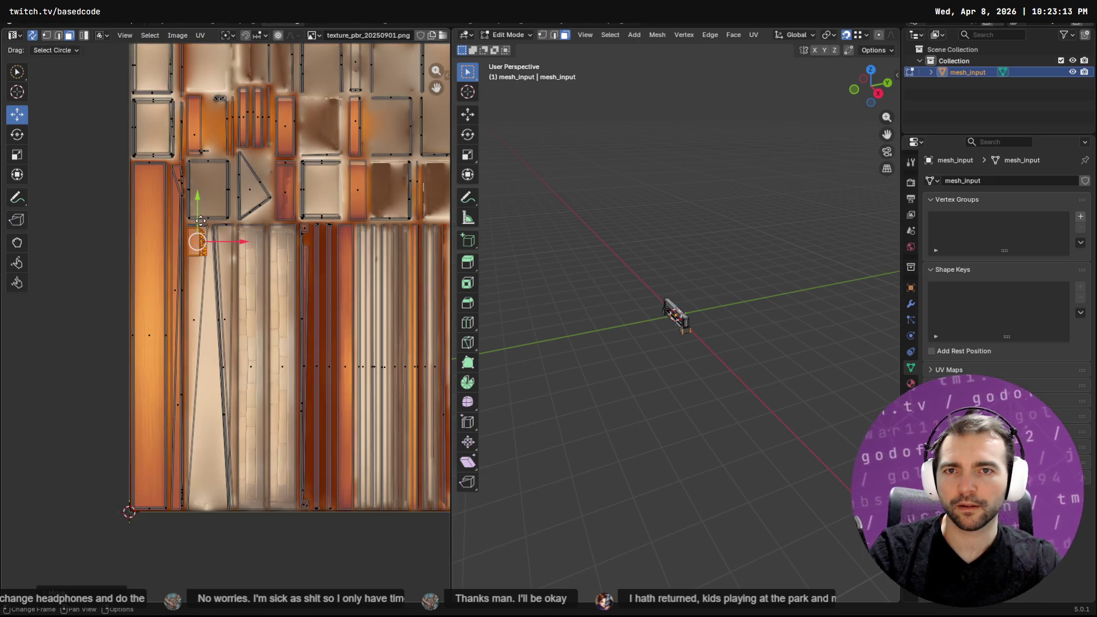
scroll(232, 231, "up", 2)
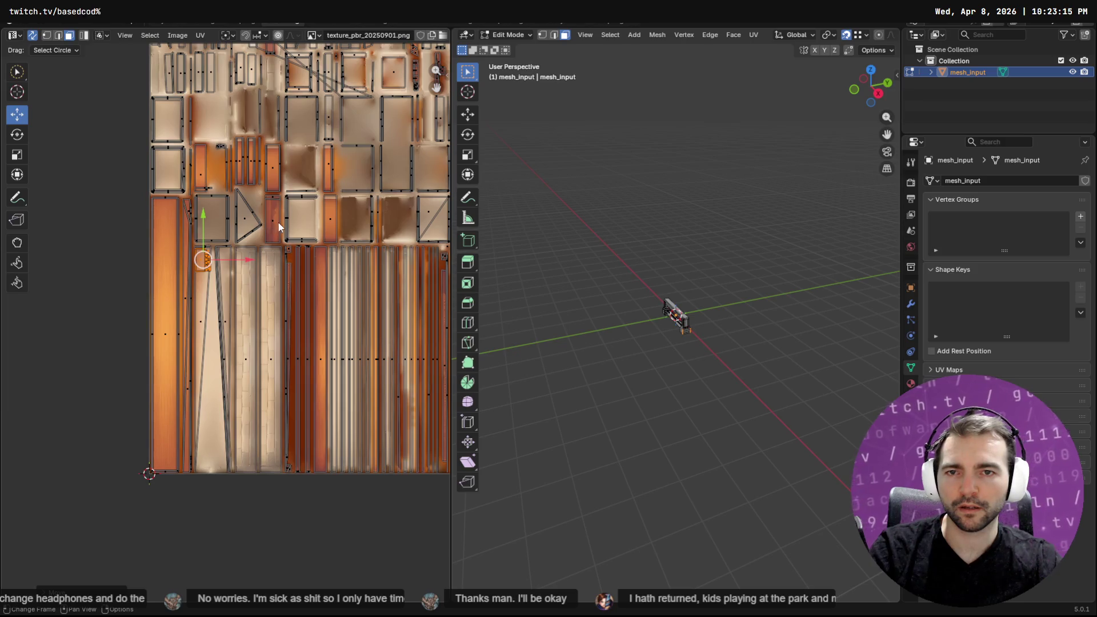
mouse_move(321, 197)
middle_mouse_down()
mouse_move(270, 174)
mouse_move(190, 217)
middle_mouse_up()
mouse_move(59, 243)
left_mouse_down()
mouse_move(314, 186)
mouse_move(328, 155)
left_mouse_up()
scroll(257, 172, "down", 2)
Nudge the selected UV islands across the texture, then undo the move and reselection
middle_click_drag(240, 182, 211, 176)
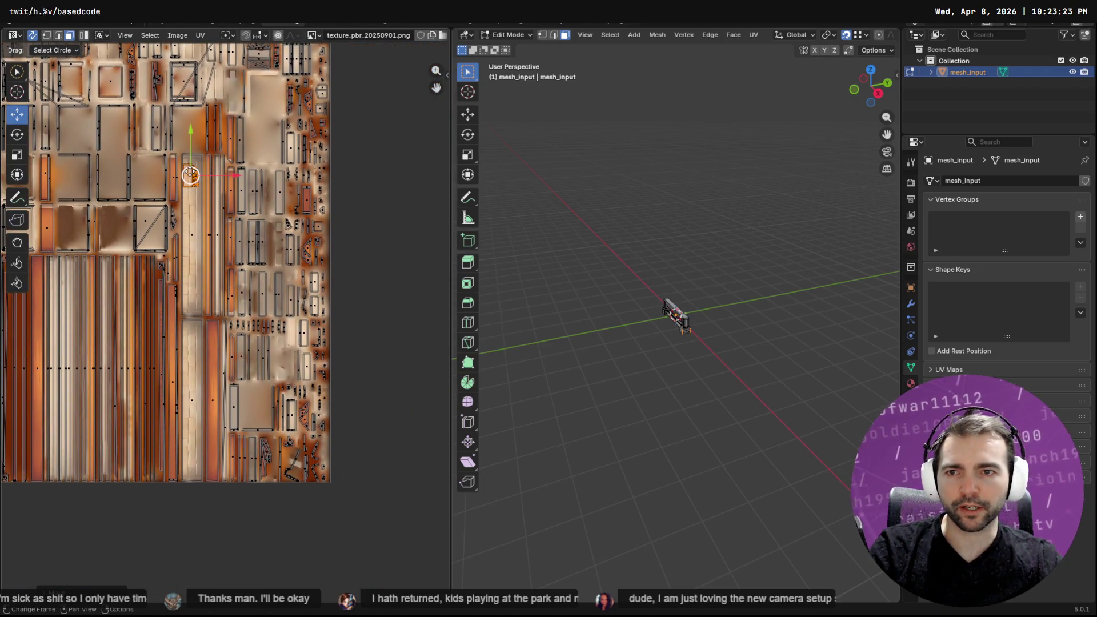
left_click_drag(211, 176, 241, 240)
left_click_drag(304, 334, 335, 336)
scroll(343, 331, "up", 5)
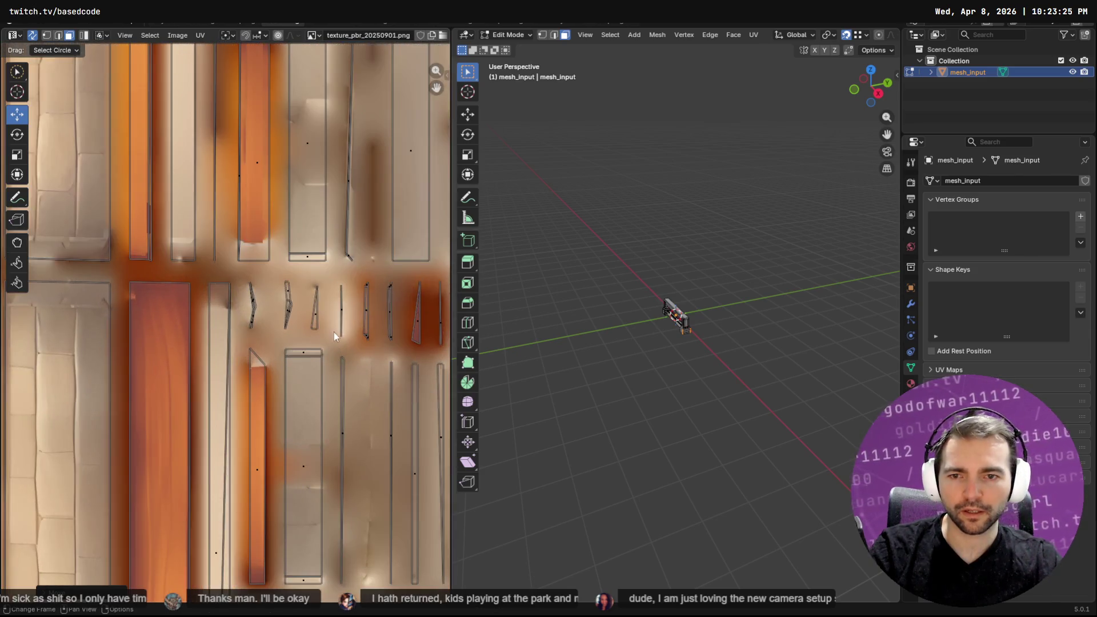
middle_click_drag(366, 319, 161, 313)
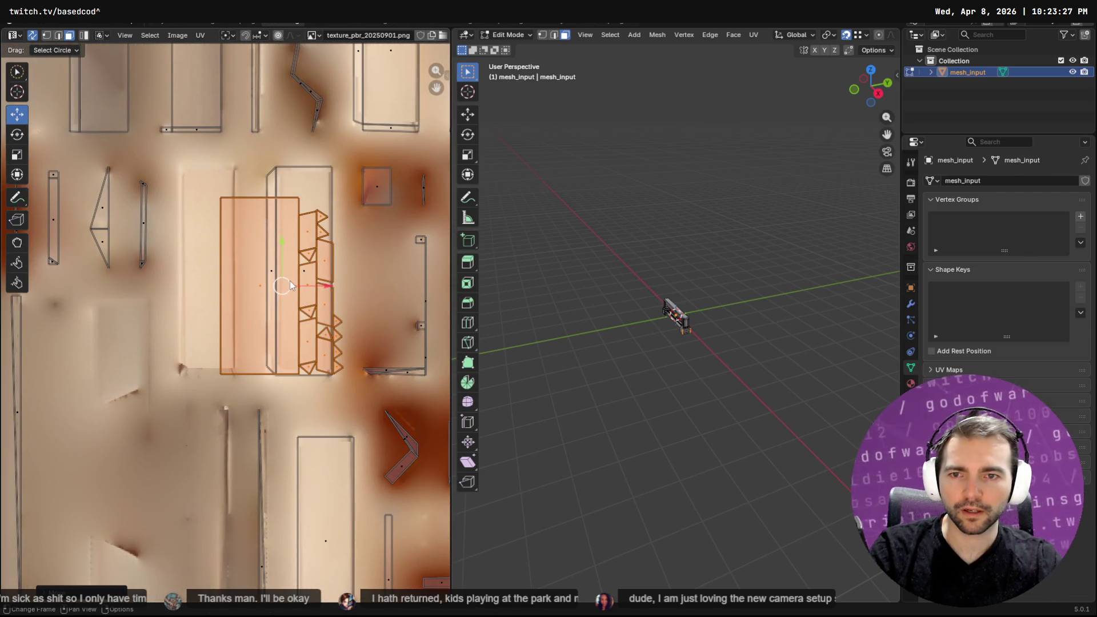
mouse_move(284, 285)
left_mouse_down()
mouse_move(297, 279)
mouse_move(270, 263)
mouse_move(315, 268)
mouse_move(318, 316)
left_mouse_up()
left_click(244, 268)
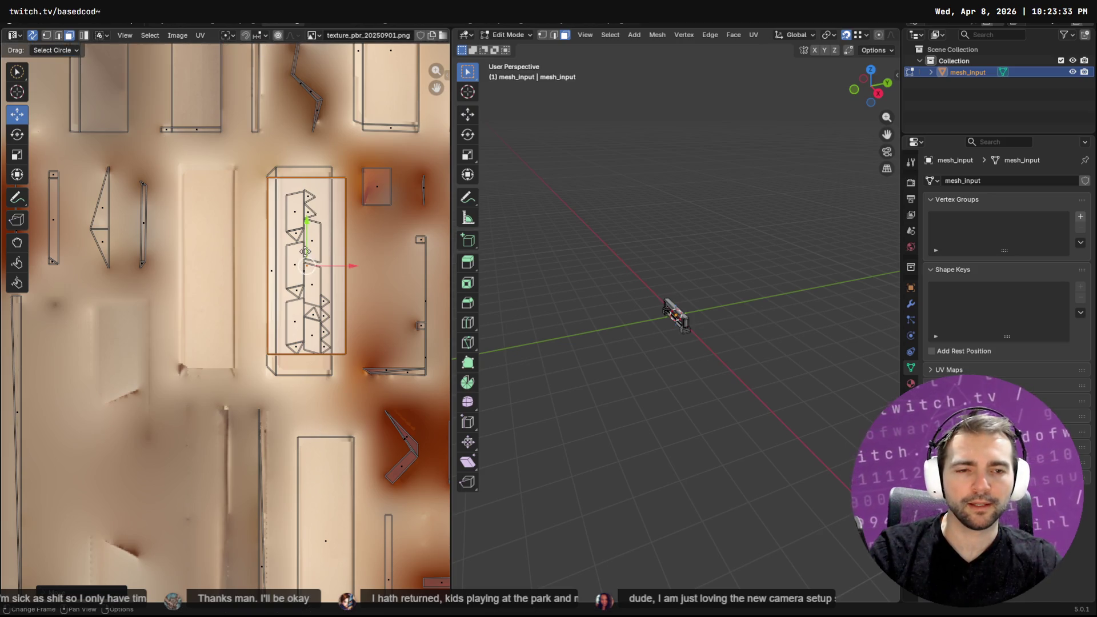
key("ctrl+z")
key("ctrl+z")
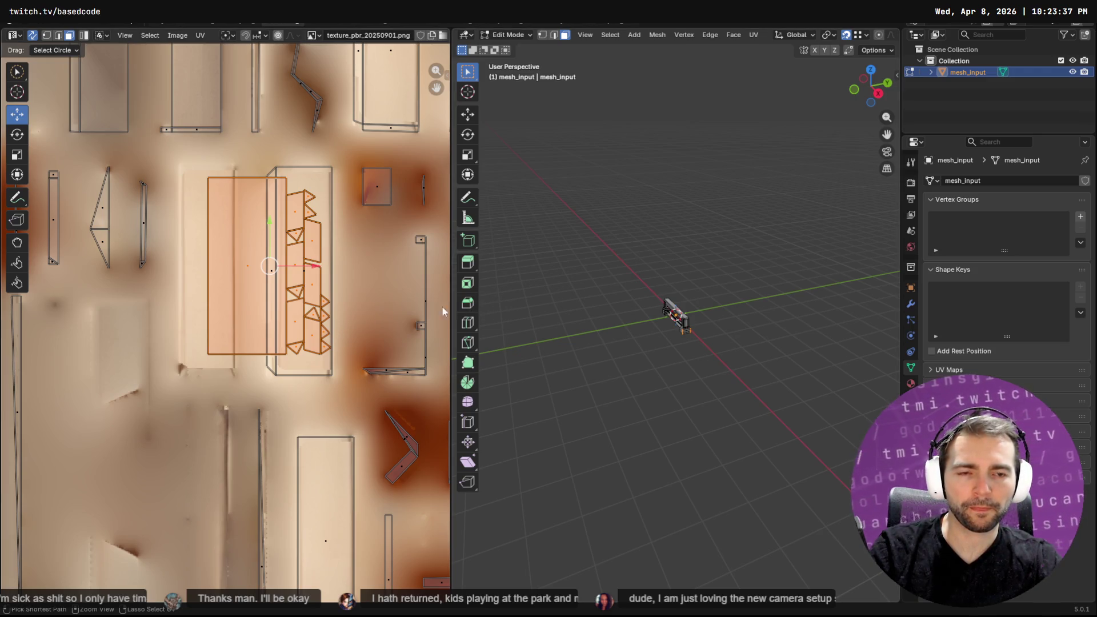
Select the large rectangular UV island and orbit the rail mesh to check it
middle_click_drag(675, 343, 664, 321)
scroll(771, 338, "up", 10)
mouse_move(752, 331)
middle_mouse_down()
mouse_move(651, 339)
mouse_move(759, 319)
mouse_move(742, 306)
mouse_move(761, 304)
mouse_move(754, 299)
mouse_move(714, 300)
middle_mouse_up()
left_click(260, 274)
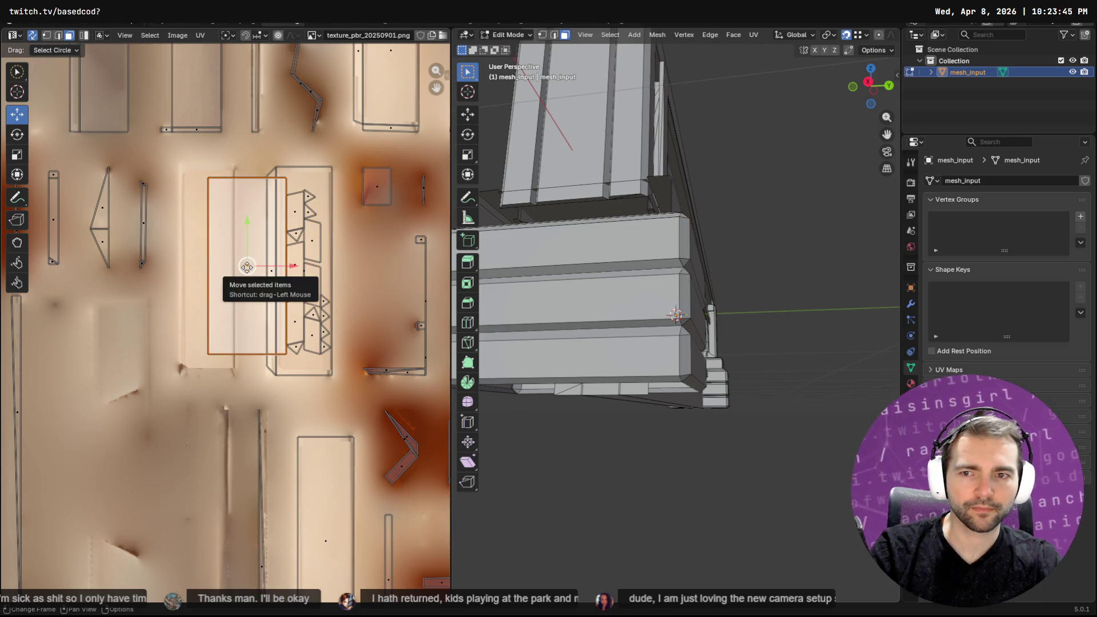
scroll(613, 337, "down", 5)
mouse_move(614, 338)
middle_mouse_down()
mouse_move(635, 267)
mouse_move(643, 288)
mouse_move(742, 274)
mouse_move(784, 293)
mouse_move(667, 302)
middle_mouse_up()
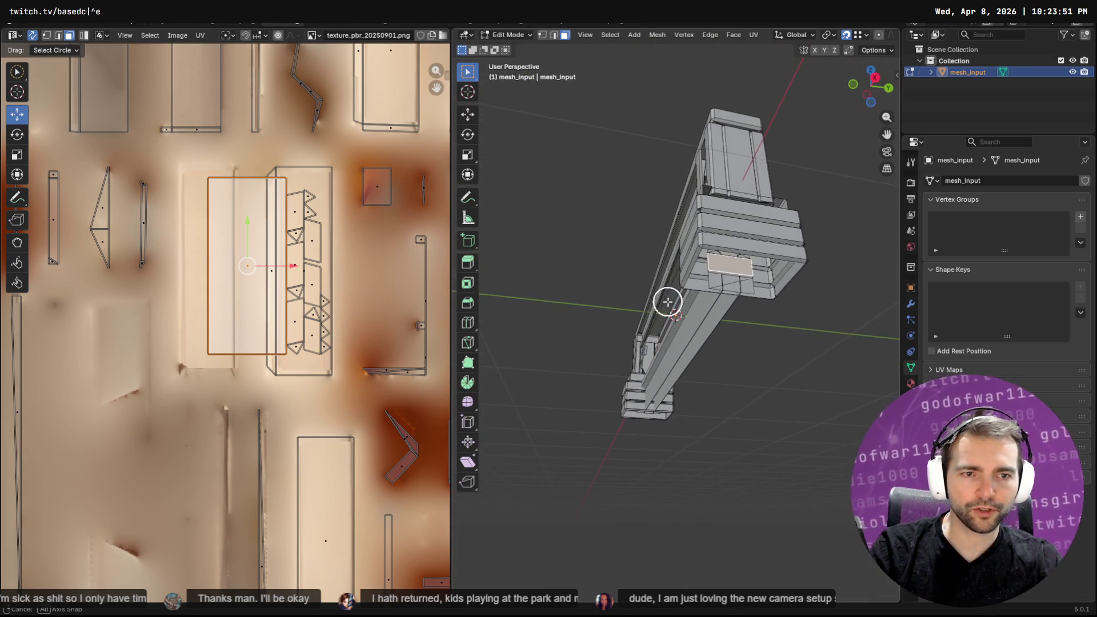
In Layout Edit Mode, select the face under the corner cap and grow it with Select More
left_click(166, 22)
key("Tab")
mouse_move(516, 363)
middle_mouse_down()
mouse_move(462, 276)
mouse_move(465, 286)
mouse_move(536, 289)
mouse_move(541, 272)
mouse_move(445, 297)
middle_mouse_up()
left_click(462, 277)
key("F3")
type("more")
key("Return")
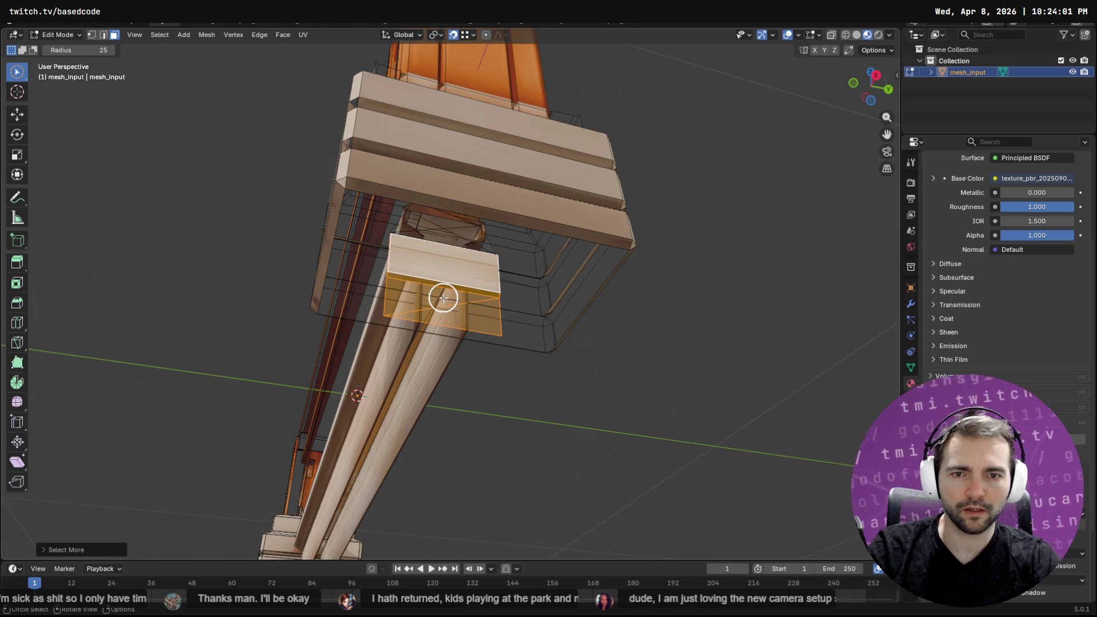
Delete the hidden face inside the corner cap
mouse_move(526, 439)
middle_mouse_down()
mouse_move(608, 438)
mouse_move(671, 421)
mouse_move(647, 406)
middle_mouse_up()
right_click(647, 406)
key("Escape")
mouse_move(541, 369)
middle_mouse_down()
mouse_move(575, 376)
mouse_move(492, 362)
mouse_move(460, 377)
mouse_move(458, 404)
middle_mouse_up()
left_click(450, 296)
key("x")
left_click(448, 311)
Delete the stray faces under the beam near the post
mouse_move(456, 309)
middle_mouse_down()
mouse_move(465, 292)
mouse_move(441, 237)
mouse_move(455, 257)
mouse_move(512, 259)
middle_mouse_up()
left_click(440, 239, "alt")
mouse_move(511, 259)
left_mouse_down("ctrl")
mouse_move(515, 296)
mouse_move(423, 311)
mouse_move(421, 260)
mouse_move(445, 286)
left_mouse_up("ctrl")
mouse_move(444, 286)
middle_mouse_down()
mouse_move(296, 320)
mouse_move(252, 367)
mouse_move(305, 508)
mouse_move(392, 412)
middle_mouse_up()
left_click(622, 149, "shift")
key("ctrl+z")
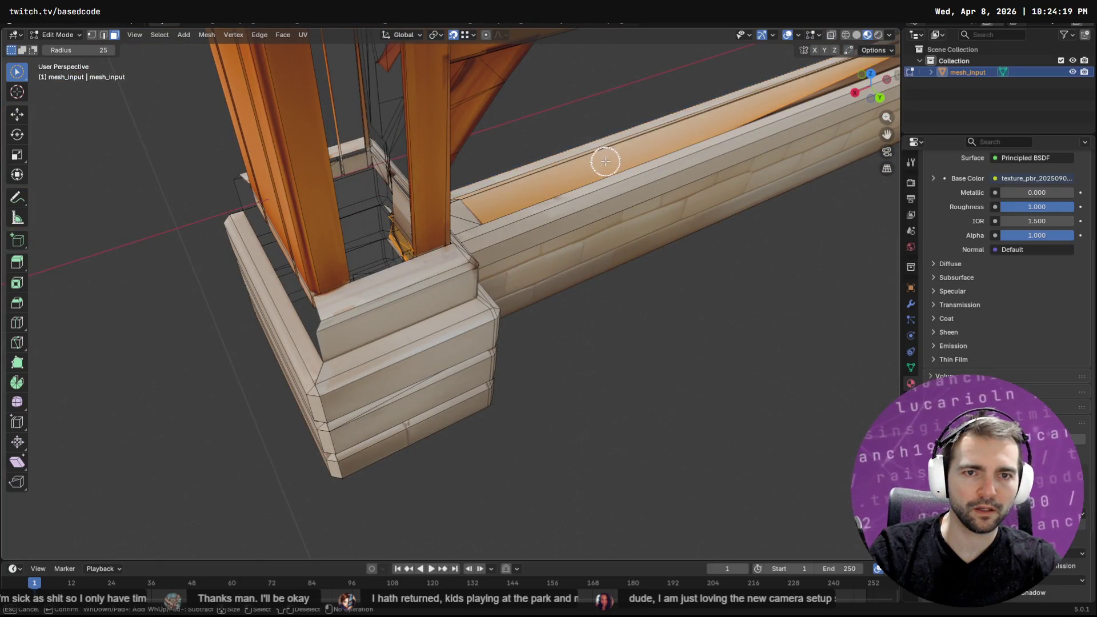
middle_click_drag(765, 117, 551, 204)
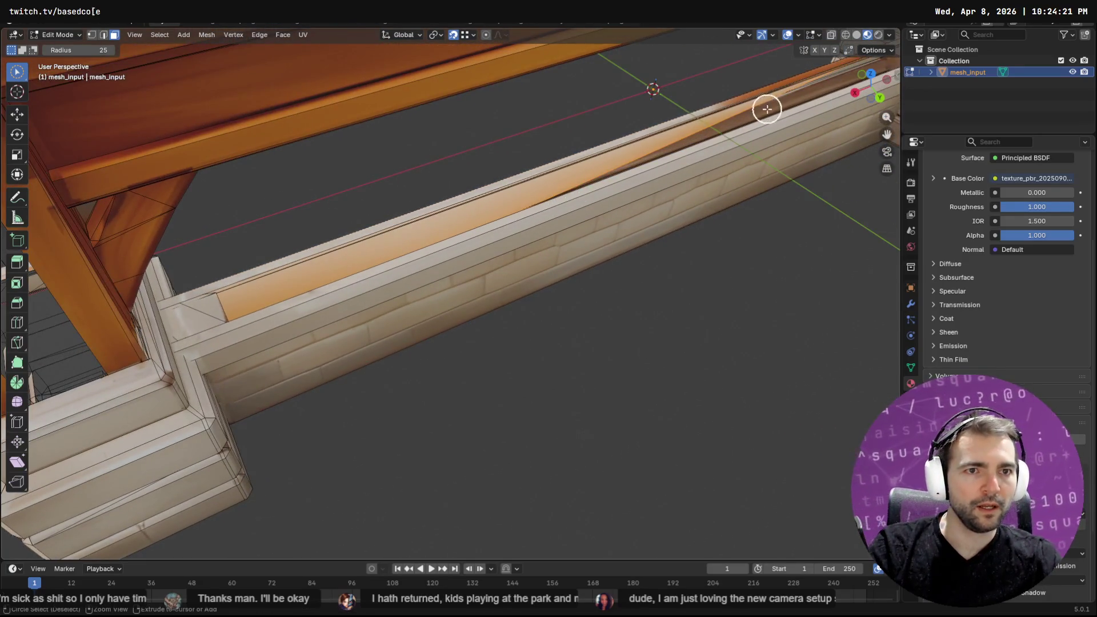
mouse_move(732, 135)
middle_mouse_down()
mouse_move(582, 117)
mouse_move(610, 122)
mouse_move(600, 105)
middle_mouse_up()
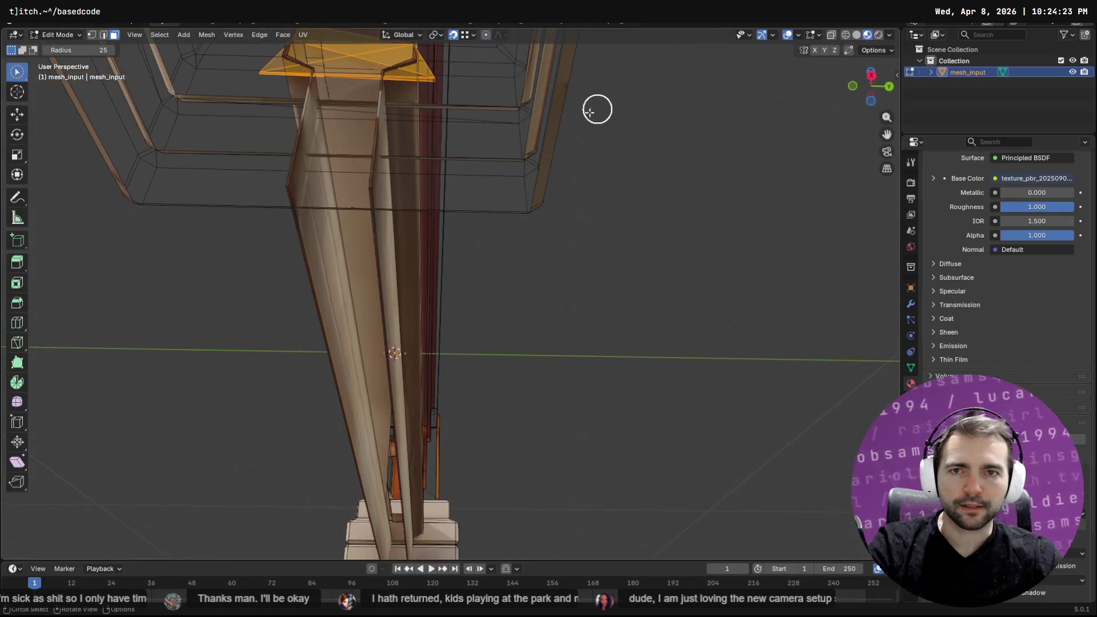
key("x")
left_click(540, 118)
mouse_move(541, 122)
middle_mouse_down()
mouse_move(485, 154)
mouse_move(492, 167)
mouse_move(504, 159)
mouse_move(495, 142)
mouse_move(654, 246)
mouse_move(590, 275)
mouse_move(461, 248)
mouse_move(468, 276)
mouse_move(455, 261)
middle_mouse_up()
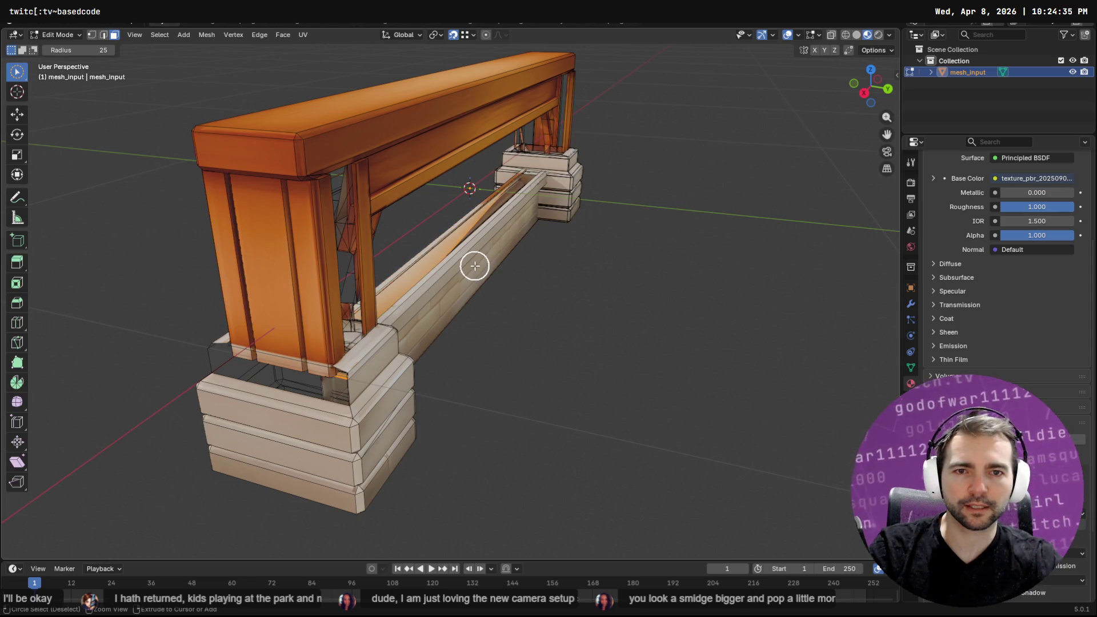
middle_click_drag(460, 287, 511, 217)
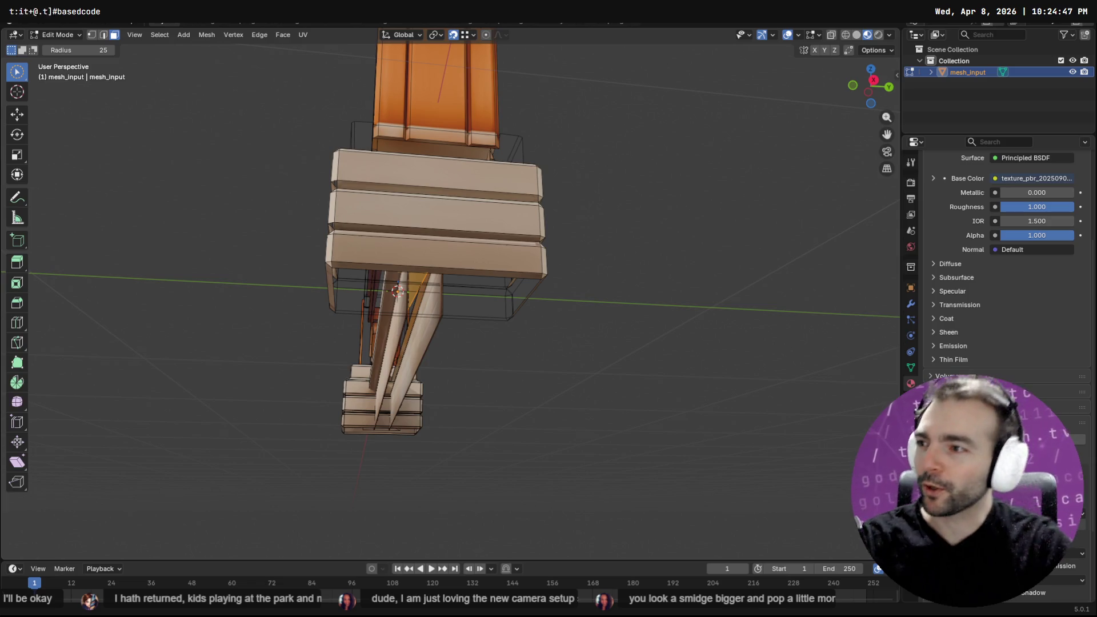
Delete another stray face under the corner cap
mouse_move(379, 223)
middle_mouse_down()
mouse_move(392, 193)
mouse_move(416, 213)
middle_mouse_up()
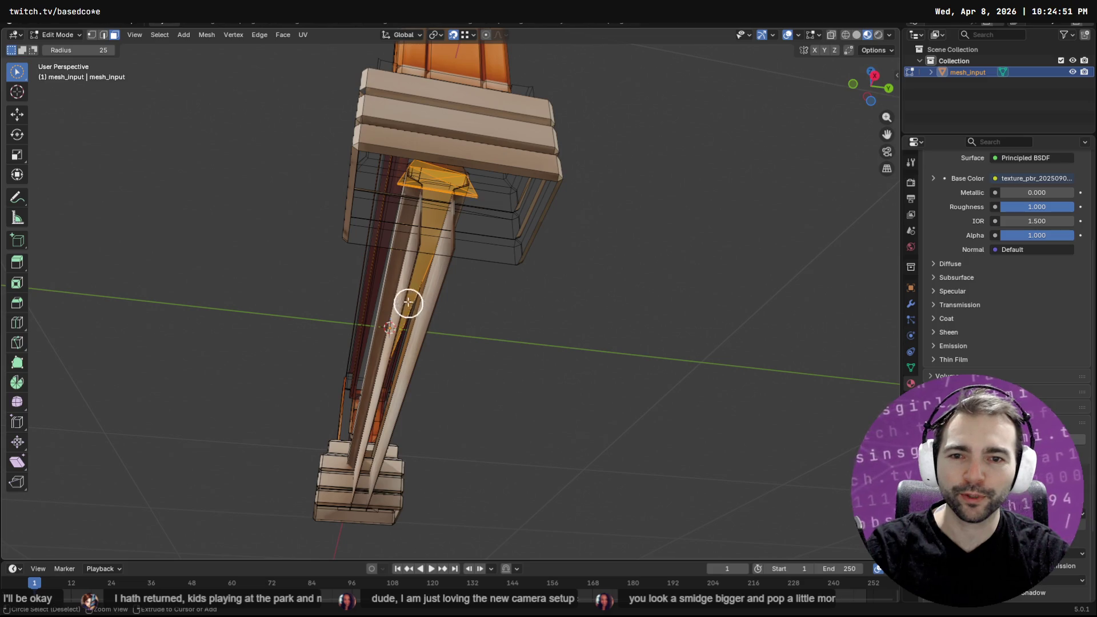
mouse_move(482, 238)
middle_mouse_down()
mouse_move(481, 201)
mouse_move(467, 221)
mouse_move(438, 228)
mouse_move(533, 279)
mouse_move(552, 342)
mouse_move(441, 179)
mouse_move(409, 289)
middle_mouse_up()
key("x")
left_click(467, 221)
left_click(409, 297)
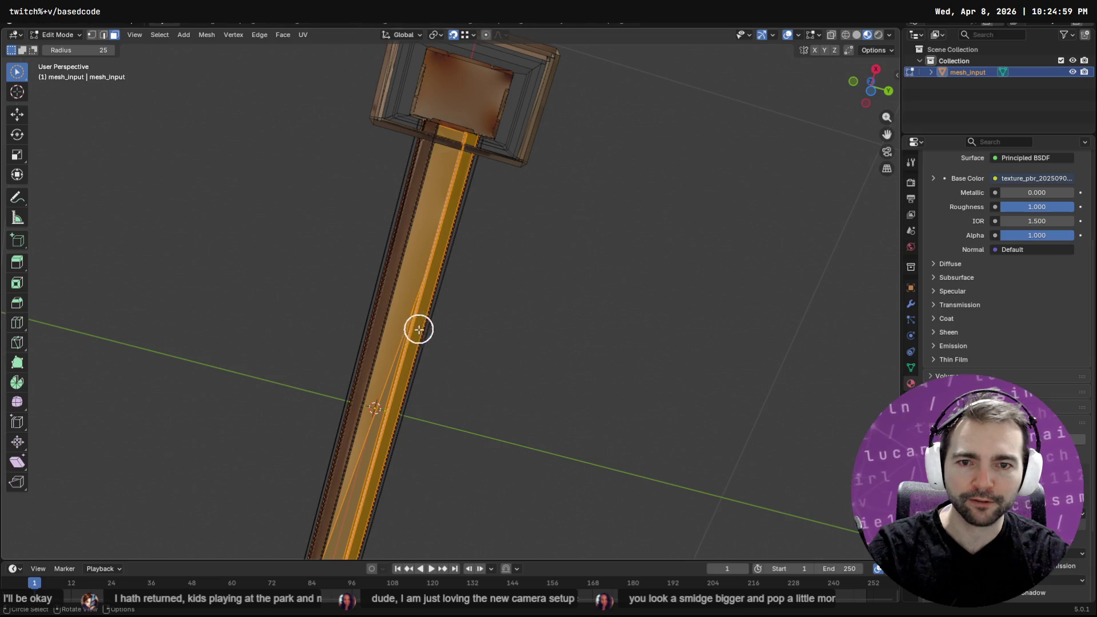
left_click(416, 374)
Try Flip Normals on the beam faces, revert it, and bring Godot's Chapel scene forward
mouse_move(406, 375)
middle_mouse_down()
mouse_move(502, 459)
mouse_move(500, 533)
mouse_move(423, 453)
mouse_move(504, 439)
mouse_move(507, 411)
mouse_move(492, 417)
mouse_move(513, 348)
mouse_move(498, 367)
middle_mouse_up()
key("F3")
type("flip")
key("Return")
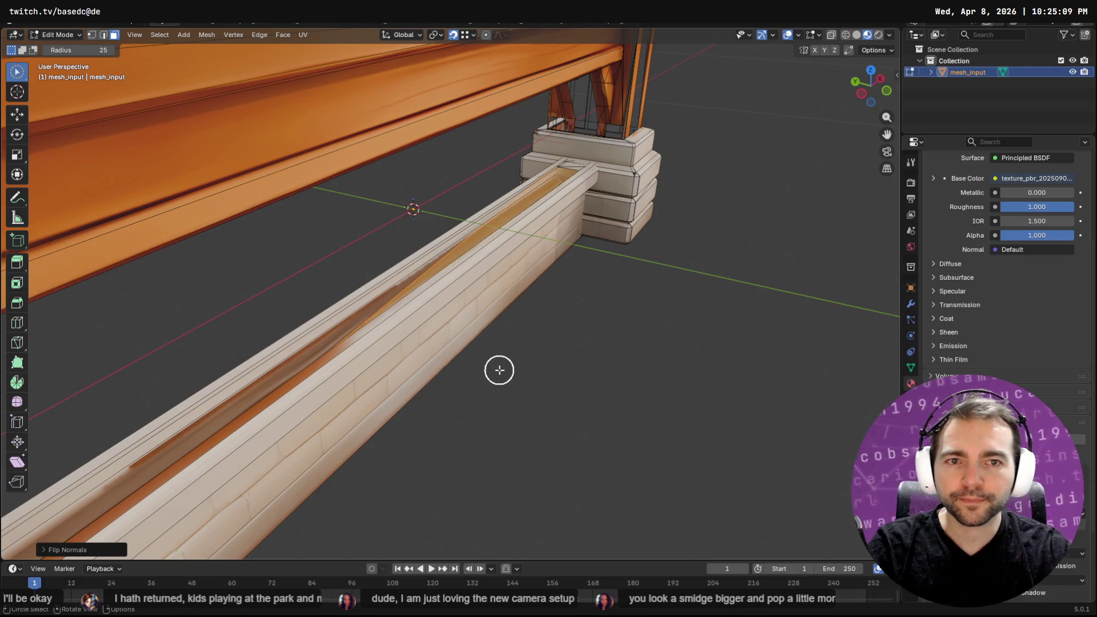
key("ctrl+z")
mouse_move(279, 360)
middle_mouse_down()
mouse_move(270, 370)
mouse_move(335, 335)
middle_mouse_up()
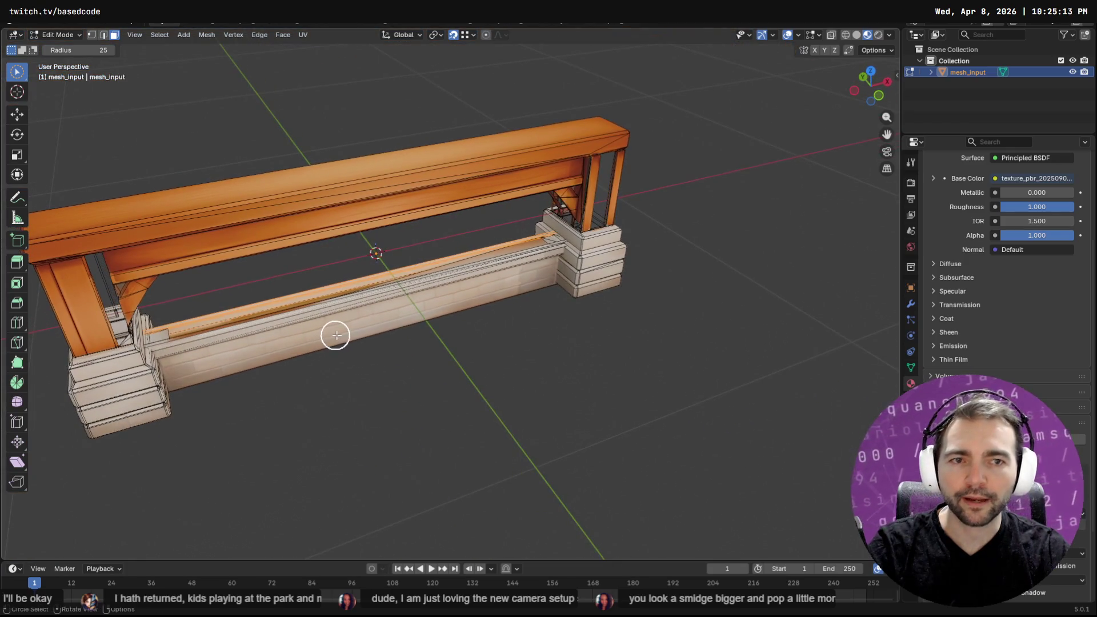
key("alt+Tab")
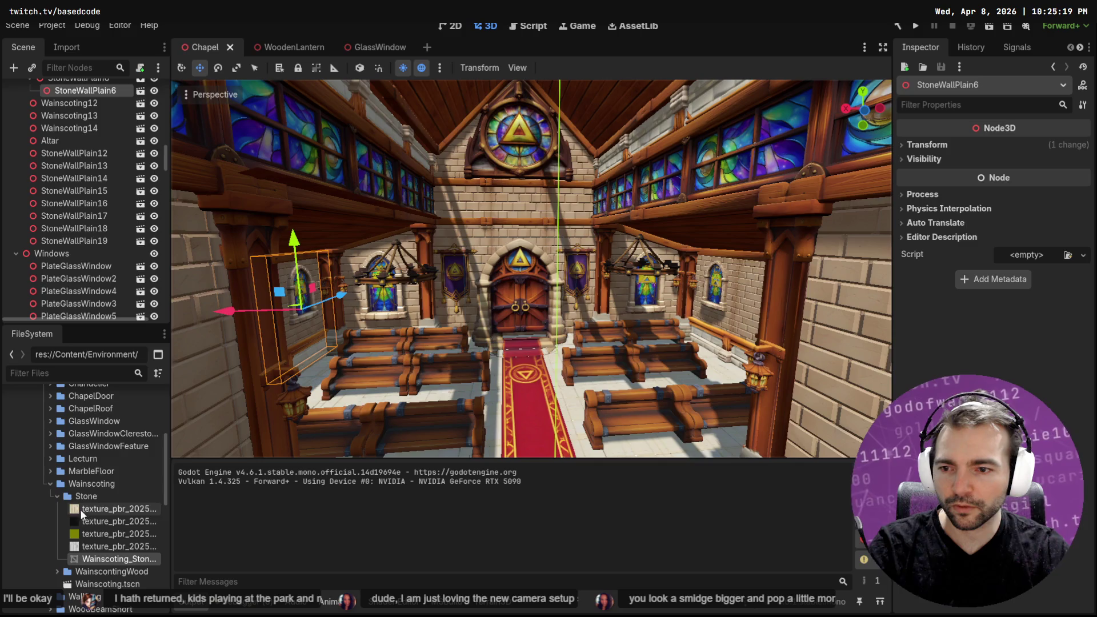
Open Wainscoting.tscn in Godot, view the WainscotingWood mesh, then return Blender to Object Mode
double_click(99, 585)
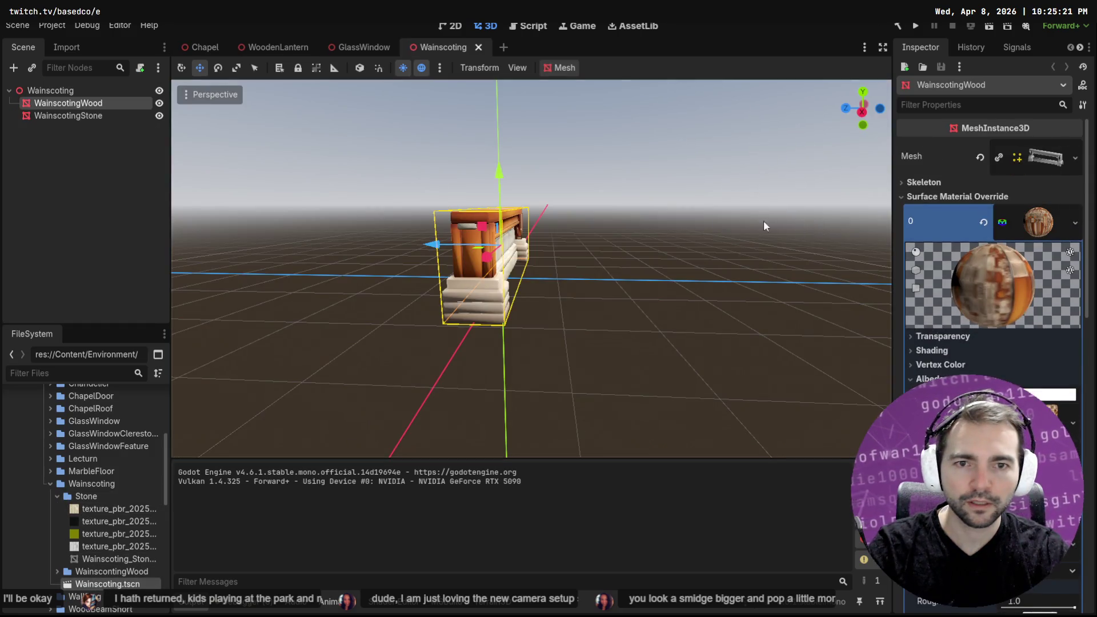
middle_click_drag(797, 224, 599, 215)
scroll(609, 212, "up", 5)
mouse_move(775, 223)
middle_mouse_down()
mouse_move(666, 250)
mouse_move(725, 292)
mouse_move(574, 277)
mouse_move(594, 267)
mouse_move(580, 313)
middle_mouse_up()
key("alt+Tab")
middle_click_drag(632, 274, 631, 266)
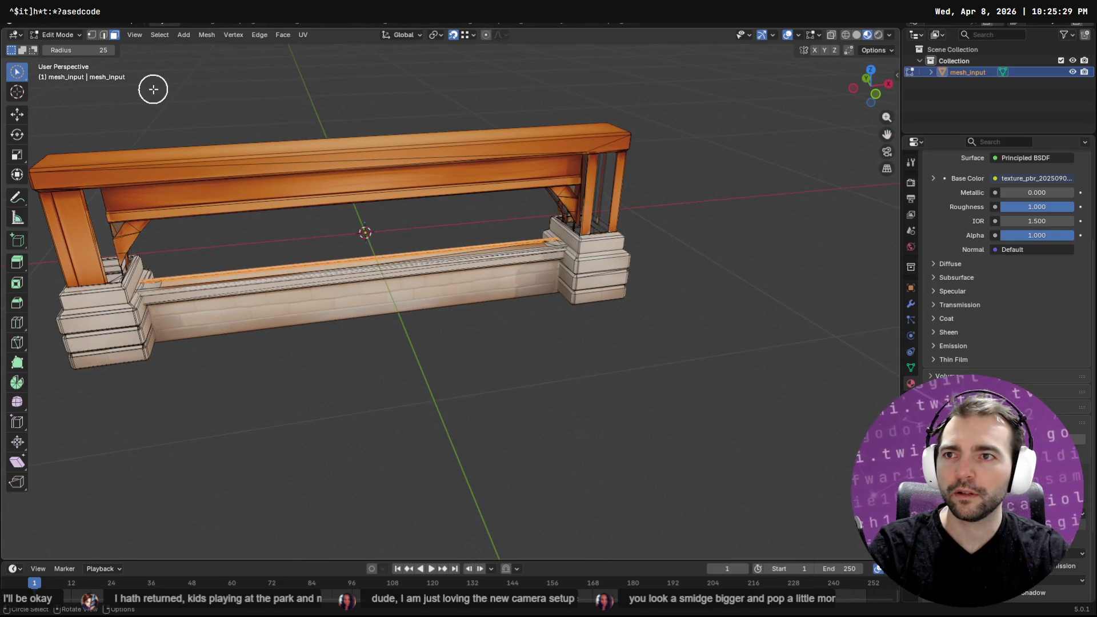
key("Tab")
Export mesh_input as Wavefront OBJ, overwriting Wainscoting_Wood.obj in the pasted WainscotingWood folder path
key("q")
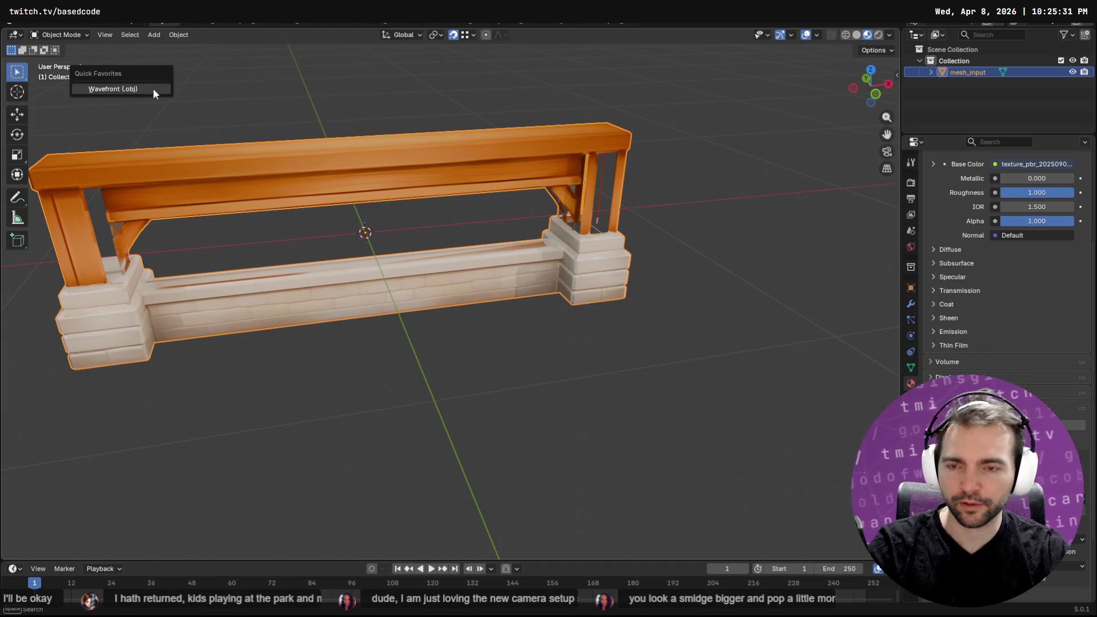
left_click(157, 91)
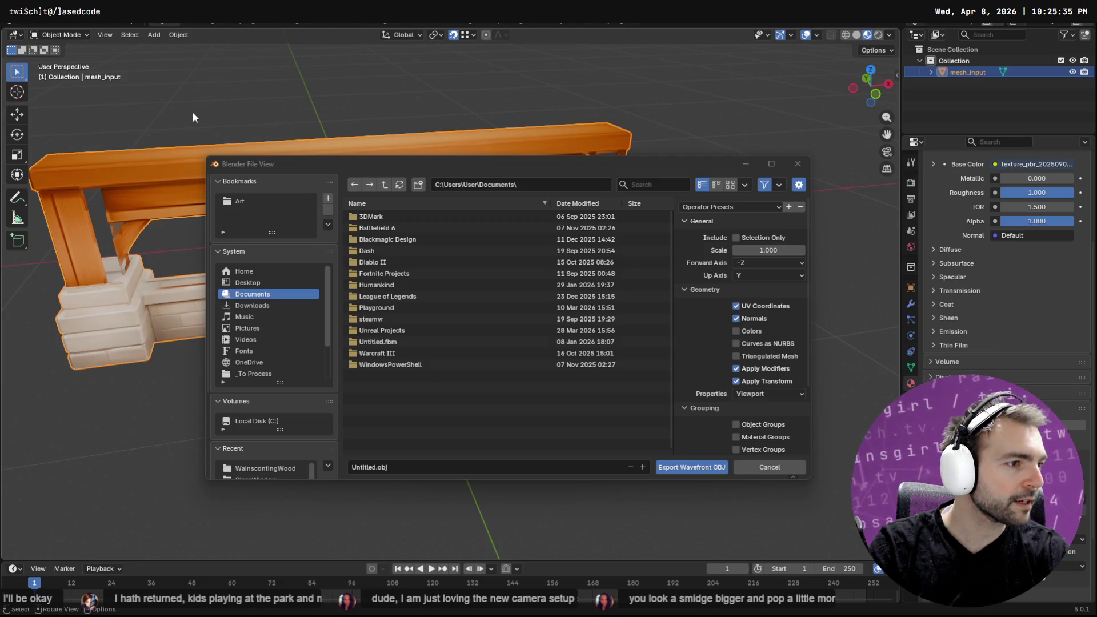
key("alt+Tab")
key("alt+Tab")
left_click(520, 183)
key("ctrl+v")
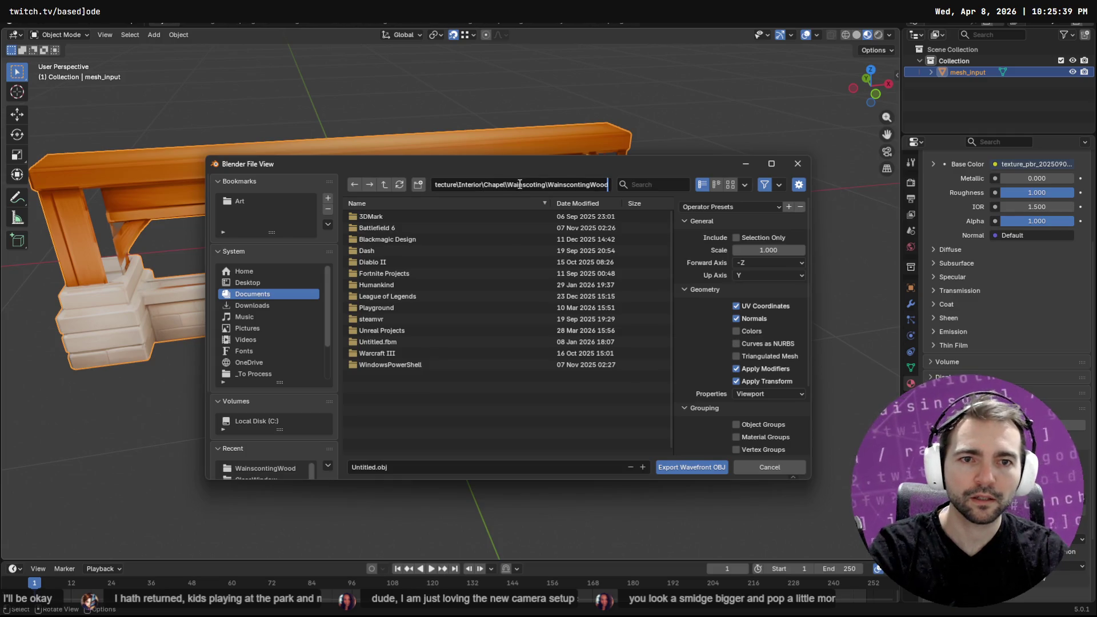
key("Return")
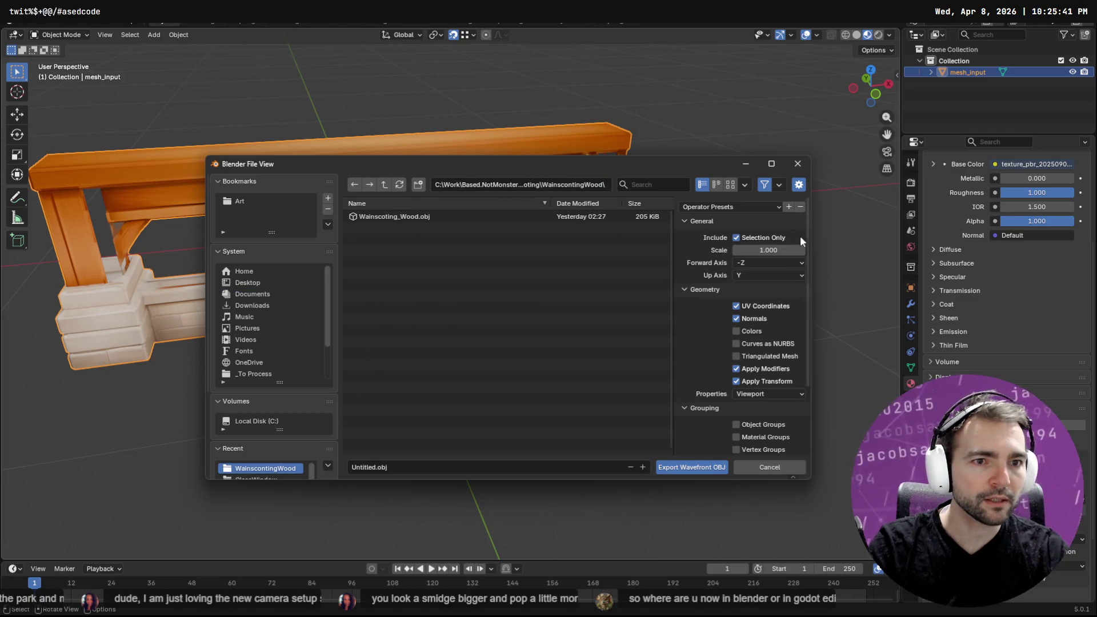
left_click(931, 72)
left_click(952, 83)
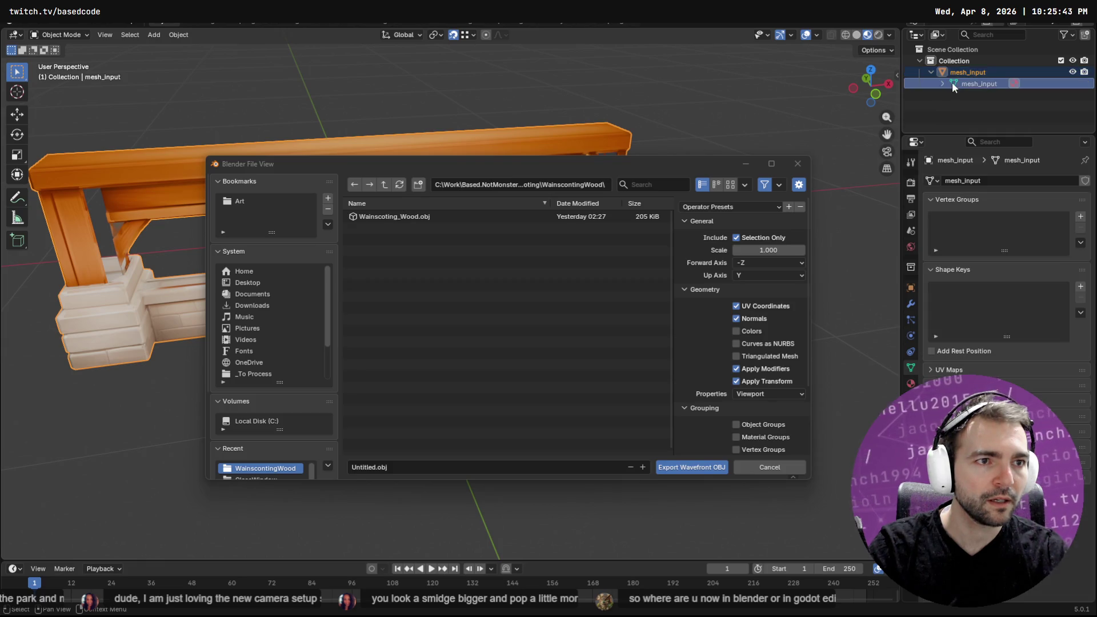
left_click(400, 216)
left_click(674, 465)
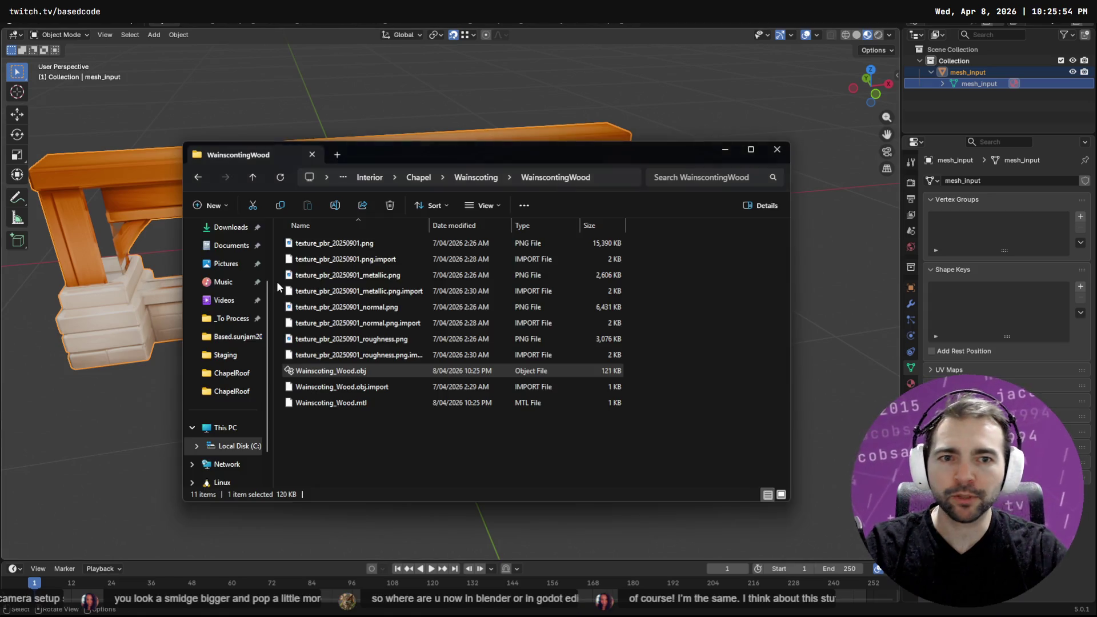
left_click(279, 281)
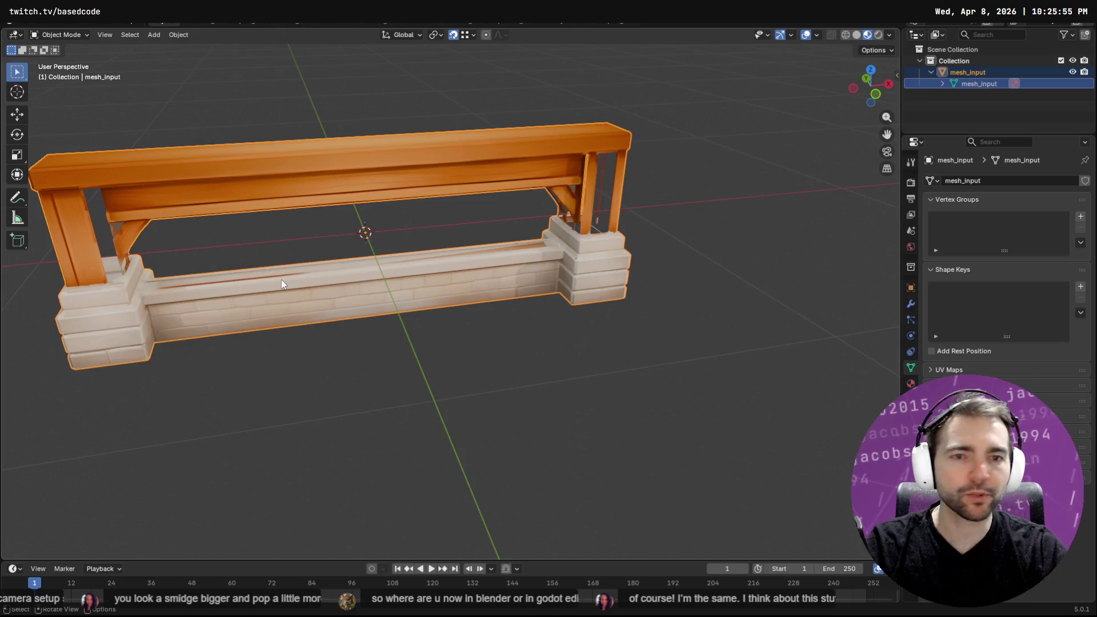
Orbit the re-imported wainscoting in Godot and compare it with the Blender mesh
key("alt+Tab")
mouse_move(422, 258)
middle_mouse_down()
mouse_move(604, 274)
mouse_move(438, 267)
mouse_move(582, 299)
middle_mouse_up()
scroll(604, 273, "up", 3)
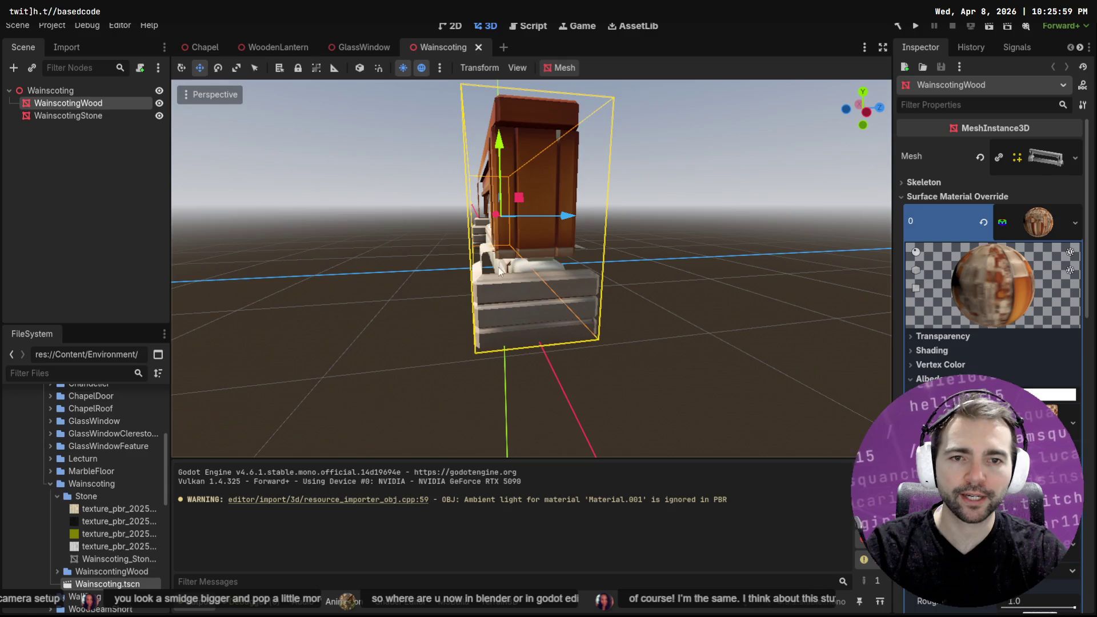
mouse_move(438, 254)
middle_mouse_down()
mouse_move(692, 247)
mouse_move(289, 277)
mouse_move(552, 260)
middle_mouse_up()
scroll(550, 259, "down", 5)
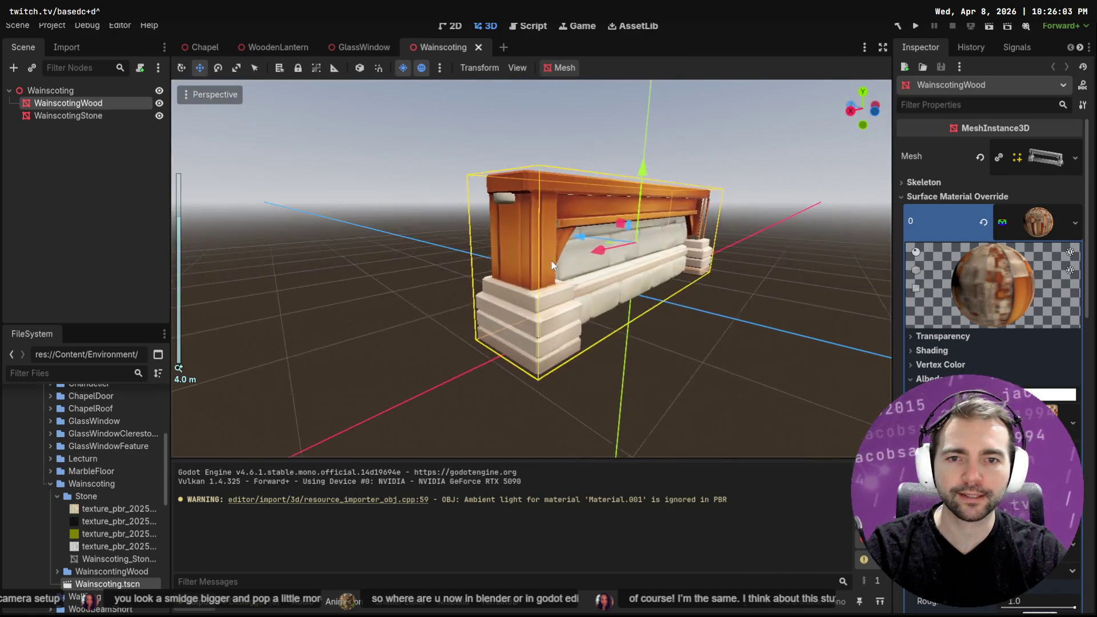
key("alt+Tab")
mouse_move(636, 257)
middle_mouse_down()
mouse_move(592, 254)
mouse_move(713, 272)
mouse_move(606, 262)
middle_mouse_up()
Compare the views again and inspect WainscotingStone and WainscotingWood in Godot's Scene dock
key("alt+Tab")
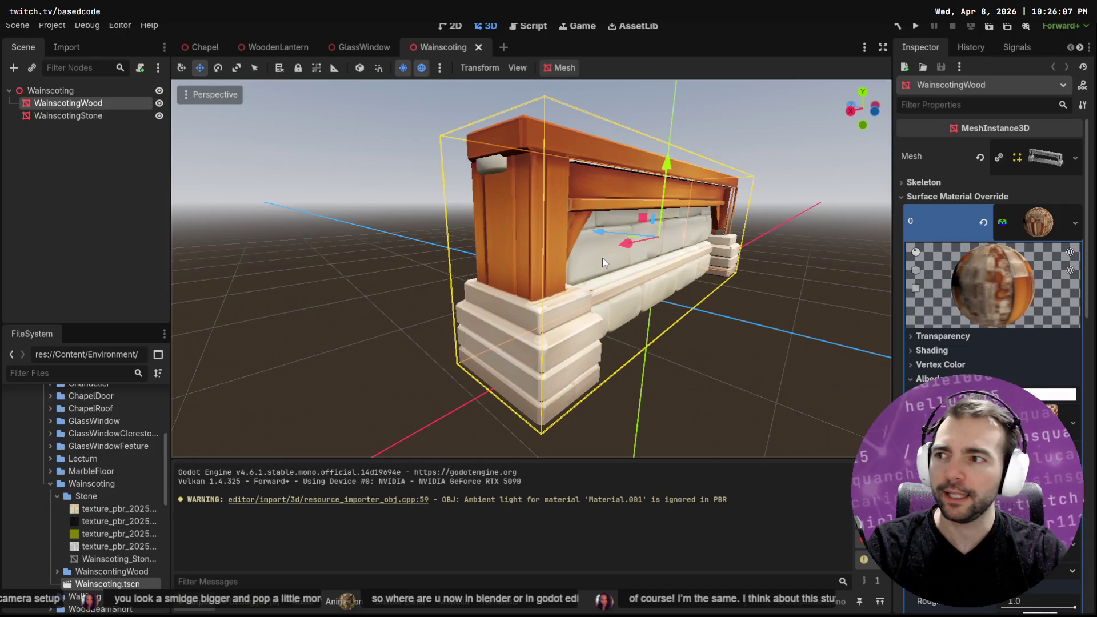
middle_click_drag(509, 343, 737, 314)
key("alt+Tab")
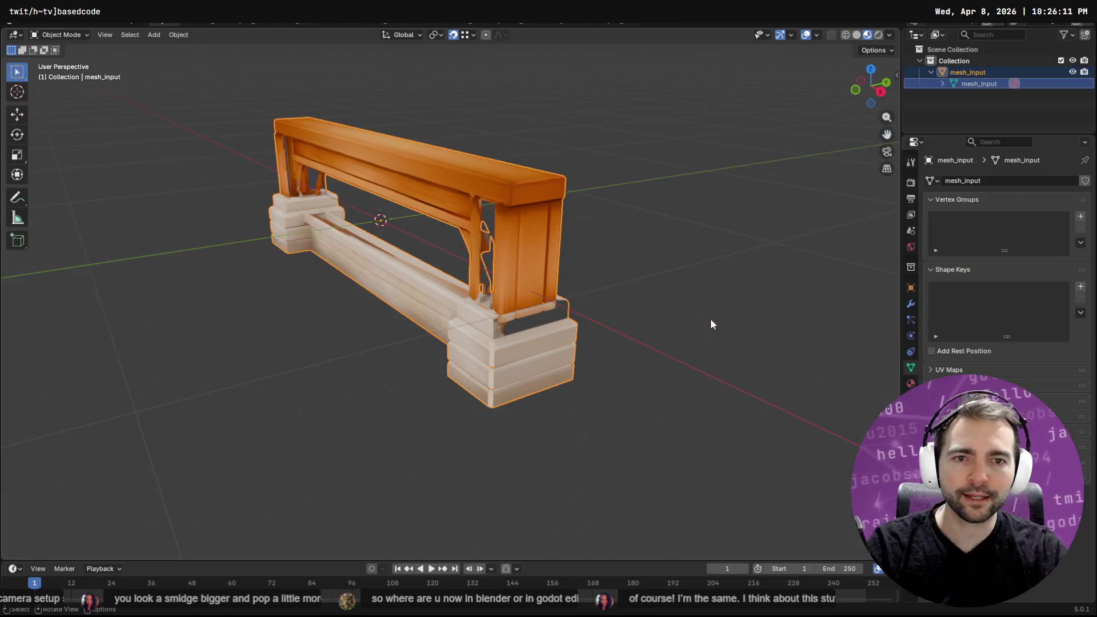
key("alt+Tab")
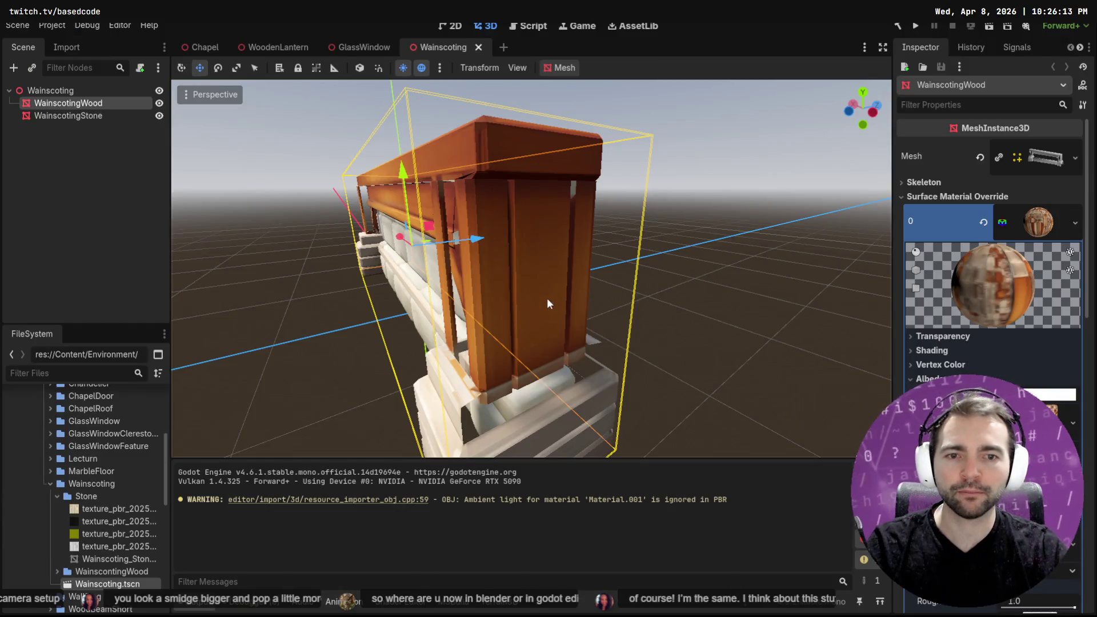
key("alt+Tab")
key("alt+Tab")
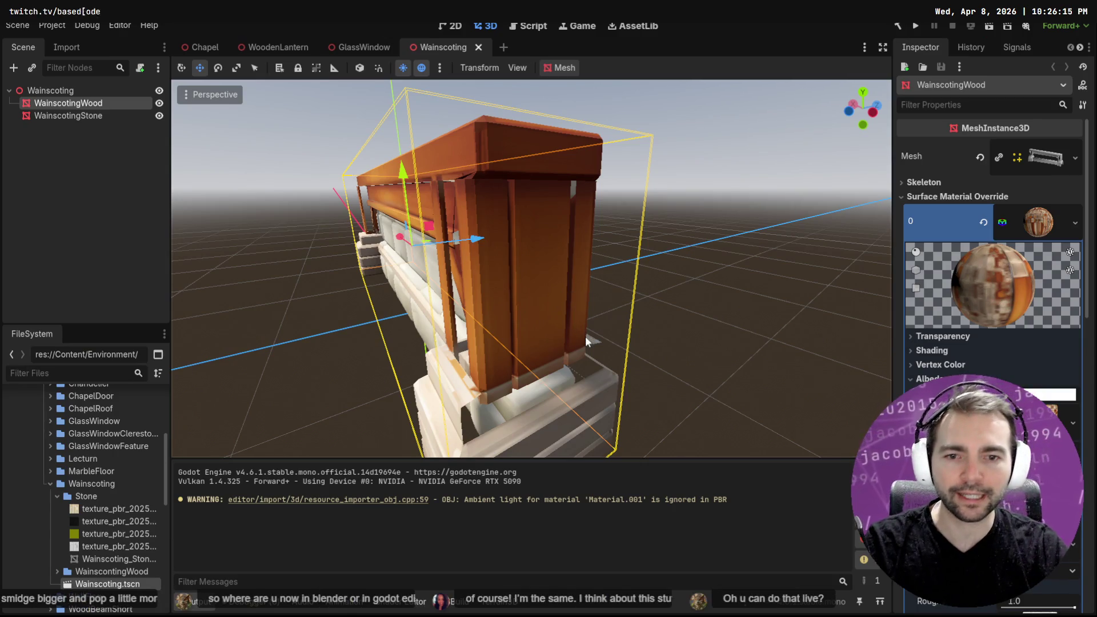
scroll(585, 336, "up", 3)
left_click(580, 310)
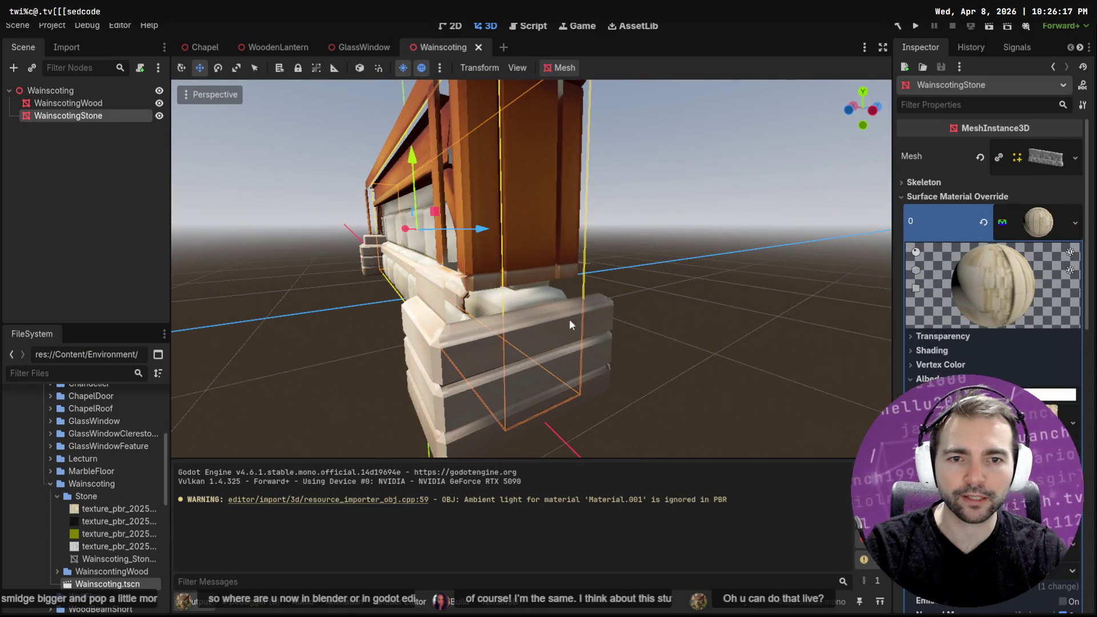
left_click(605, 329)
key("alt+Tab")
In Edit Mode, orbit to the pillar front and select its front strip and step face
key("Tab")
scroll(581, 332, "up", 5)
mouse_move(711, 369)
middle_mouse_down()
mouse_move(696, 341)
mouse_move(657, 331)
mouse_move(567, 335)
mouse_move(629, 326)
middle_mouse_up()
mouse_move(392, 282)
middle_mouse_down()
mouse_move(358, 284)
mouse_move(400, 266)
middle_mouse_up()
mouse_move(647, 231)
middle_mouse_down()
mouse_move(580, 235)
mouse_move(554, 223)
mouse_move(554, 237)
mouse_move(590, 246)
mouse_move(259, 255)
mouse_move(410, 265)
mouse_move(458, 245)
mouse_move(609, 255)
mouse_move(340, 242)
mouse_move(472, 230)
mouse_move(415, 296)
middle_mouse_up()
left_click_drag(415, 295, 420, 303)
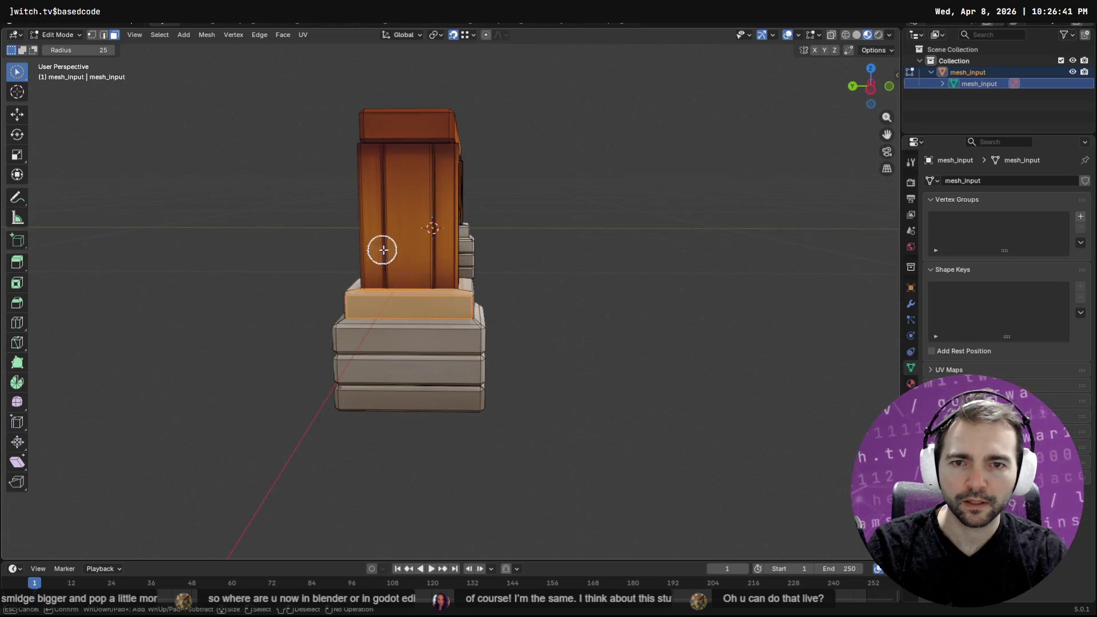
middle_click_drag(458, 264, 635, 251)
mouse_move(507, 260)
middle_mouse_down()
mouse_move(718, 237)
mouse_move(711, 247)
mouse_move(492, 262)
mouse_move(691, 248)
mouse_move(491, 258)
mouse_move(578, 225)
mouse_move(559, 237)
middle_mouse_up()
scroll(492, 258, "up", 5)
scroll(559, 237, "up", 3)
mouse_move(531, 308)
middle_mouse_down()
mouse_move(544, 296)
mouse_move(644, 286)
mouse_move(379, 289)
mouse_move(445, 273)
mouse_move(431, 276)
middle_mouse_up()
Circle-select the cap piece's edges at the pillar's stone base
key("c")
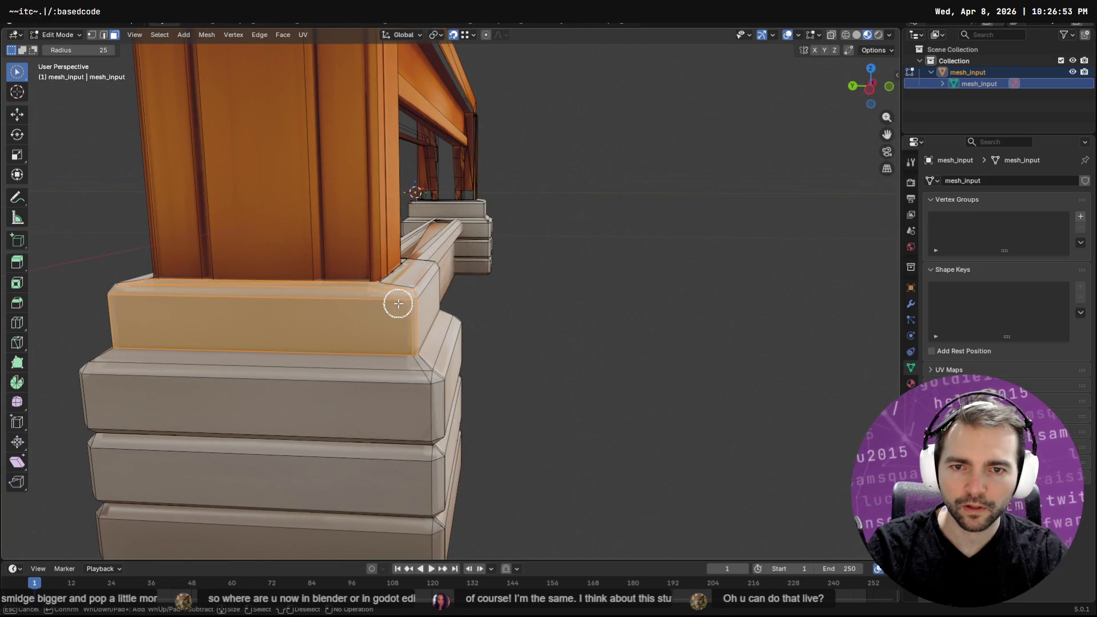
right_click(380, 312)
mouse_move(380, 312)
middle_mouse_down()
mouse_move(363, 316)
mouse_move(627, 271)
middle_mouse_up()
key("c")
left_click(730, 262)
left_click_drag(733, 257, 747, 272)
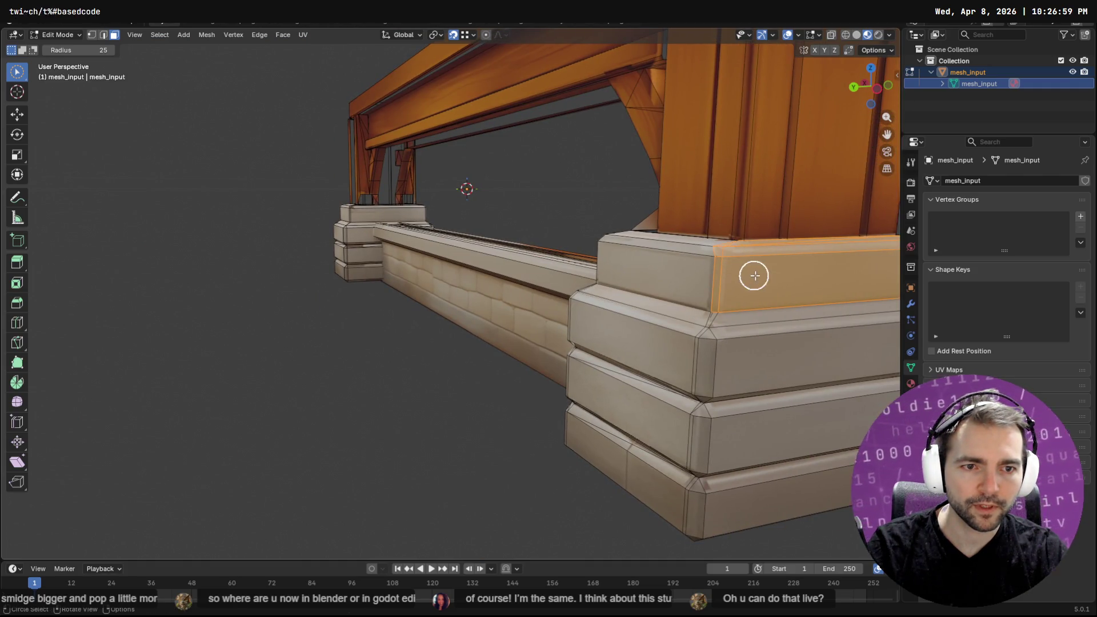
right_click(747, 272)
scroll(735, 277, "down", 5)
middle_click_drag(735, 277, 552, 288)
key("F3")
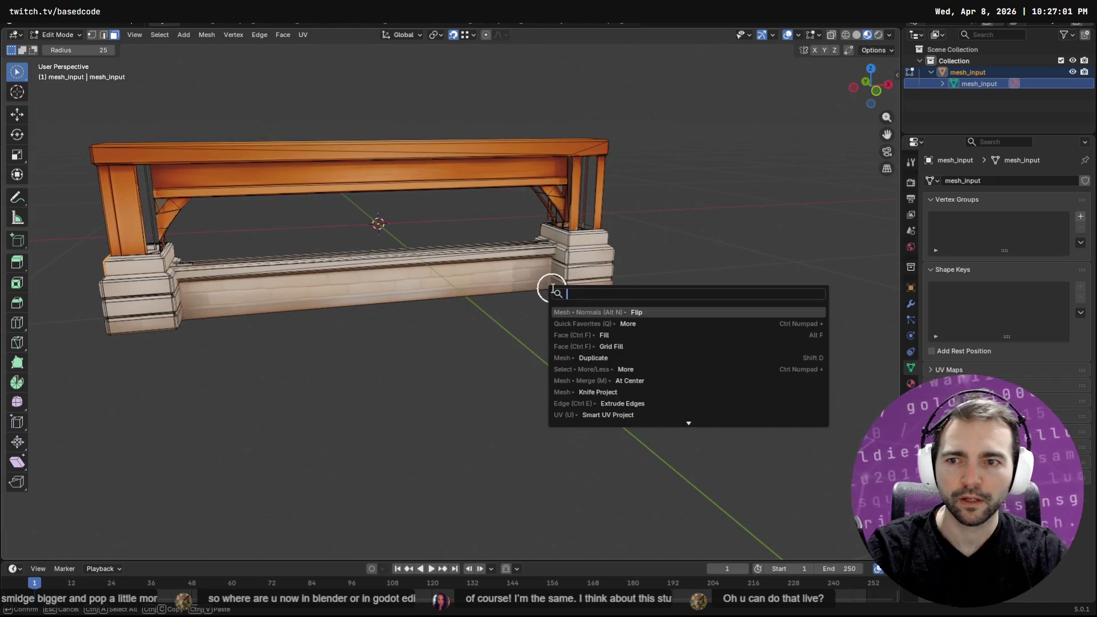
Grid Fill the cap piece's opening and mirror it by scaling -1 along global X
key("Down")
key("Down")
key("Down")
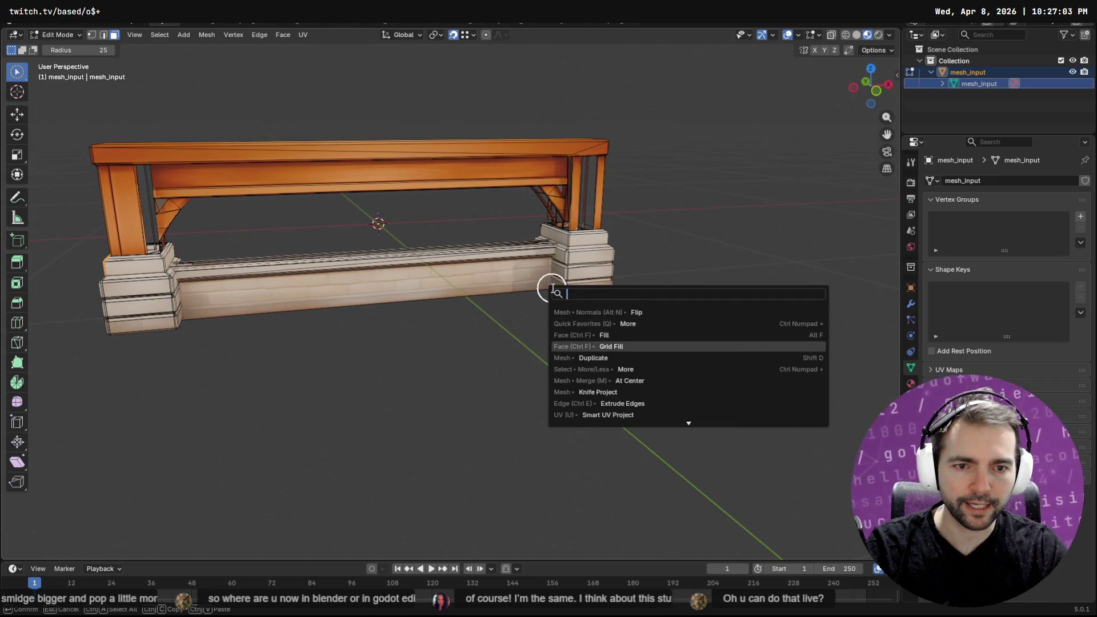
key("Return")
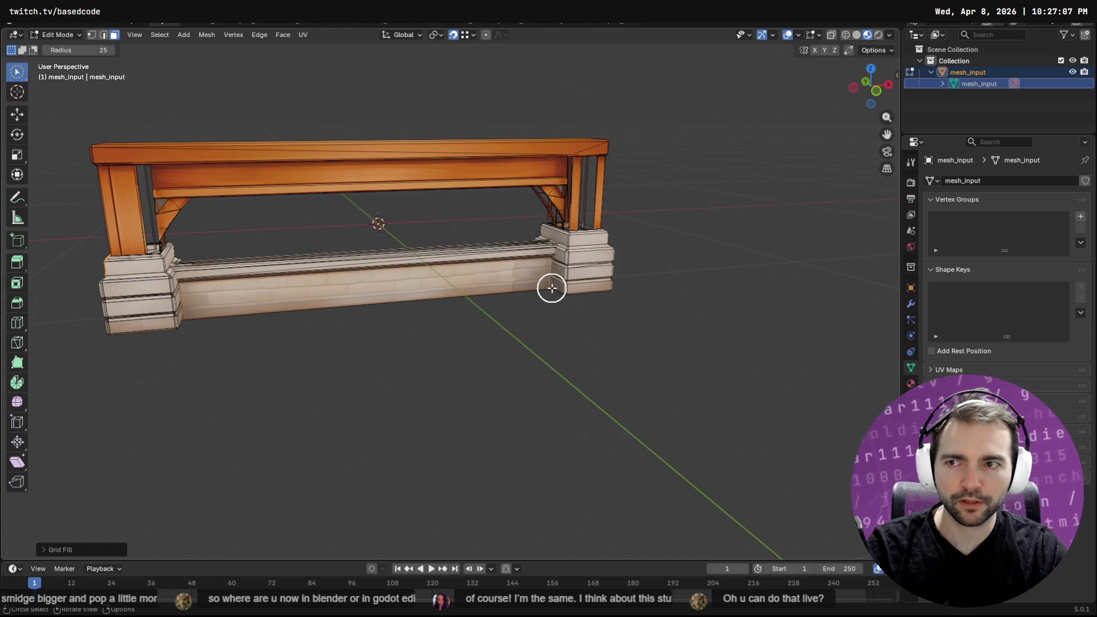
key("s")
key("x")
key("Return")
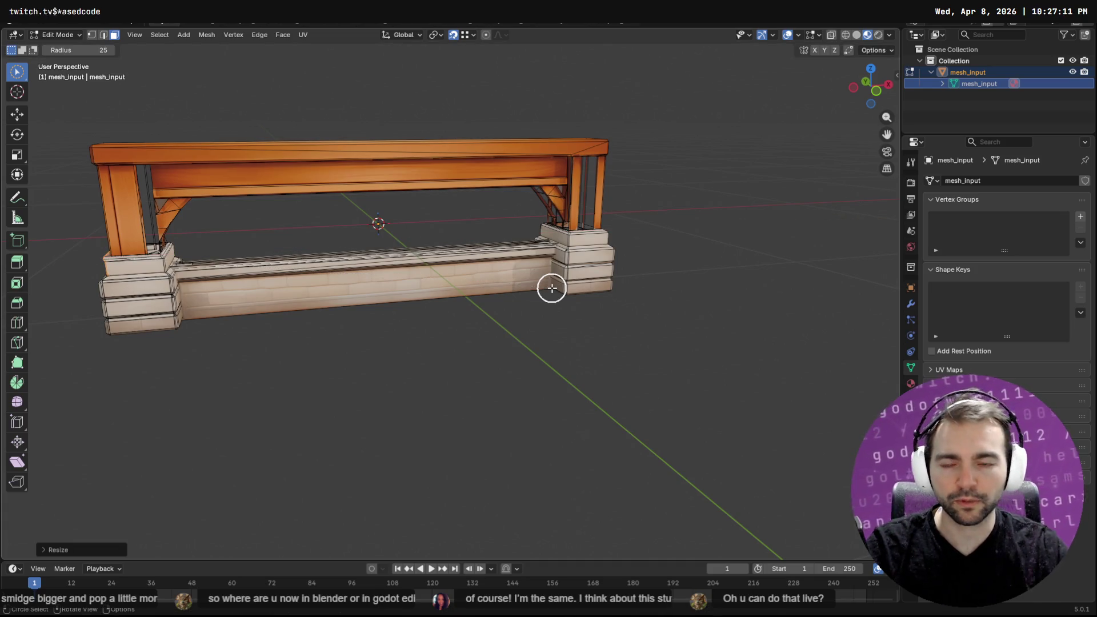
mouse_move(680, 241)
middle_mouse_down()
mouse_move(550, 235)
mouse_move(651, 236)
middle_mouse_up()
key("ctrl+z")
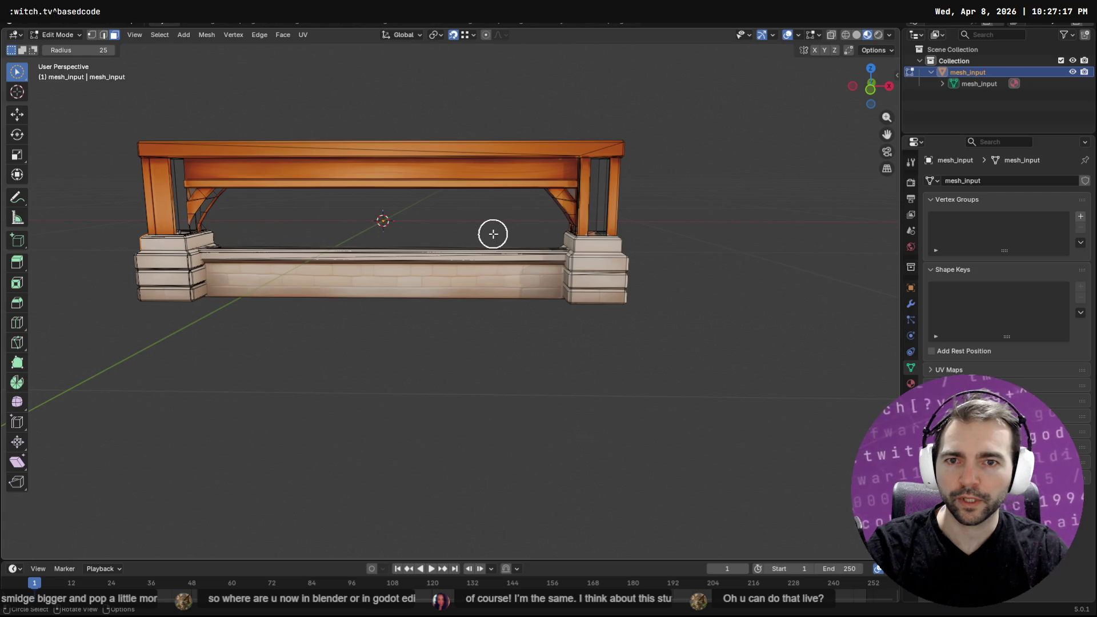
Set the transform orientation to Cursor
key("s")
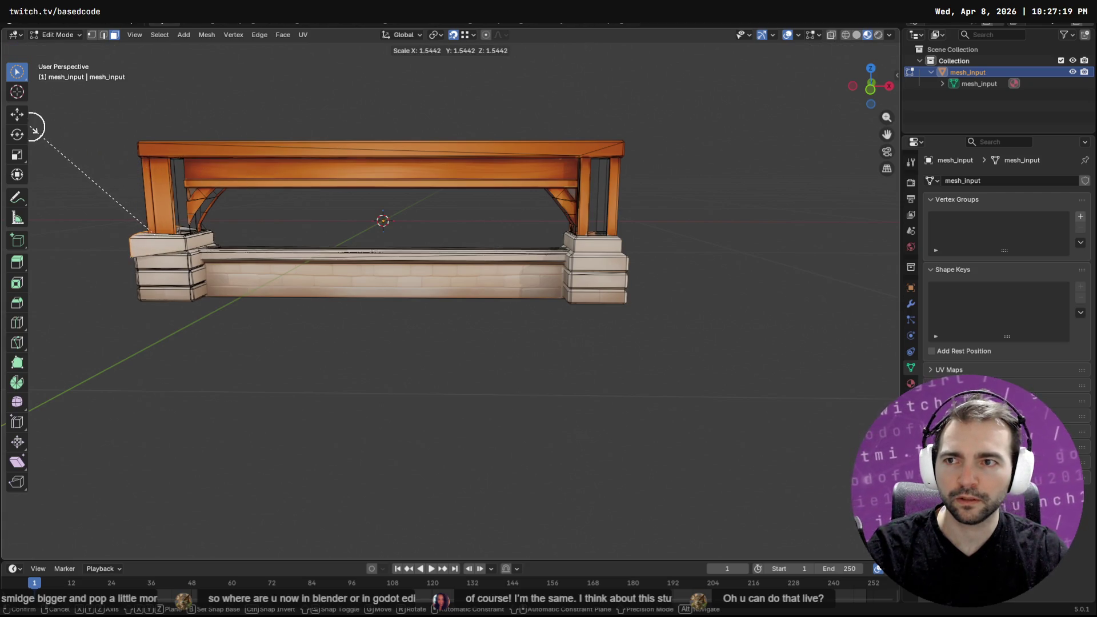
left_click(97, 120)
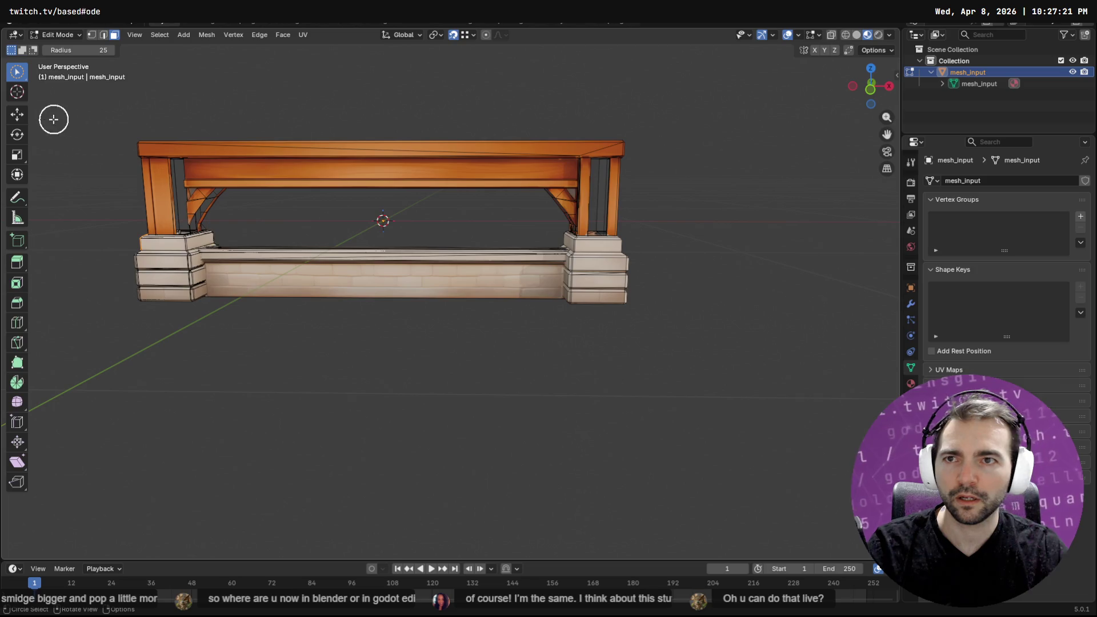
left_click(403, 35)
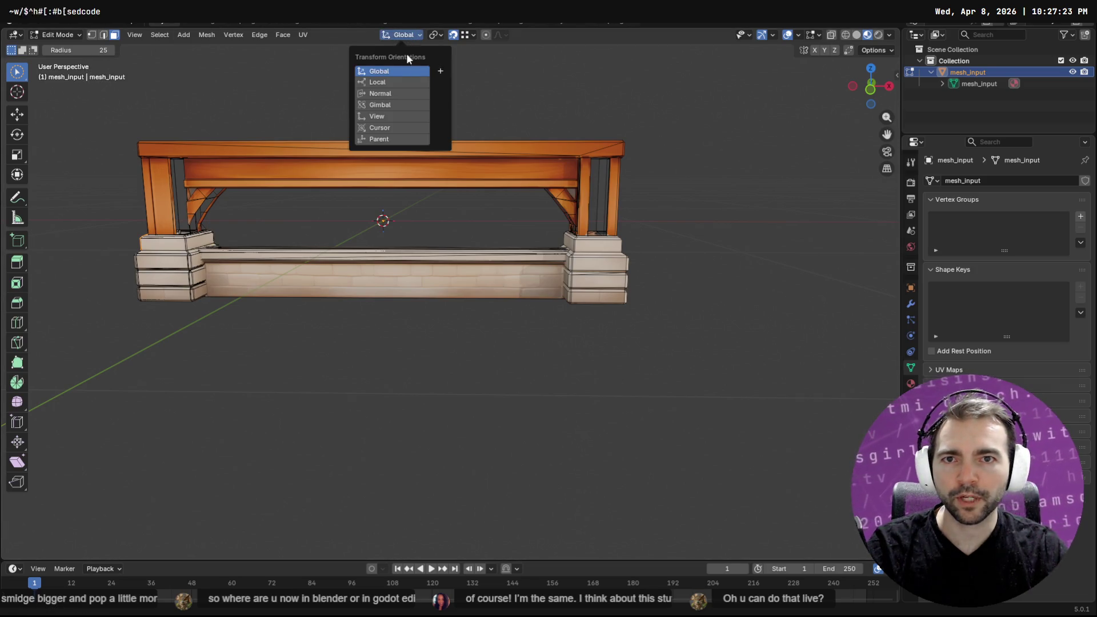
left_click(386, 127)
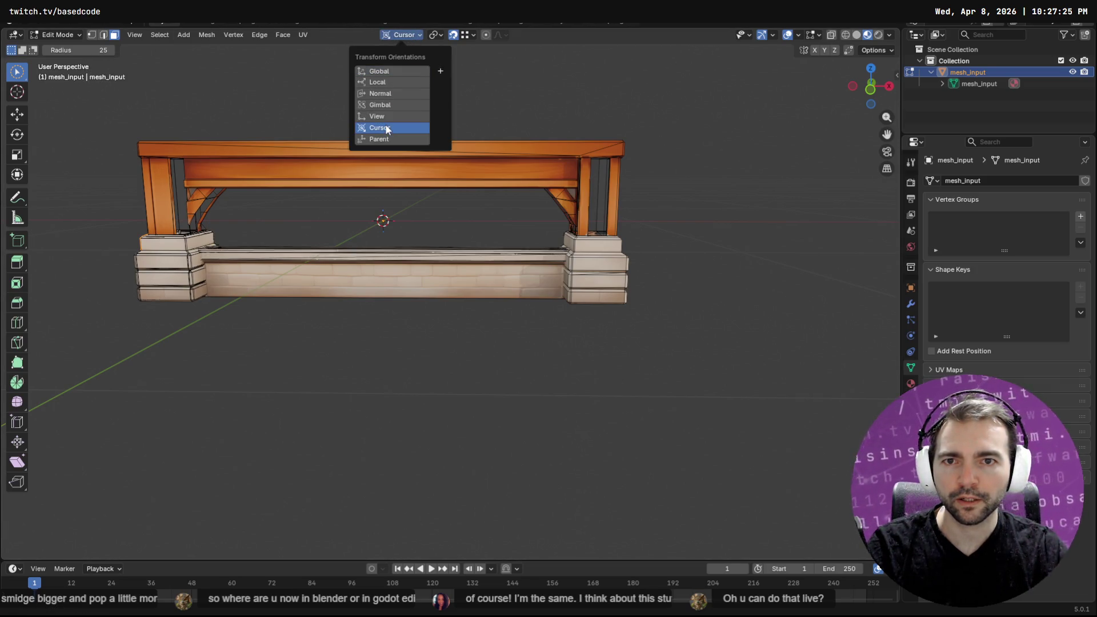
Circle-select the unwanted cap faces and delete them
key("c")
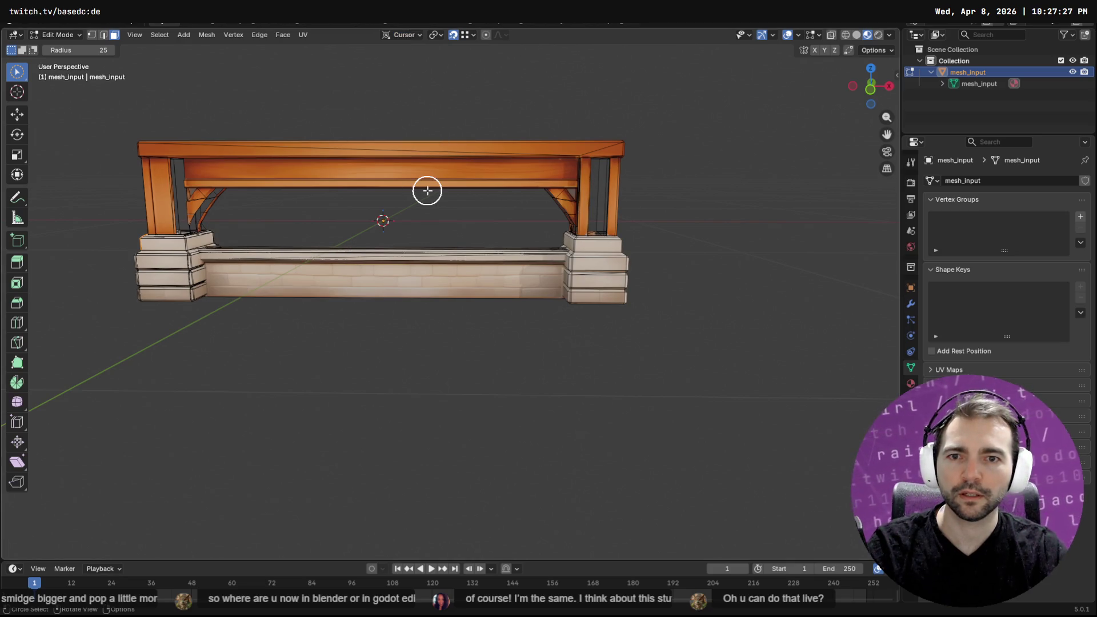
key("x")
left_click(429, 195)
Mirror the cap geometry by scaling it -1 along cursor X
key("s")
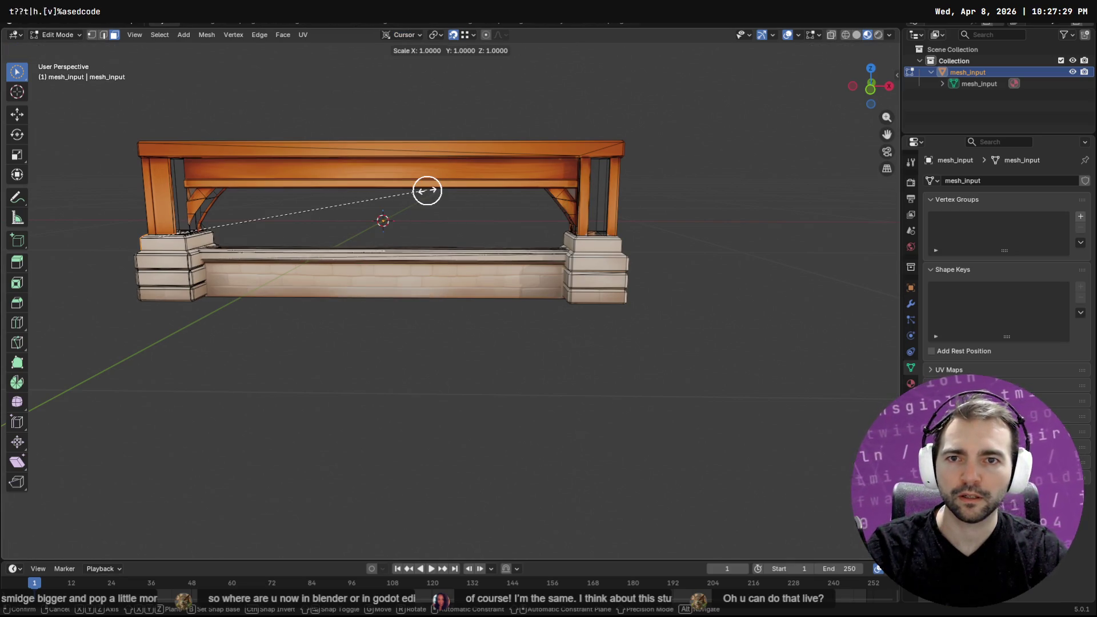
type("x")
type("-1")
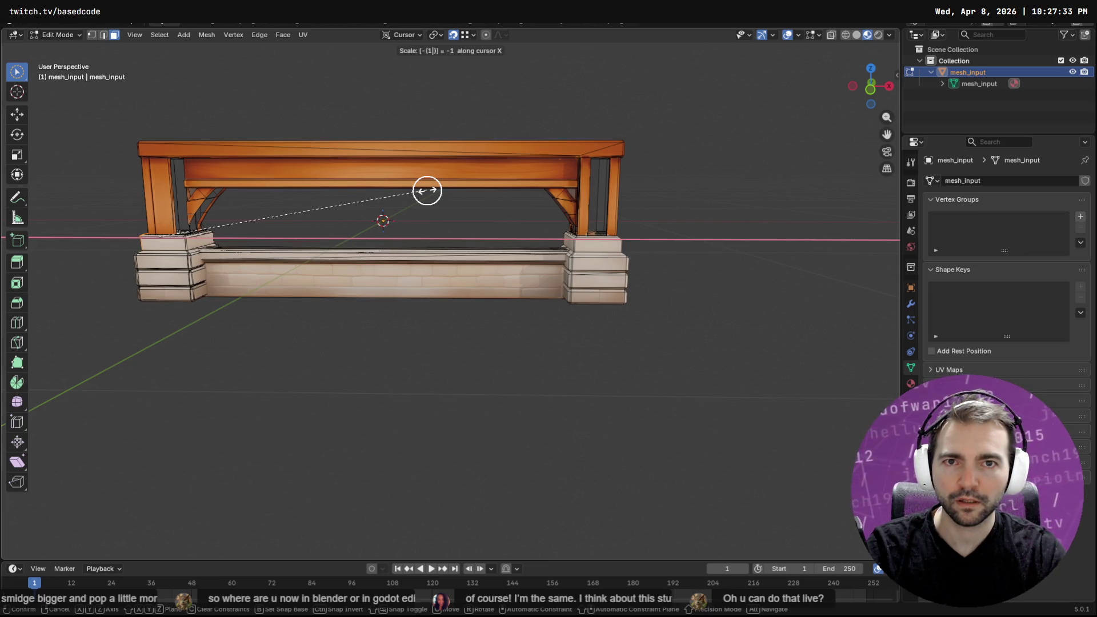
key("Return")
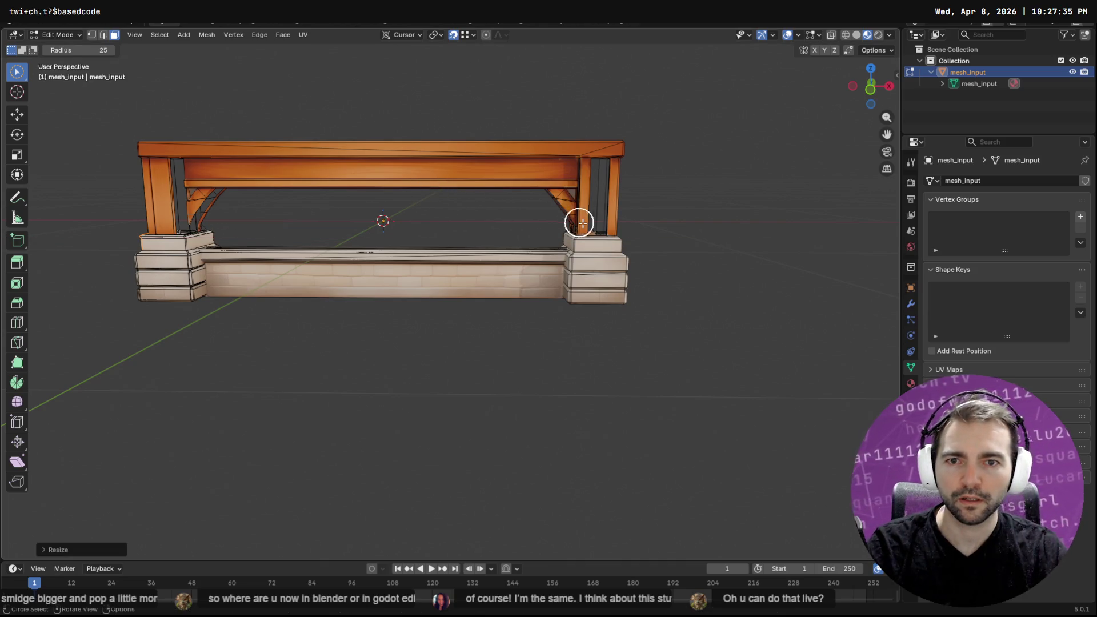
mouse_move(421, 220)
middle_mouse_down()
mouse_move(538, 223)
mouse_move(497, 238)
mouse_move(462, 233)
middle_mouse_up()
Extrude the cap region in place
key("e")
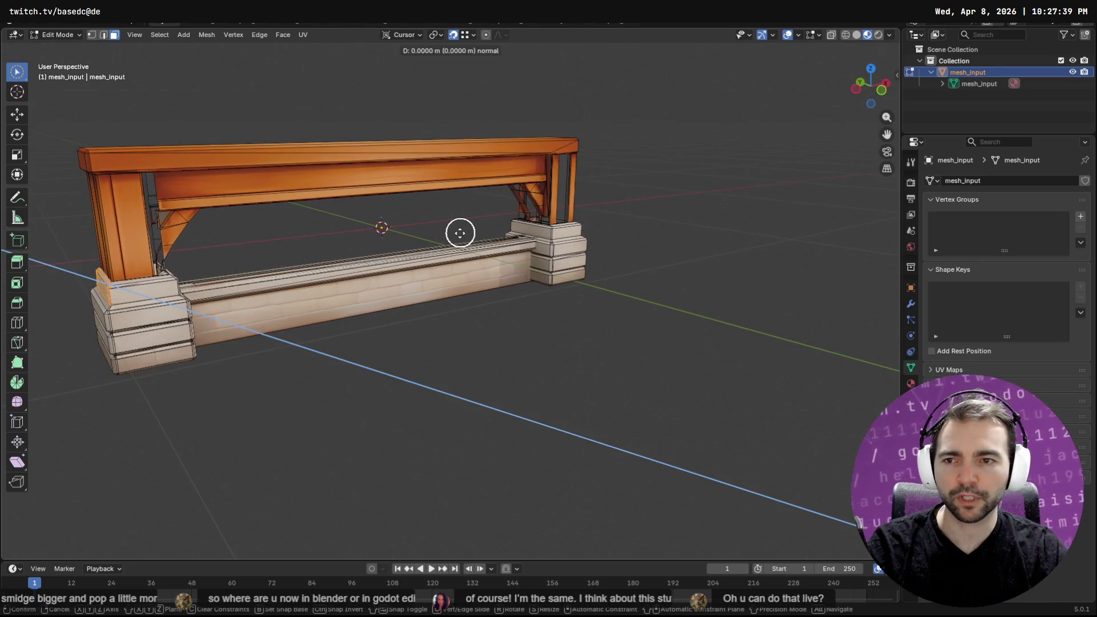
left_click(416, 274)
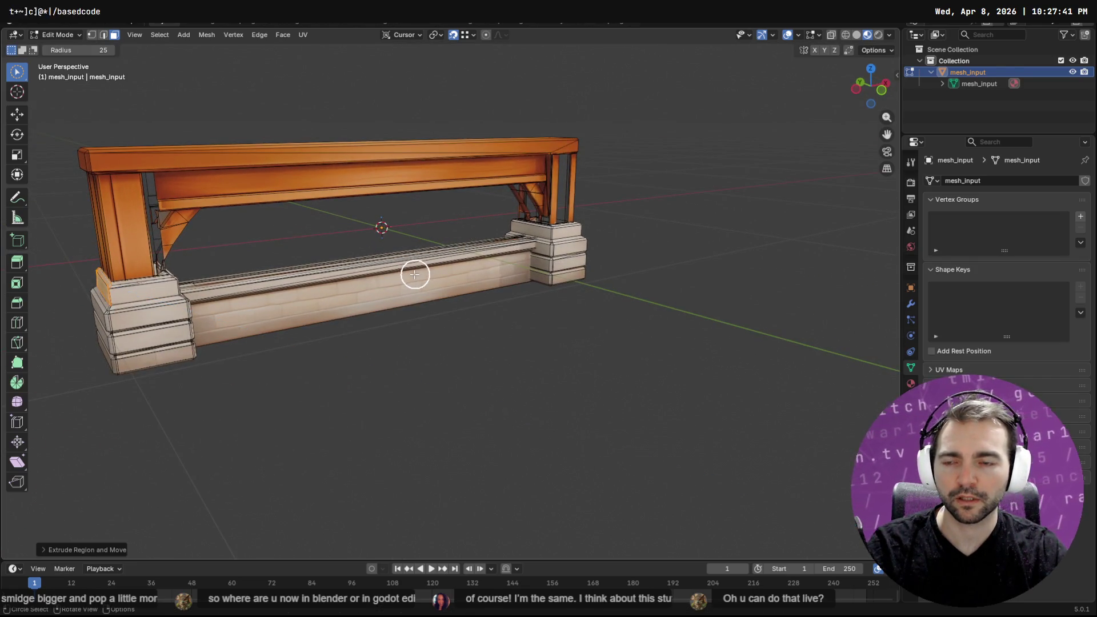
key("ctrl")
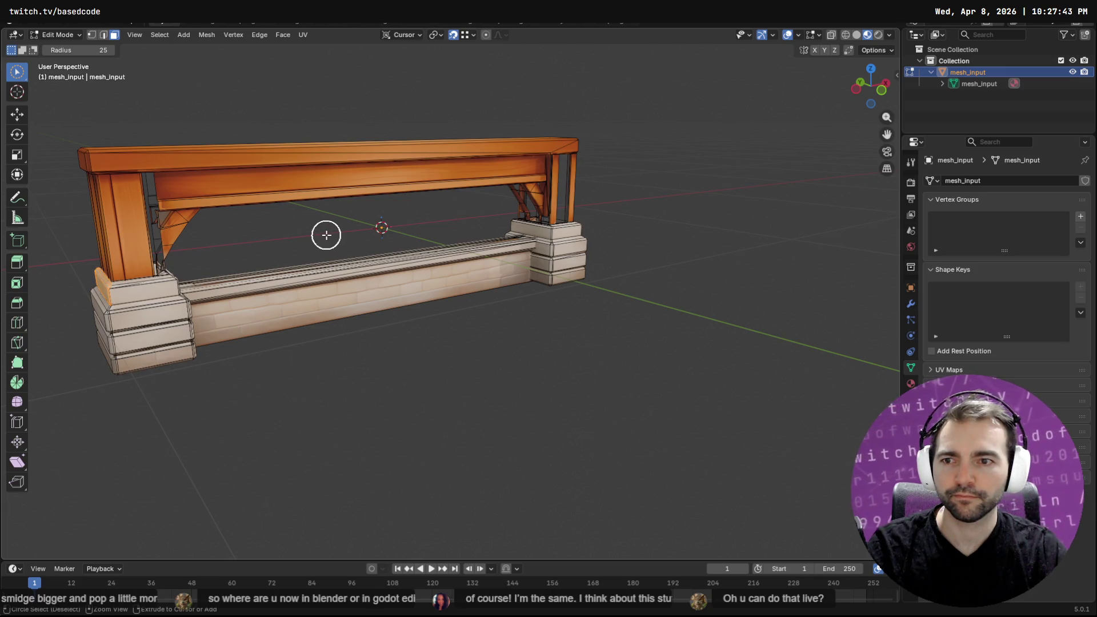
key("shift")
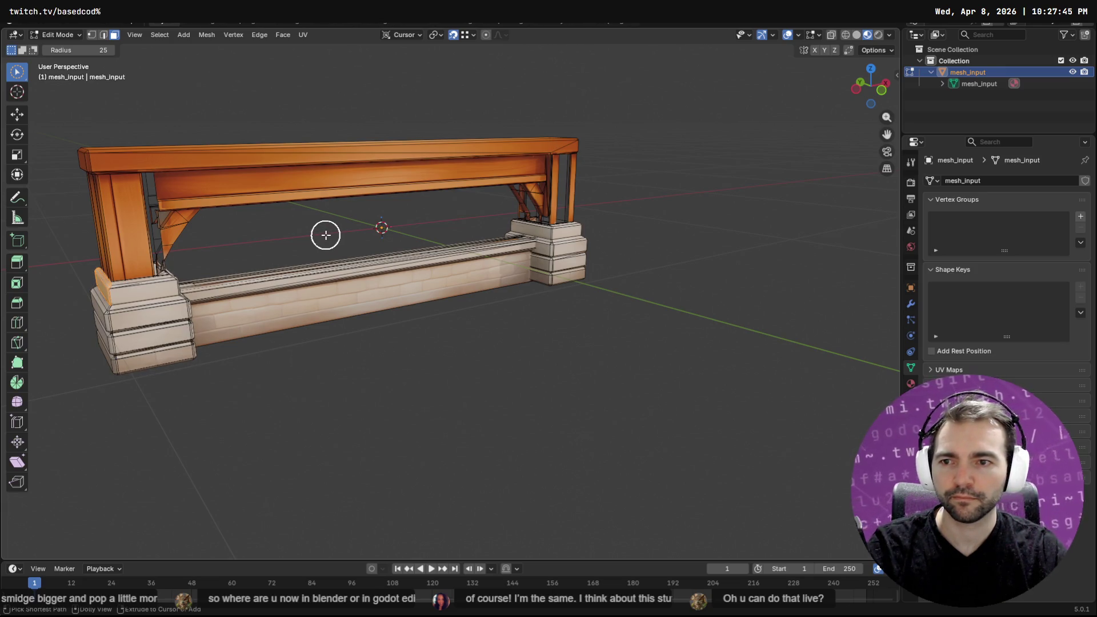
key("F3")
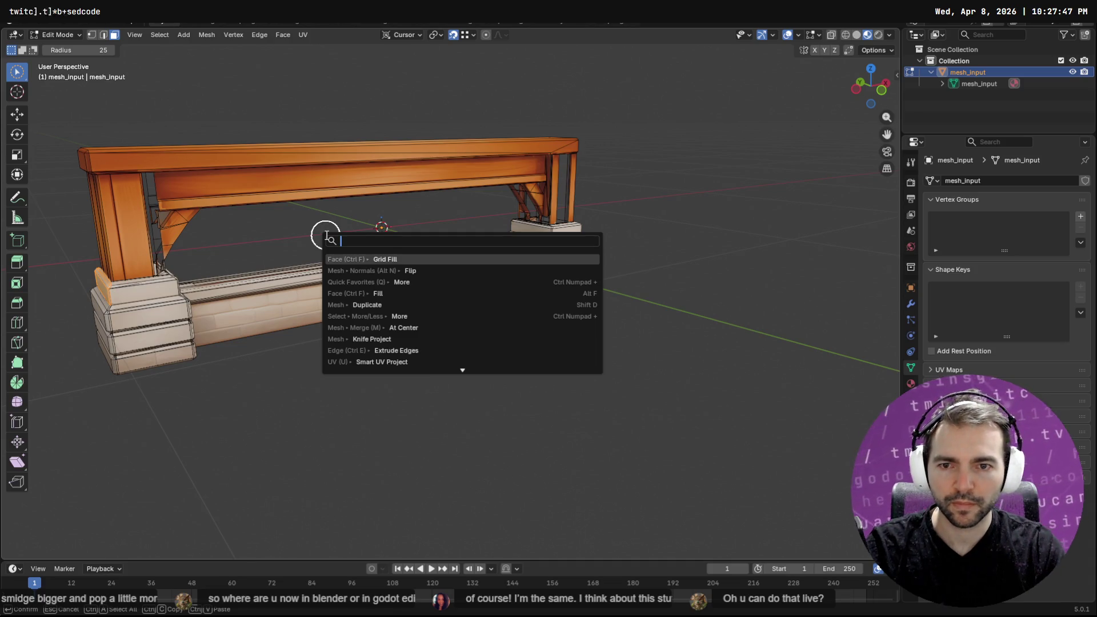
Duplicate the cap onto the right pillar's stone base and scale it along cursor X
key("Down")
key("Down")
key("Down")
key("Return")
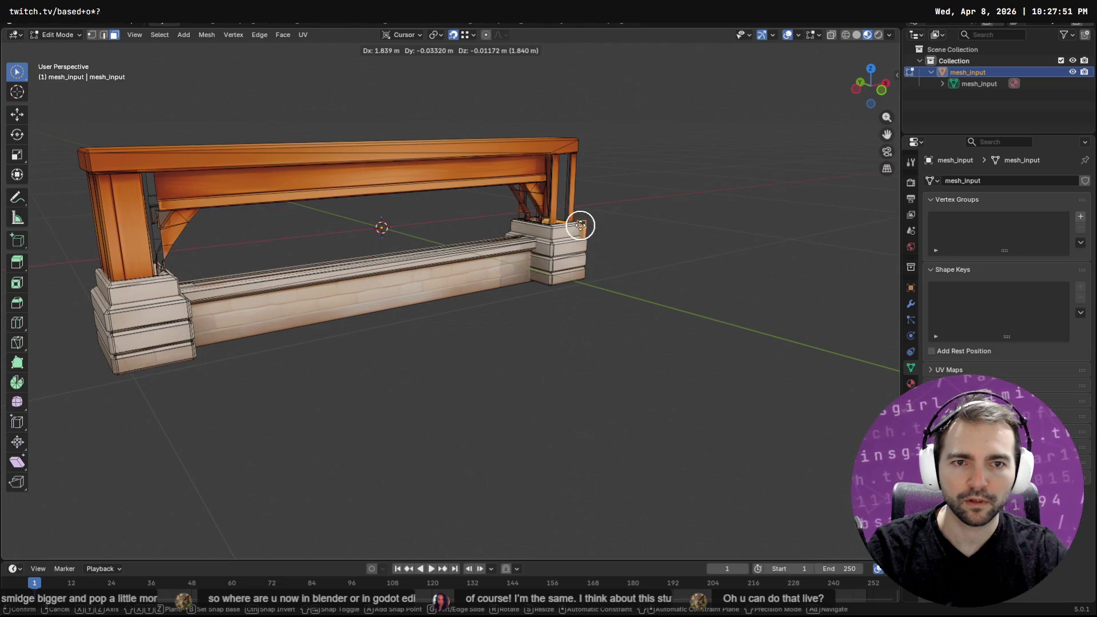
left_click(584, 223)
mouse_move(588, 223)
middle_mouse_down()
mouse_move(509, 293)
mouse_move(645, 348)
middle_mouse_up()
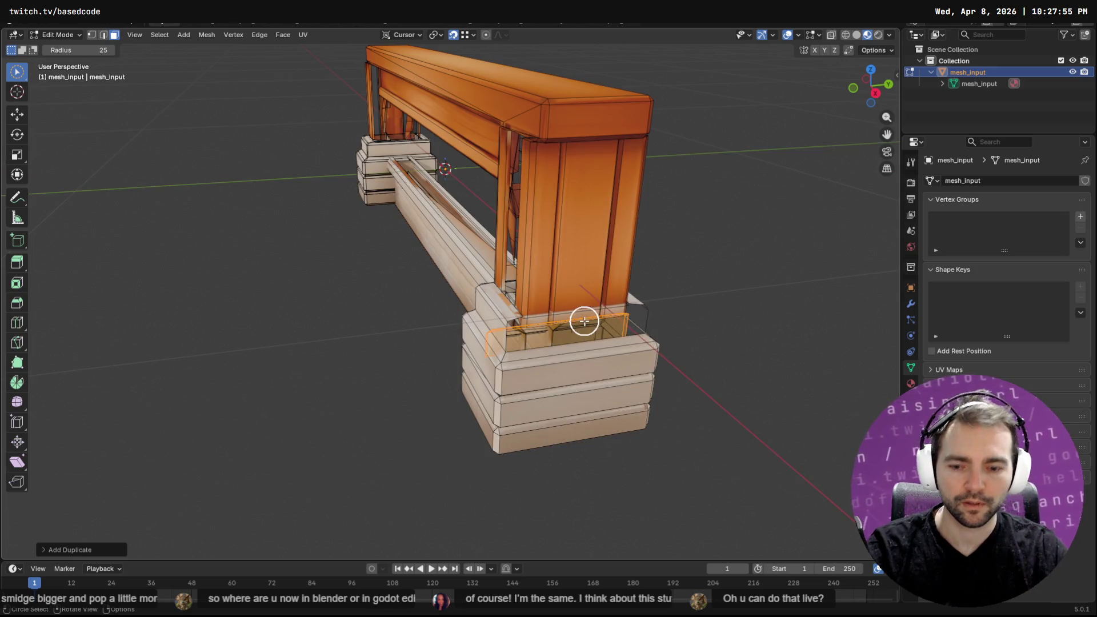
key("s")
key("x")
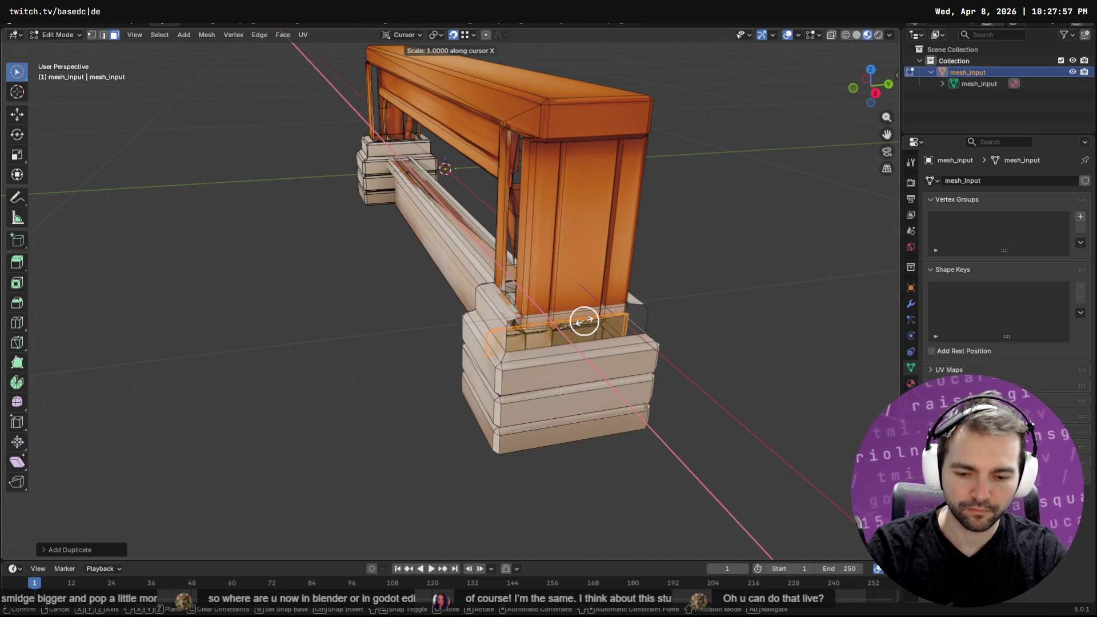
key("Return")
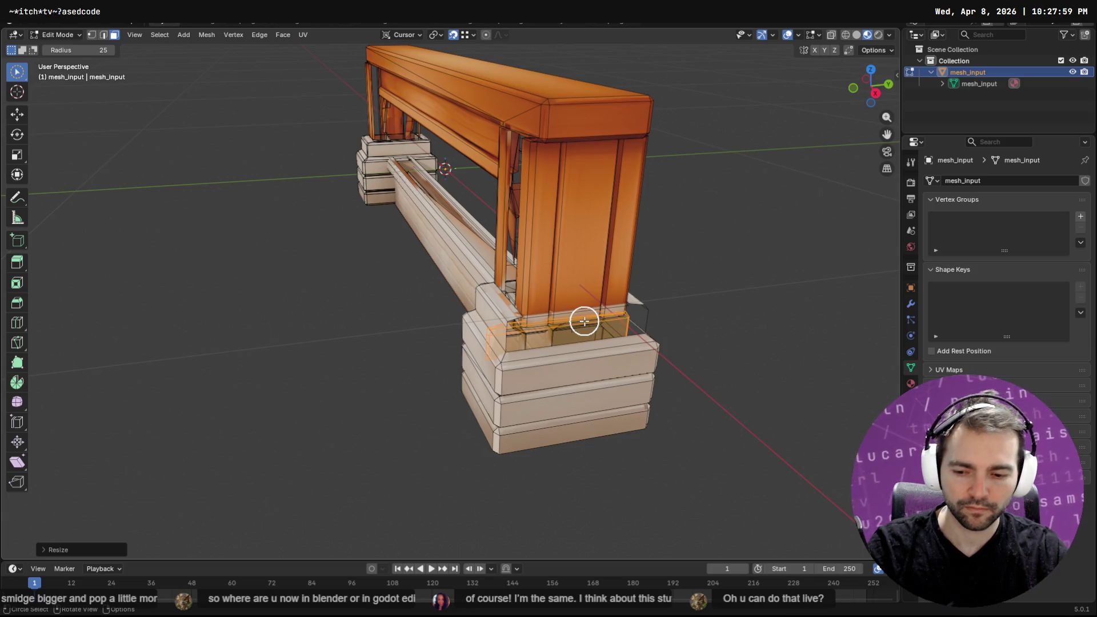
Flip the normals of the duplicated cap
key("F3")
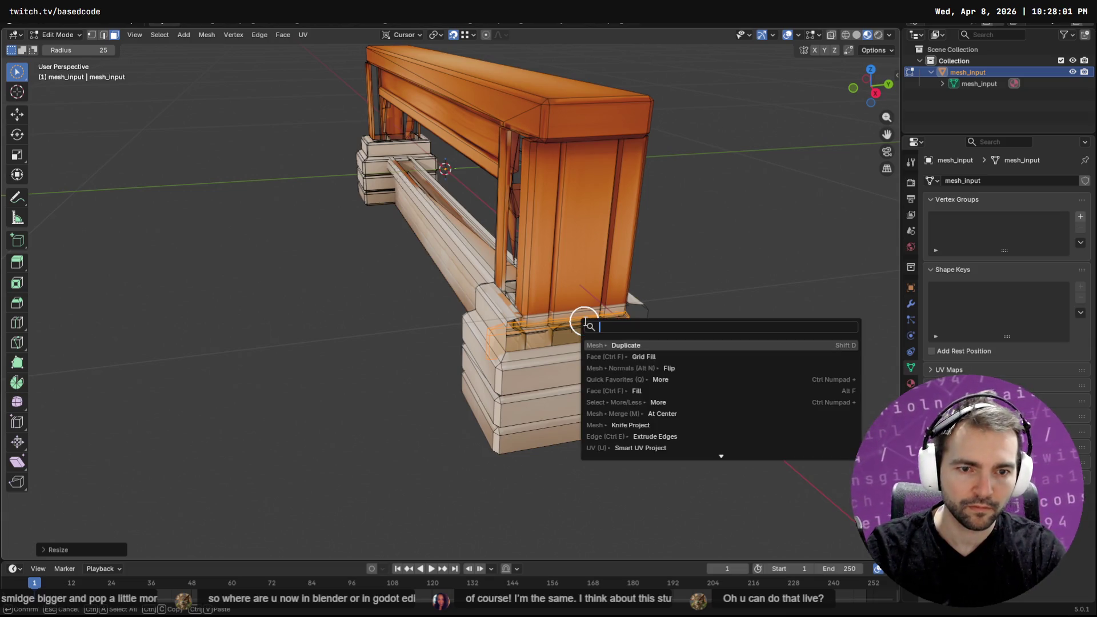
type("flip")
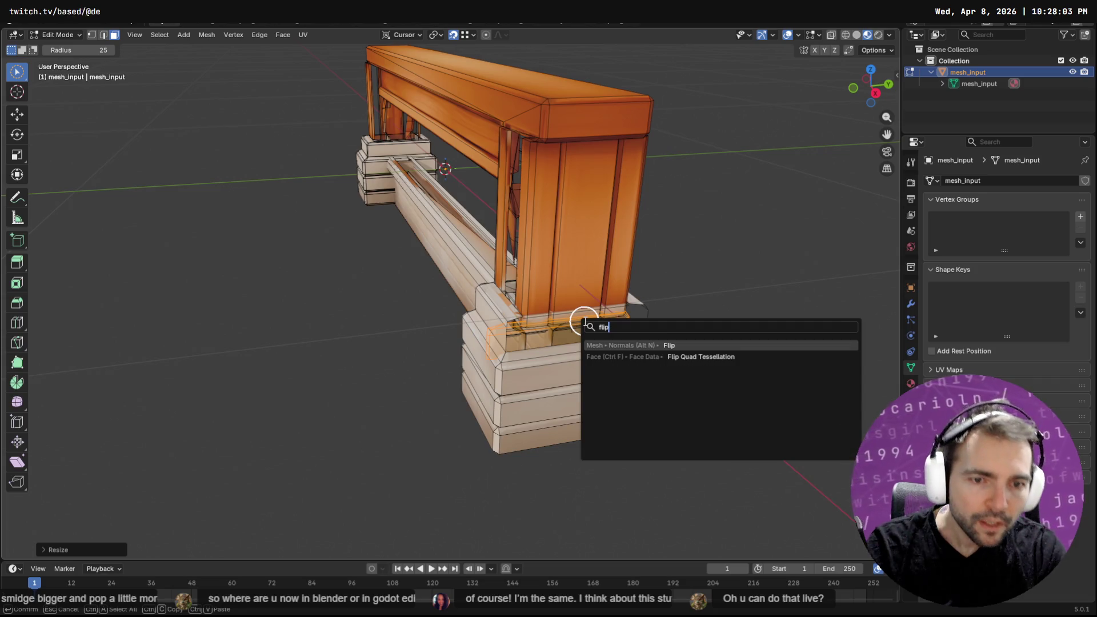
key("Return")
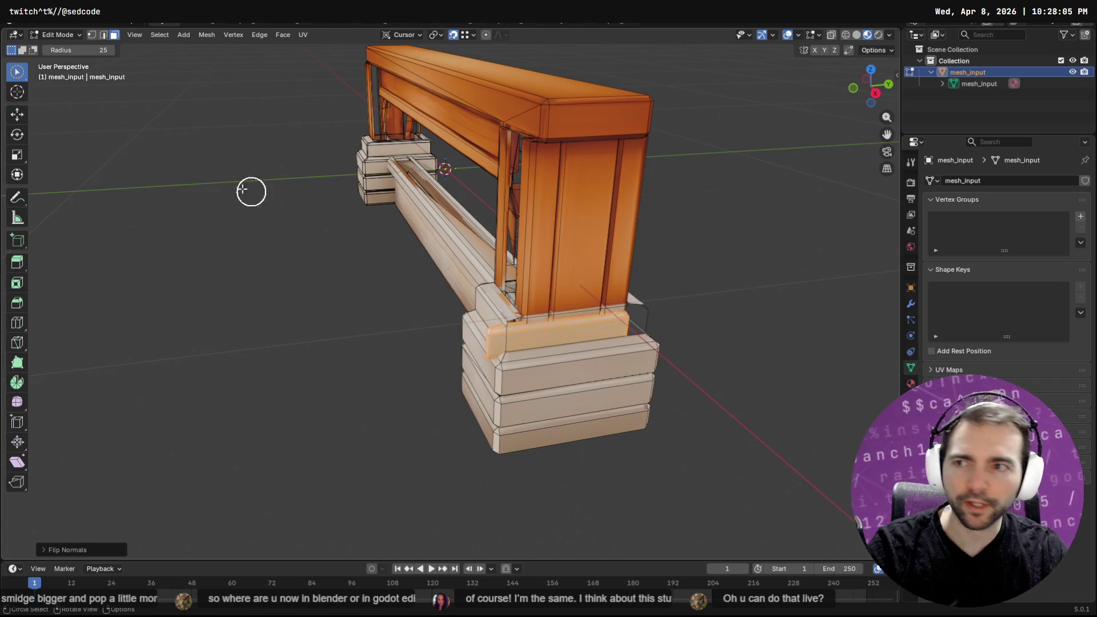
left_click(17, 115)
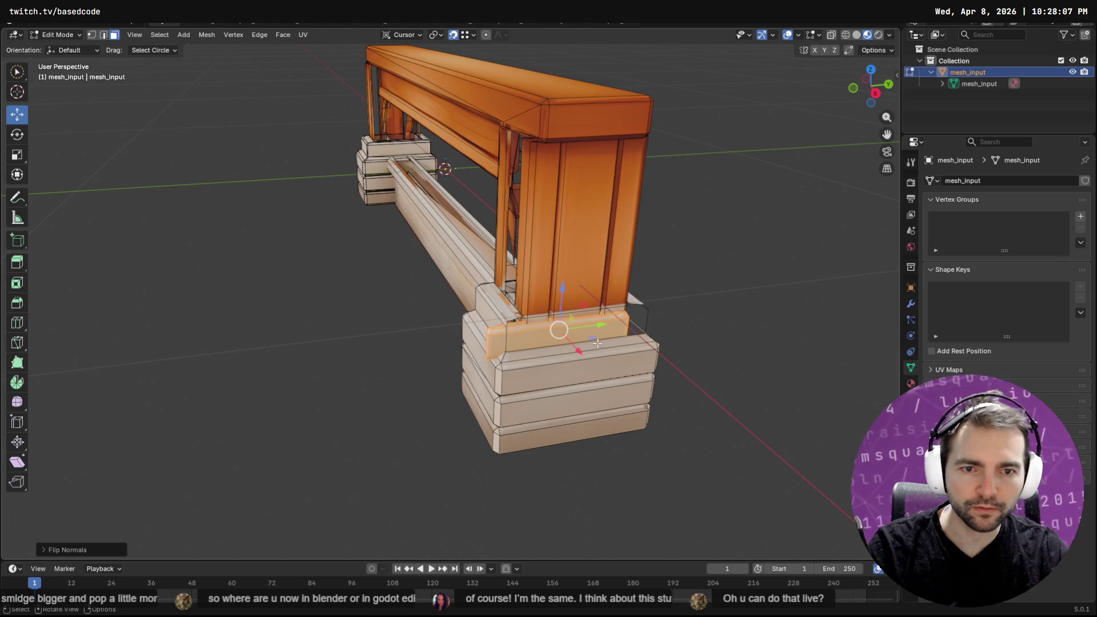
Slide the cap's top plank band along the Y axis
scroll(594, 346, "up", 5)
scroll(710, 328, "down", 2)
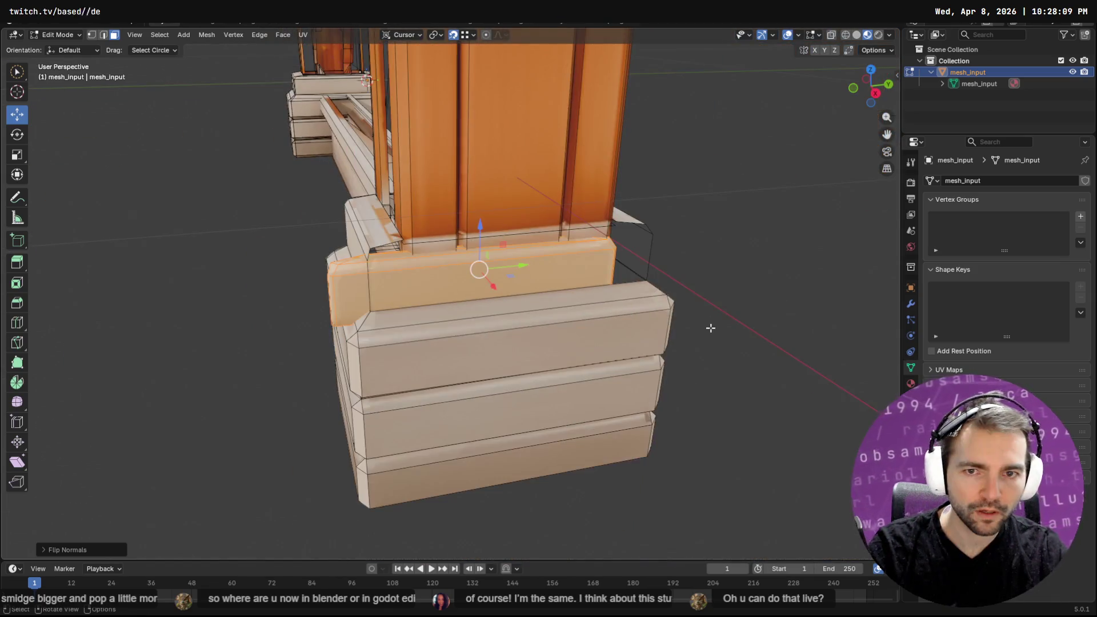
mouse_move(518, 266)
left_mouse_down()
mouse_move(629, 260)
mouse_move(373, 250)
mouse_move(436, 252)
mouse_move(429, 240)
mouse_move(374, 250)
left_mouse_up()
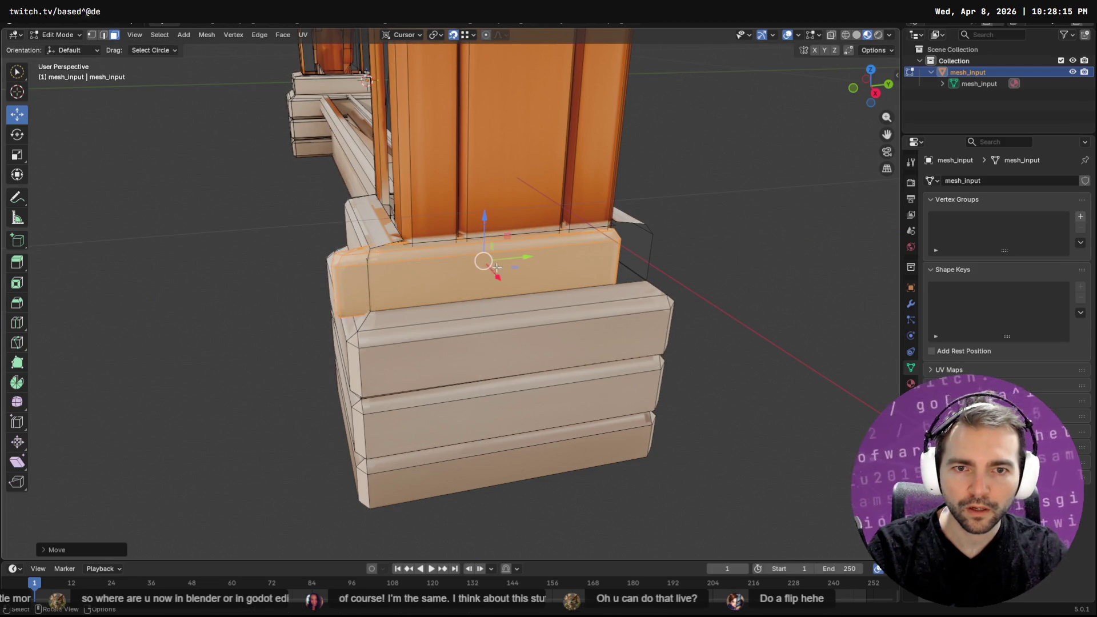
mouse_move(520, 256)
left_mouse_down()
mouse_move(474, 264)
mouse_move(655, 235)
left_mouse_up()
mouse_move(656, 234)
middle_mouse_down()
mouse_move(673, 245)
mouse_move(610, 244)
middle_mouse_up()
scroll(452, 257, "up", 6)
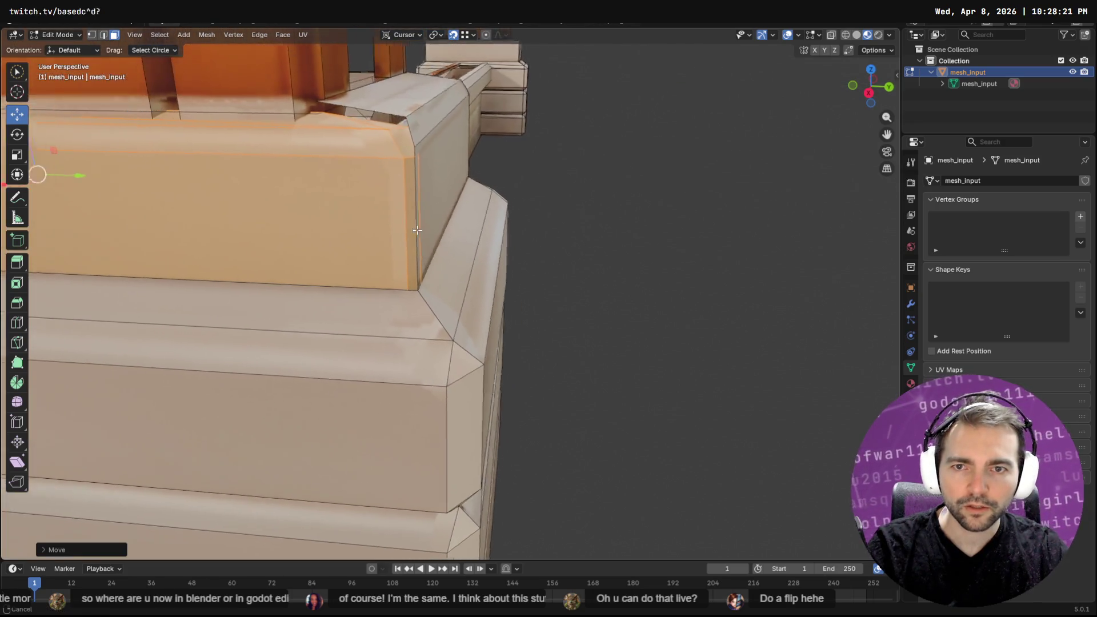
scroll(525, 260, "down", 3)
scroll(537, 261, "up", 3)
Select the cap's corner vertices against the rail, enabling X-ray to reach hidden ones
key("Tab")
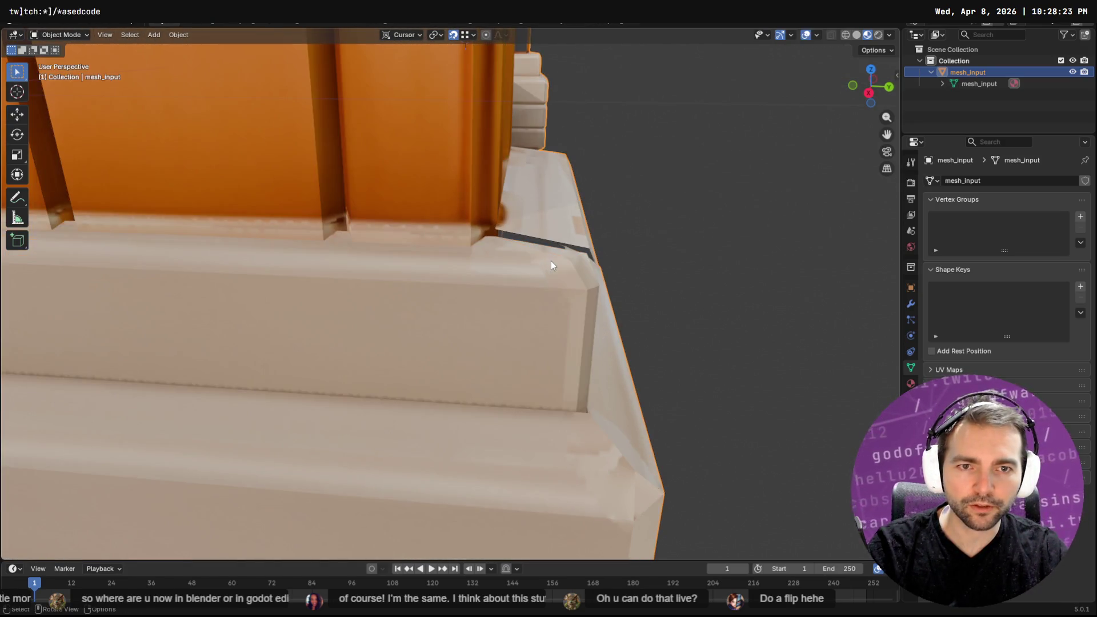
key("Tab")
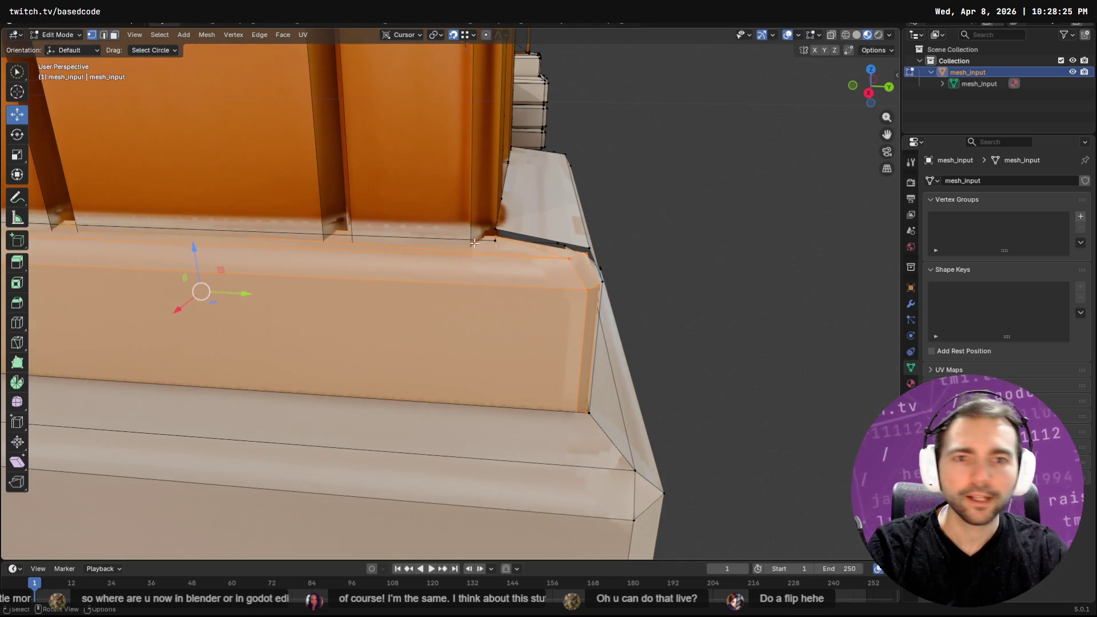
left_click(586, 250)
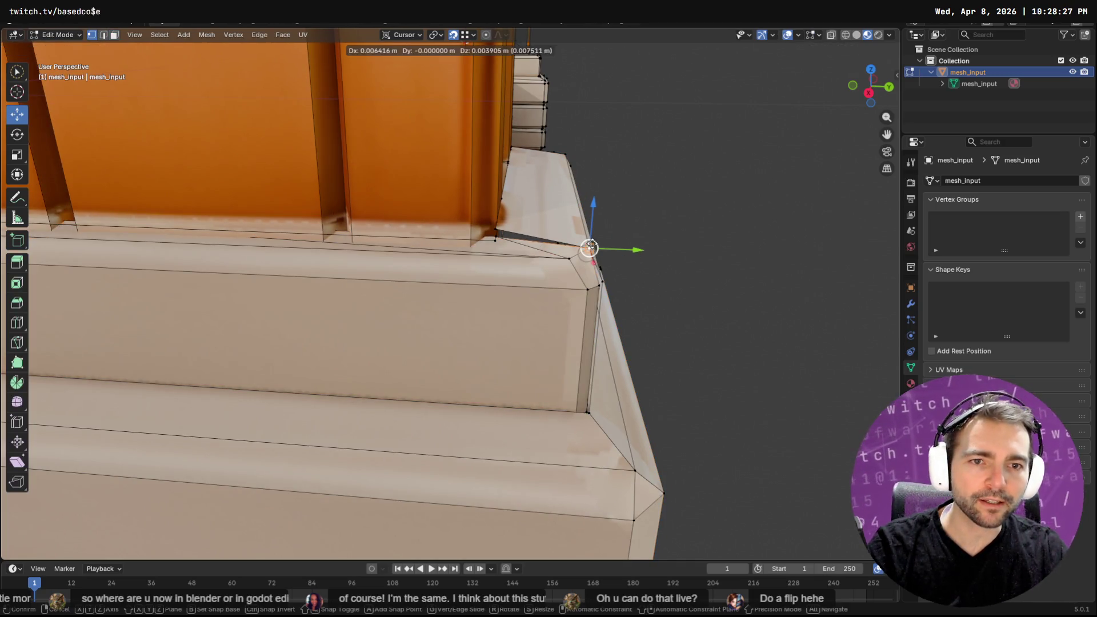
middle_click_drag(601, 280, 322, 269, "shift")
left_click(366, 253)
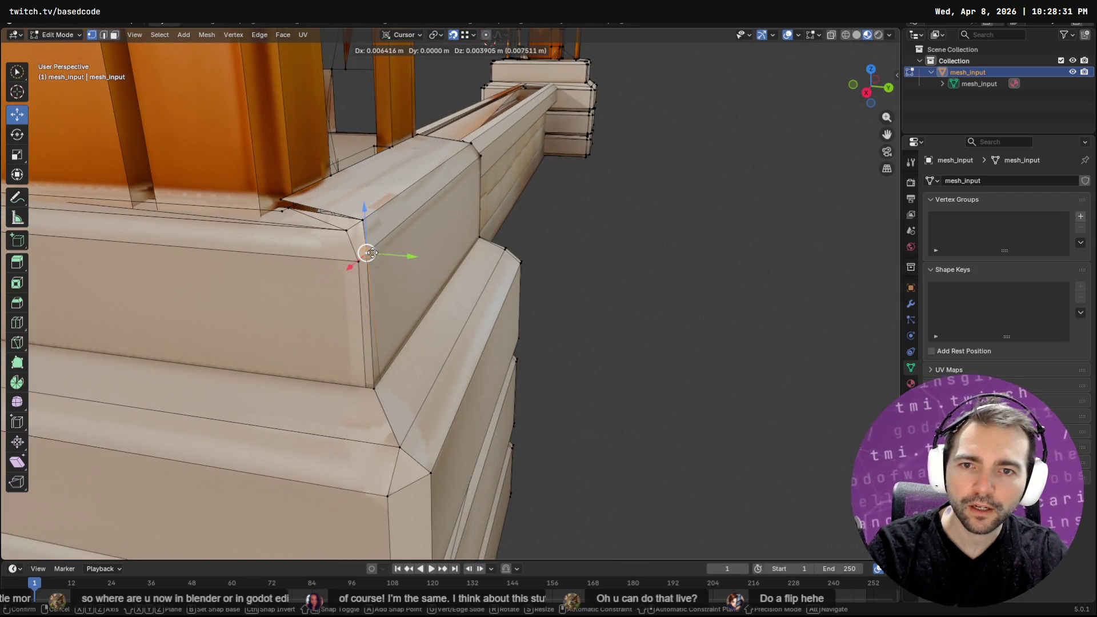
left_click(380, 382)
mouse_move(380, 381)
middle_mouse_down("shift")
mouse_move(444, 191)
mouse_move(358, 191)
middle_mouse_up("shift")
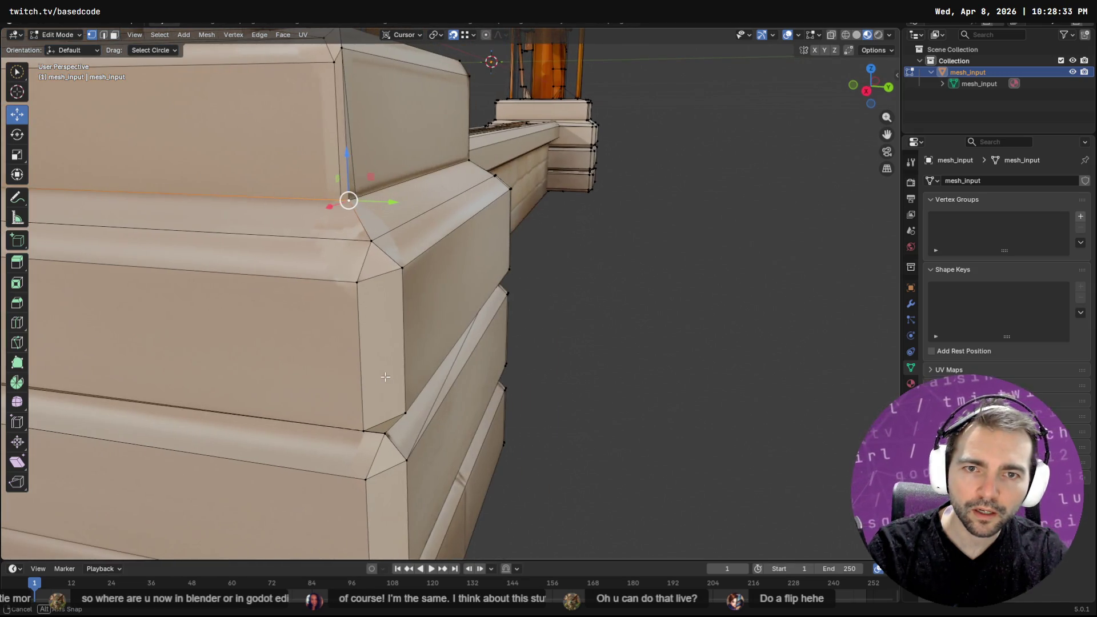
left_click(832, 36)
left_click(358, 210)
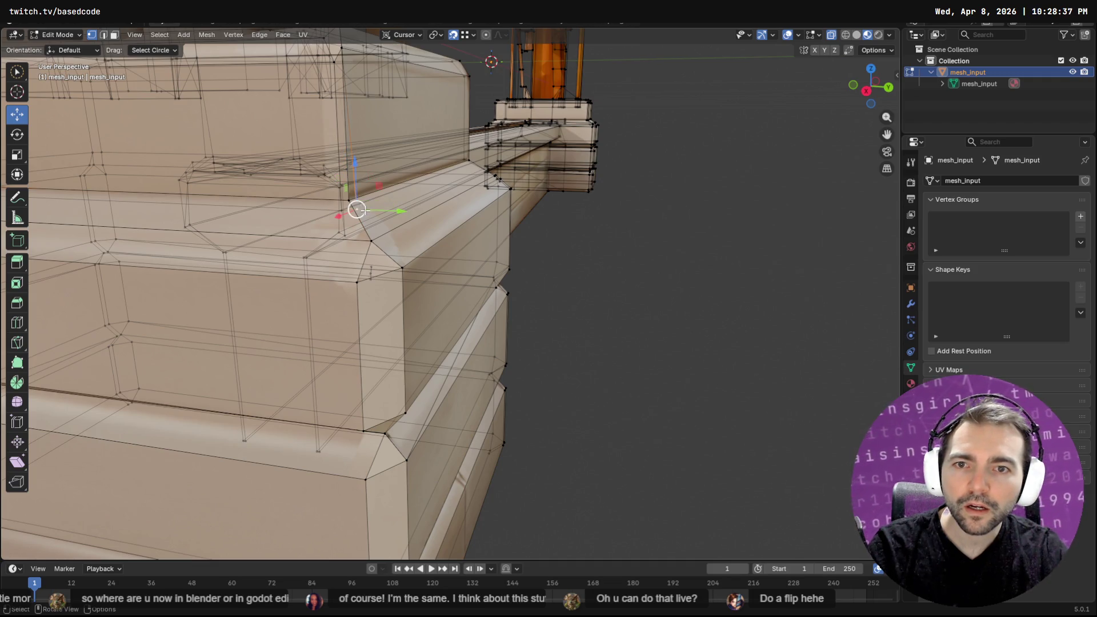
Nudge the lower step's hidden corner vertex slightly into place
mouse_move(366, 210)
middle_mouse_down("shift")
mouse_move(534, 195)
mouse_move(556, 404)
mouse_move(380, 210)
mouse_move(395, 324)
middle_mouse_up("shift")
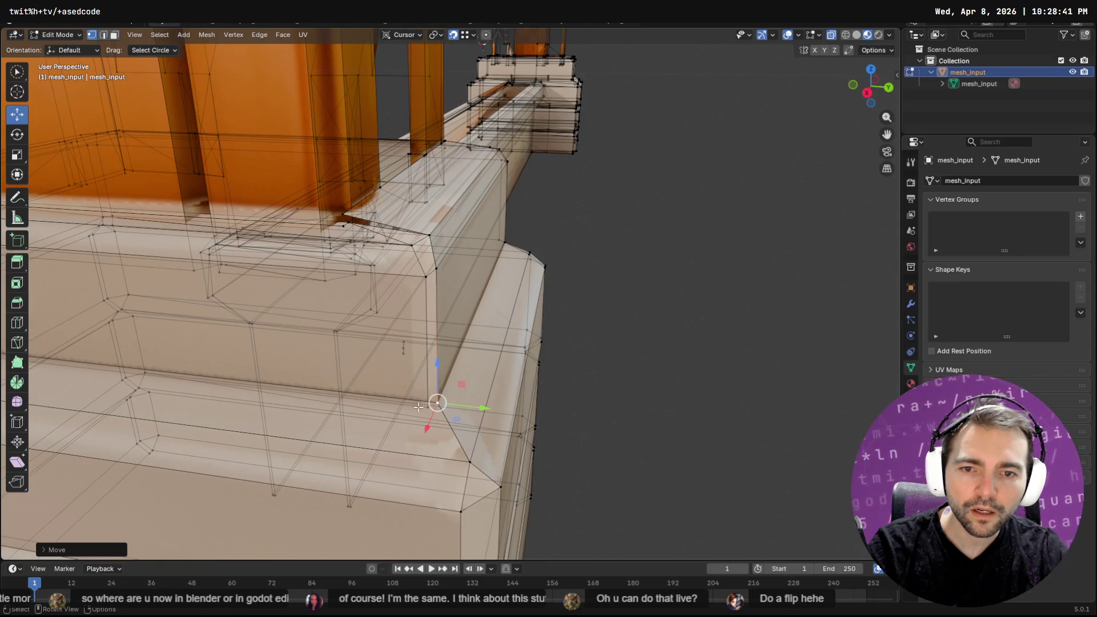
middle_click_drag(423, 404, 375, 360)
key("g")
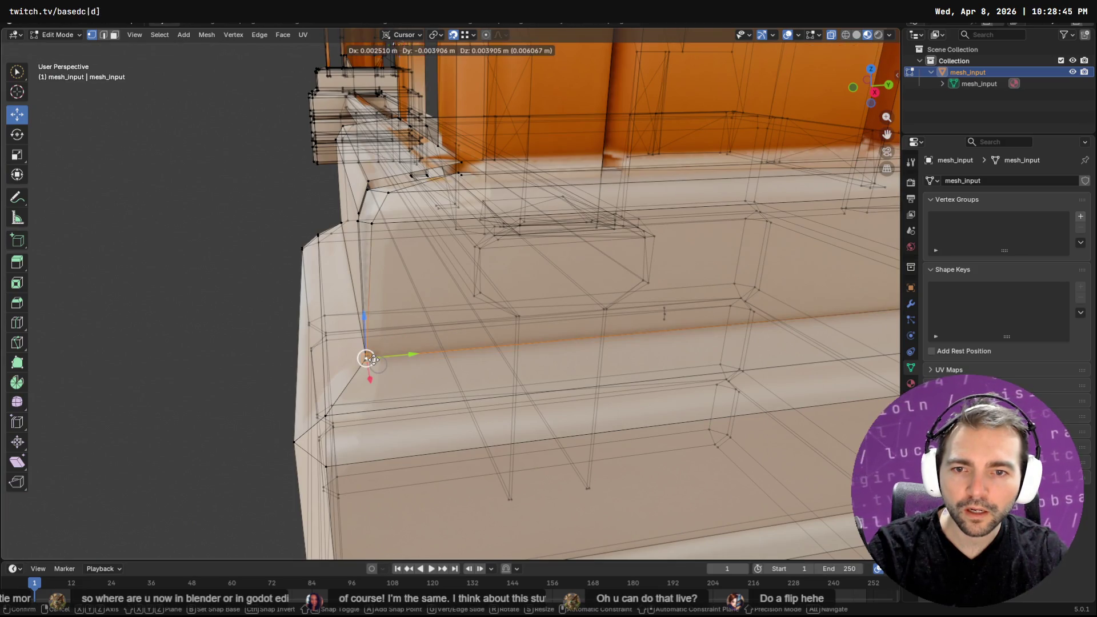
left_click(374, 360)
mouse_move(365, 360)
middle_mouse_down()
mouse_move(686, 381)
mouse_move(691, 233)
middle_mouse_up()
Nudge the two cap-corner vertices a few millimetres and return to Object Mode
left_click(646, 220)
key("g")
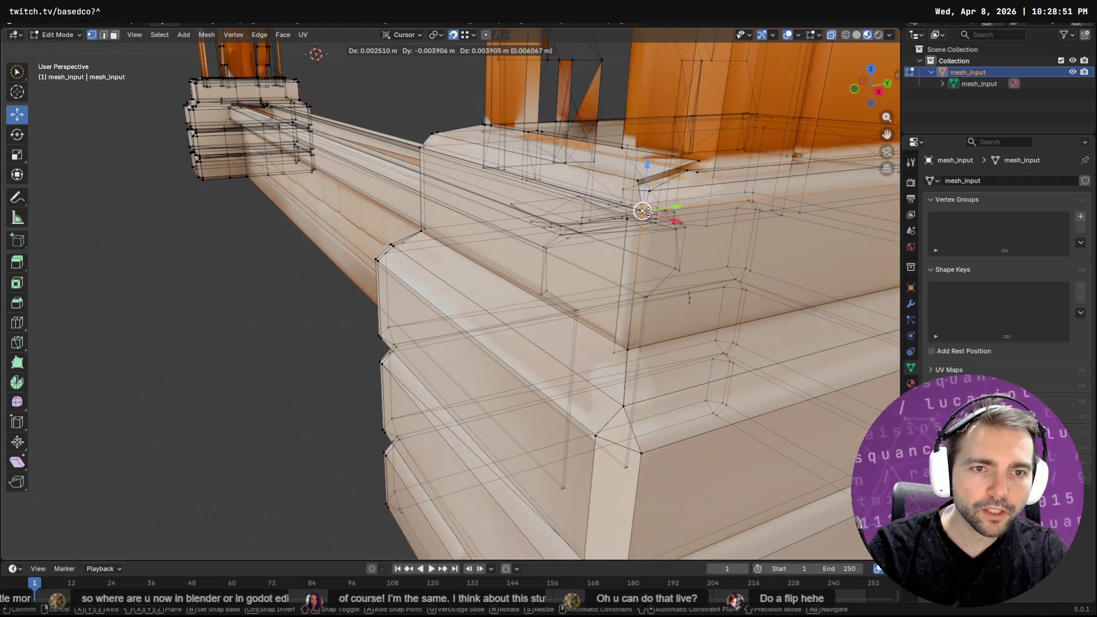
left_click(644, 210)
left_click(650, 188)
key("g")
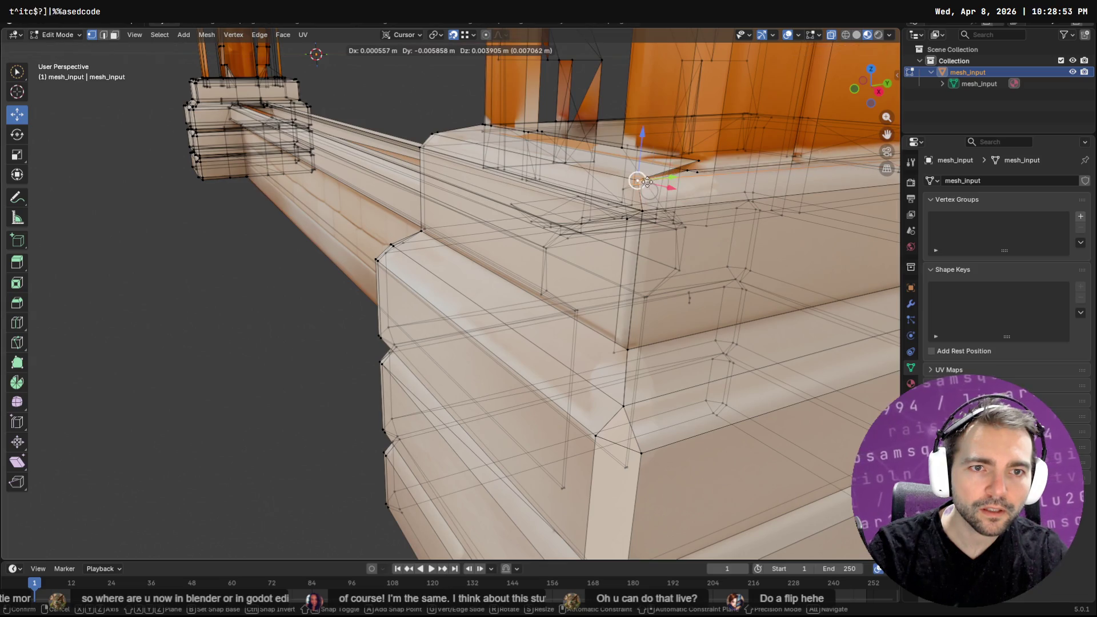
left_click(637, 180)
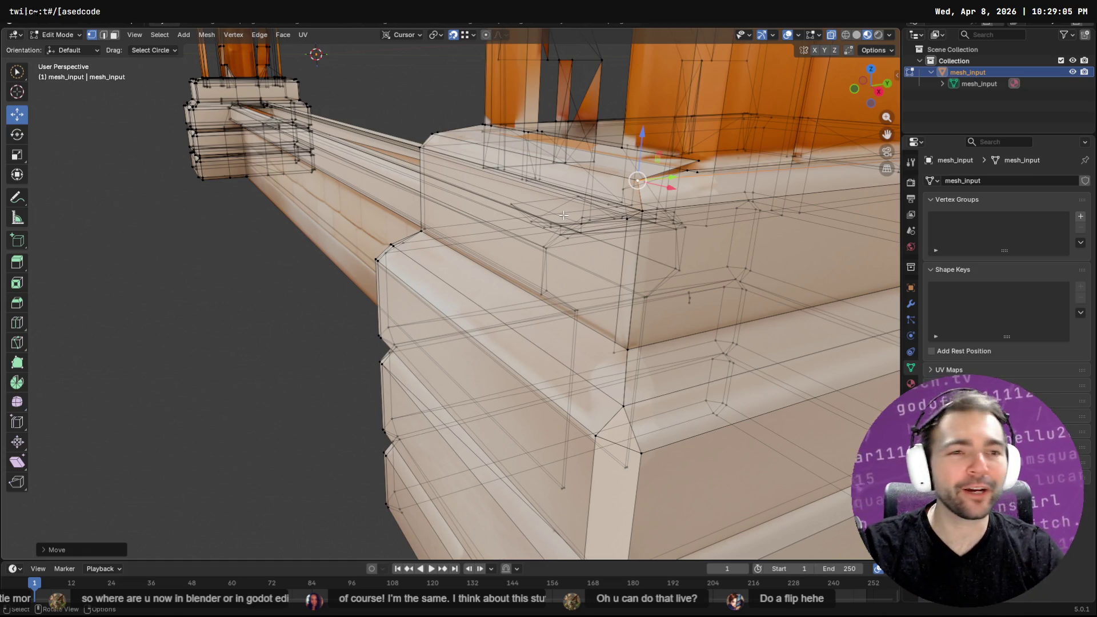
middle_click_drag(735, 186, 737, 200)
key("Tab")
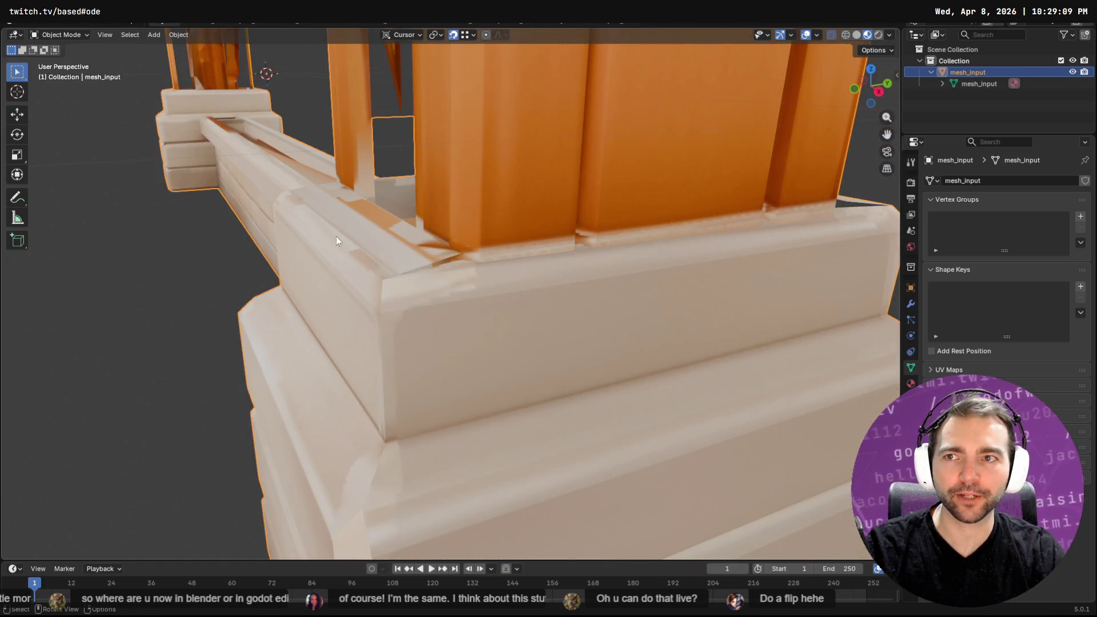
Re-export mesh_input as Wavefront OBJ, overwriting Wainscoting_Wood.obj
key("Tab")
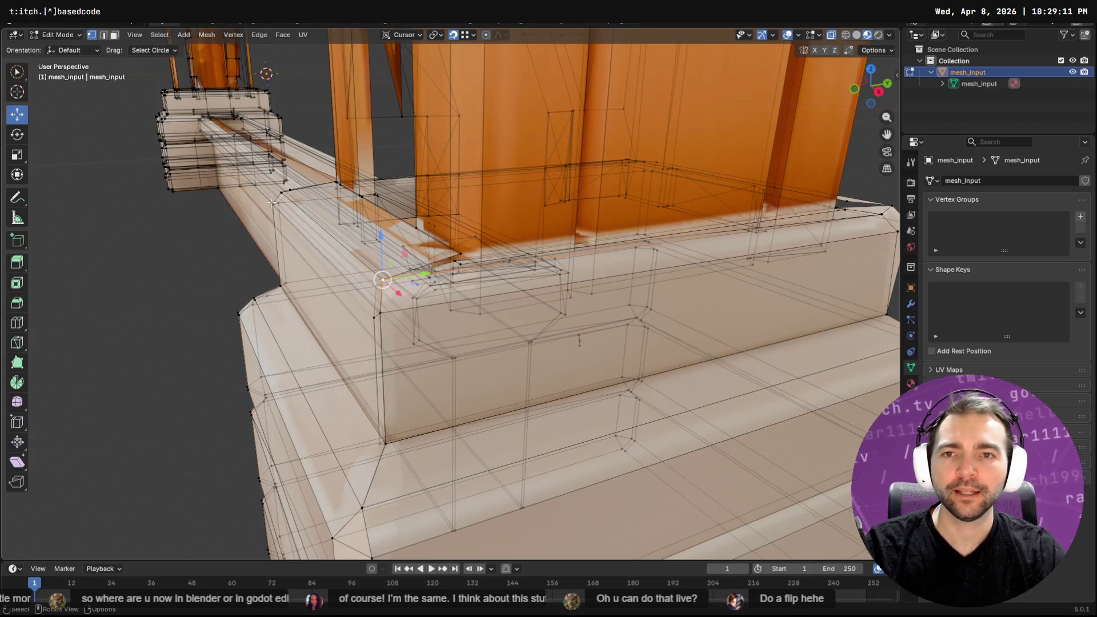
key("Tab")
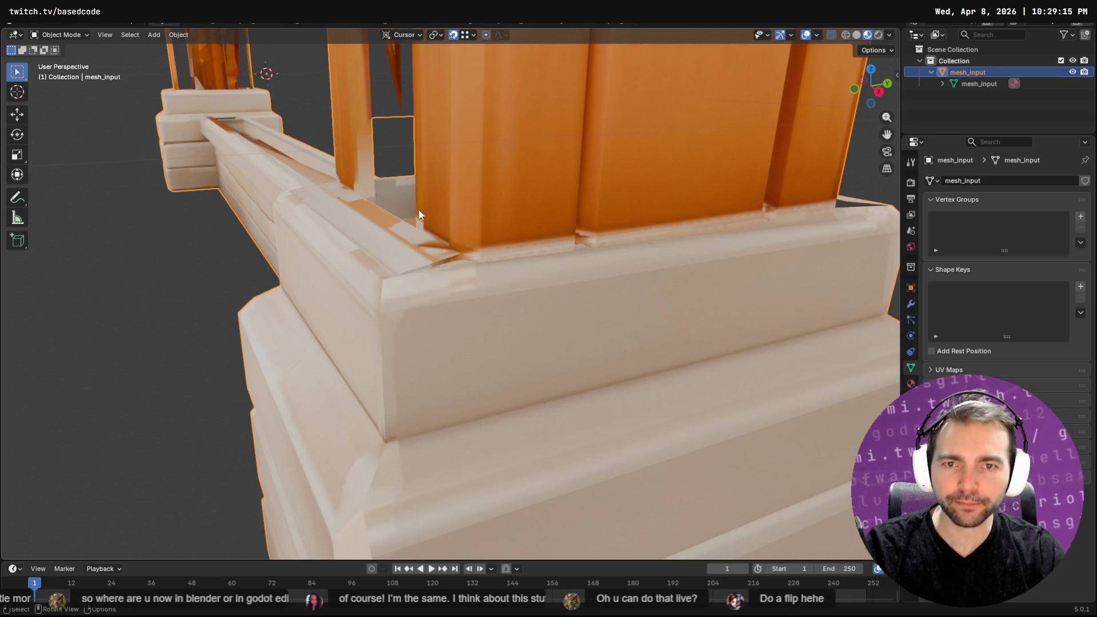
key("q")
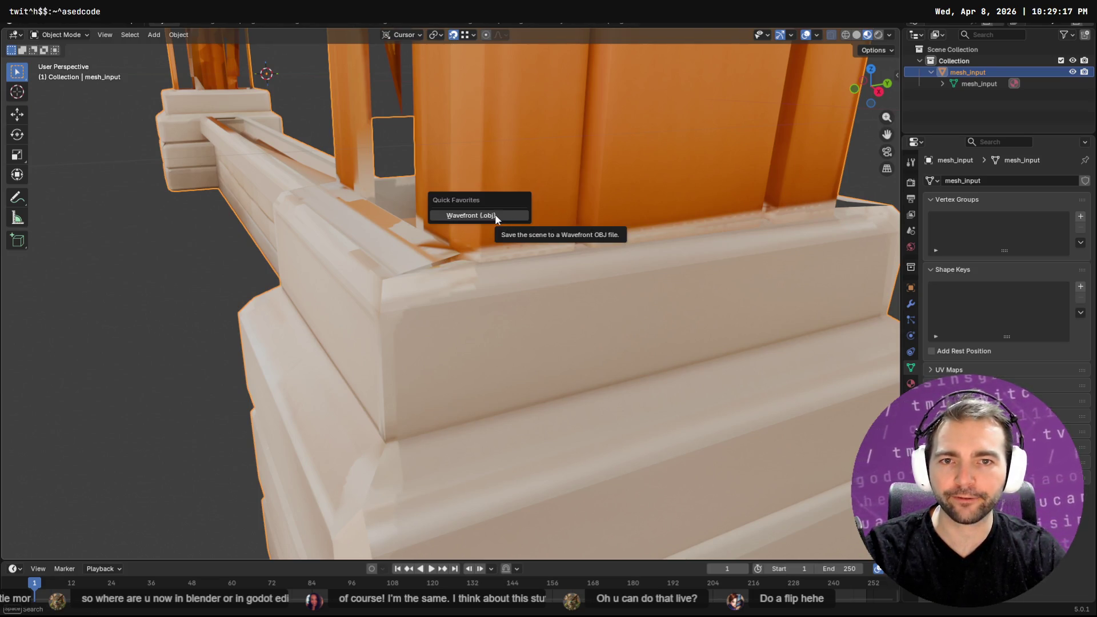
left_click(465, 216)
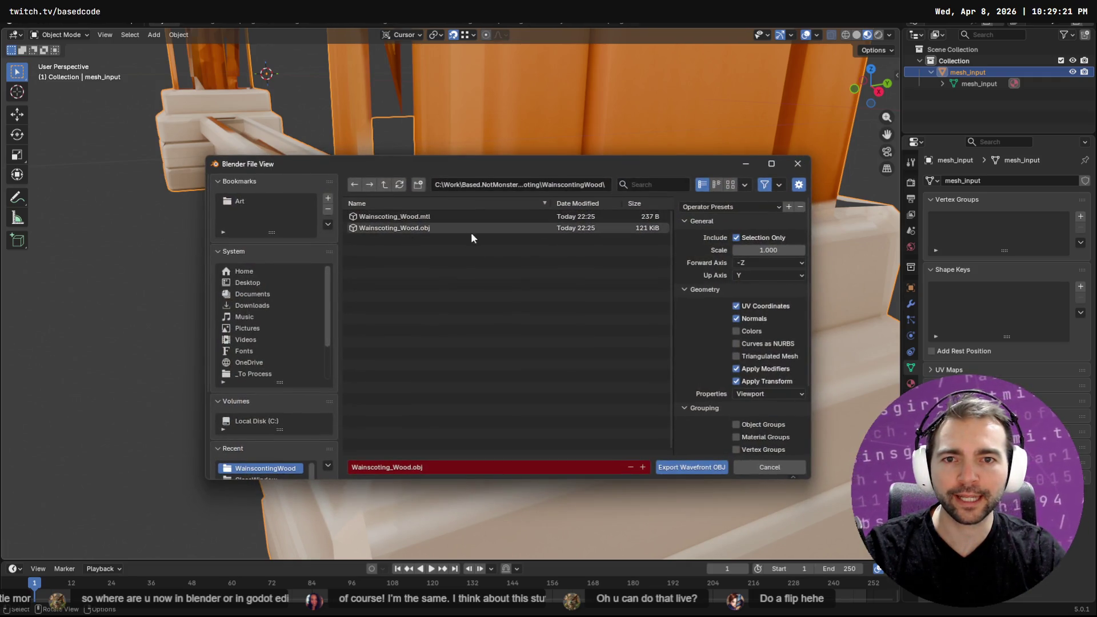
left_click(689, 469)
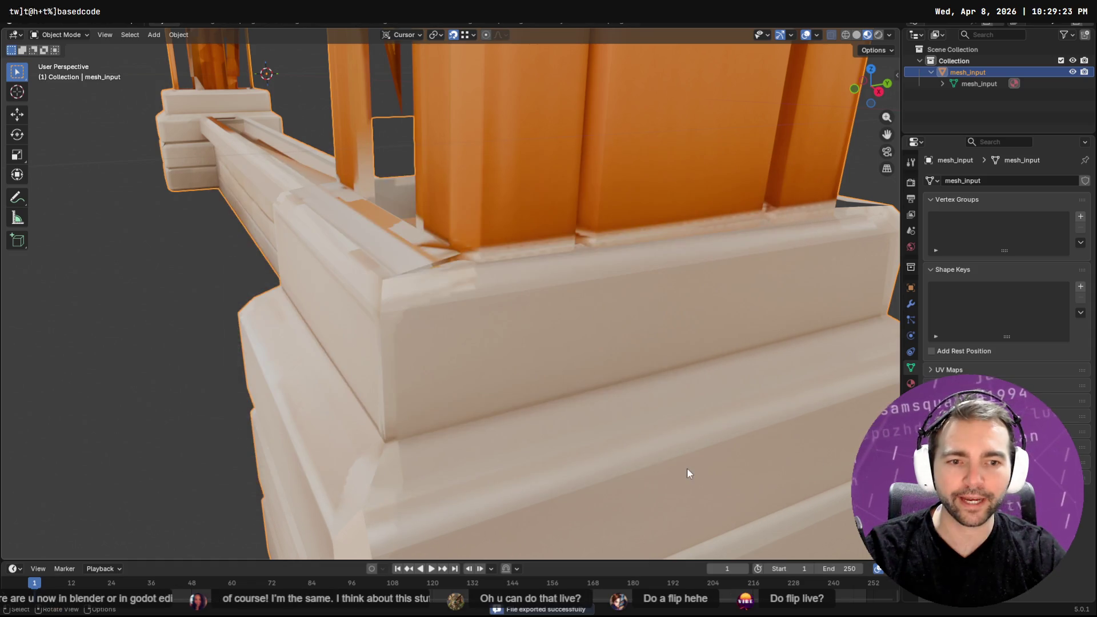
key("alt+Tab")
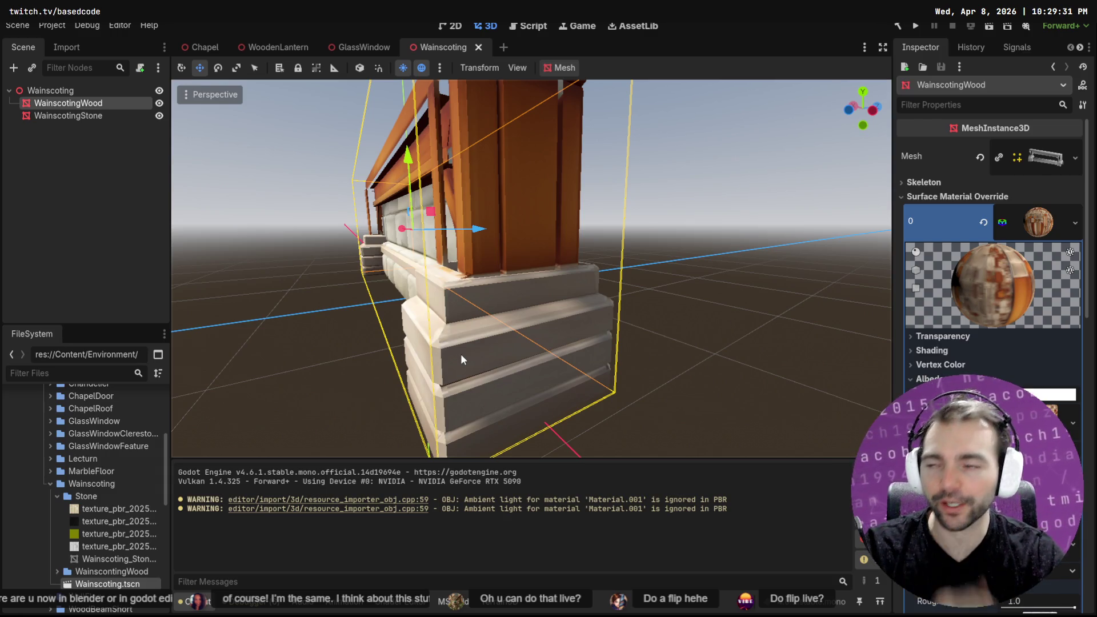
Compare the reimported wainscoting in Godot with Blender, then show mesh_input's Material Properties
key("alt+Tab")
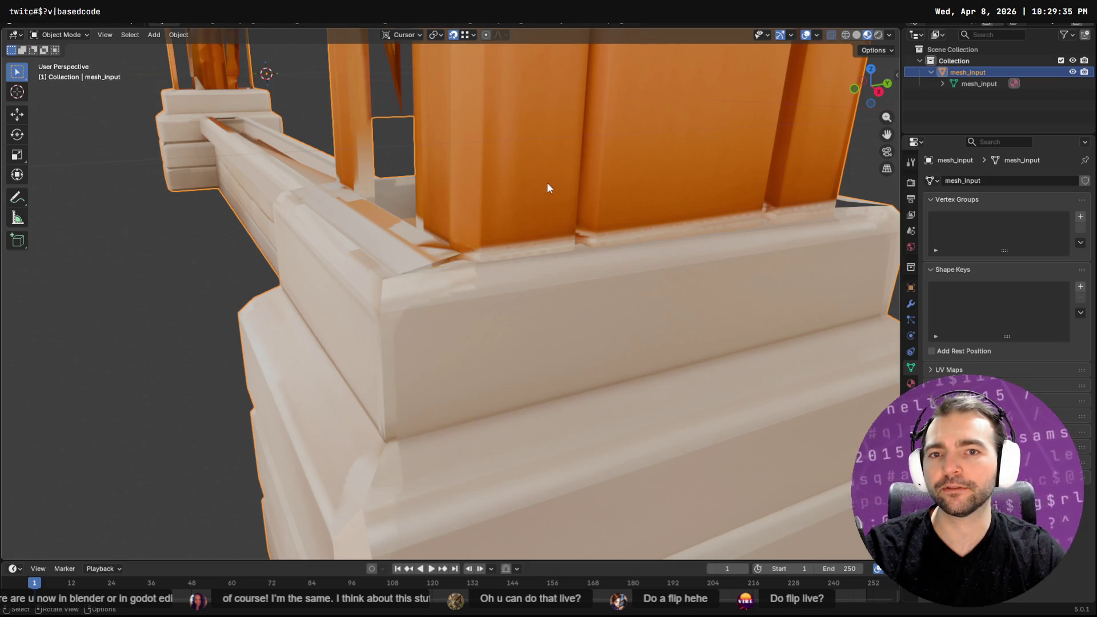
scroll(547, 181, "down", 5)
key("alt+Tab")
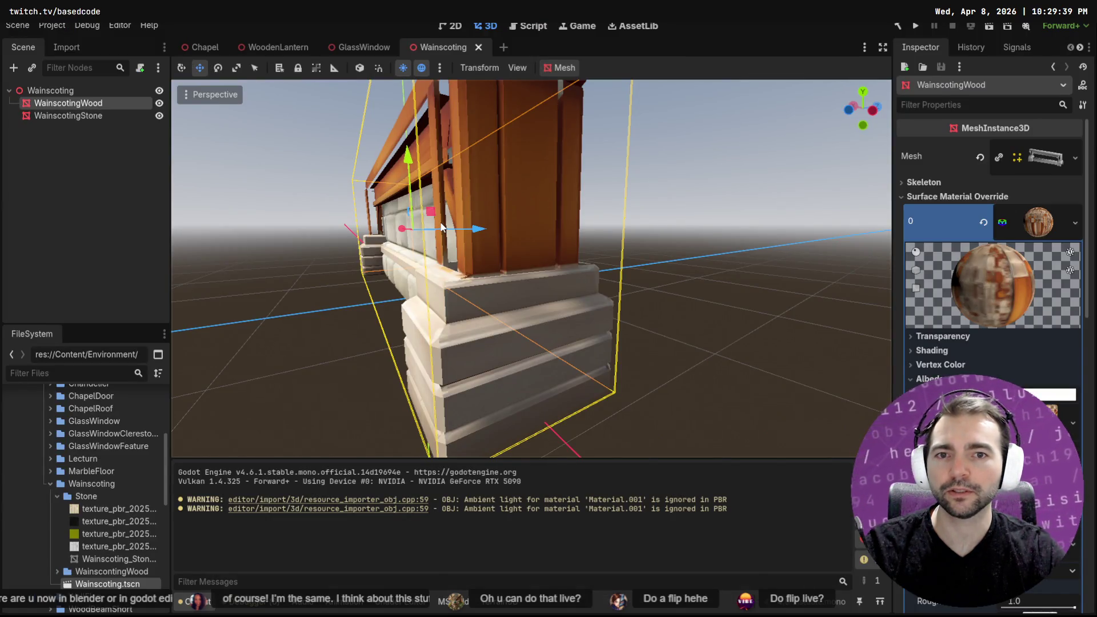
key("alt+Tab")
key("alt+Tab")
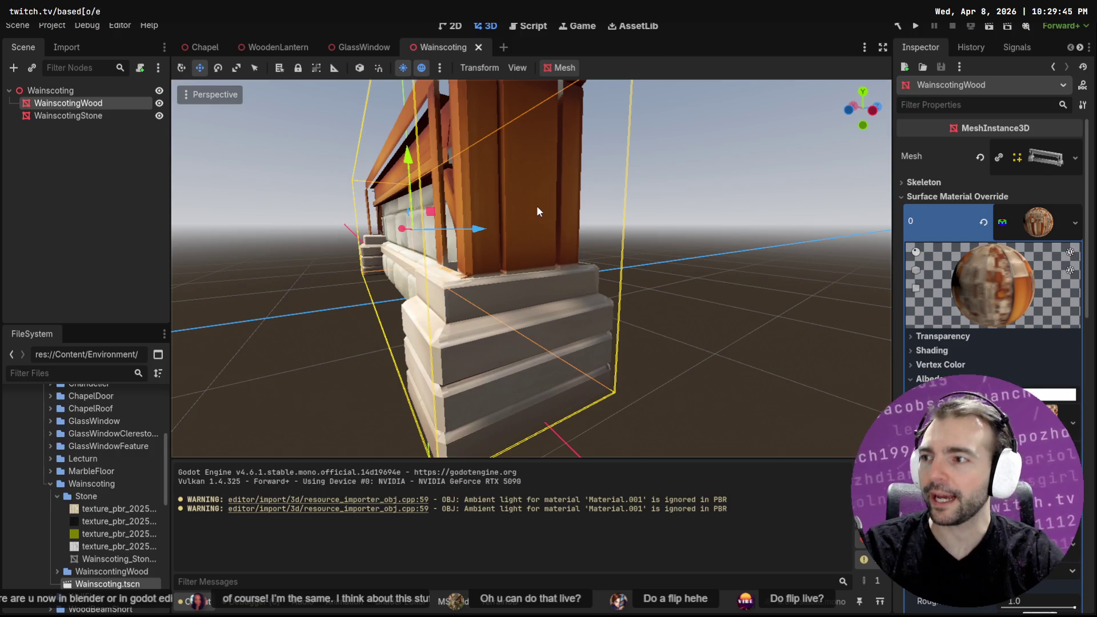
mouse_move(566, 196)
middle_mouse_down()
mouse_move(495, 207)
mouse_move(610, 203)
mouse_move(597, 215)
middle_mouse_up()
key("alt+Tab")
scroll(596, 215, "down", 3)
key("alt+Tab")
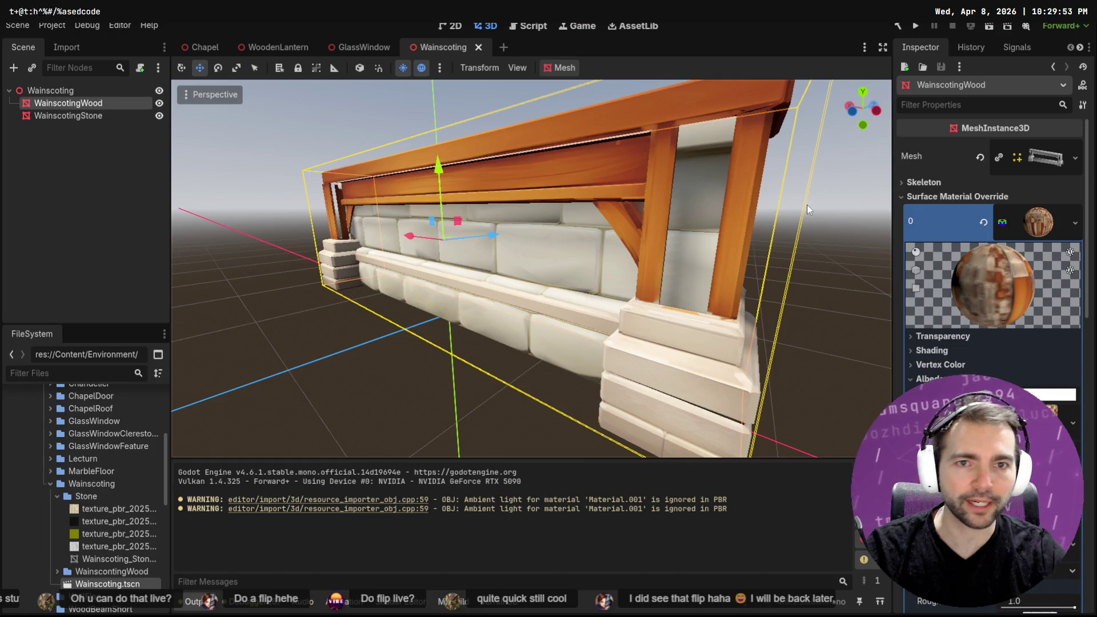
key("alt+Tab")
left_click(910, 381)
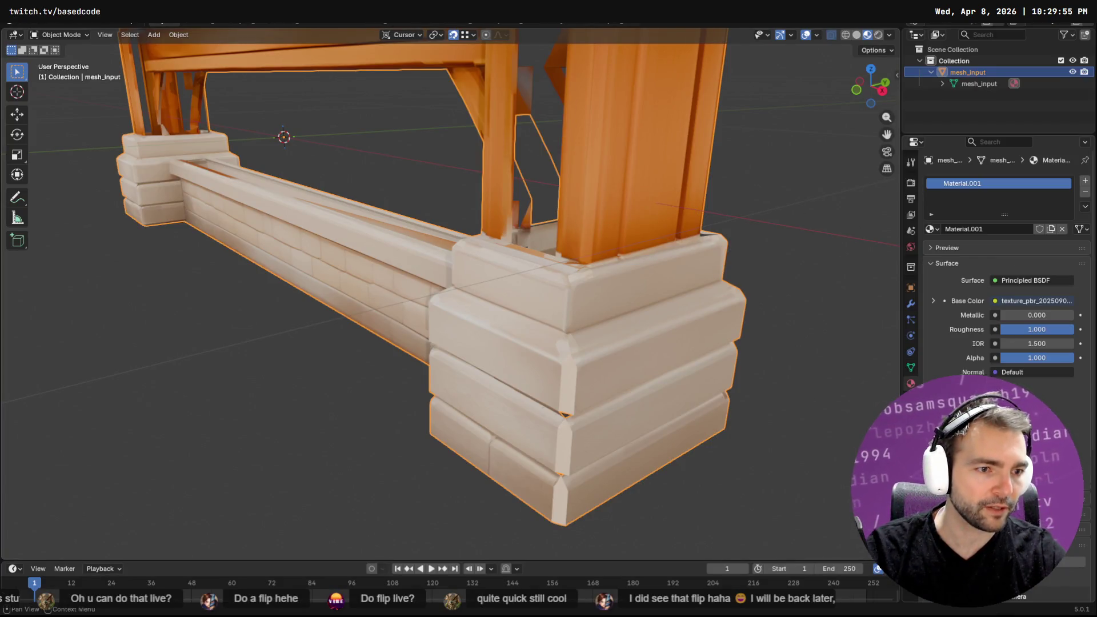
scroll(1008, 267, "down", 5)
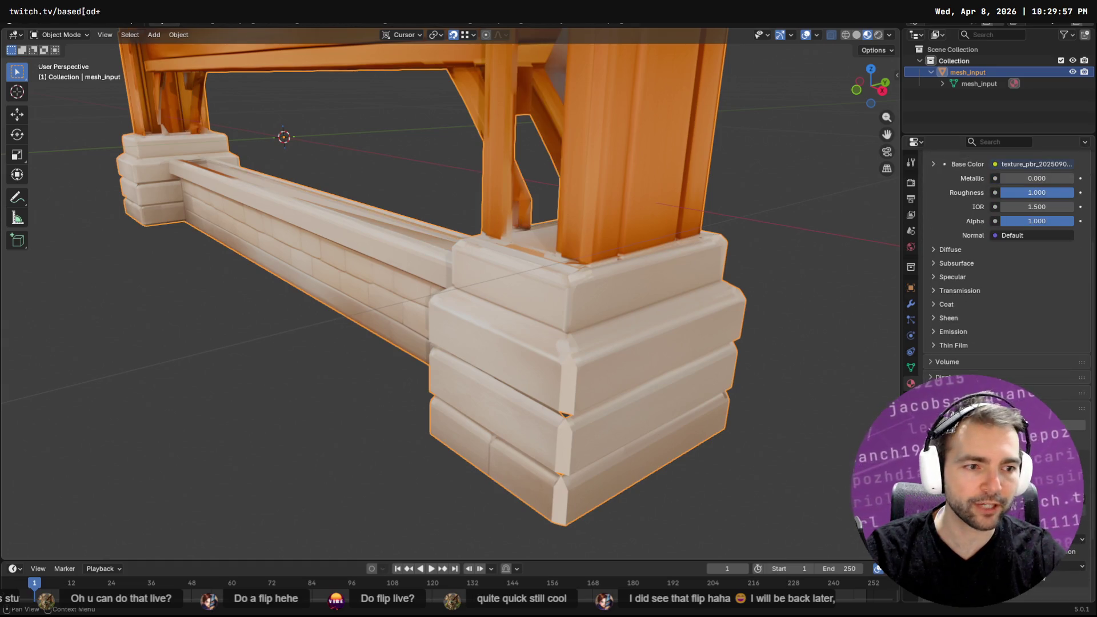